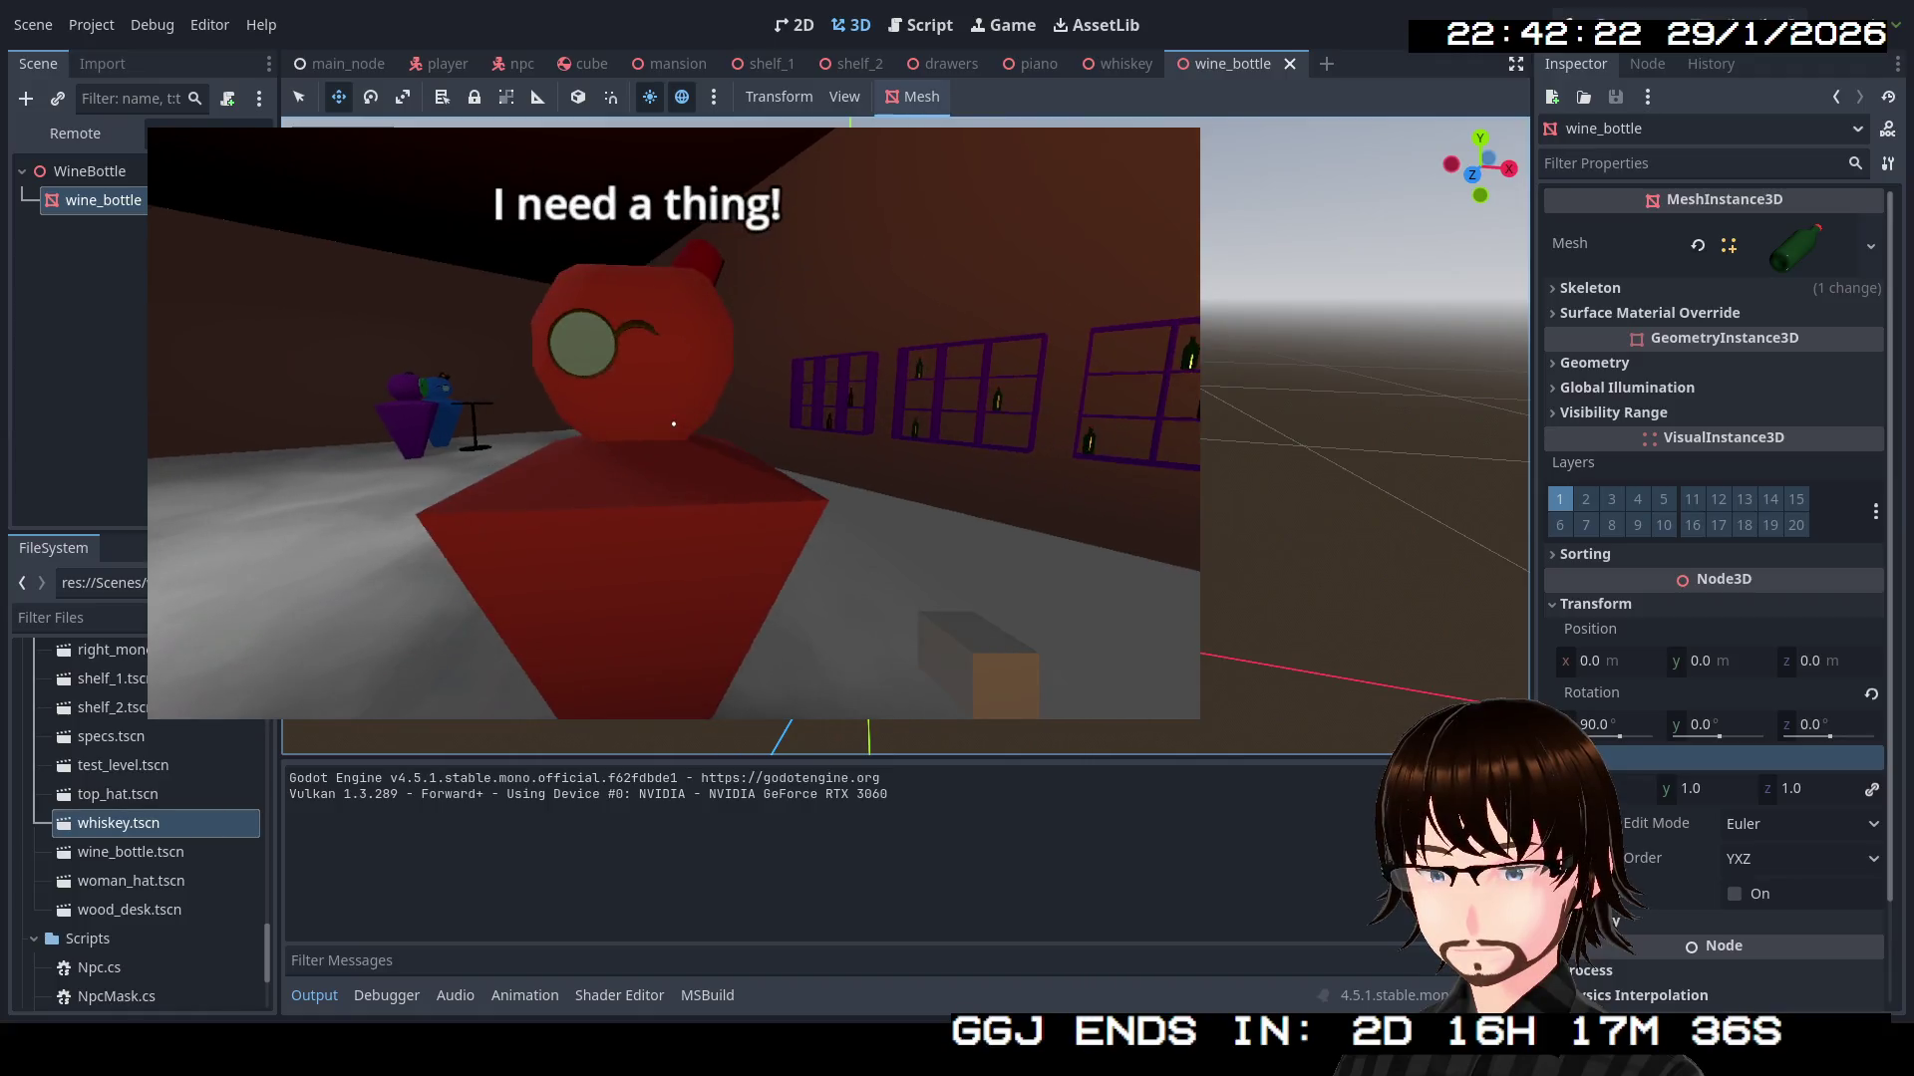
Step back from the green guest, stop the test game and switch to the piano scene
{"action": "key", "text": "e"}
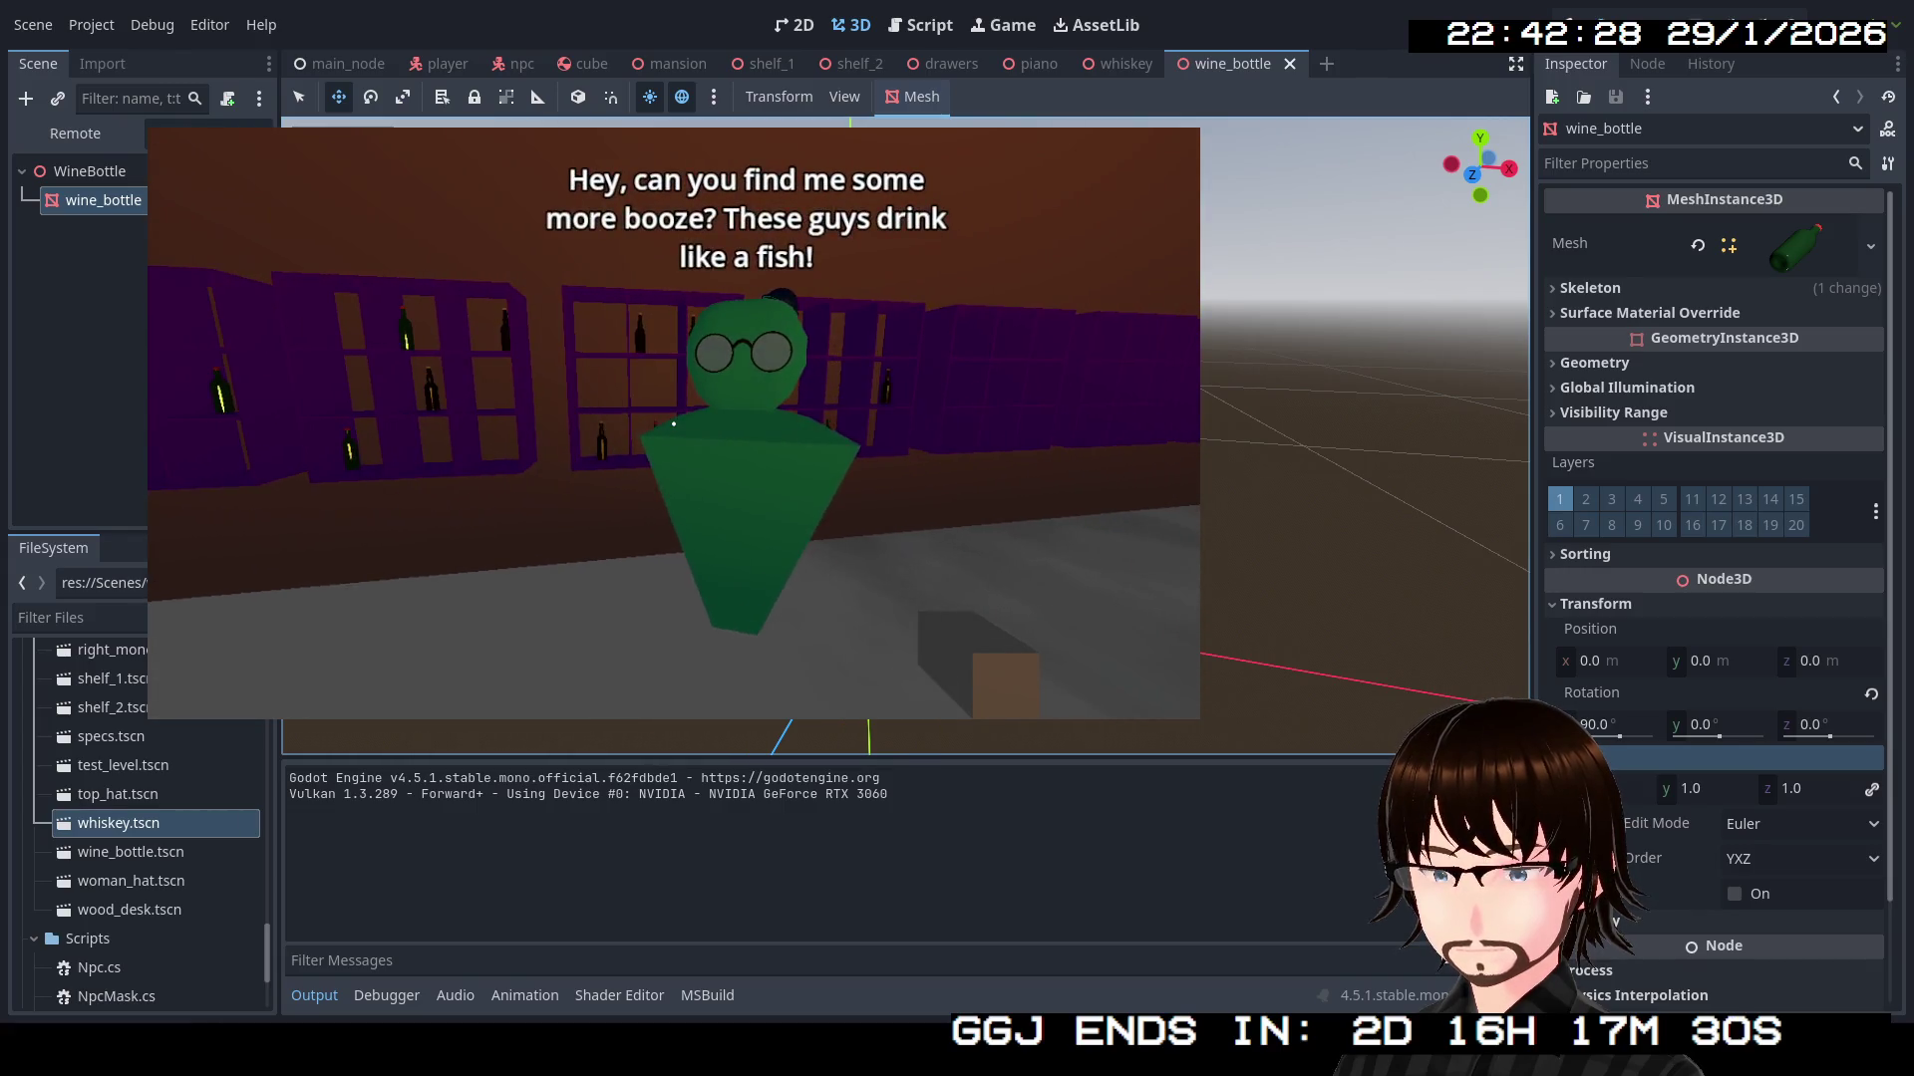
{"action": "key", "text": "s"}
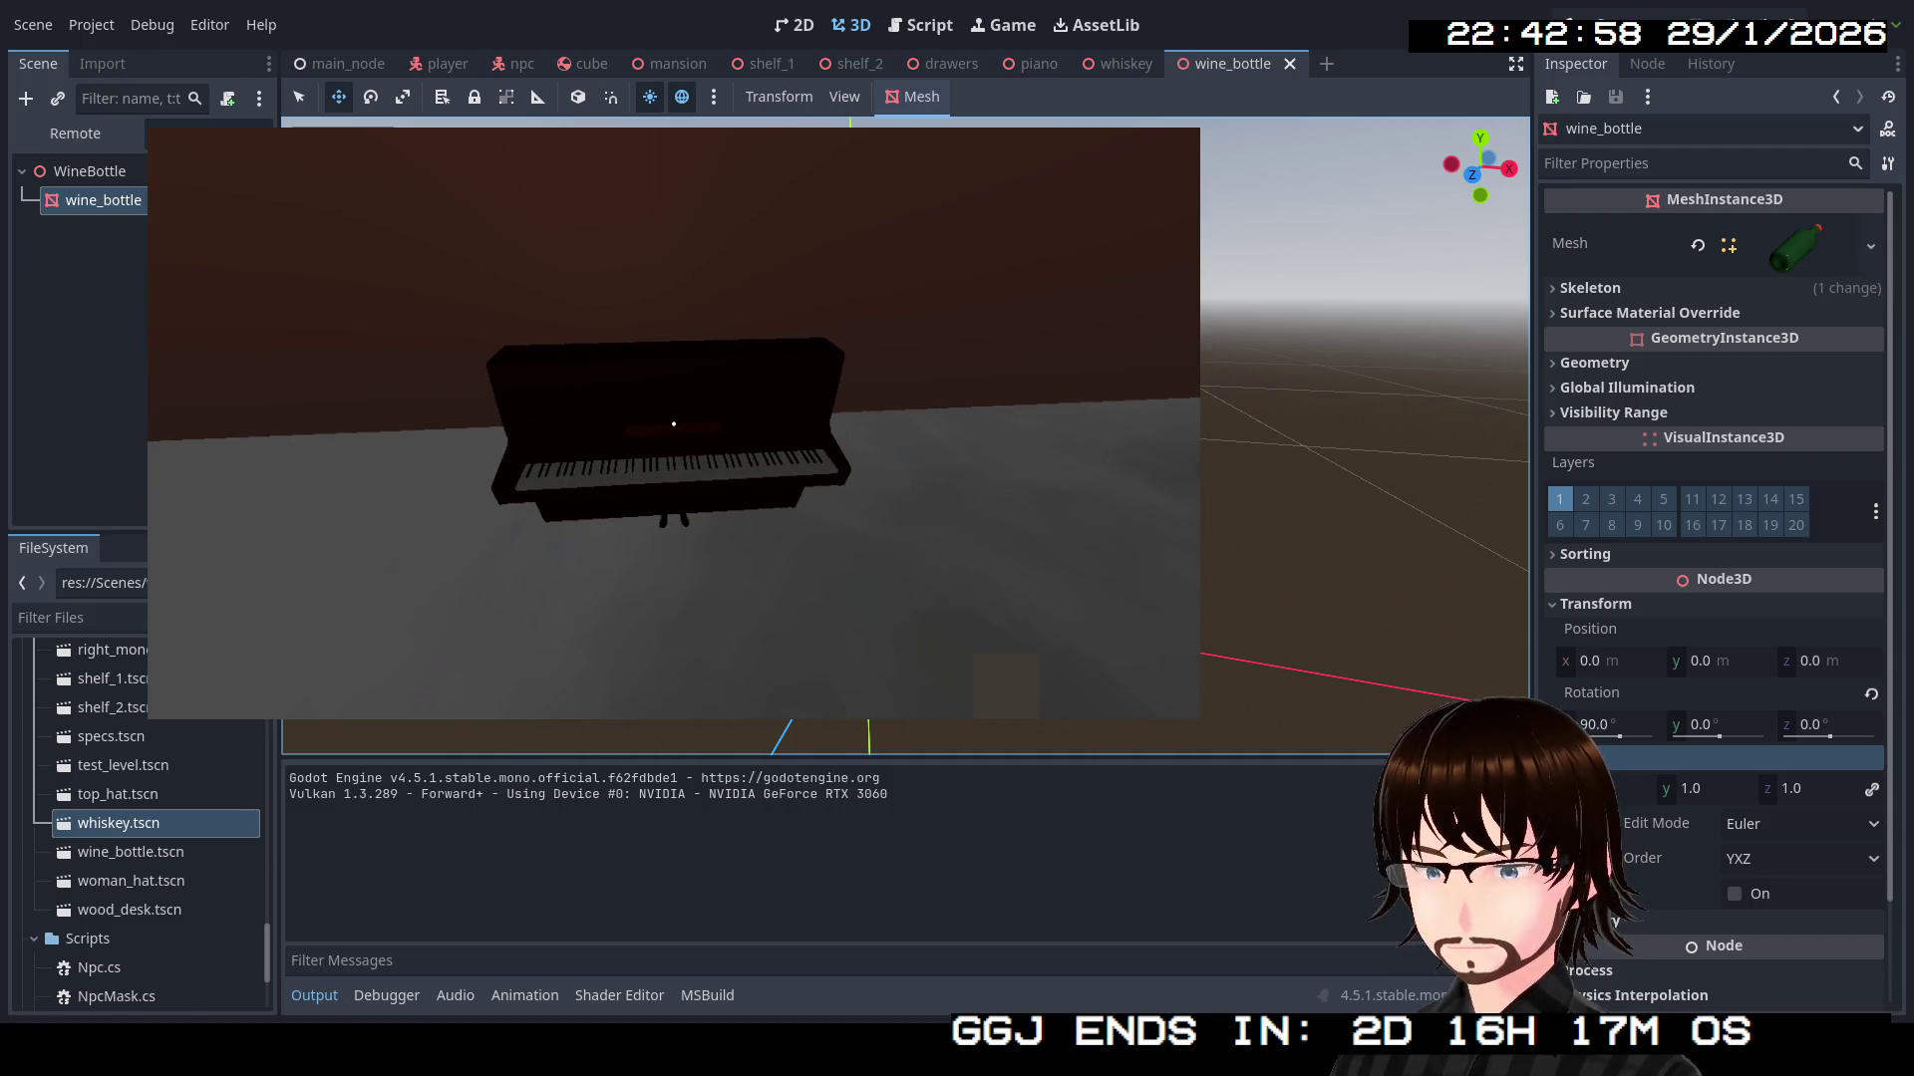
{"action": "key", "text": "Escape"}
{"action": "left_click", "coordinate": [1032, 64]}
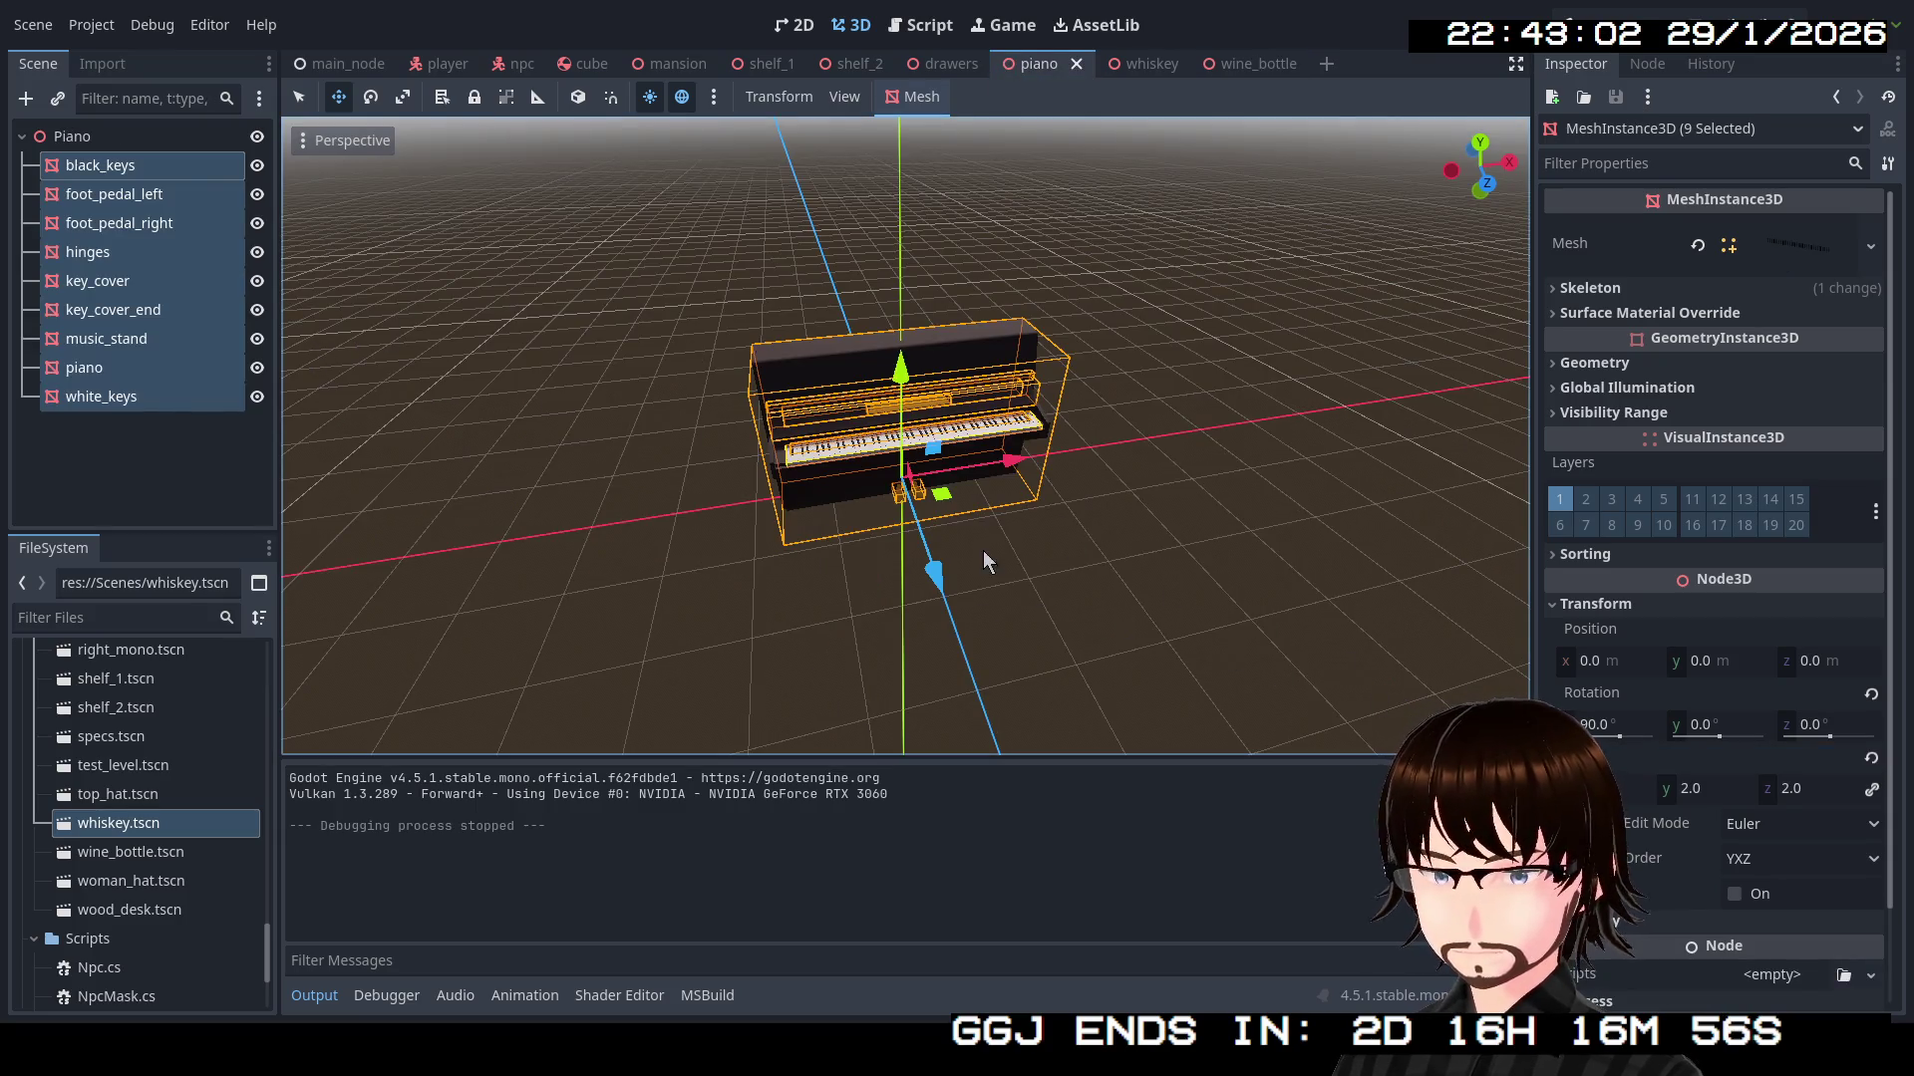
Save the main_node and piano scenes with Ctrl+S, then build and run the game with F5
{"action": "left_click", "coordinate": [342, 66]}
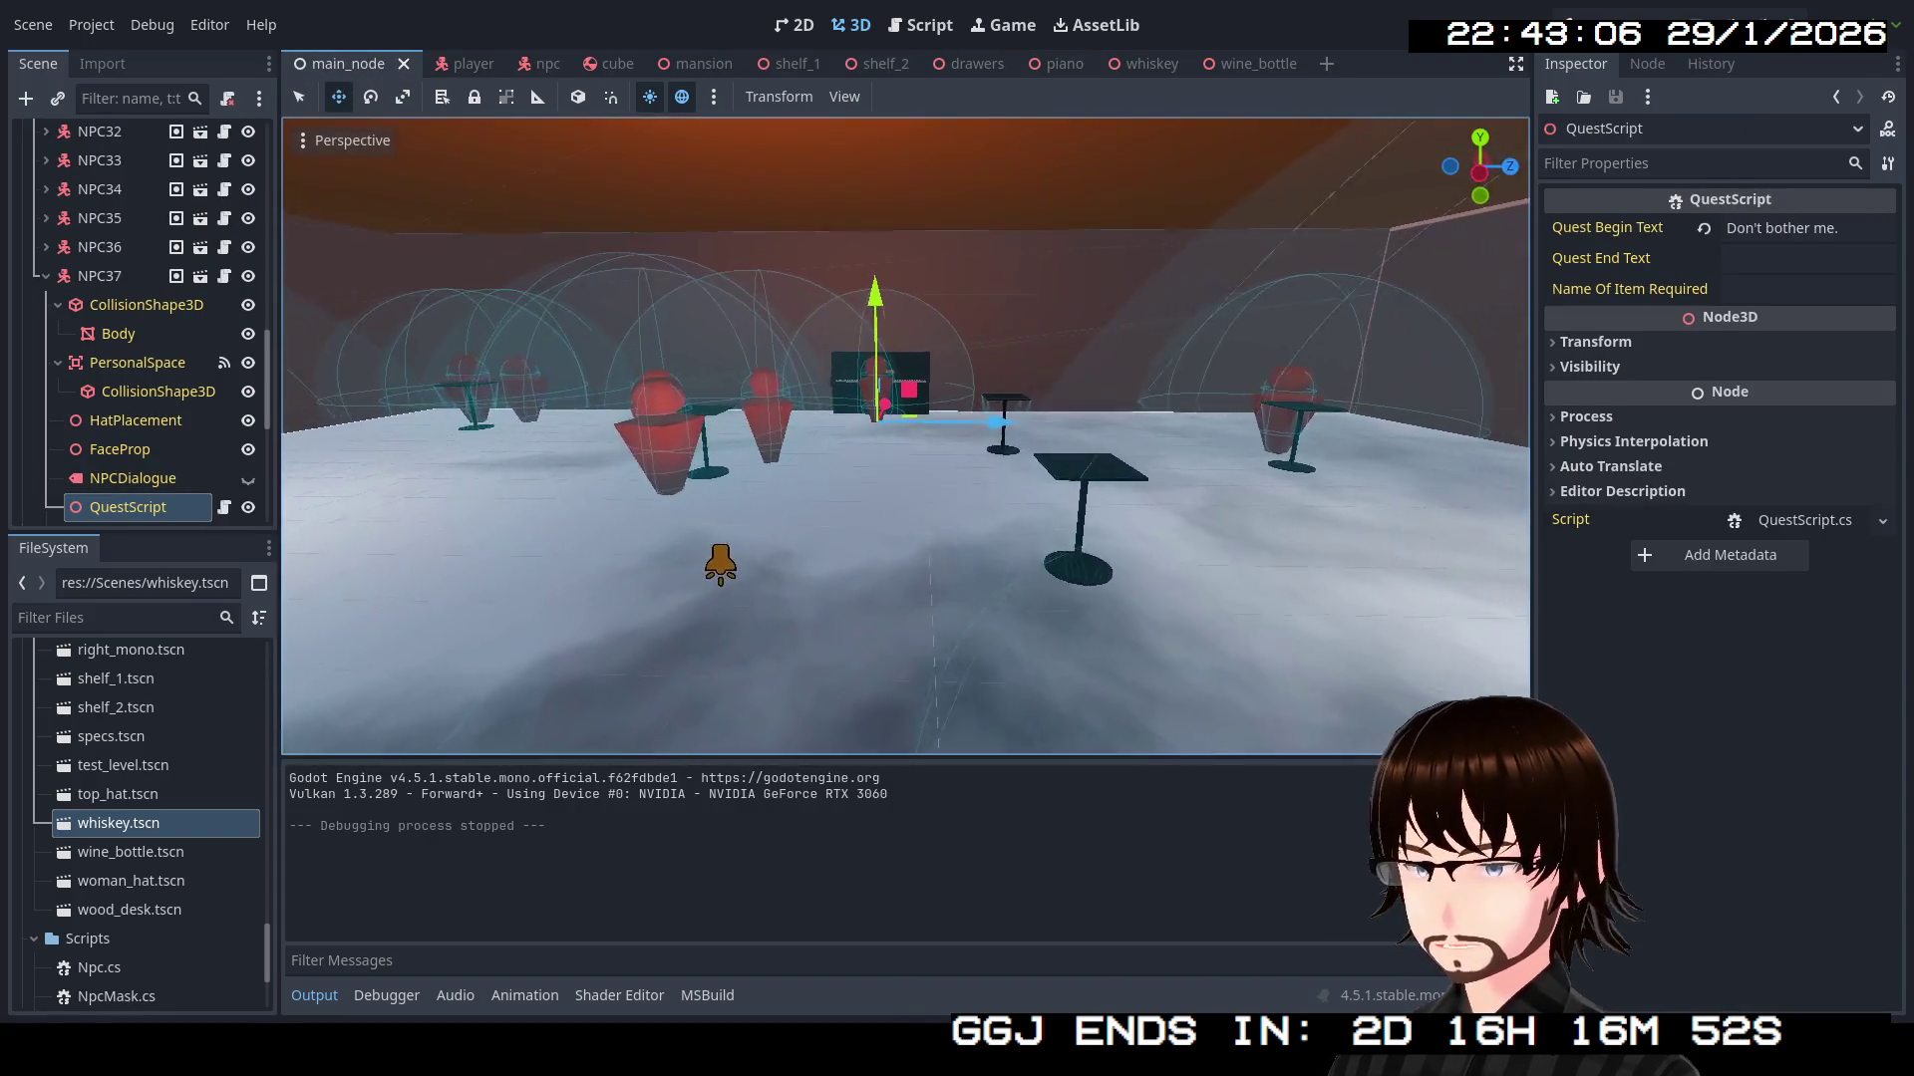
{"action": "scroll", "coordinate": [905, 435], "scroll_direction": "up", "scroll_amount": 2}
{"action": "scroll", "coordinate": [538, 518], "scroll_direction": "up", "scroll_amount": 3}
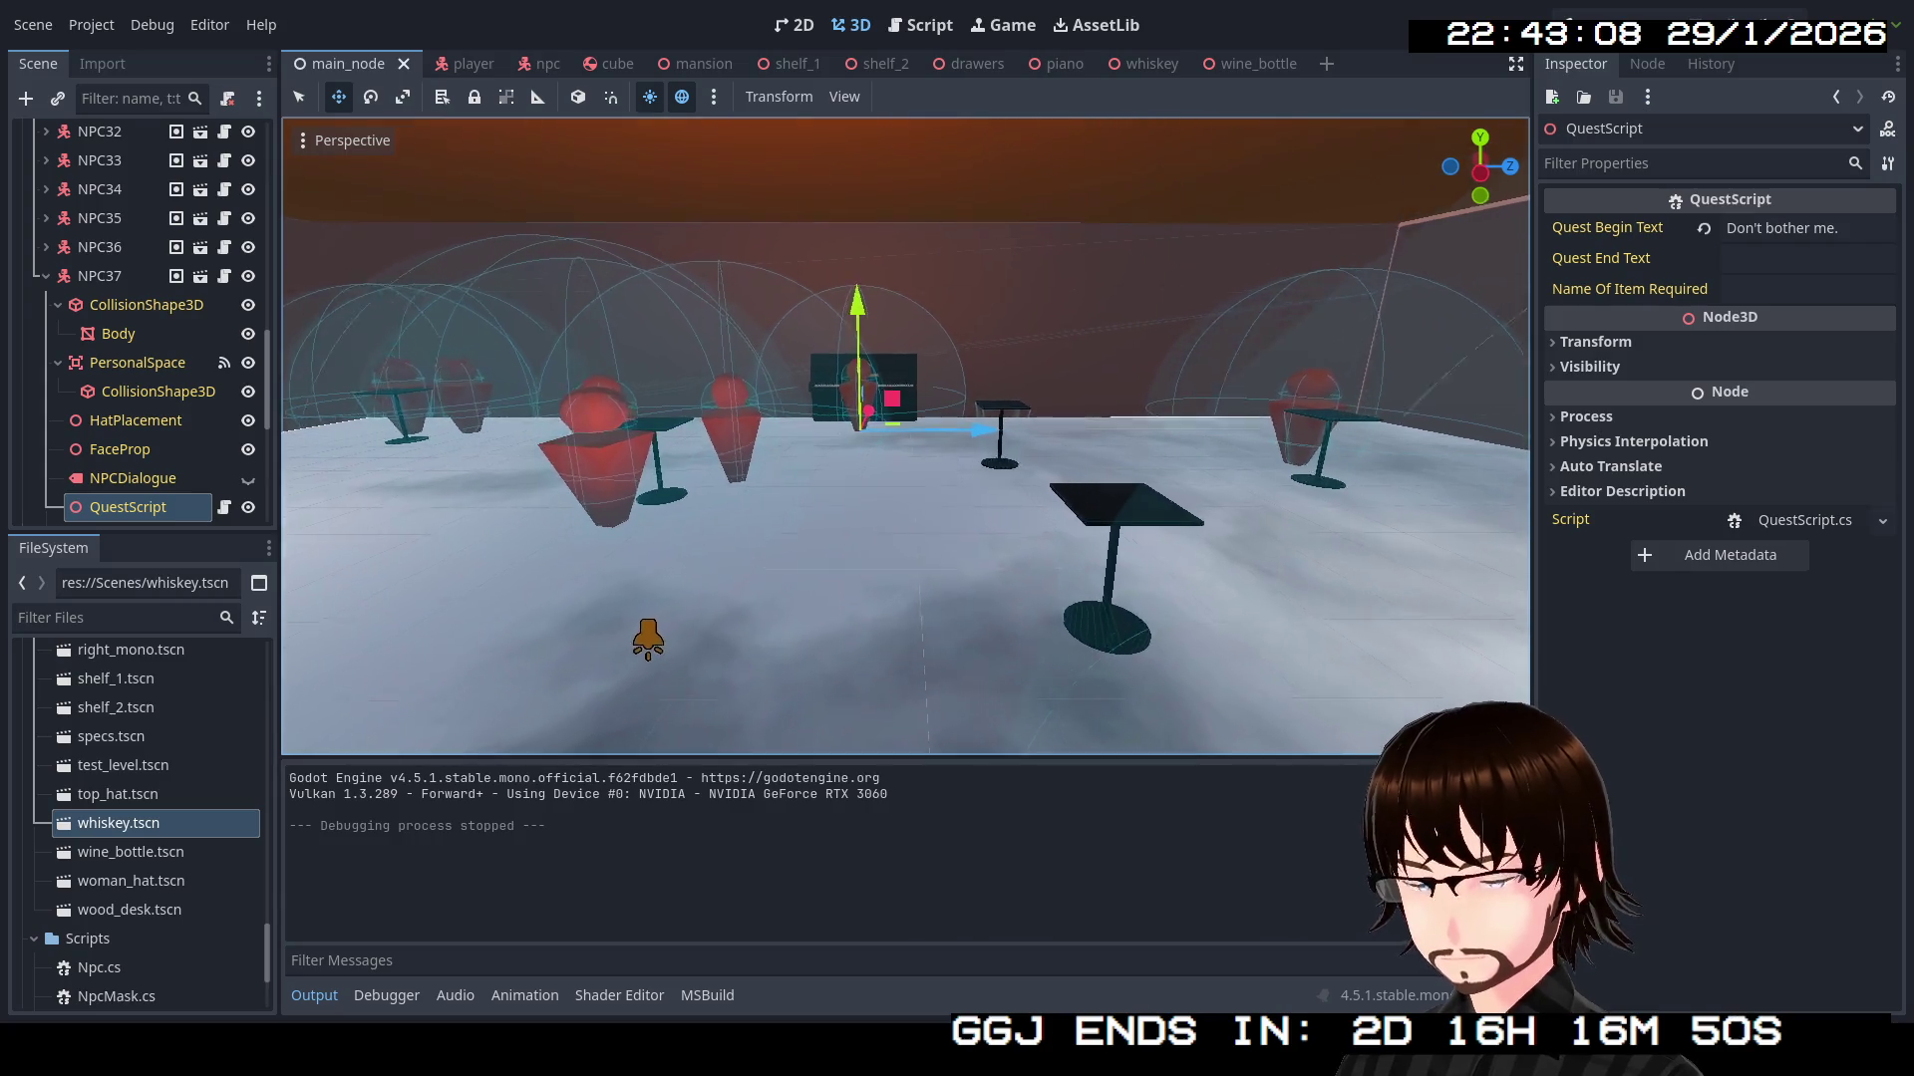
{"action": "key", "text": "ctrl+s"}
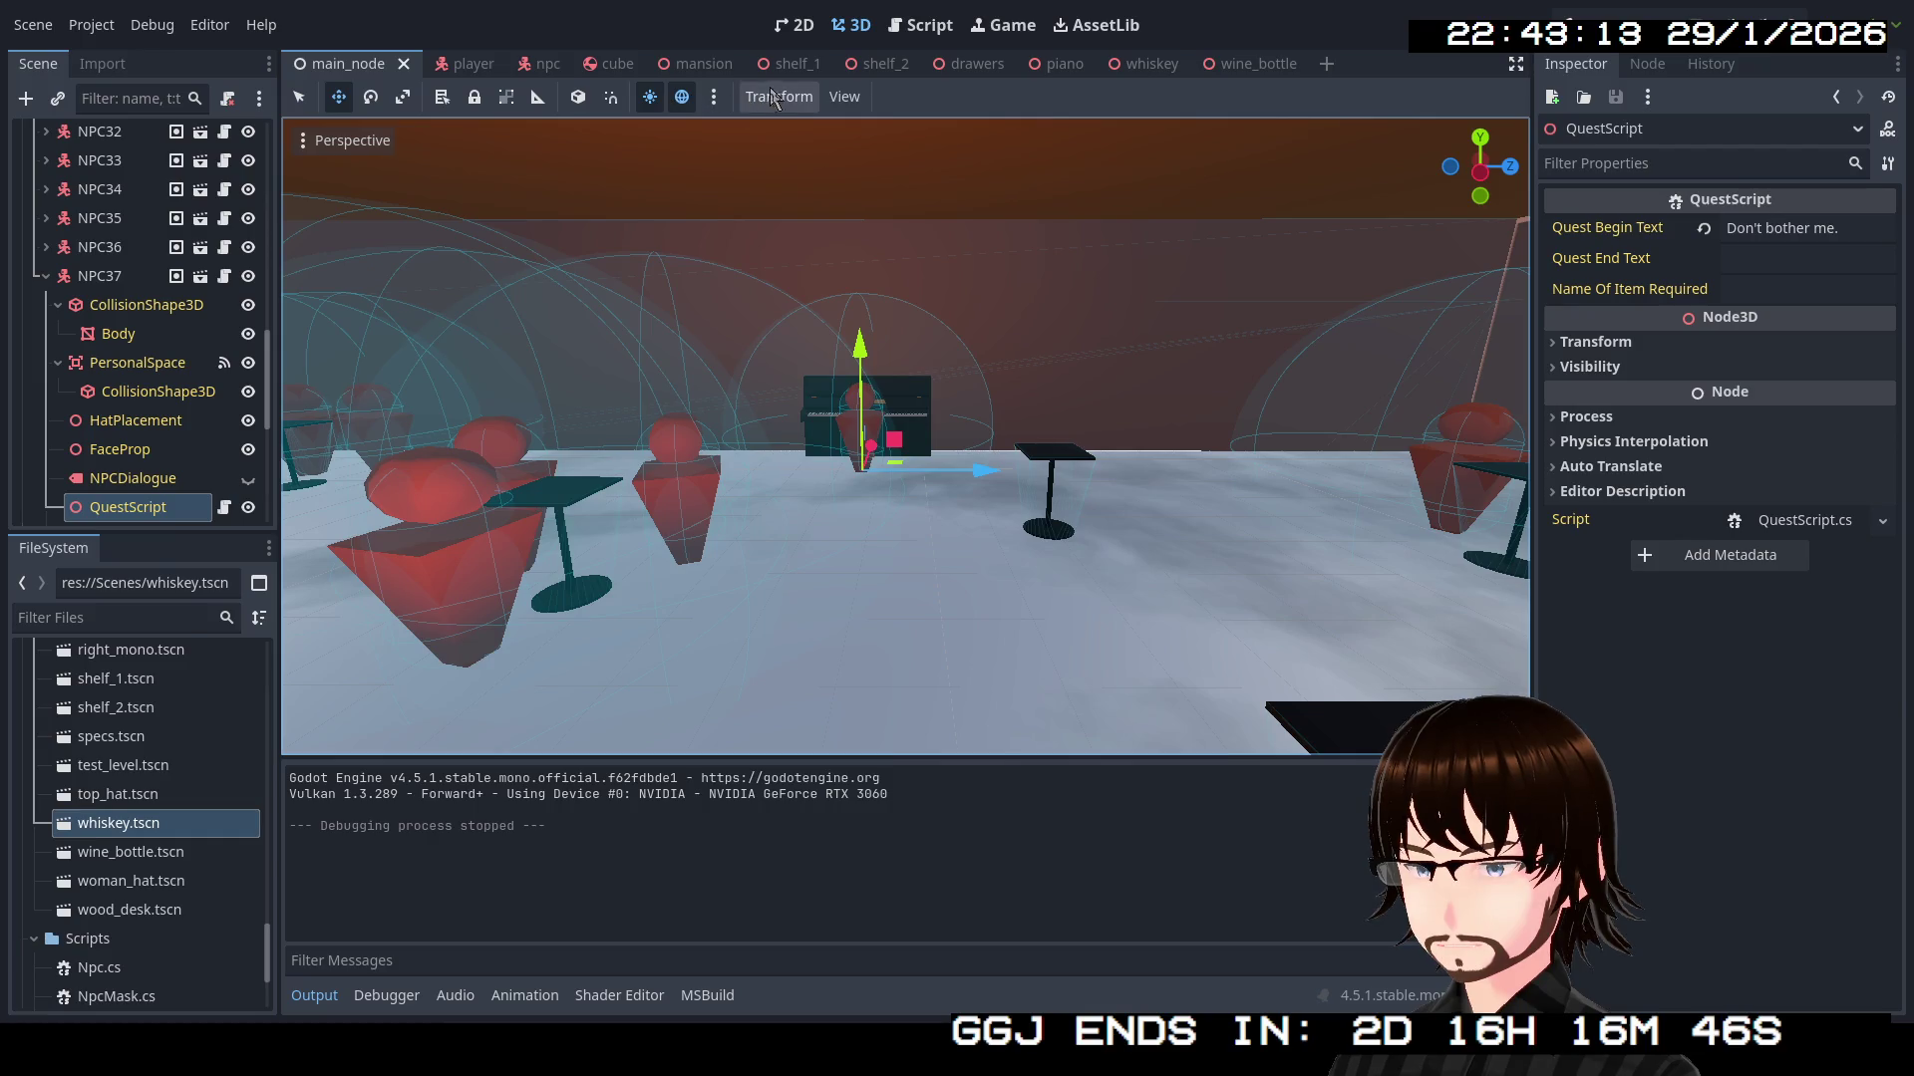
{"action": "left_click", "coordinate": [1035, 70]}
{"action": "key", "text": "ctrl+s"}
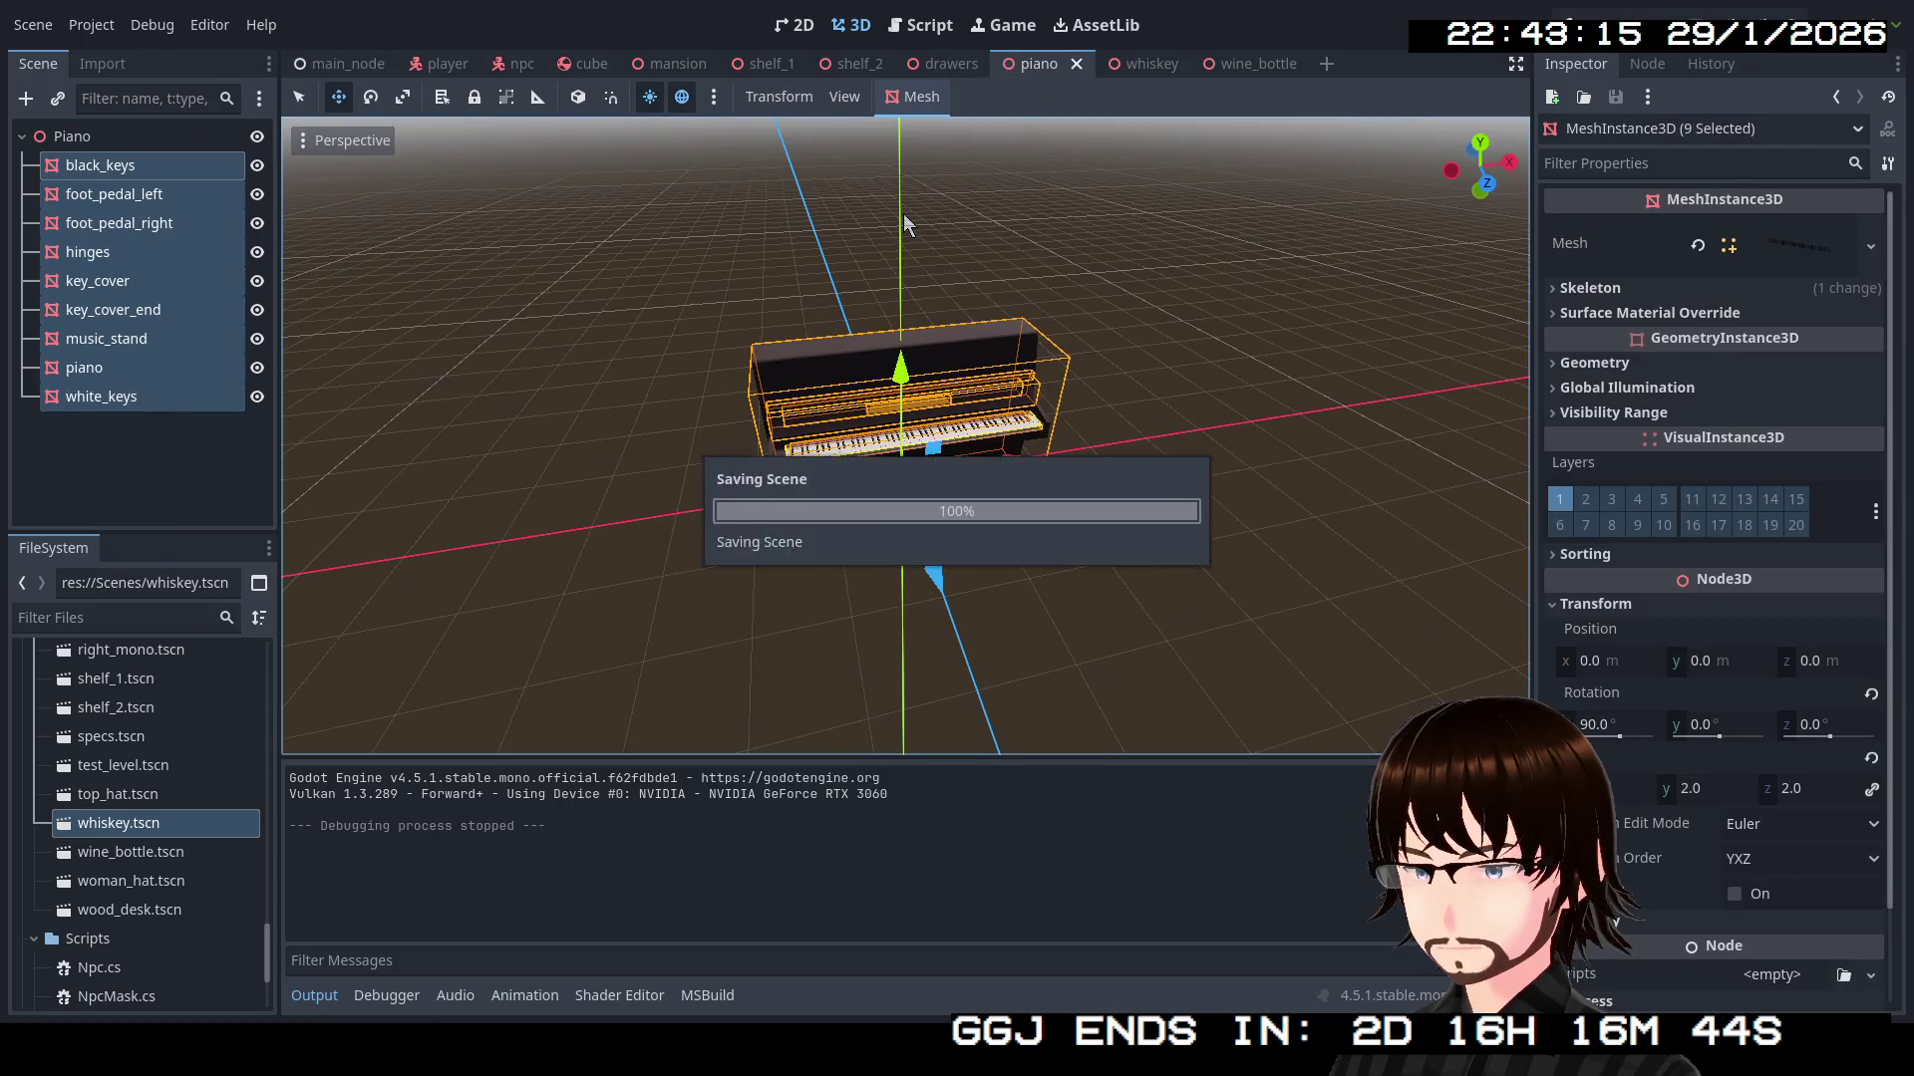
{"action": "left_click", "coordinate": [495, 68]}
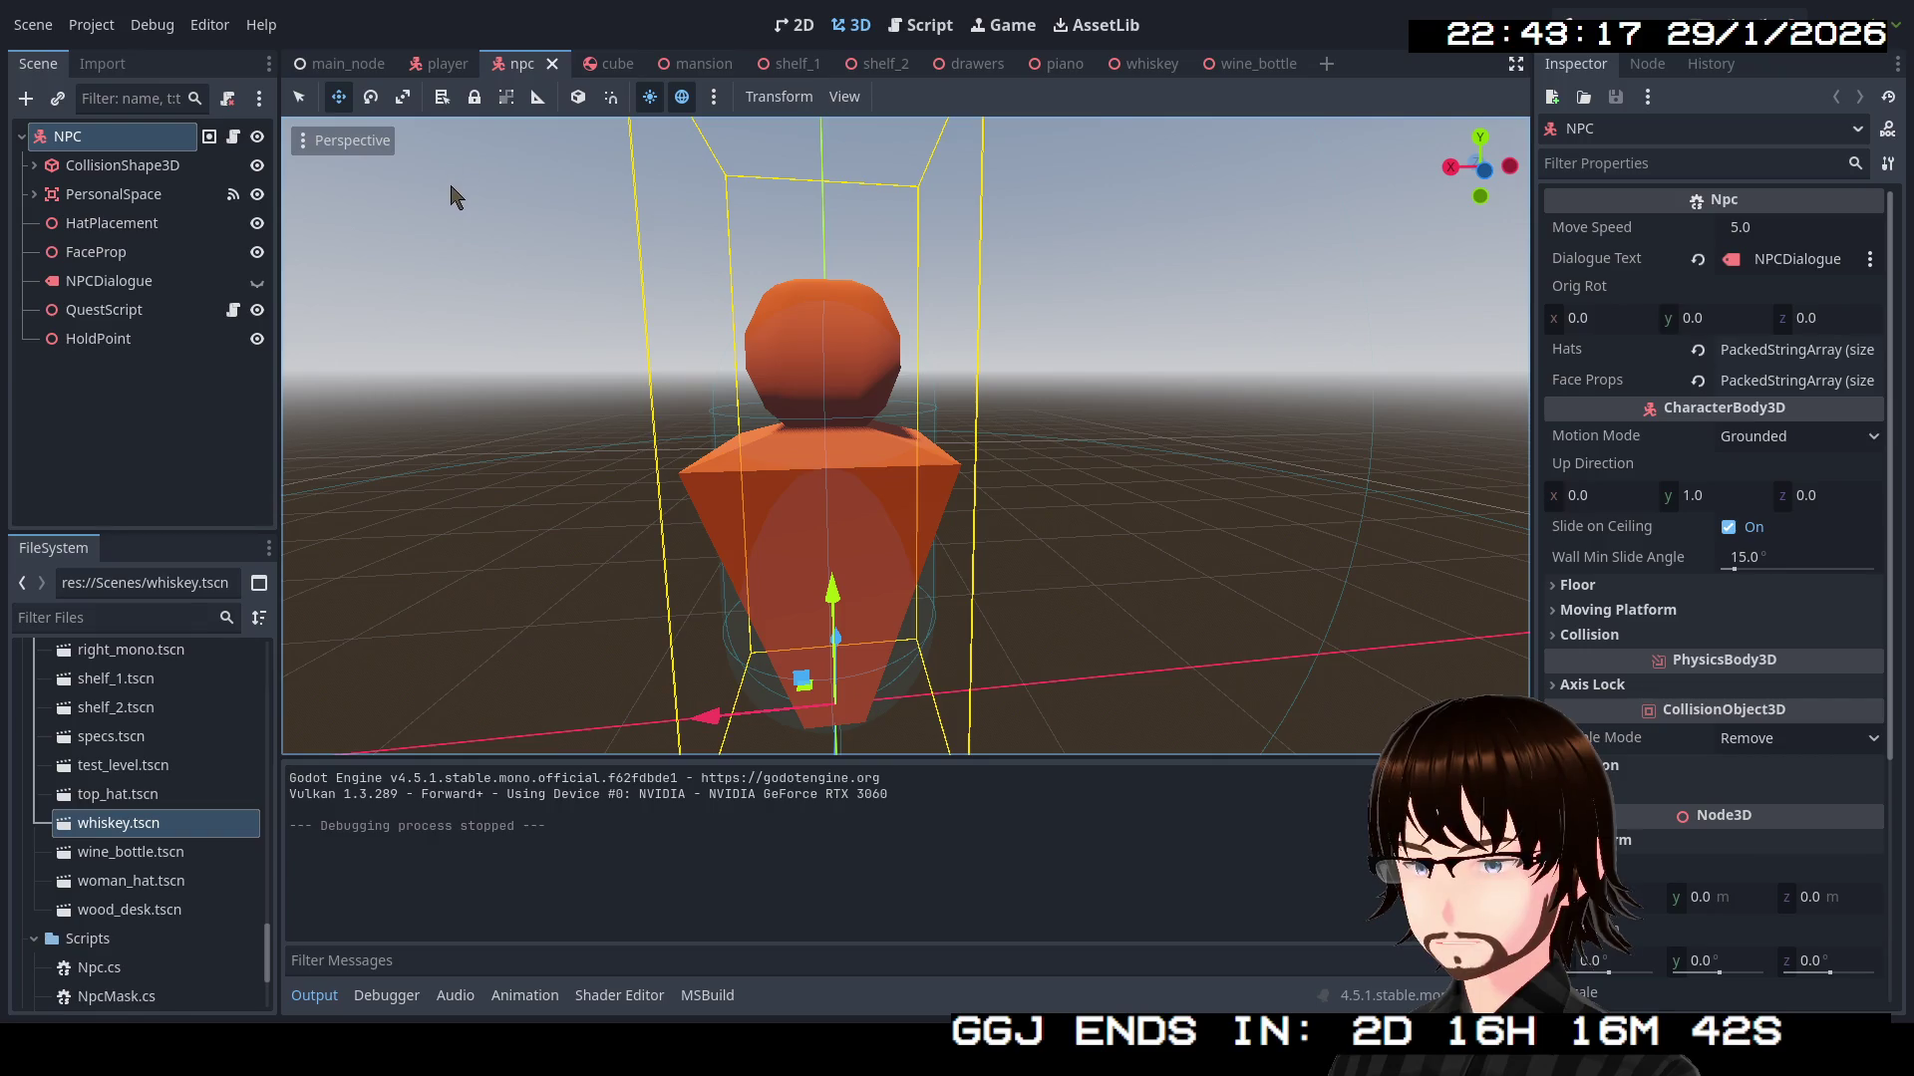
{"action": "left_click", "coordinate": [348, 63]}
{"action": "key", "text": "ctrl+s"}
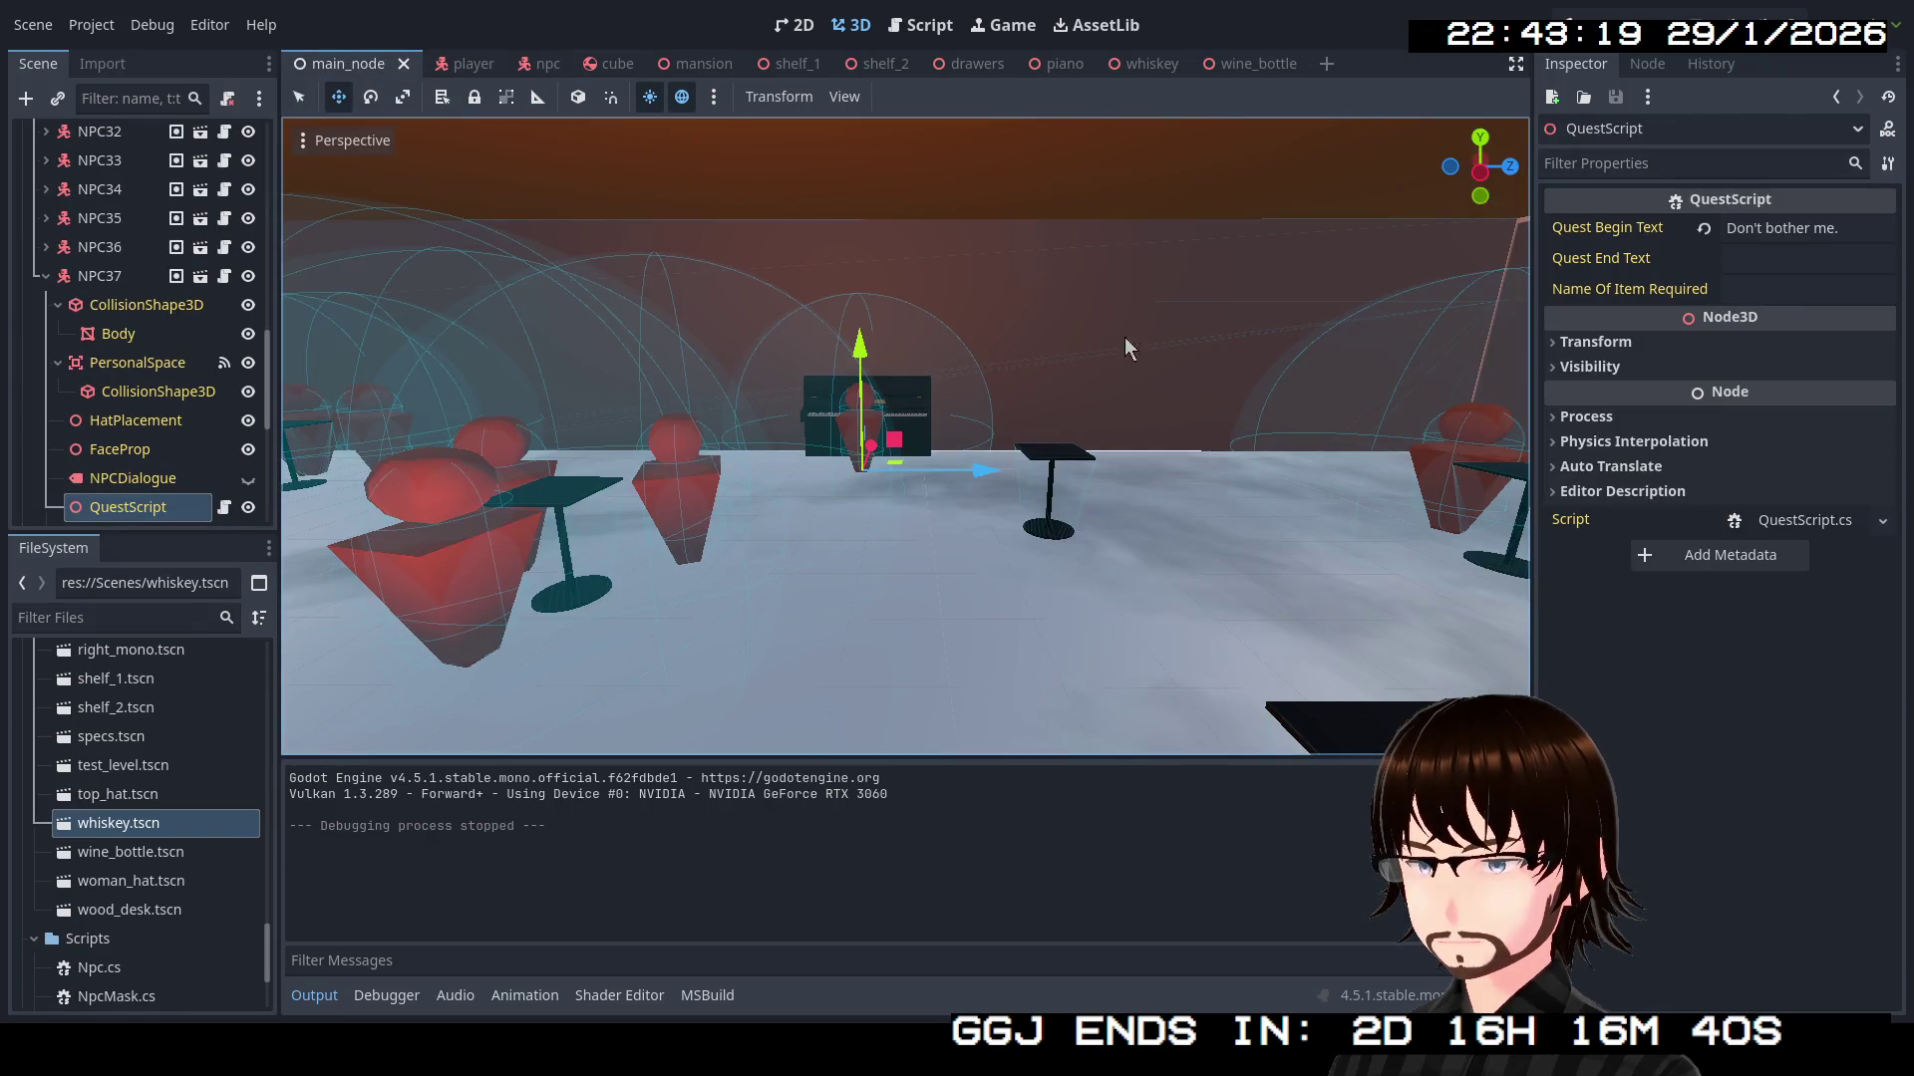
{"action": "key", "text": "F5"}
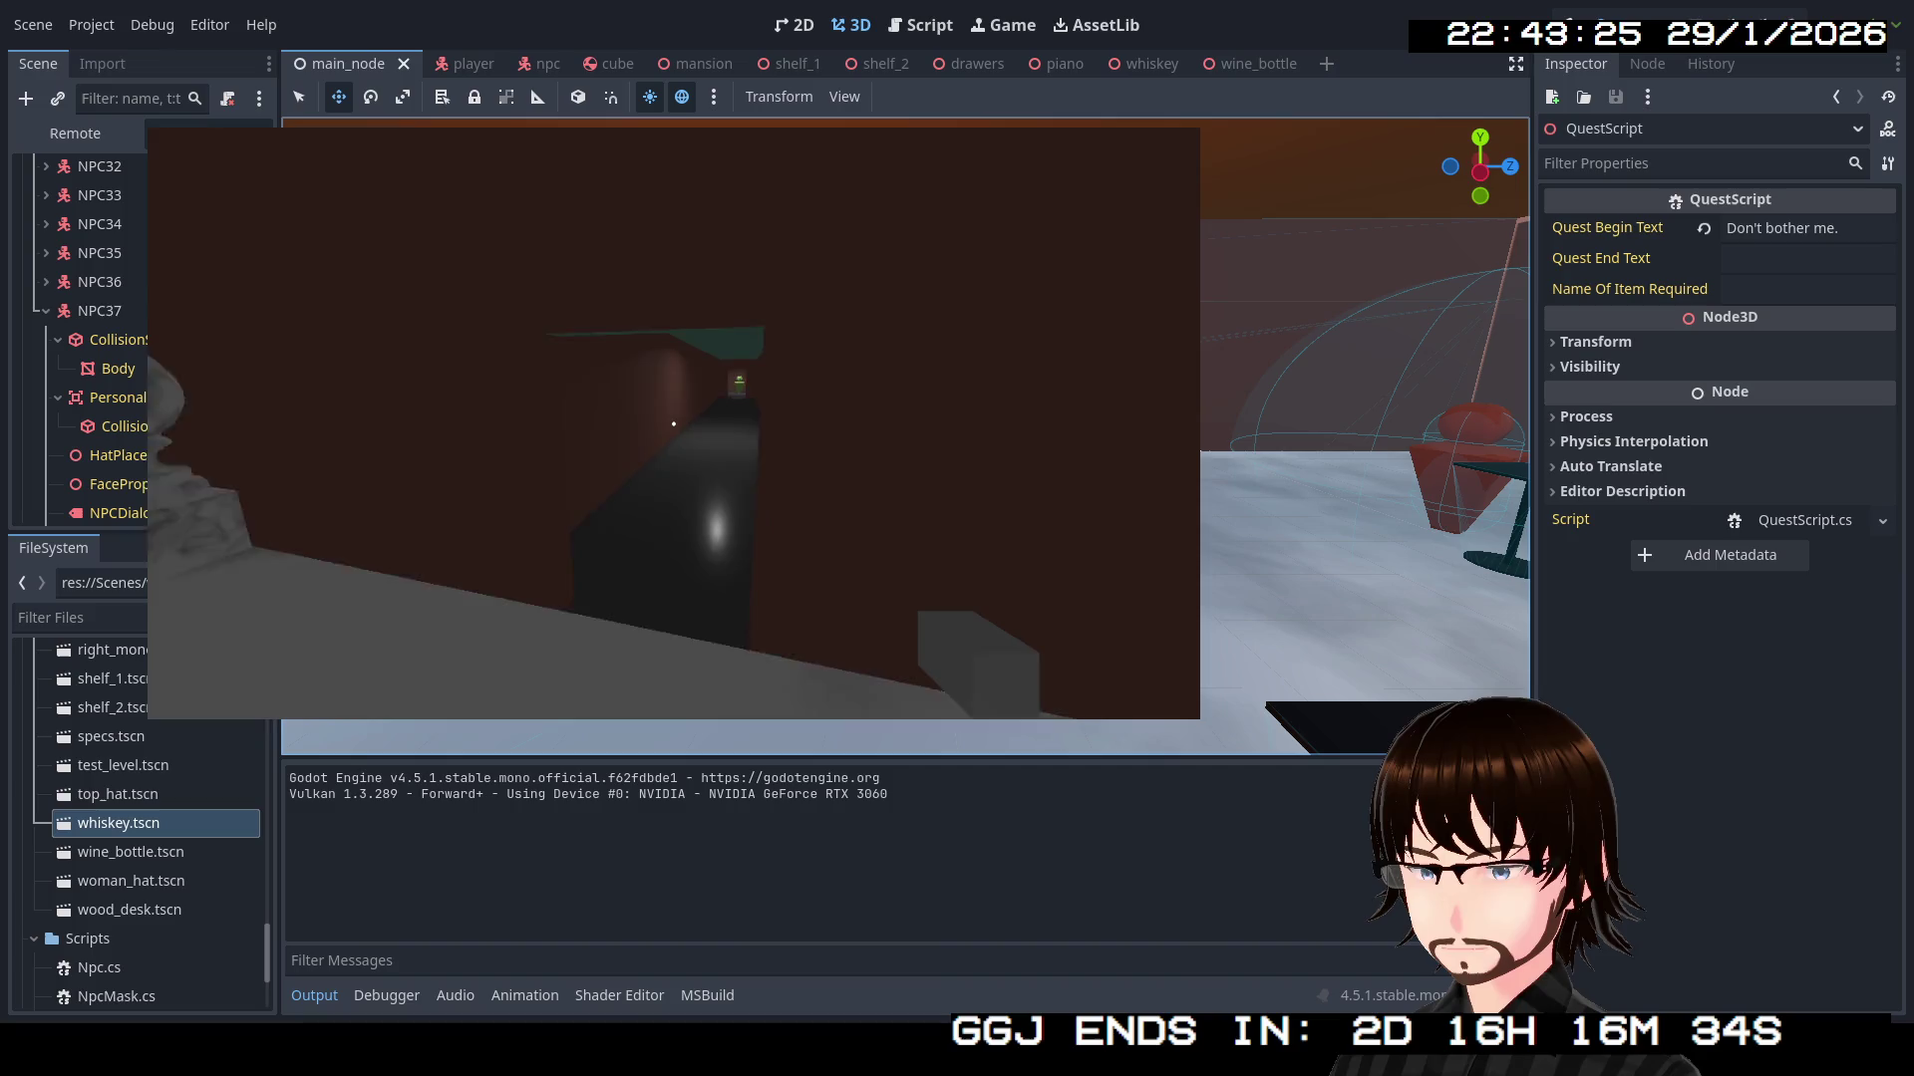
Walk down the corridor into the guests' room and circle around the piano player
{"action": "key", "text": "w"}
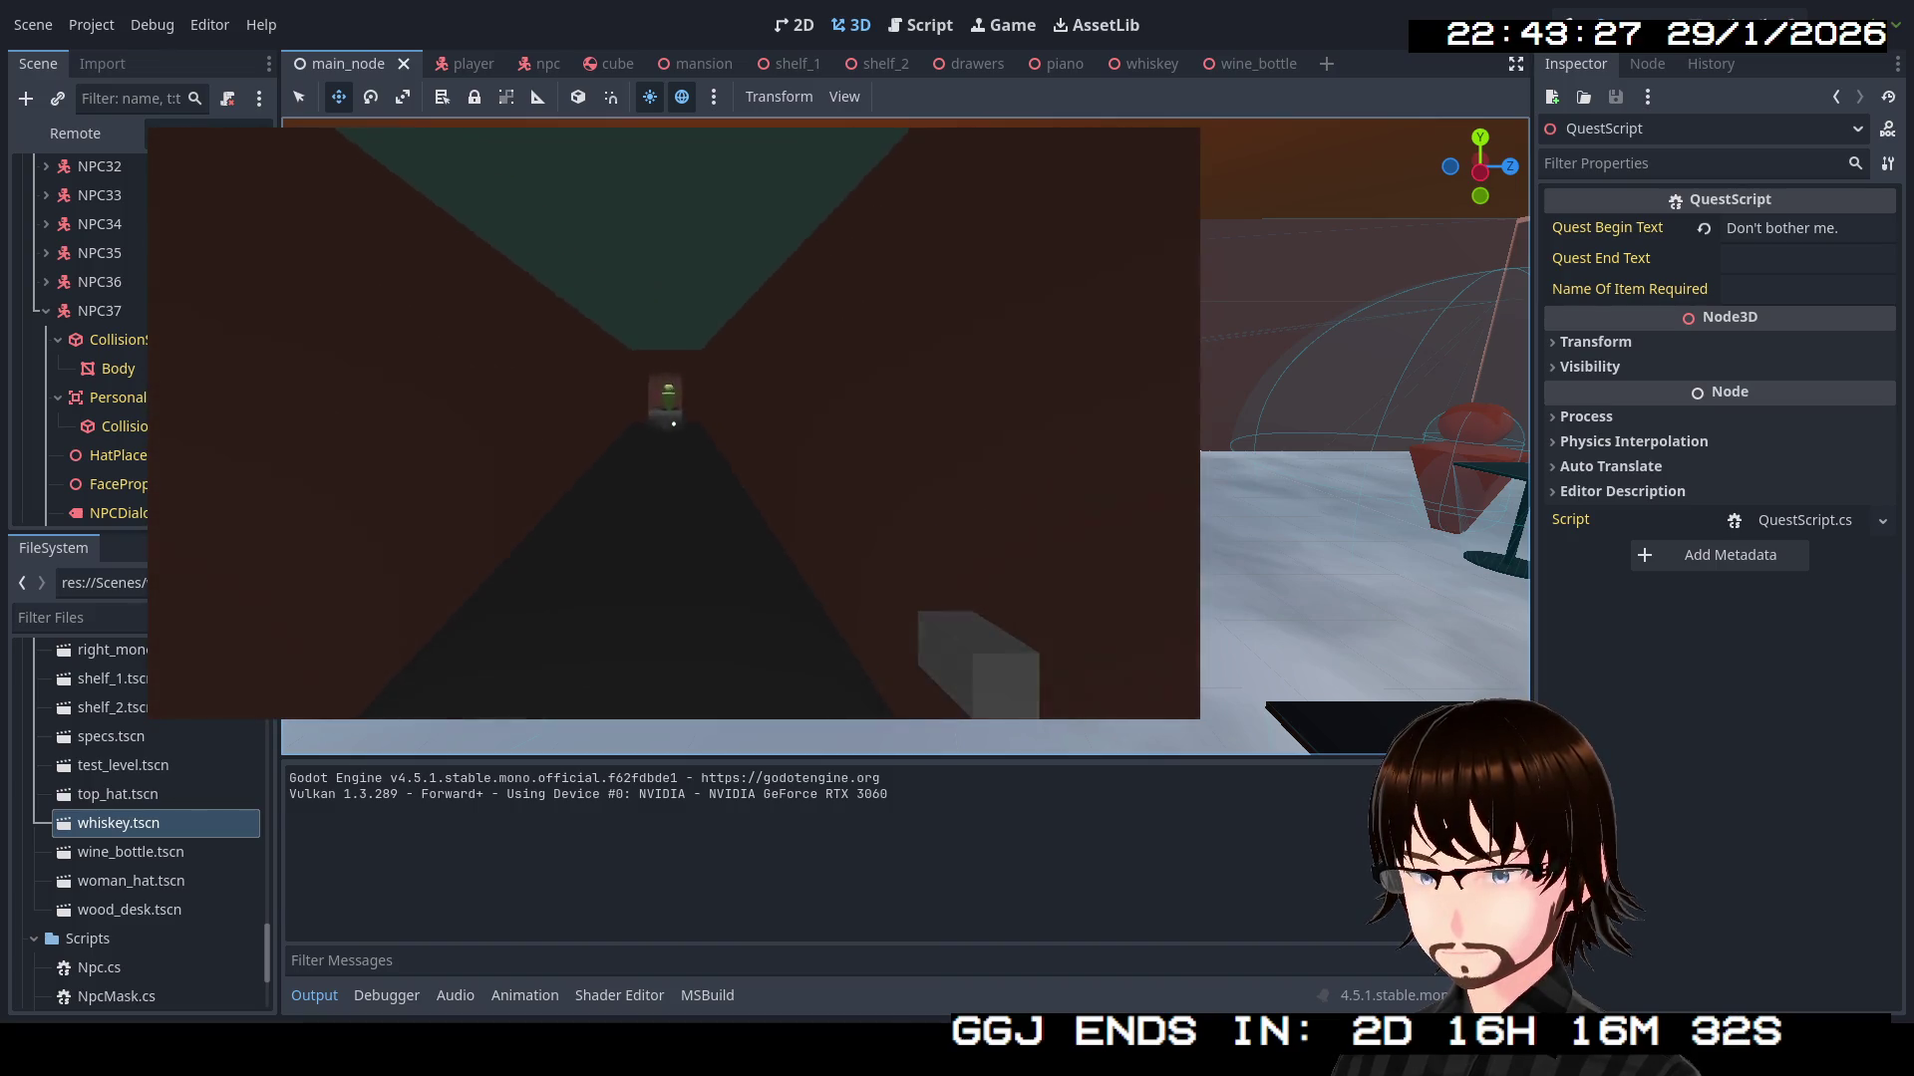
{"action": "key", "text": "w"}
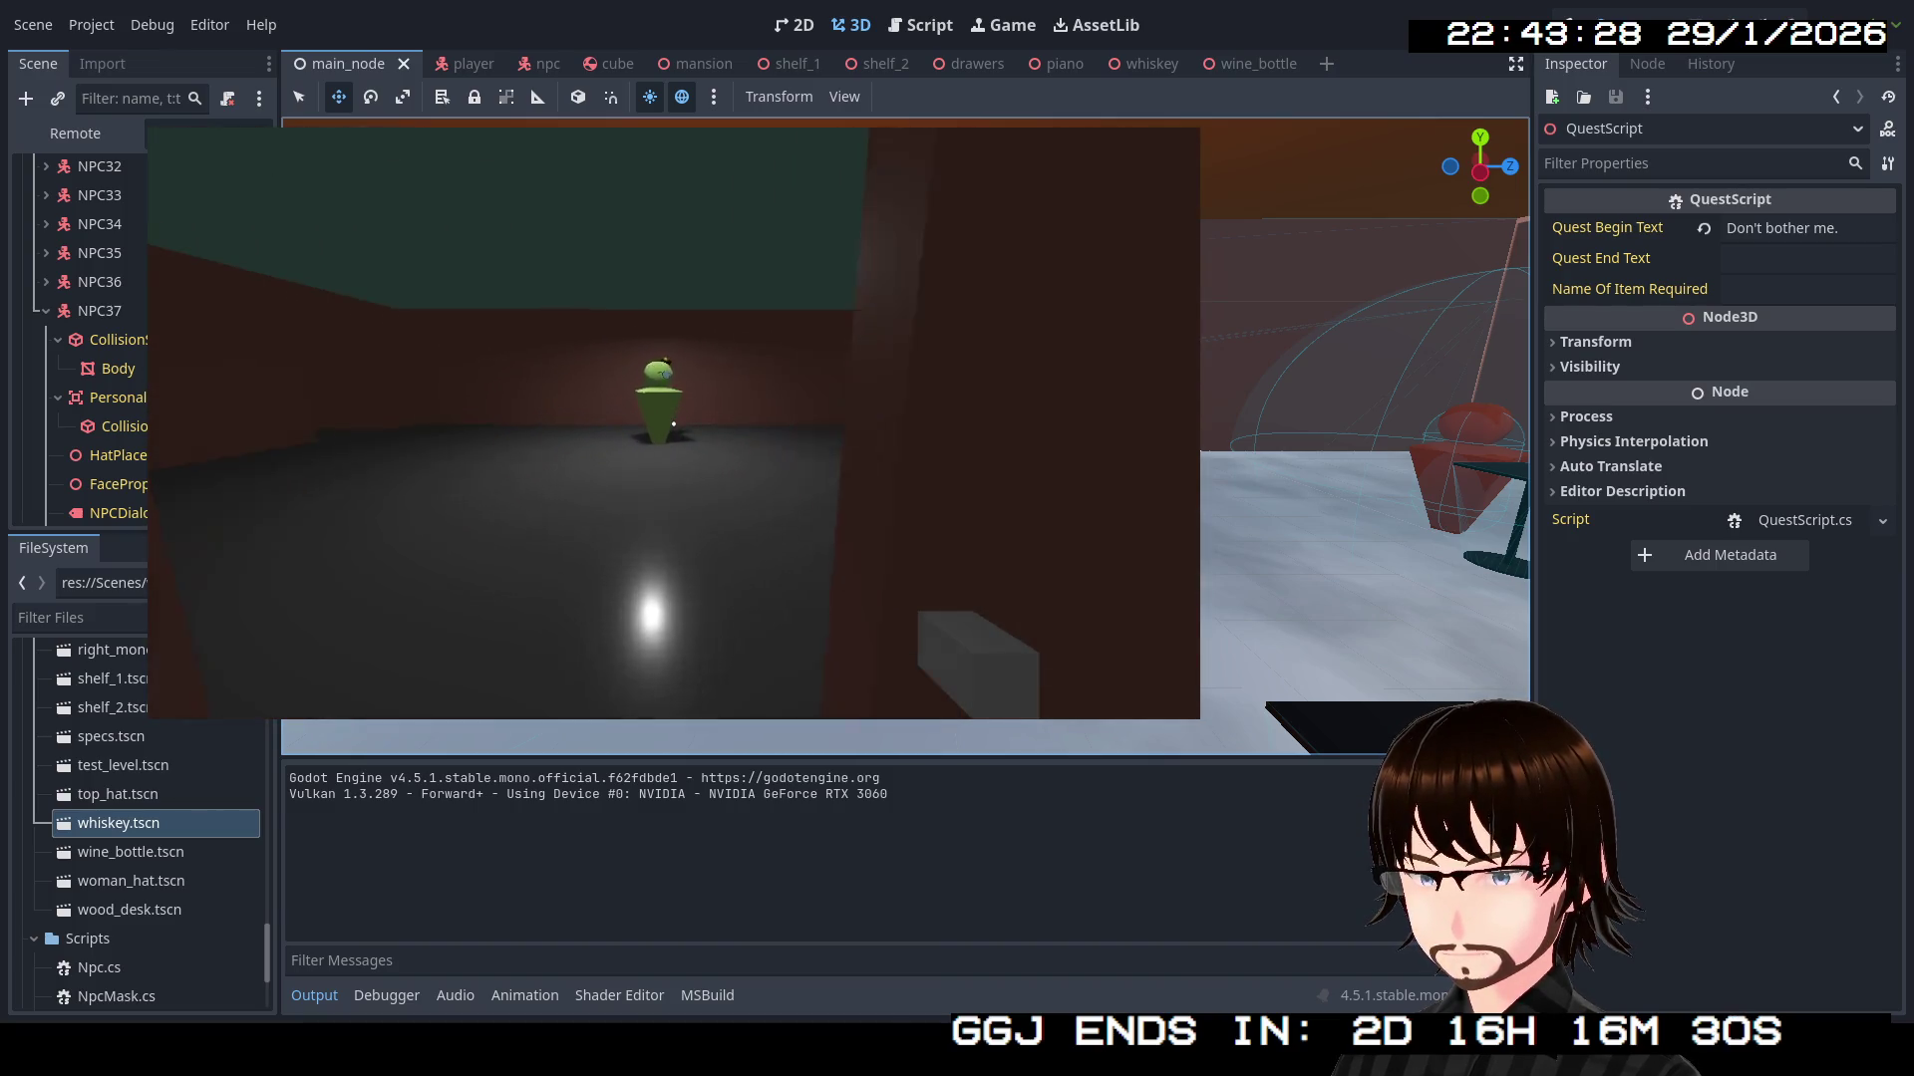
{"action": "key", "text": "w"}
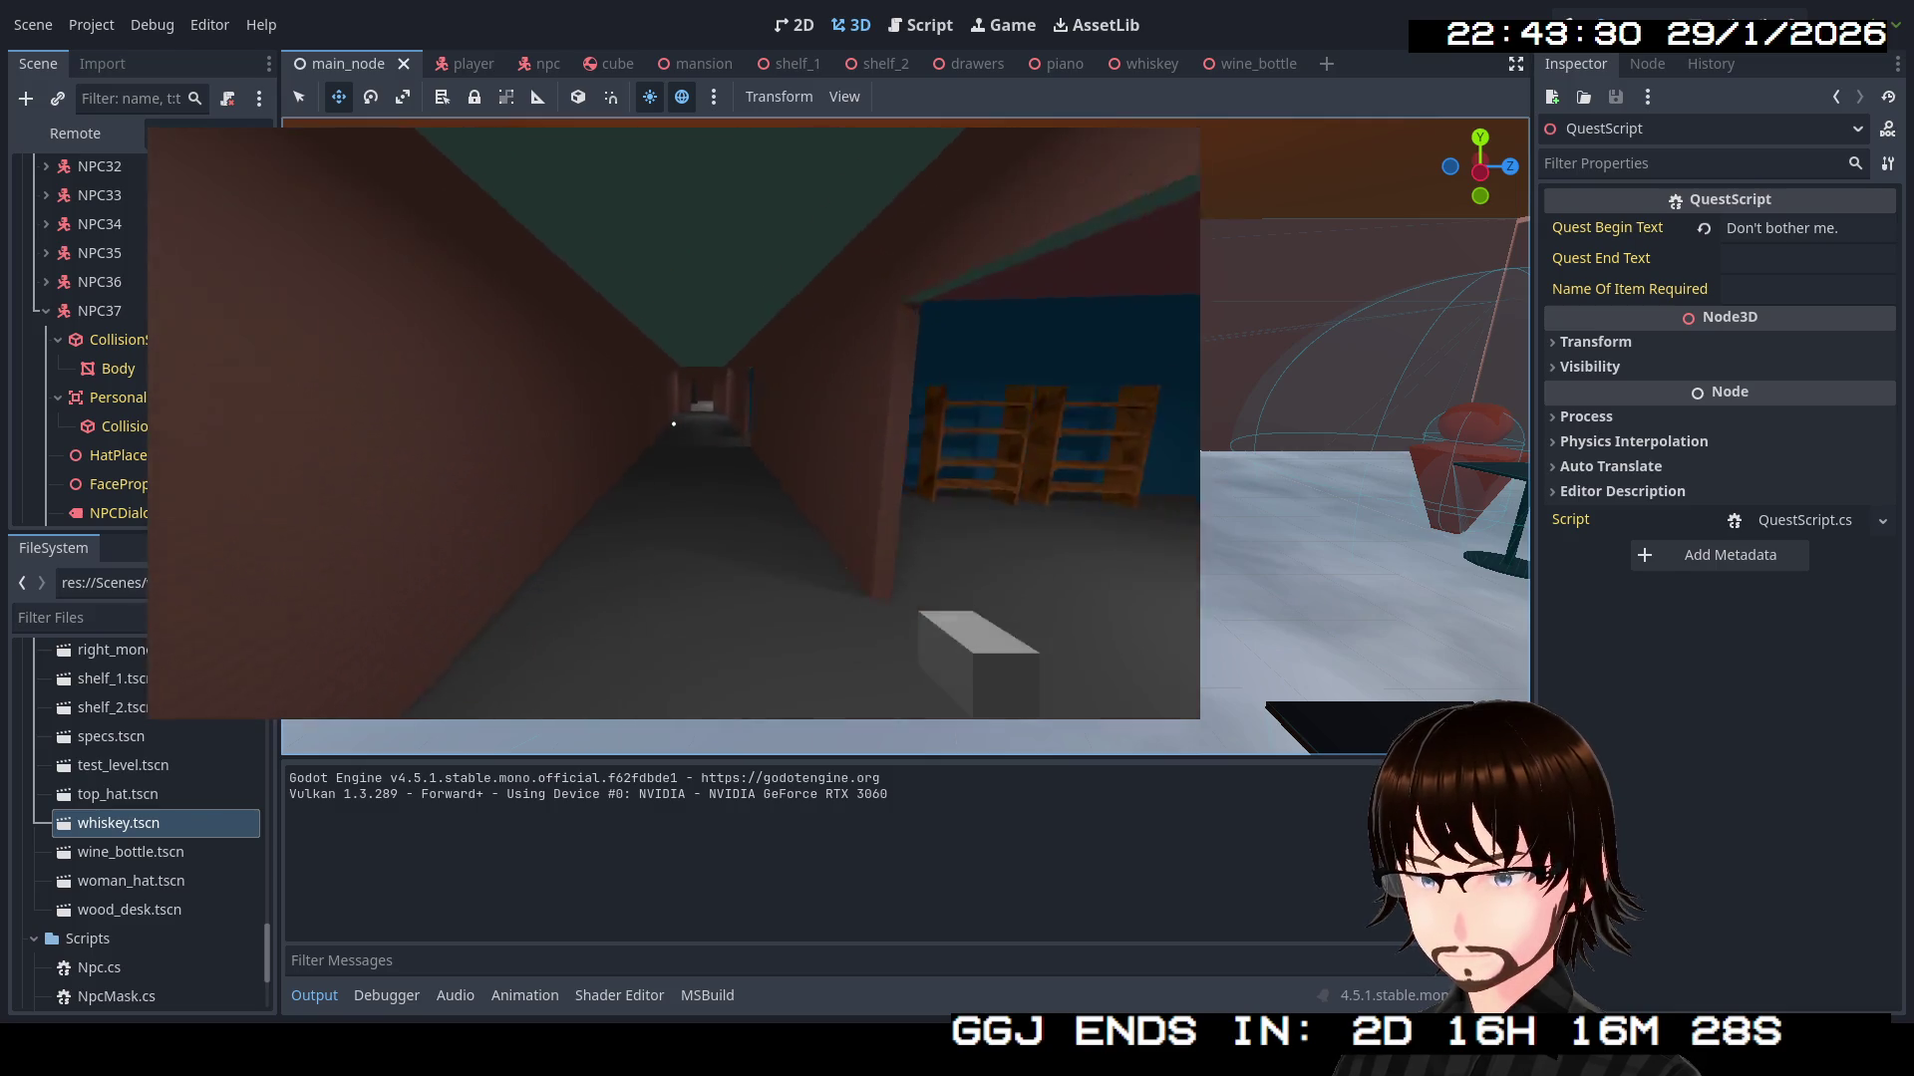
{"action": "key", "text": "w"}
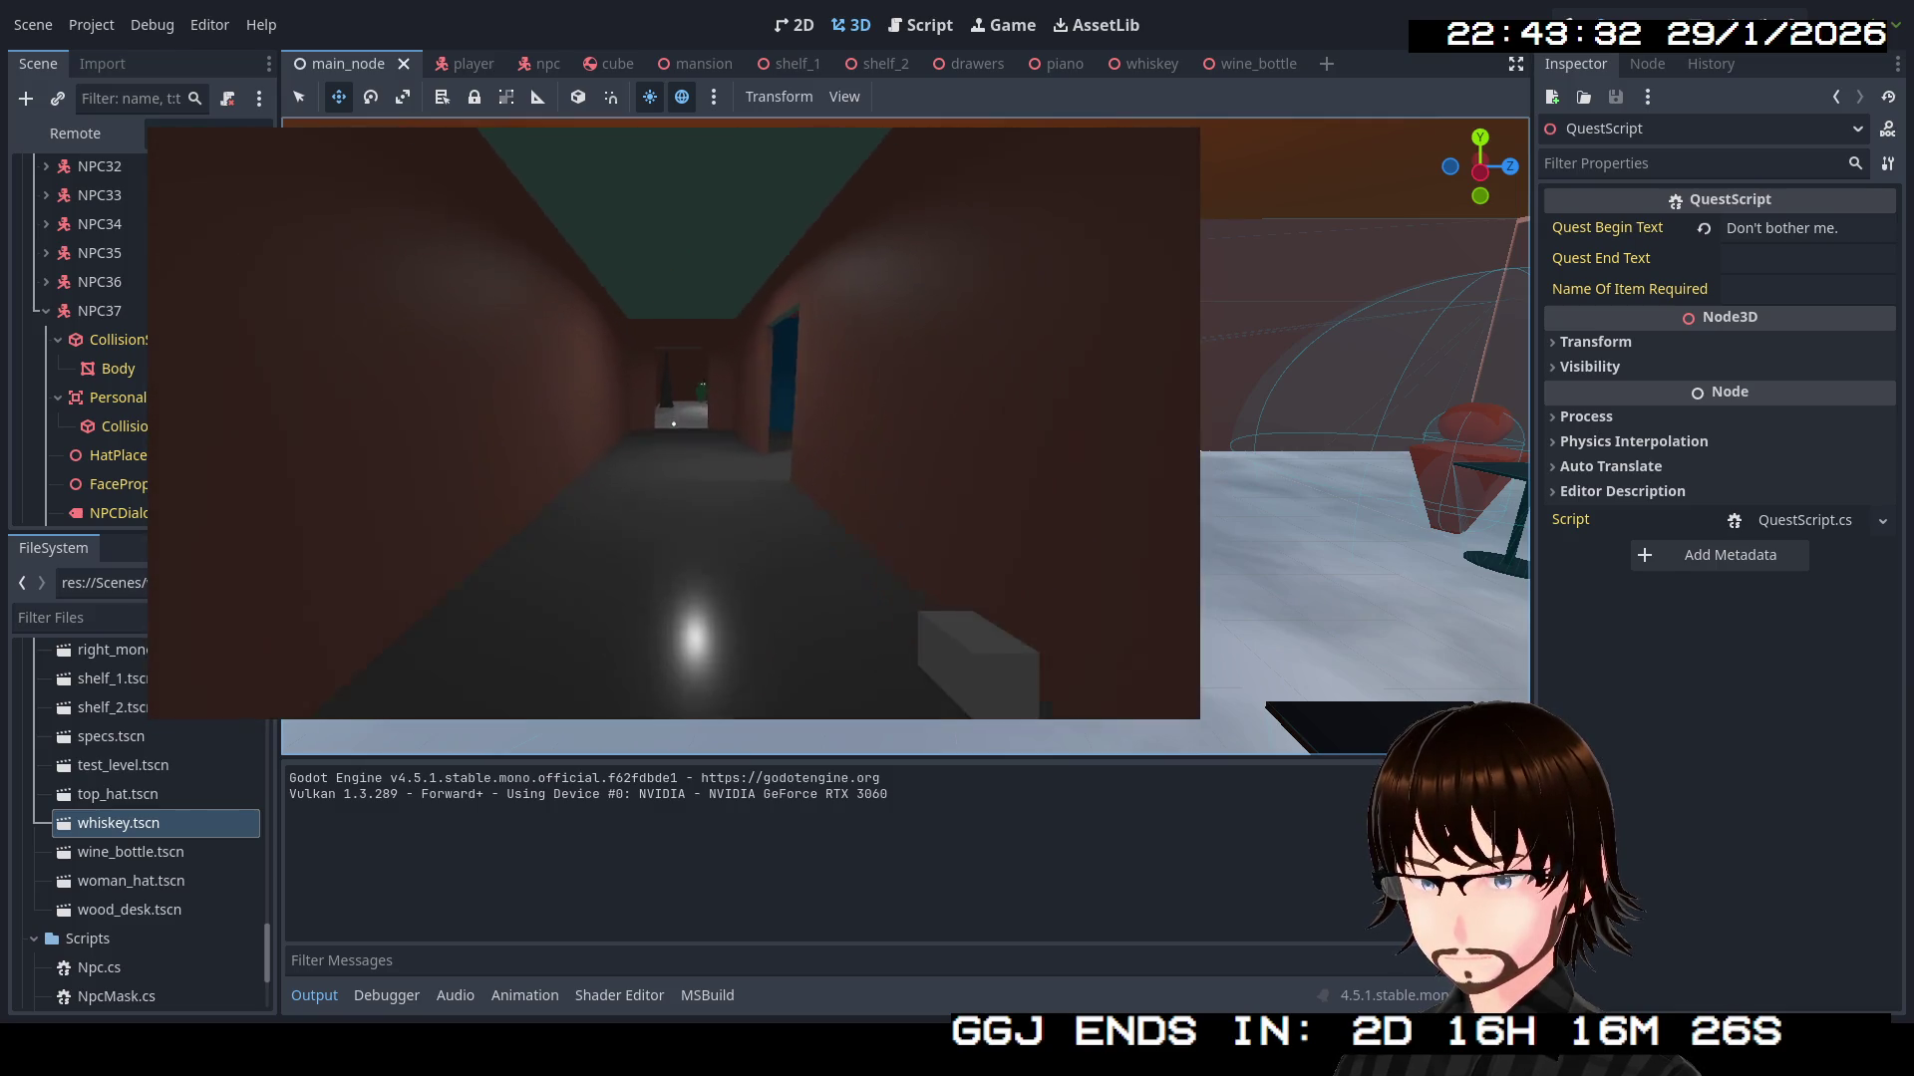
{"action": "key", "text": "w"}
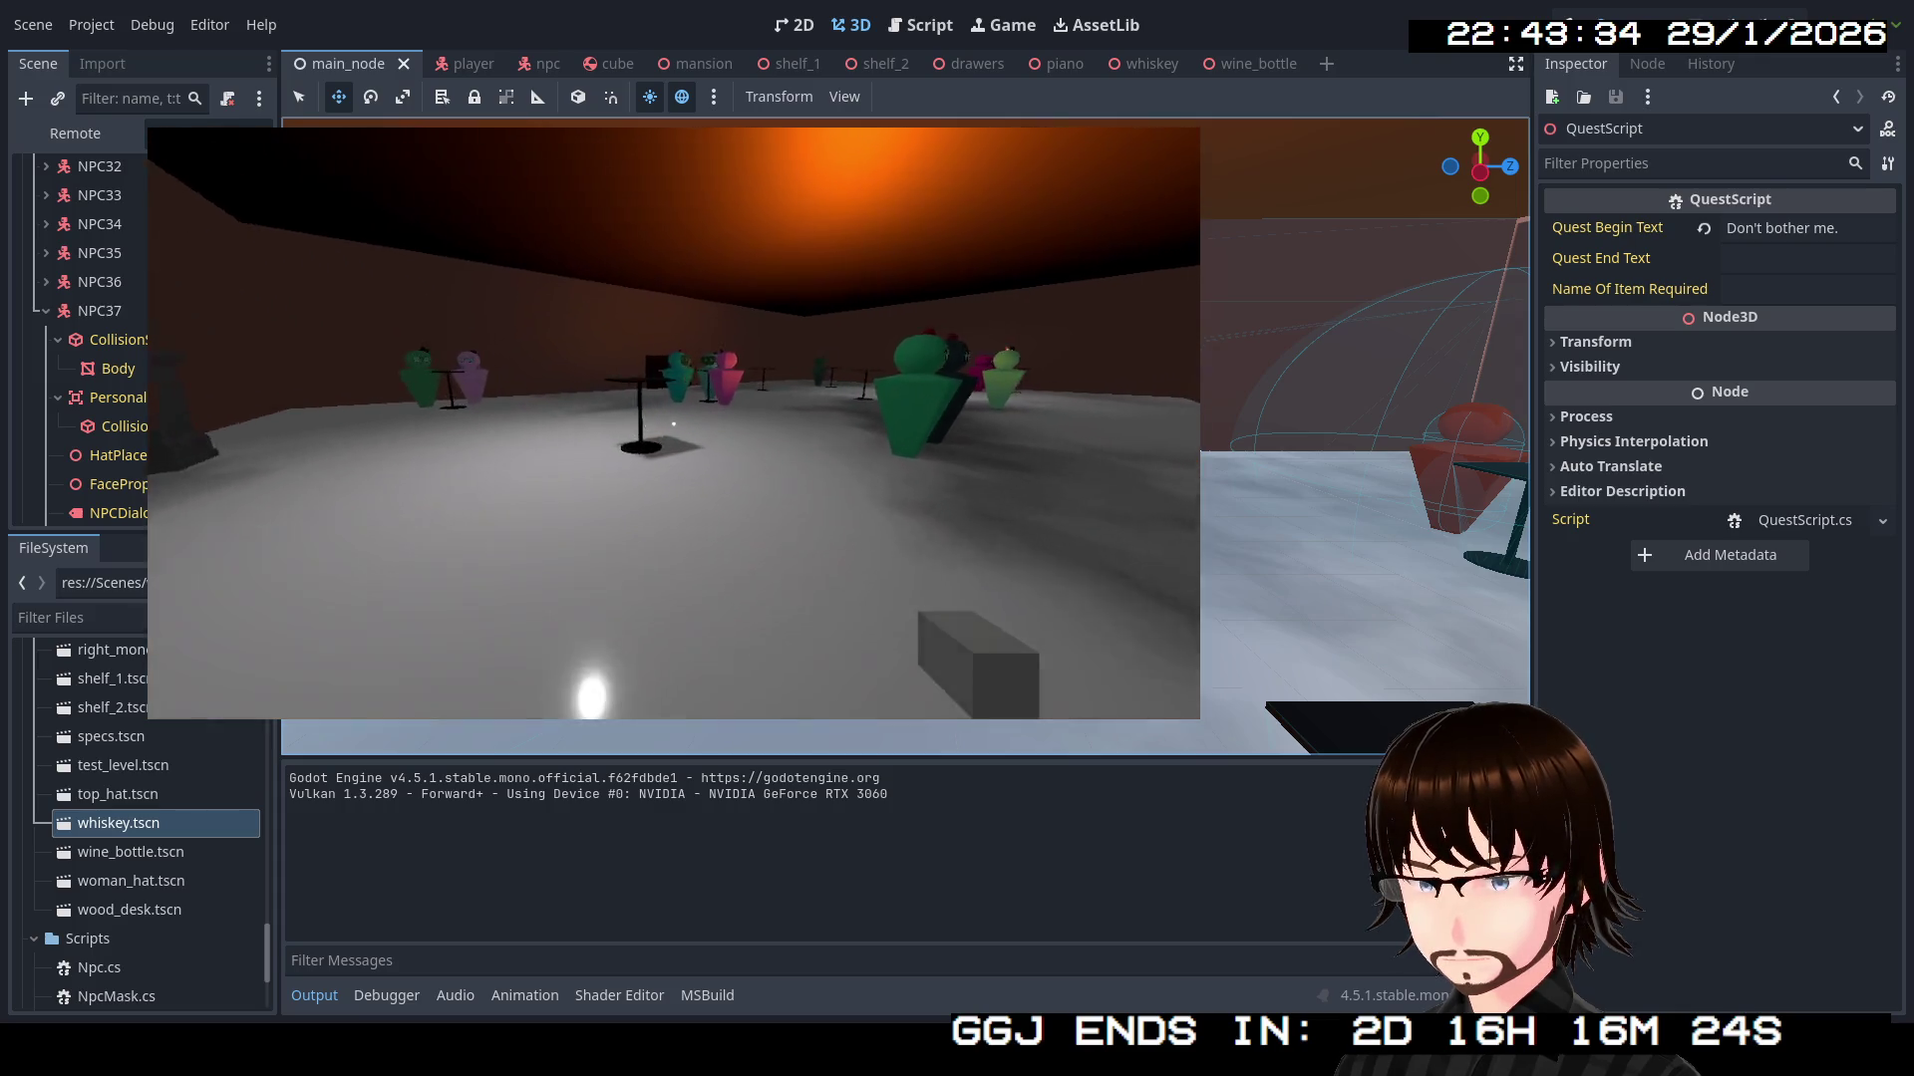
{"action": "key", "text": "w"}
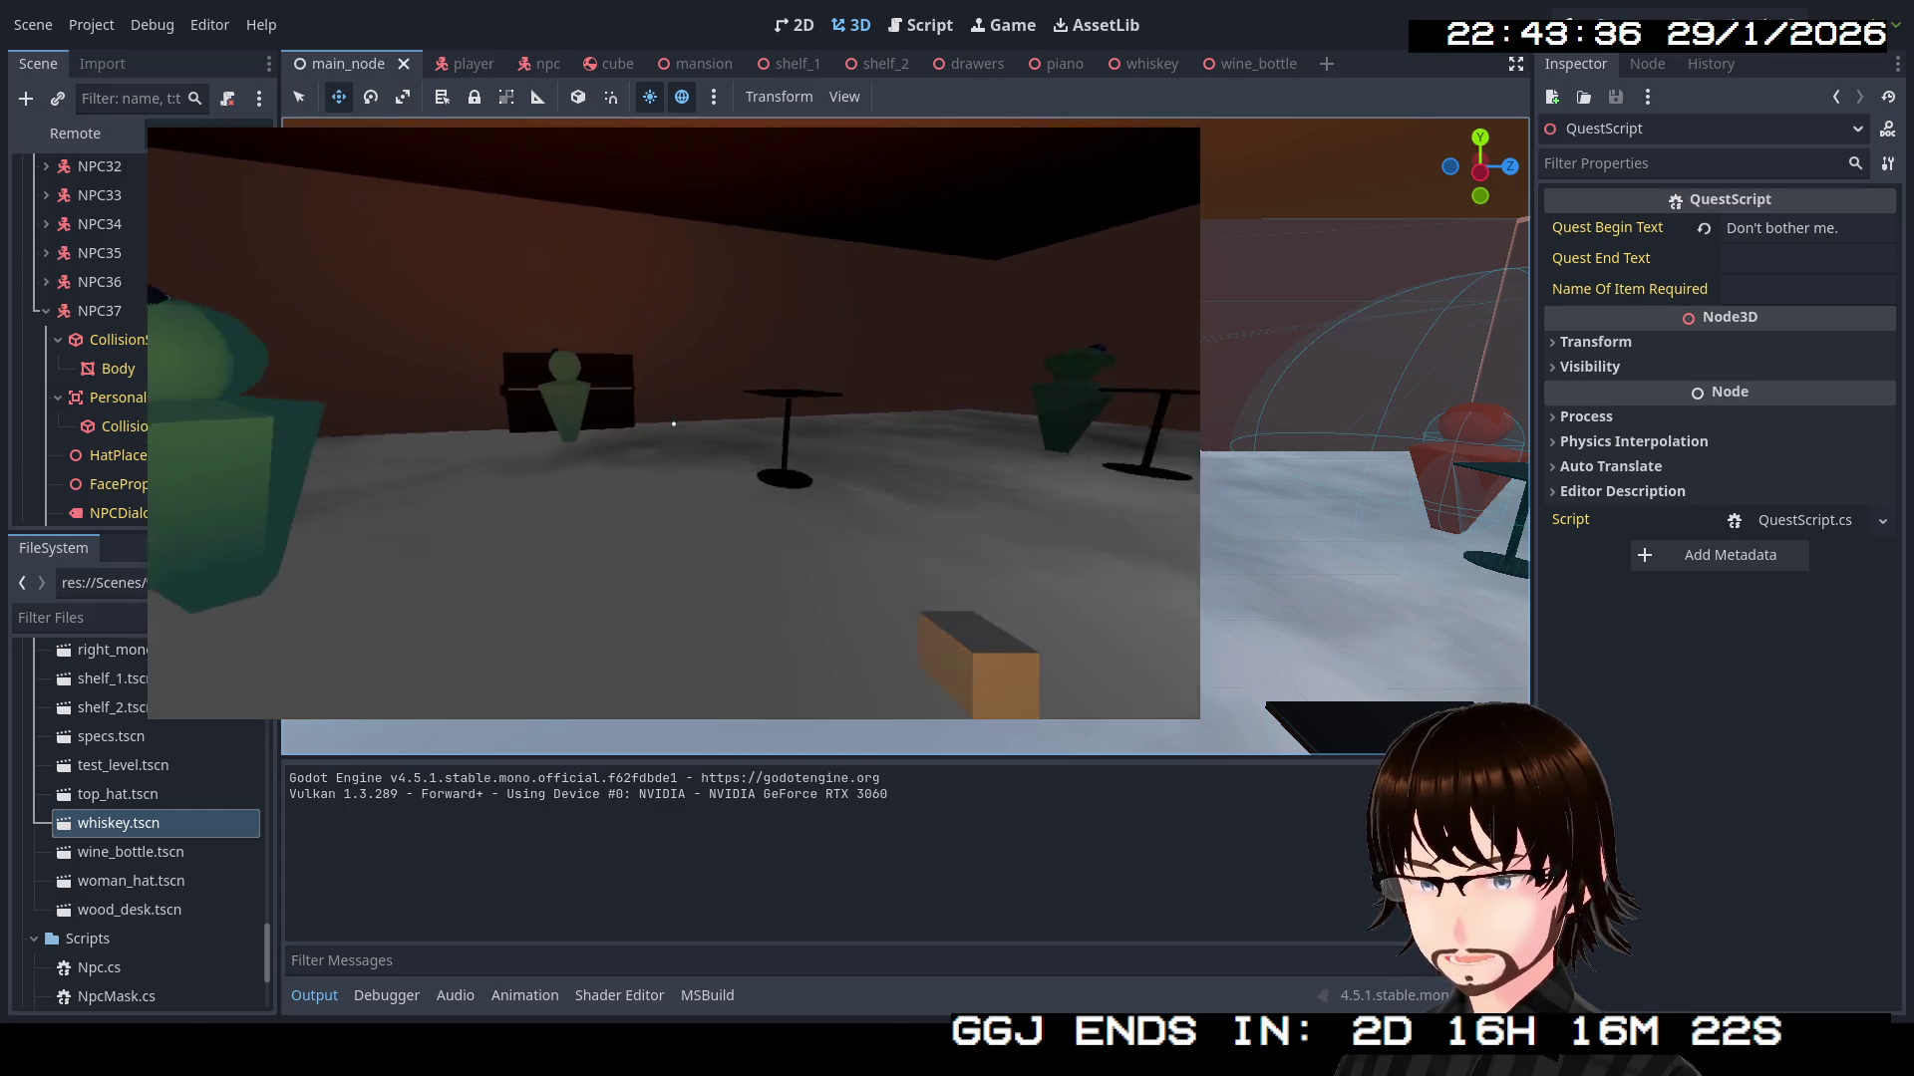
{"action": "key", "text": "a"}
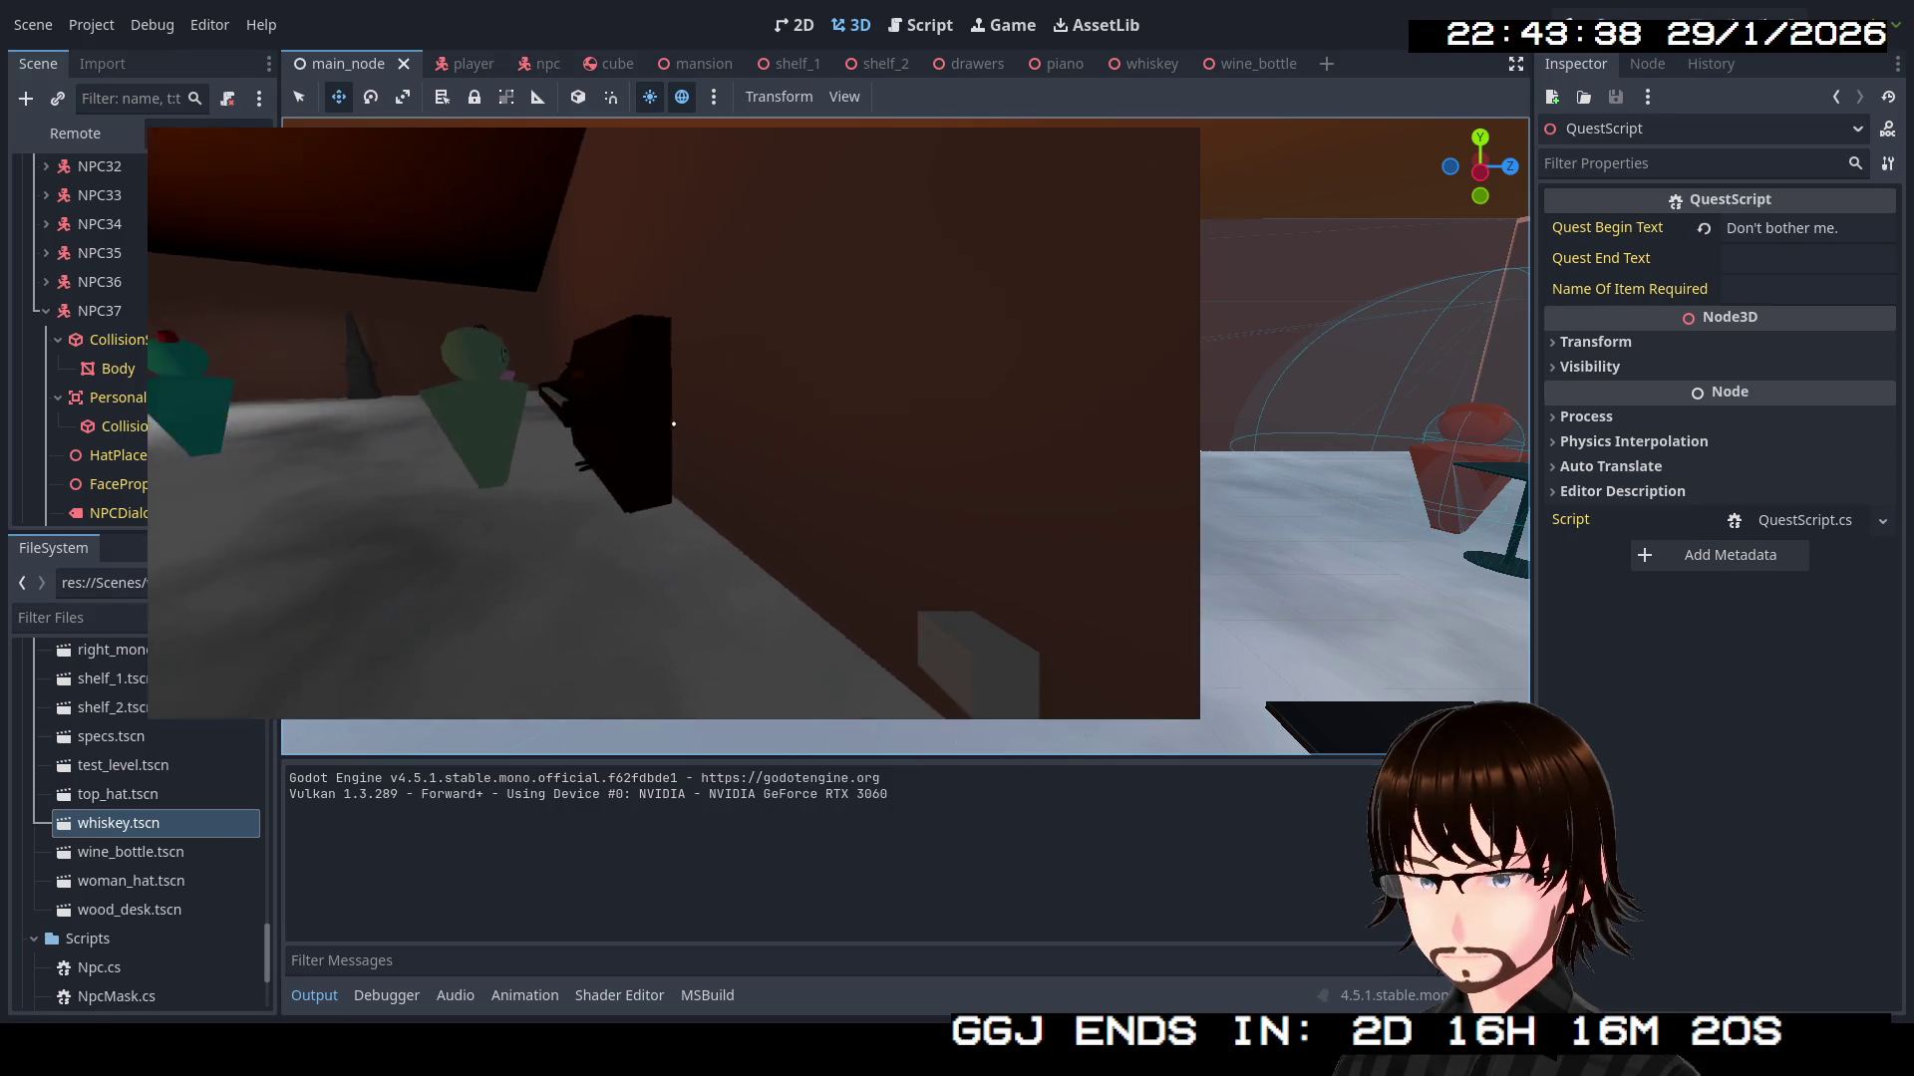
{"action": "key", "text": "s"}
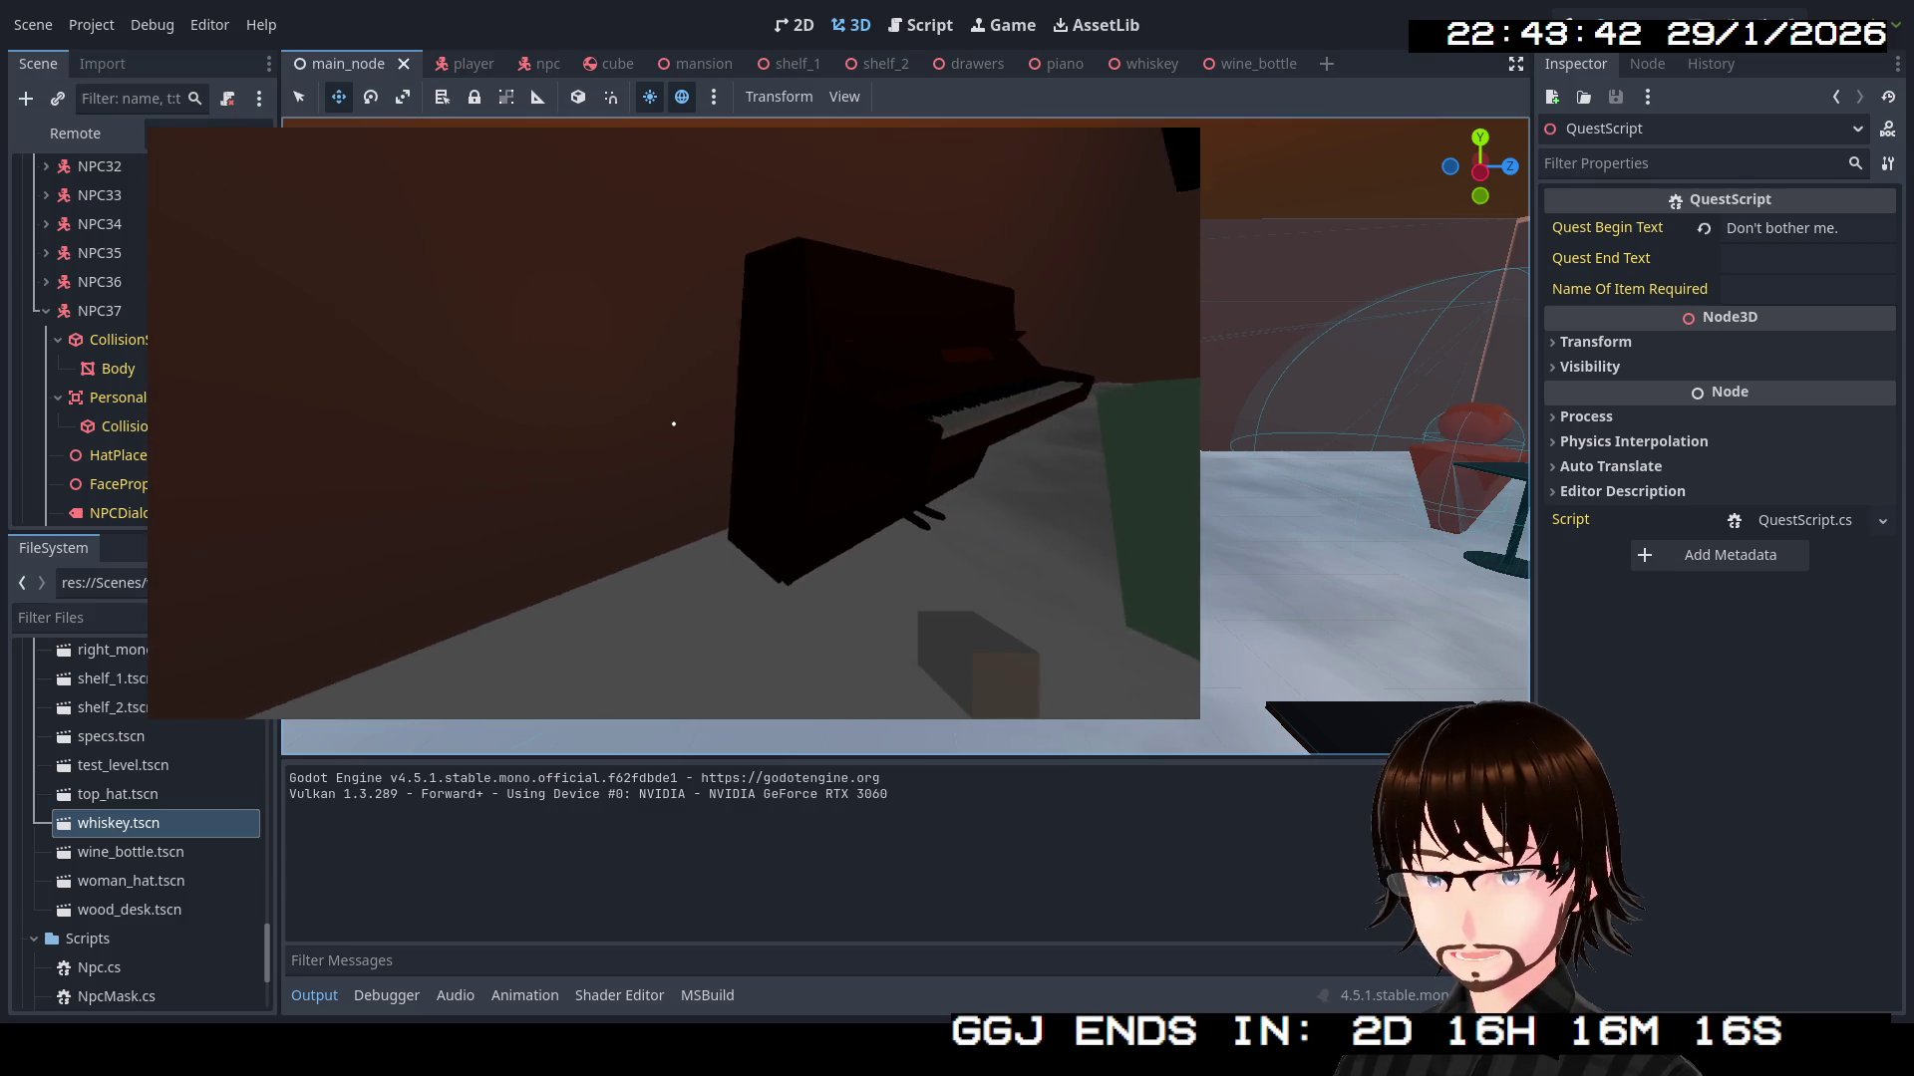
{"action": "key", "text": "w"}
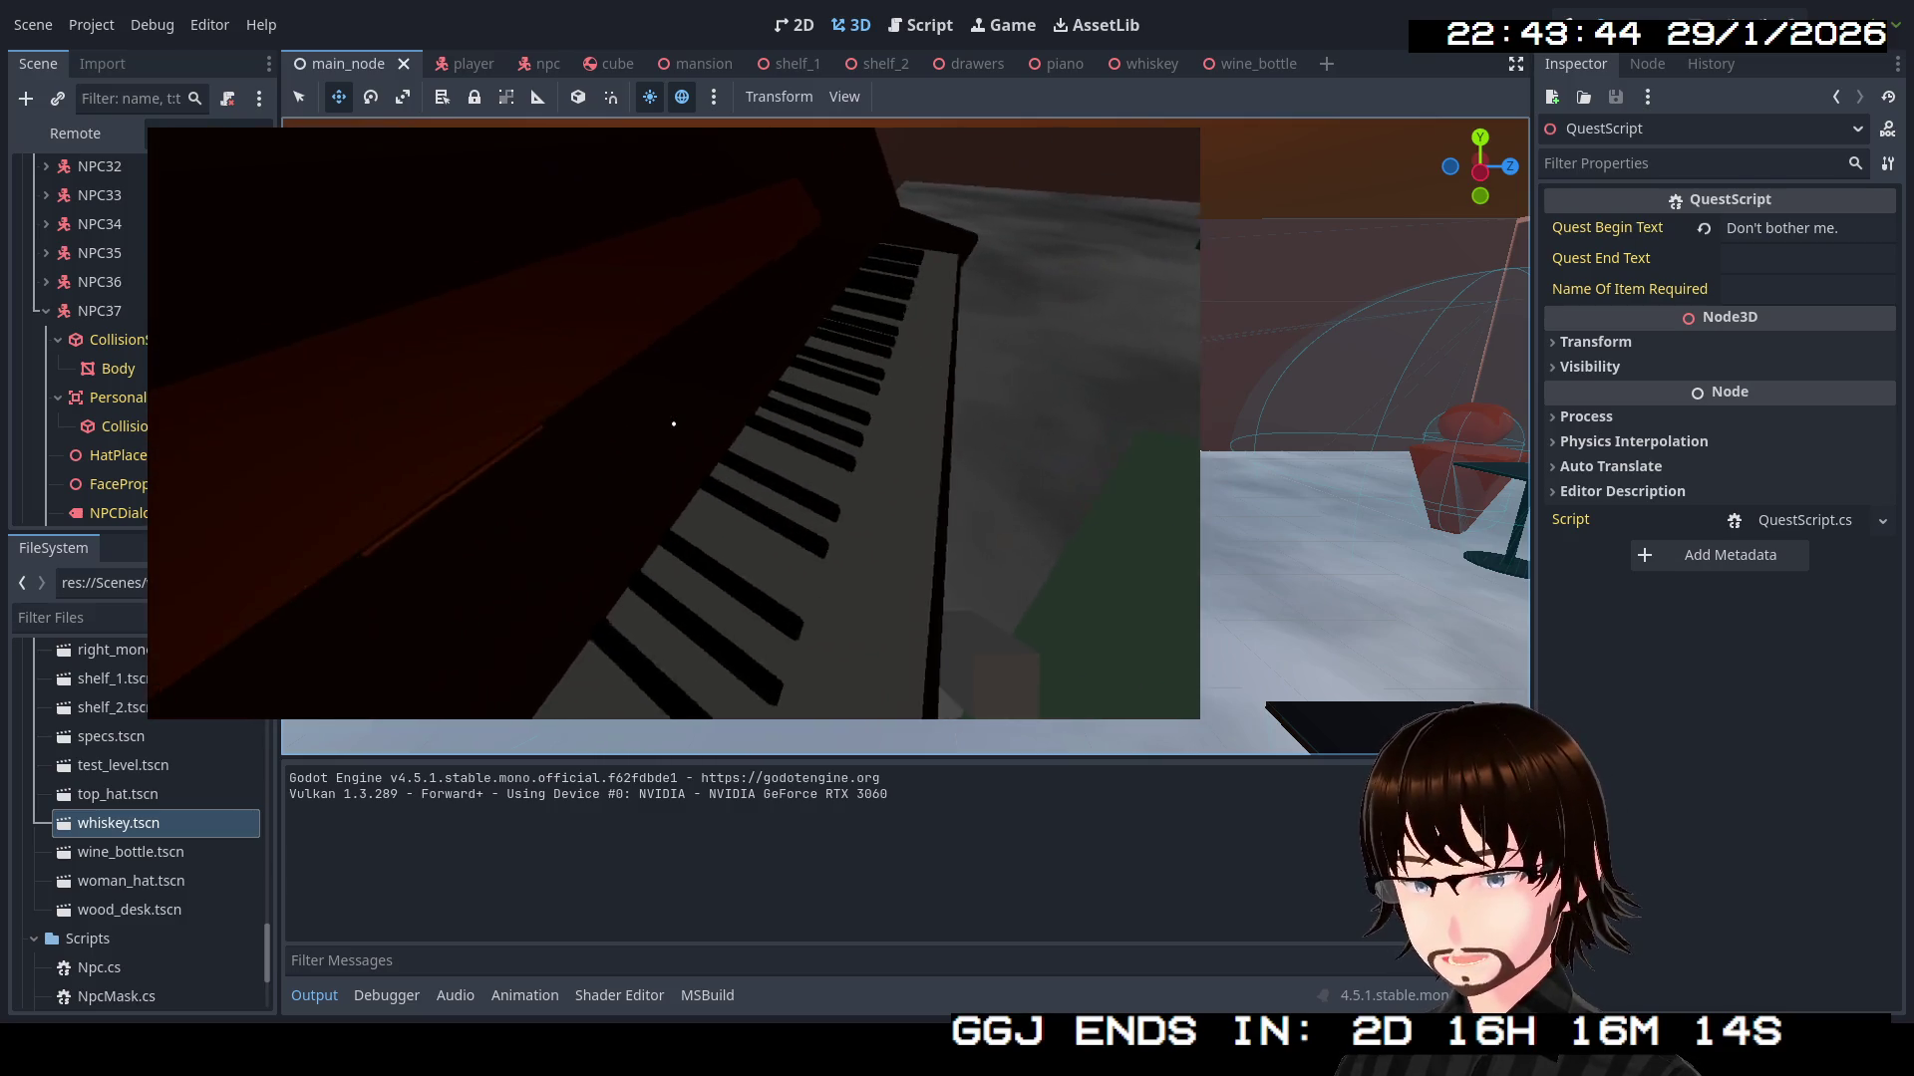
{"action": "key", "text": "s"}
{"action": "key", "text": "w"}
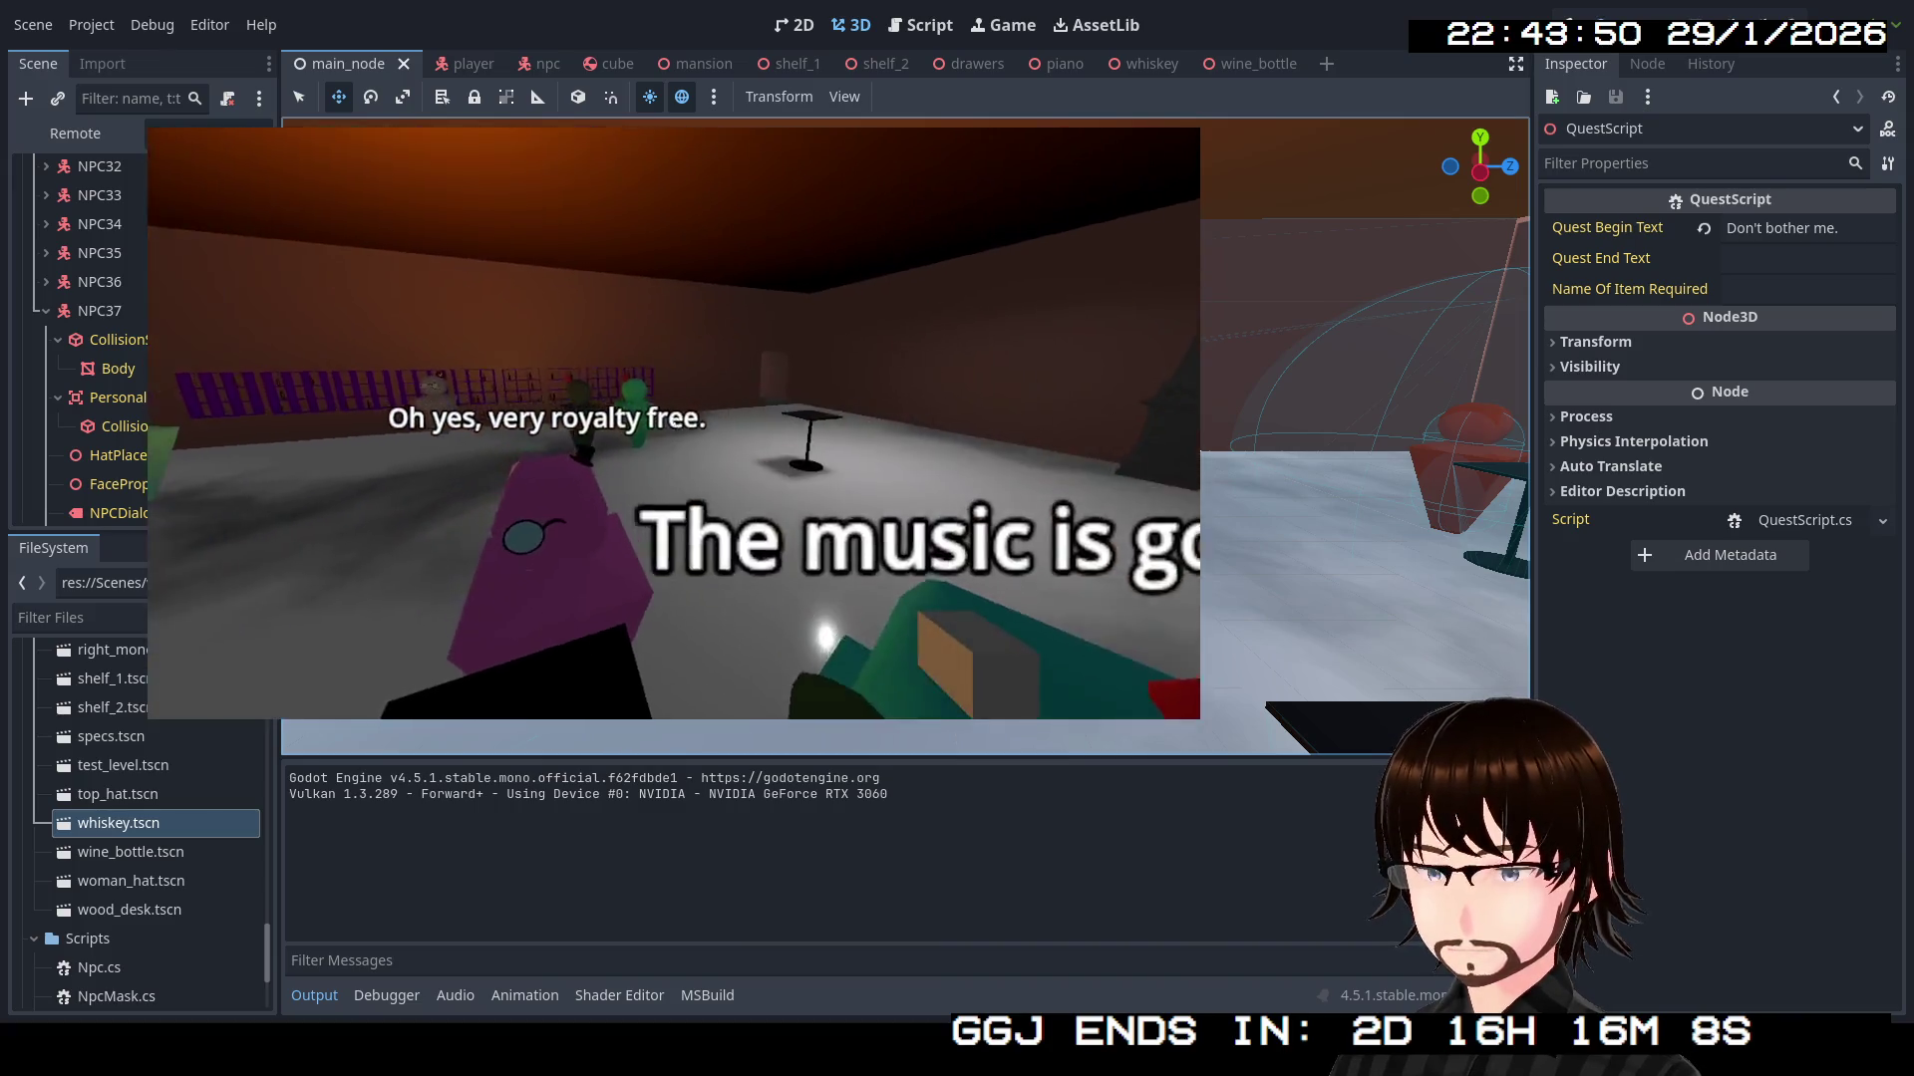
Walk past the crowned and green guests to the purple bottle shelves, then stop the game with F8
{"action": "key", "text": "w"}
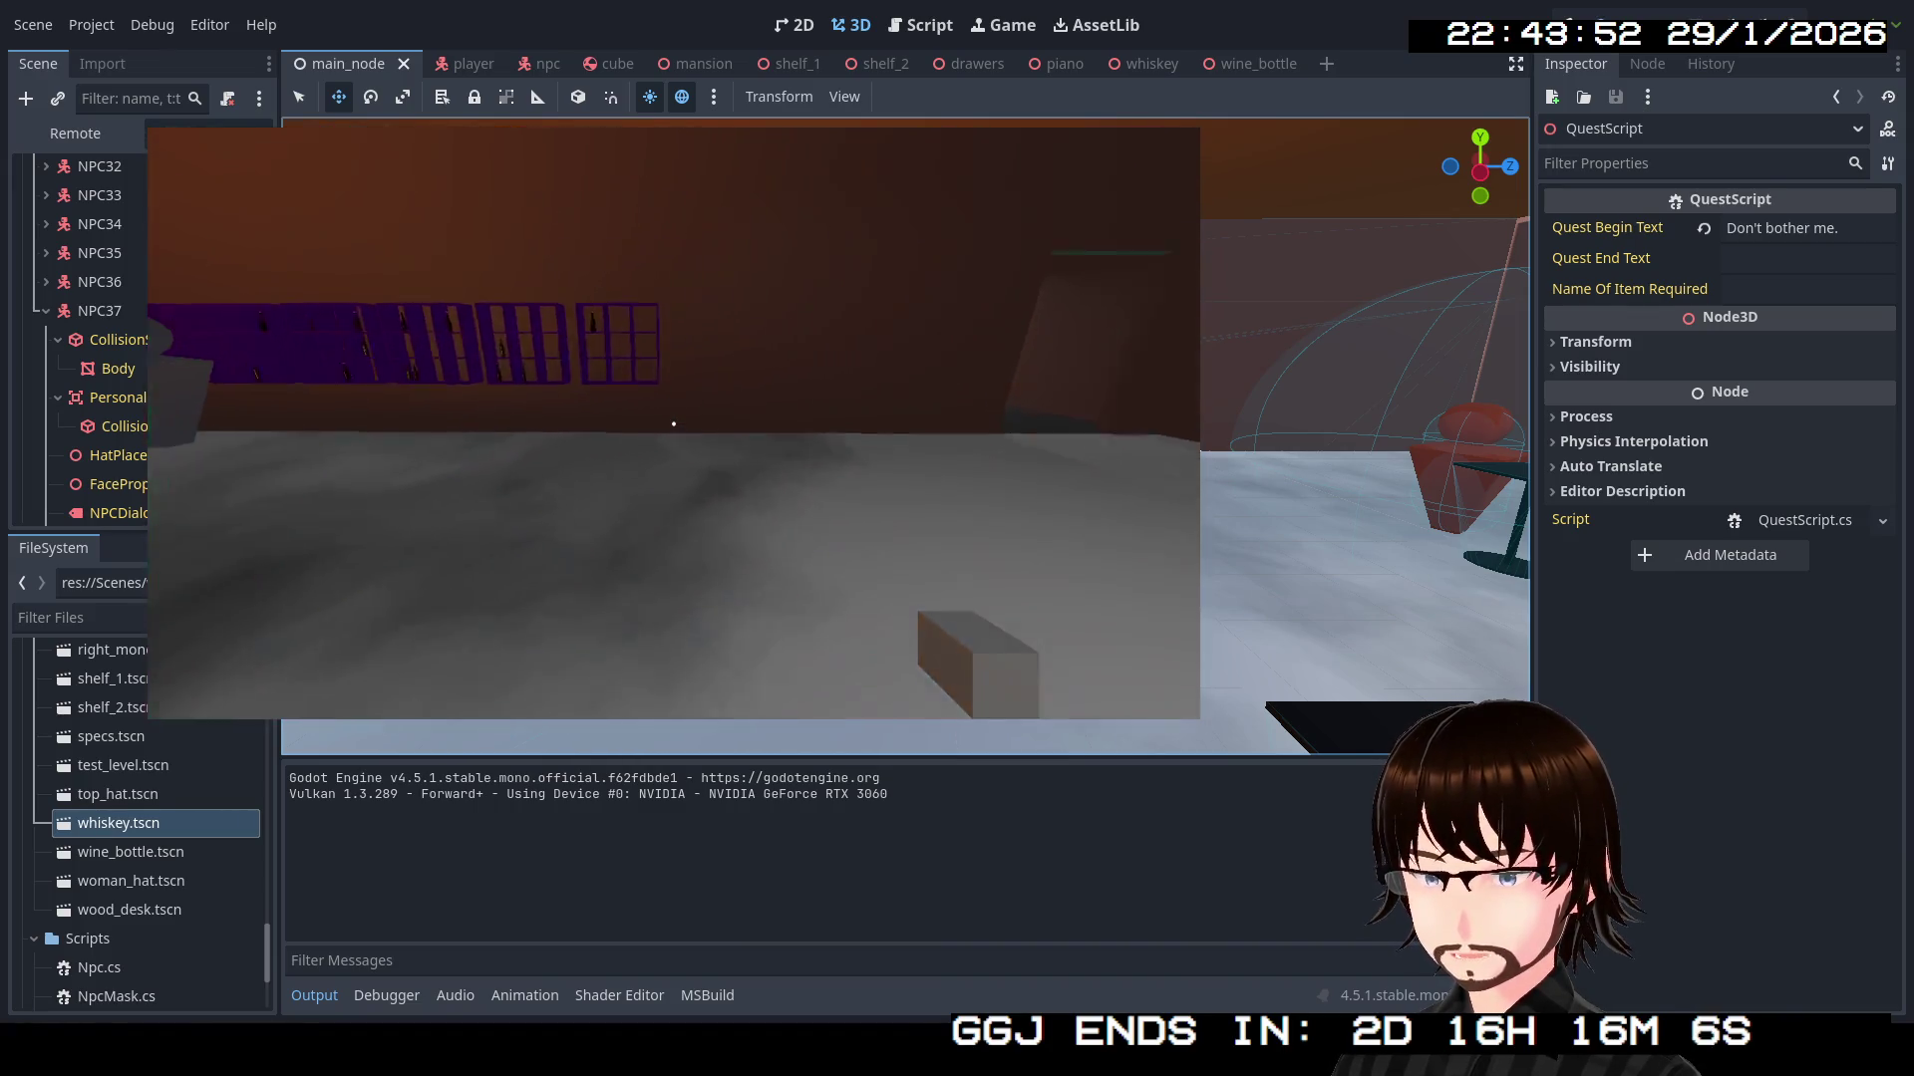
{"action": "key", "text": "w"}
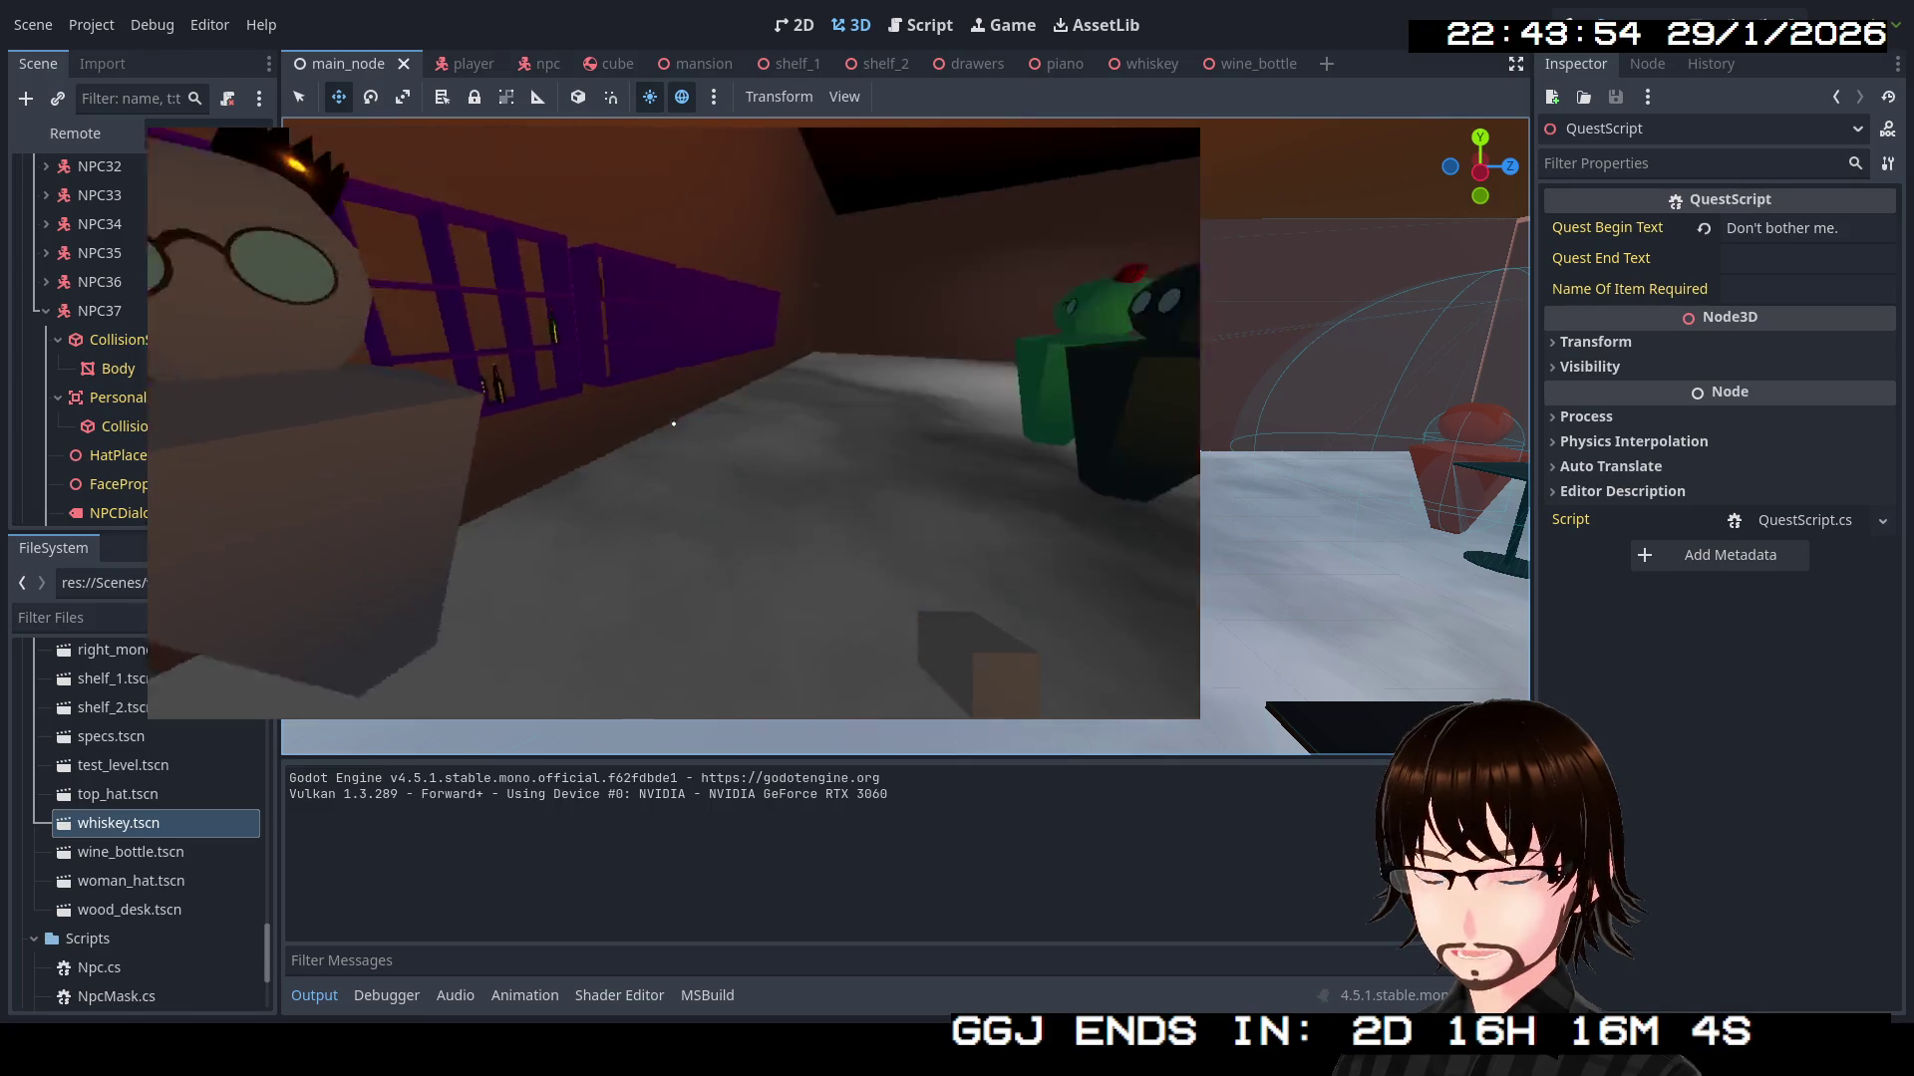
{"action": "key", "text": "w"}
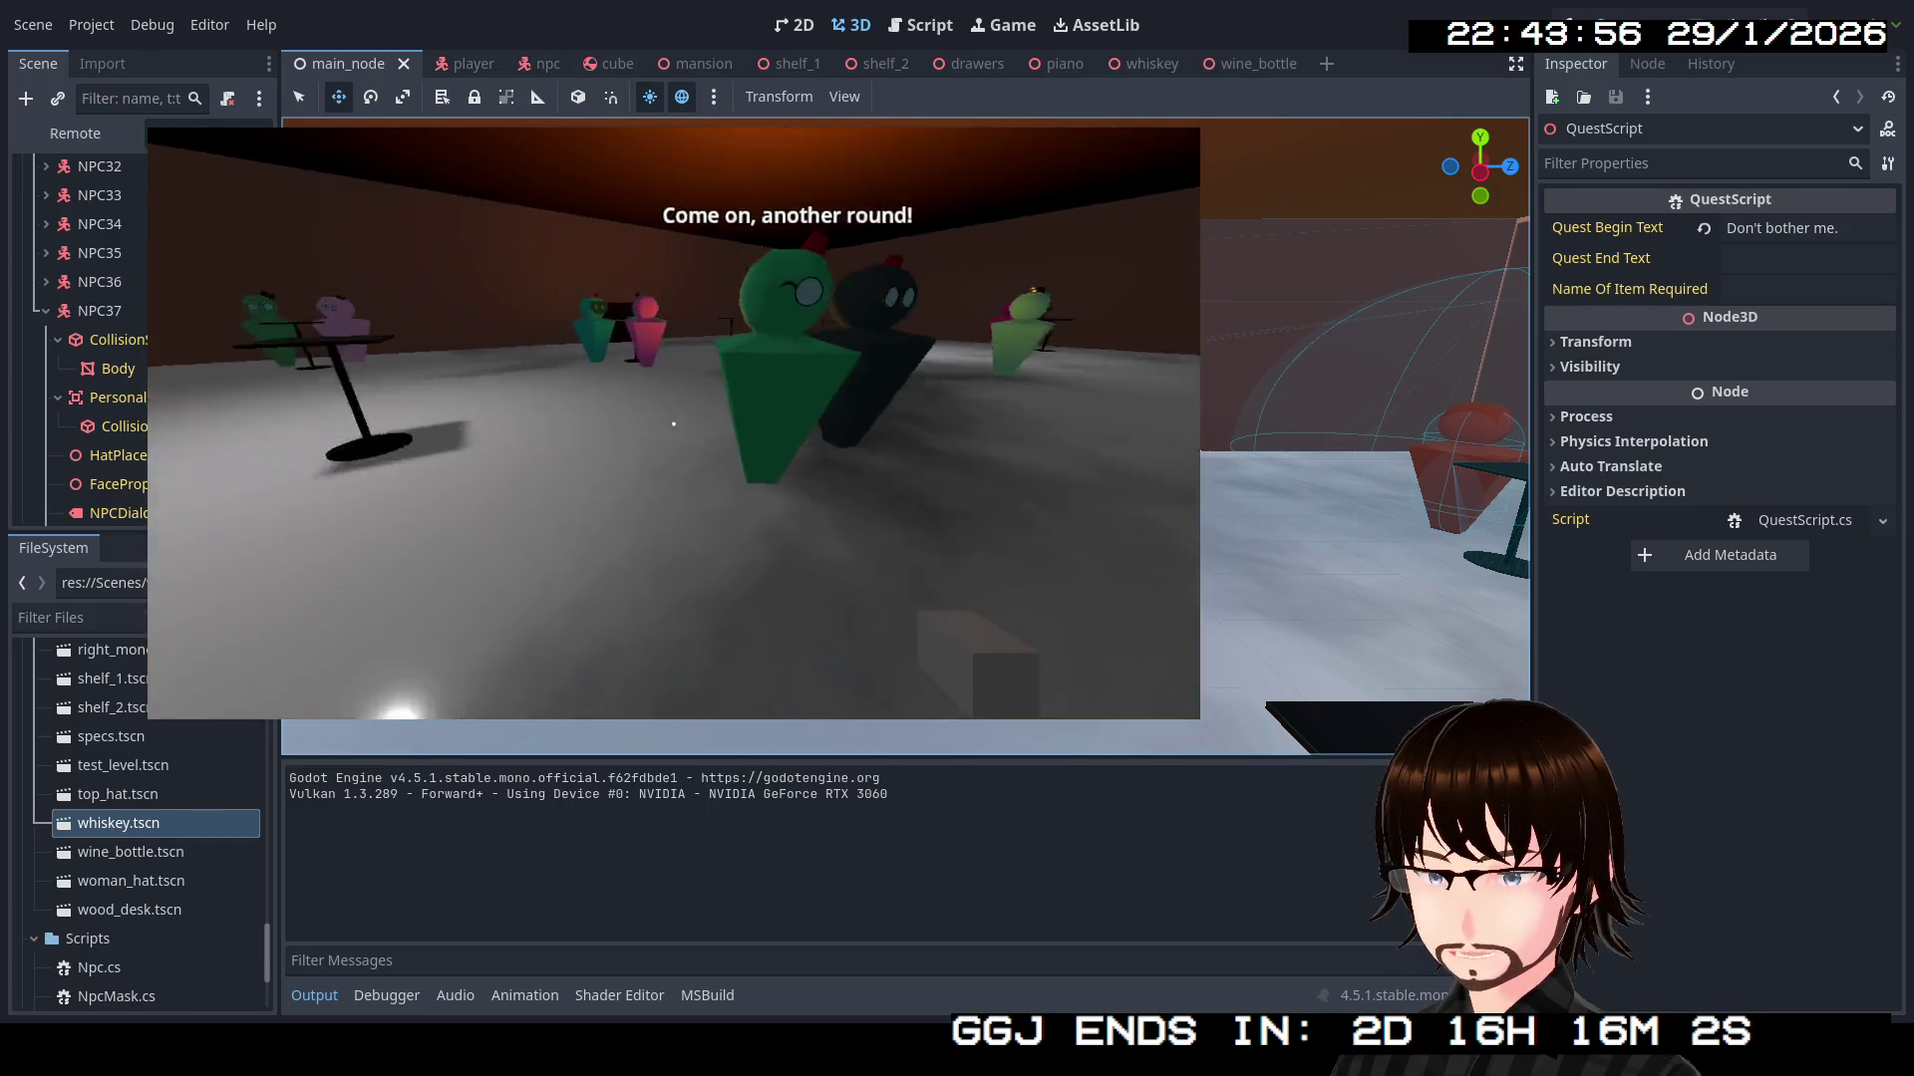
{"action": "key", "text": "w"}
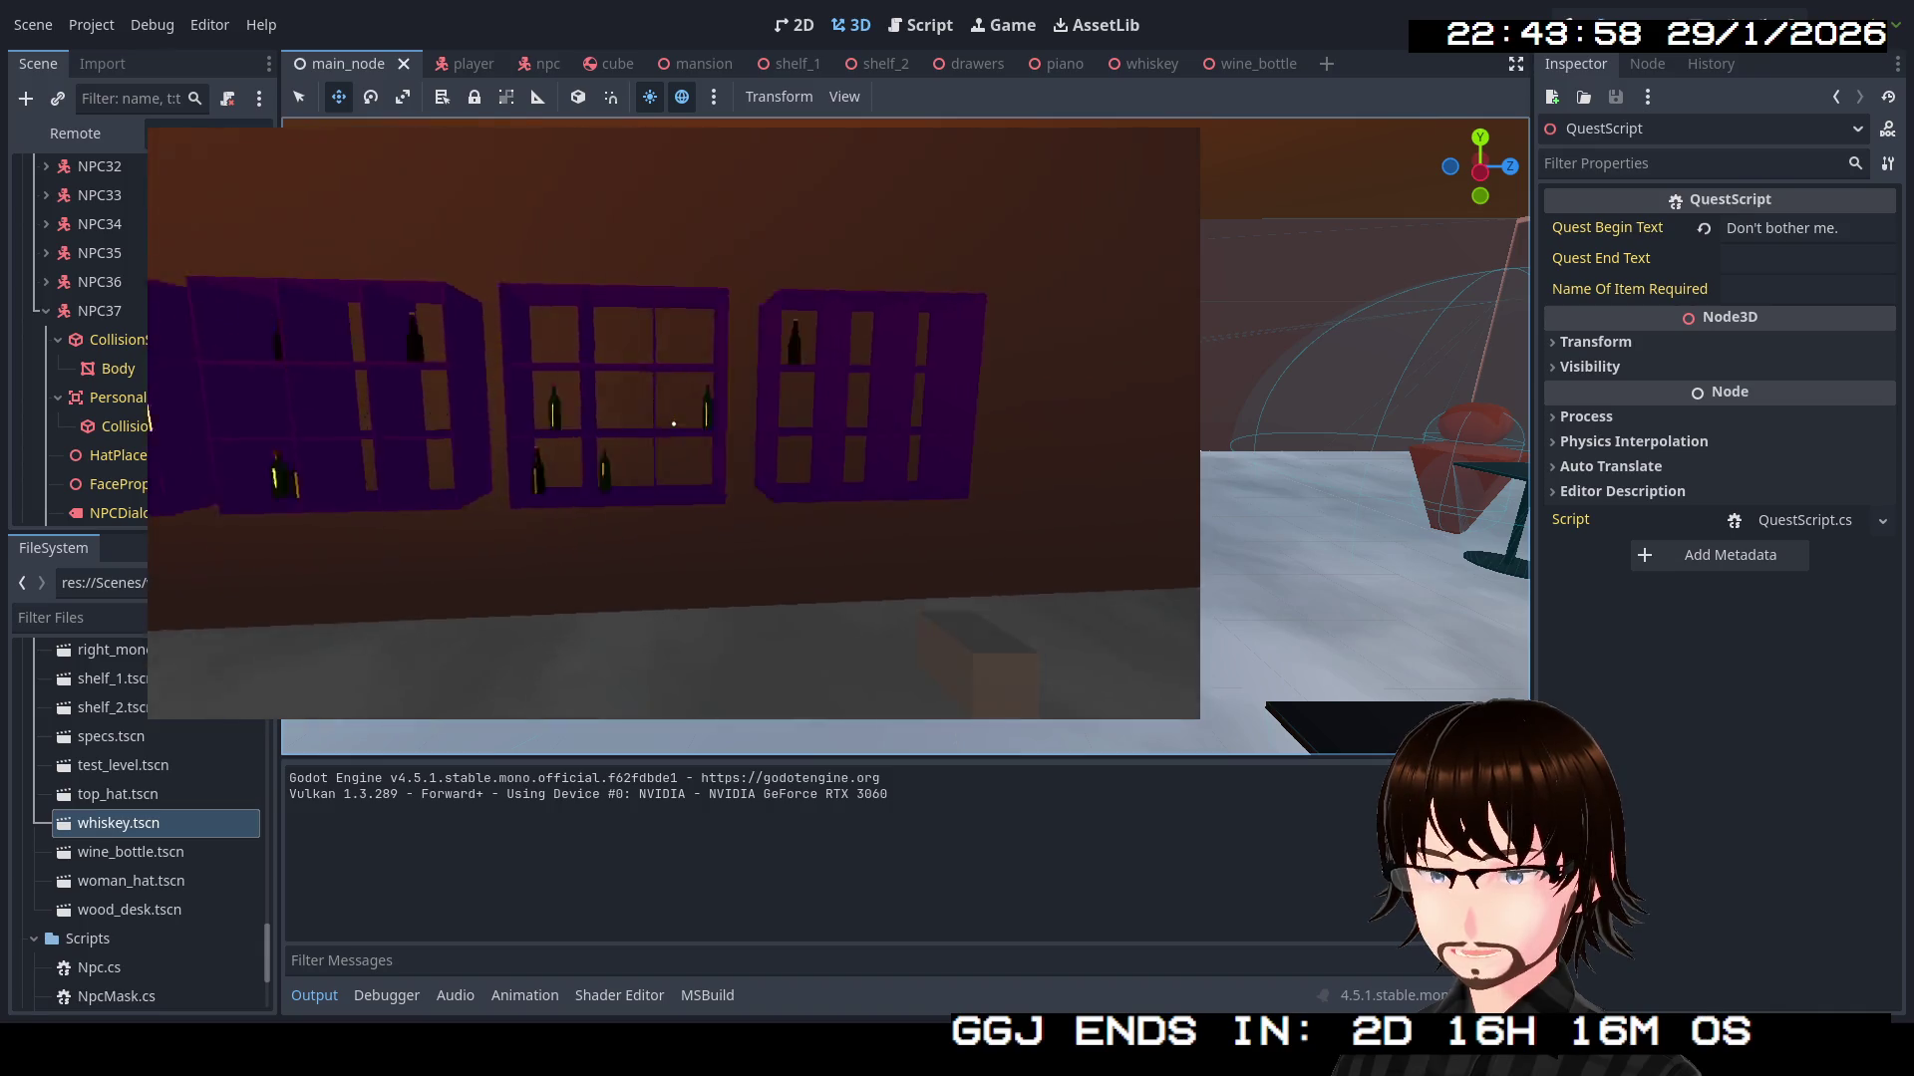
{"action": "key", "text": "s"}
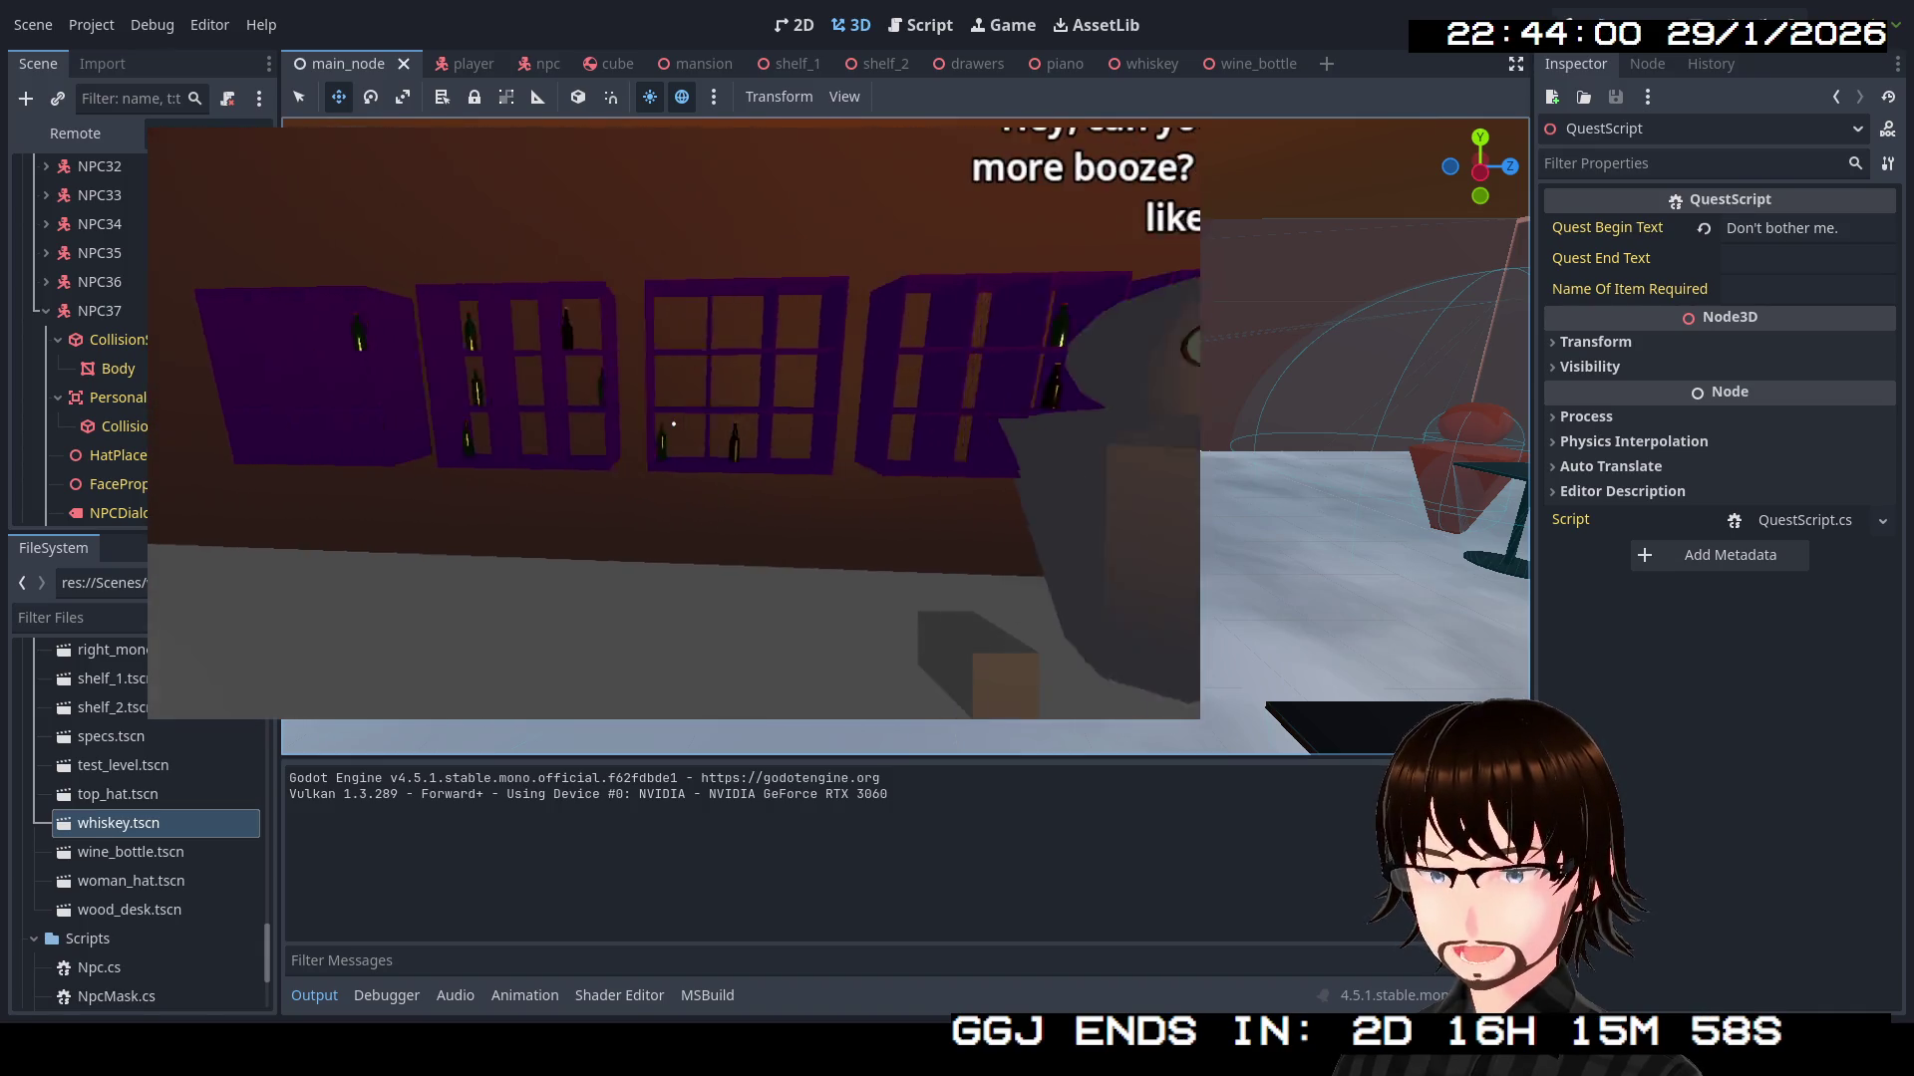
{"action": "key", "text": "d"}
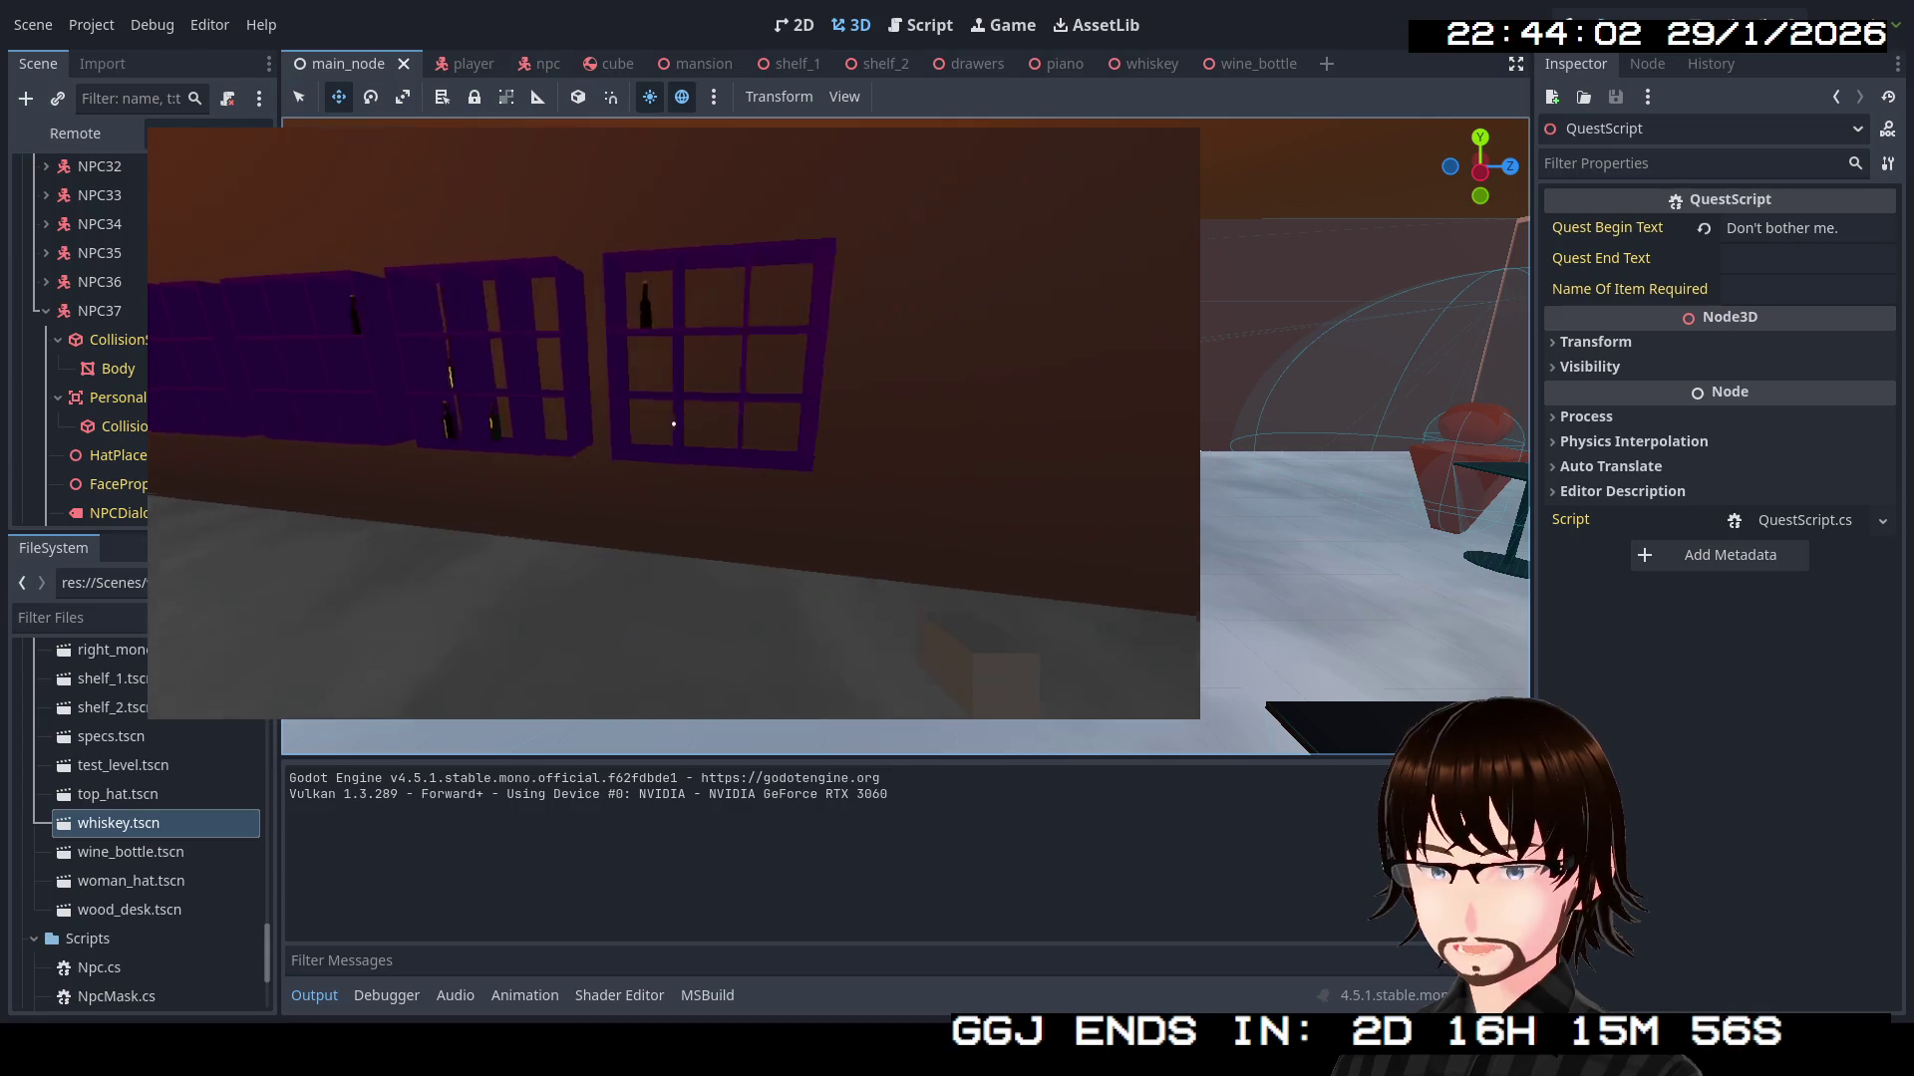
{"action": "key", "text": "s"}
{"action": "key", "text": "w"}
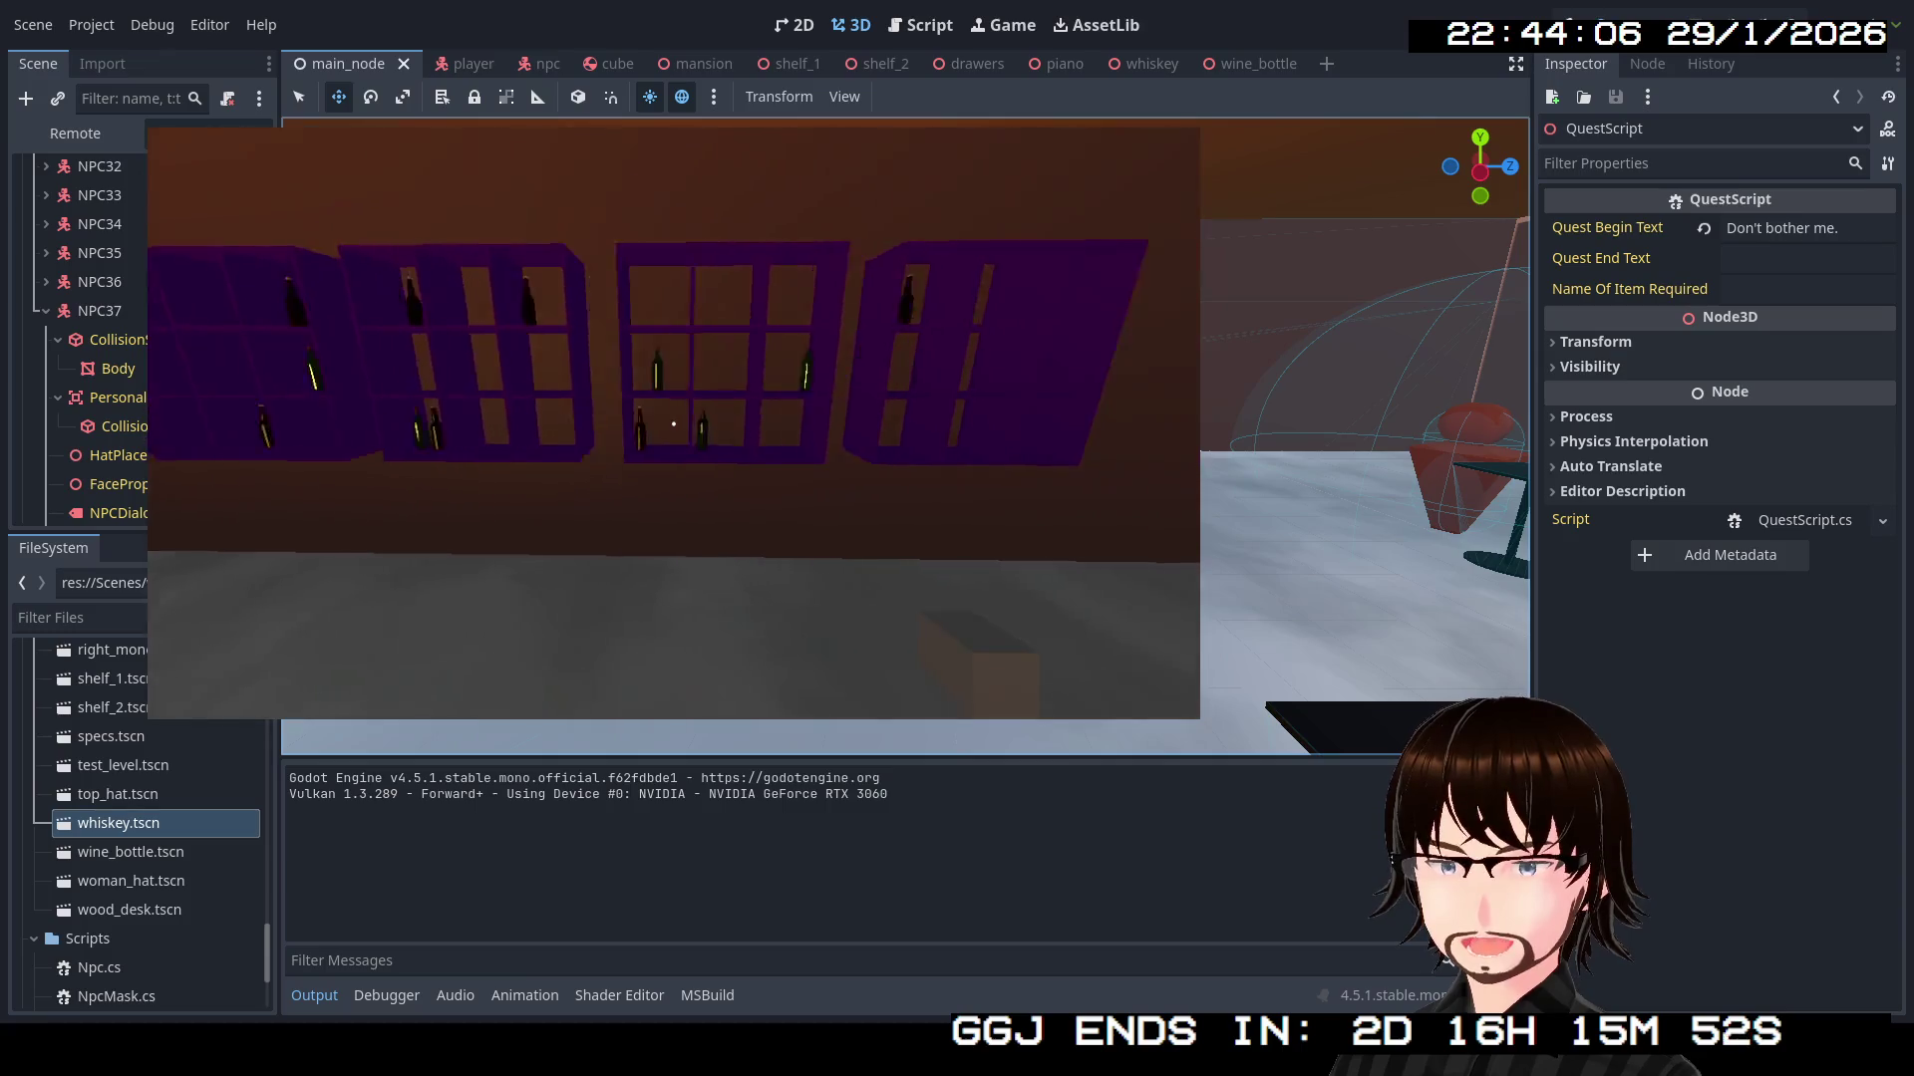
{"action": "key", "text": "Escape"}
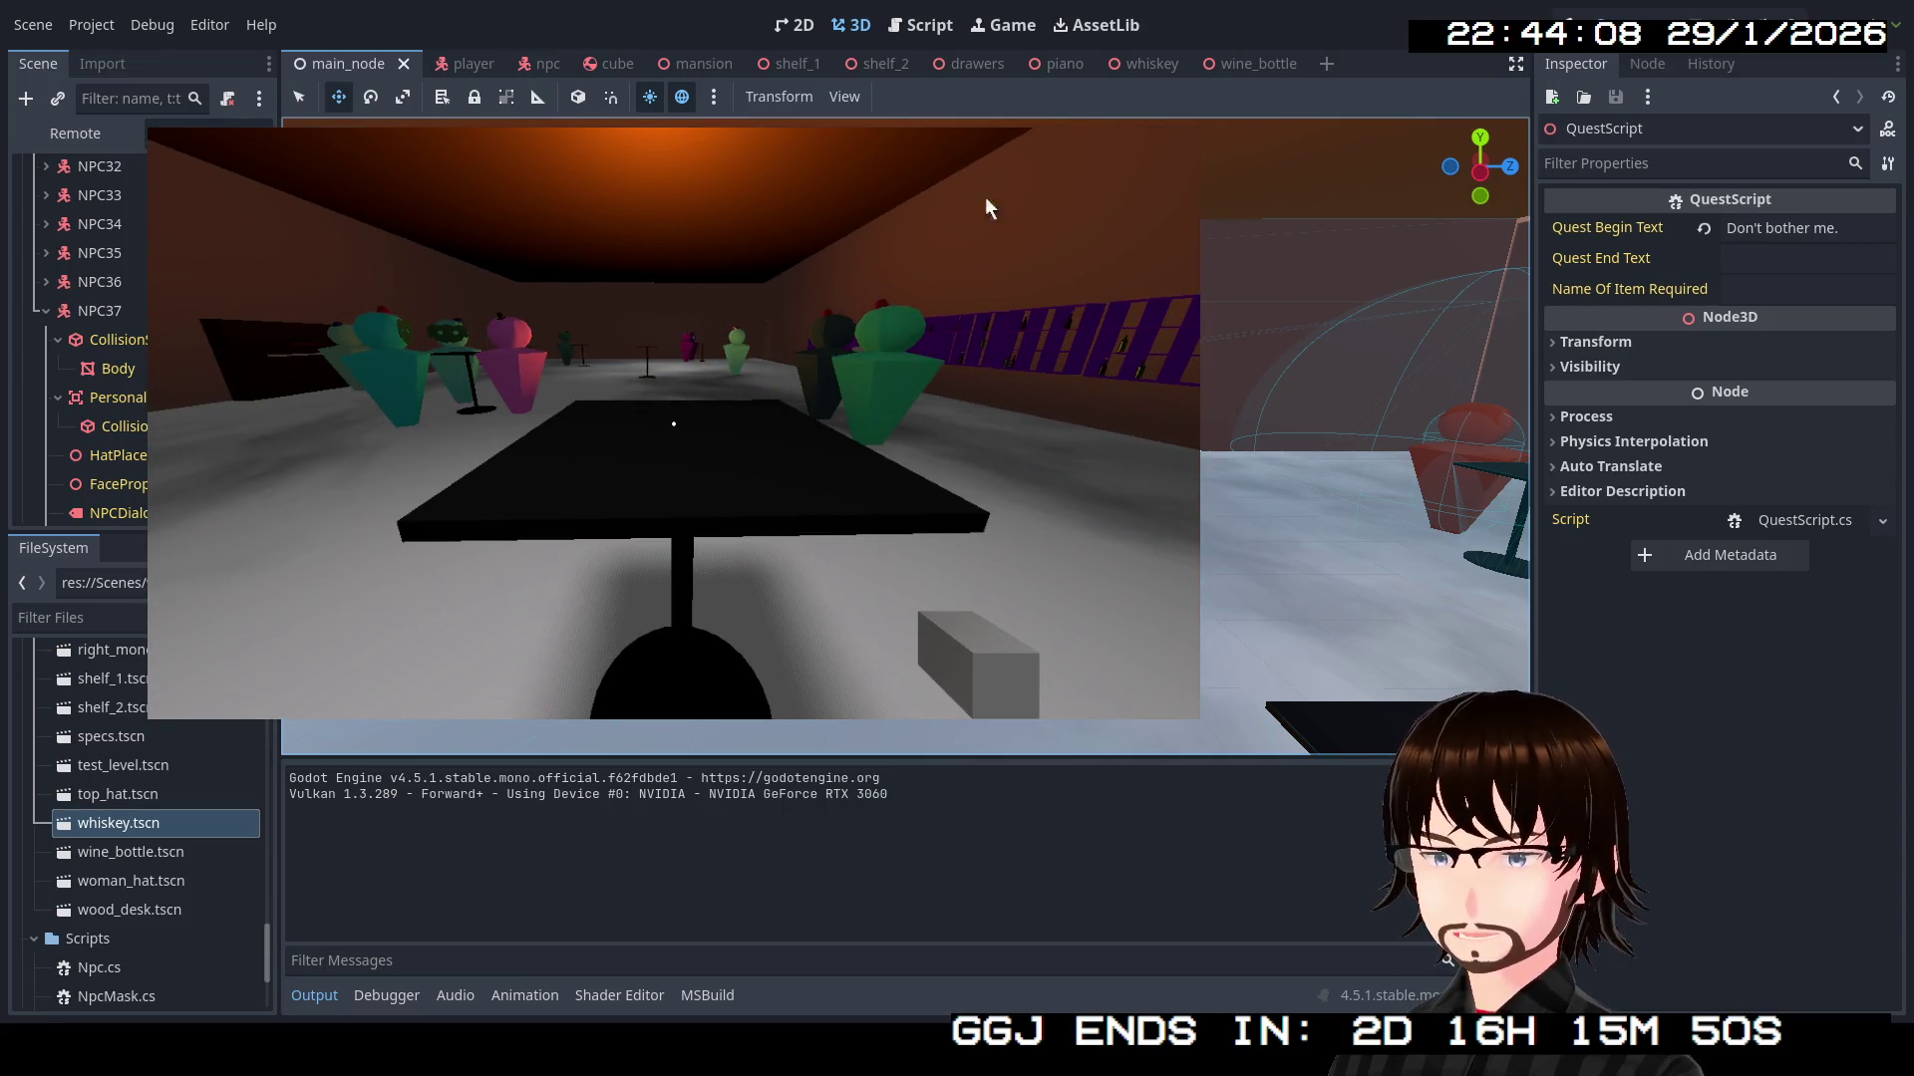
{"action": "key", "text": "F8"}
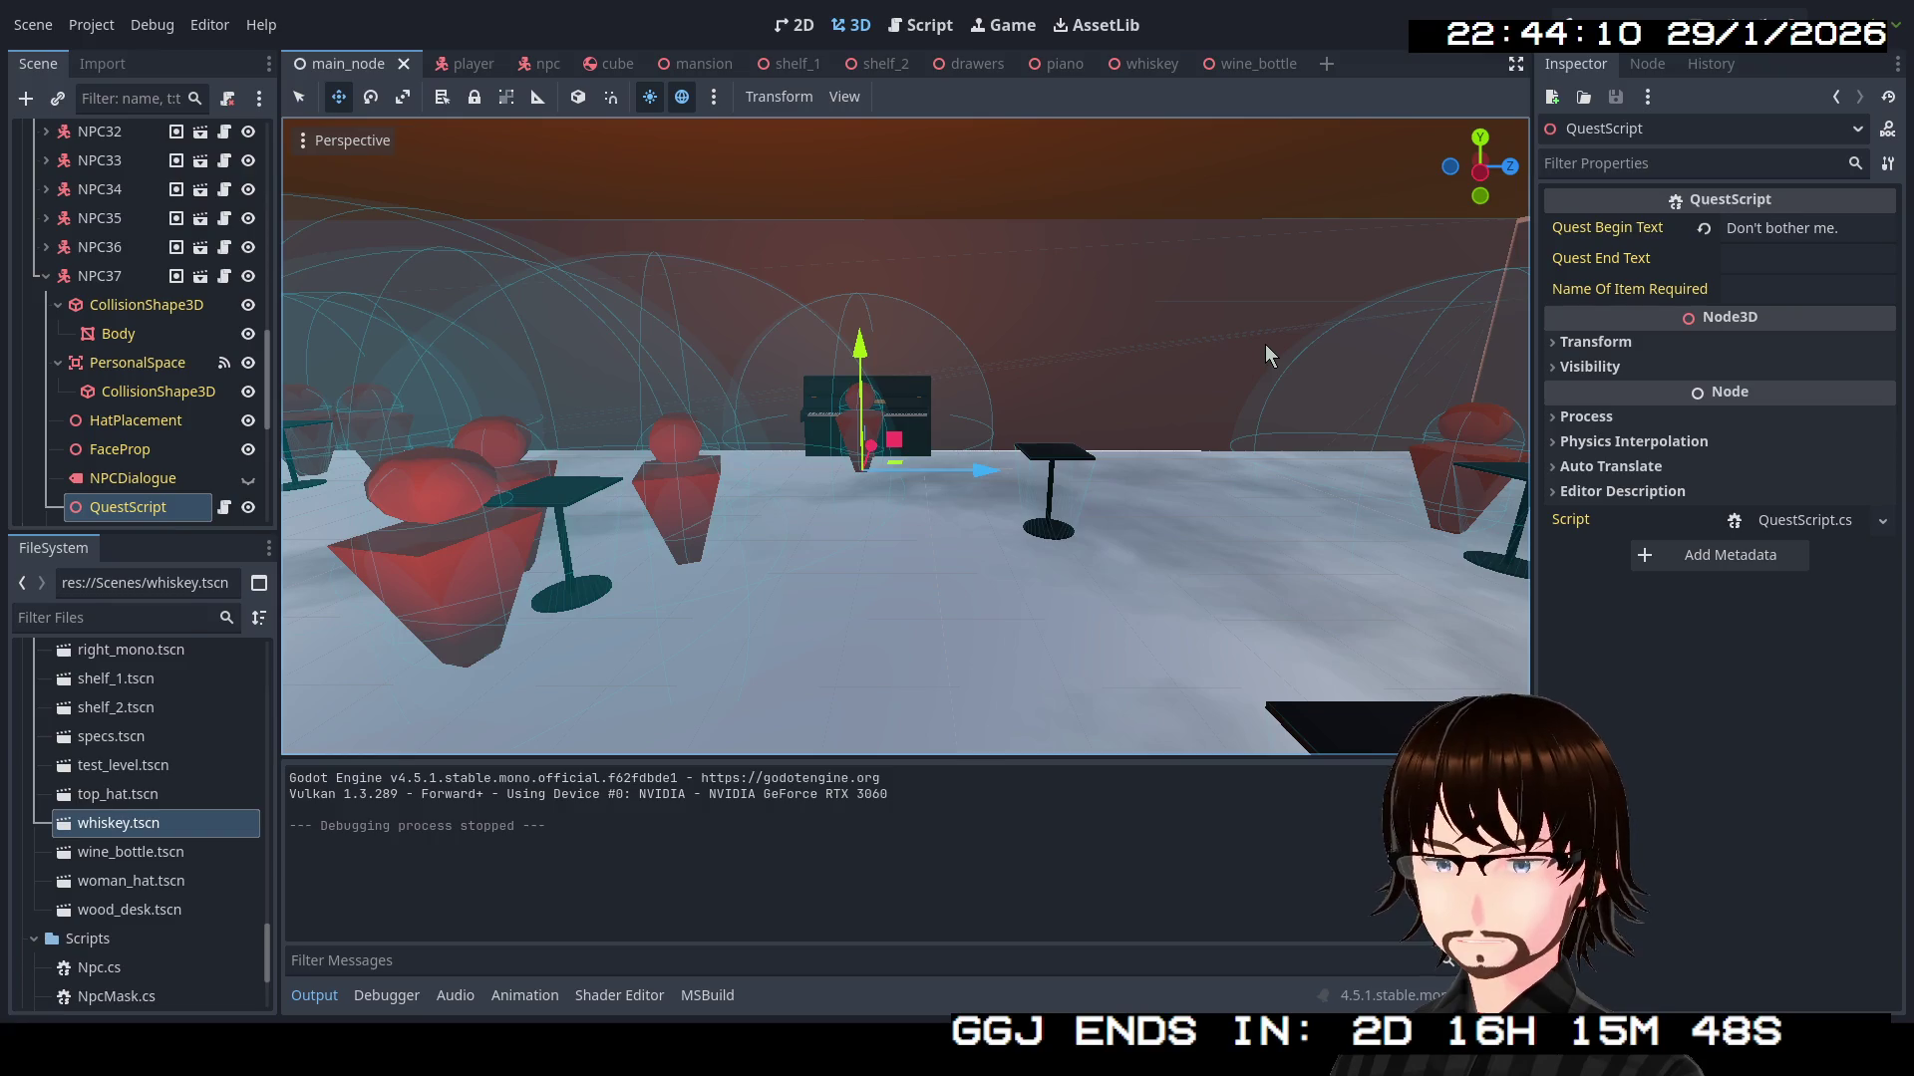
Orbit the main_node level view toward the purple shelves, then switch to the piano scene
{"action": "mouse_move", "coordinate": [1155, 366]}
{"action": "left_mouse_down"}
{"action": "mouse_move", "coordinate": [698, 379]}
{"action": "mouse_move", "coordinate": [1435, 402]}
{"action": "mouse_move", "coordinate": [1097, 299]}
{"action": "mouse_move", "coordinate": [695, 136]}
{"action": "left_mouse_up"}
{"action": "scroll", "coordinate": [905, 436], "scroll_direction": "up", "scroll_amount": 5}
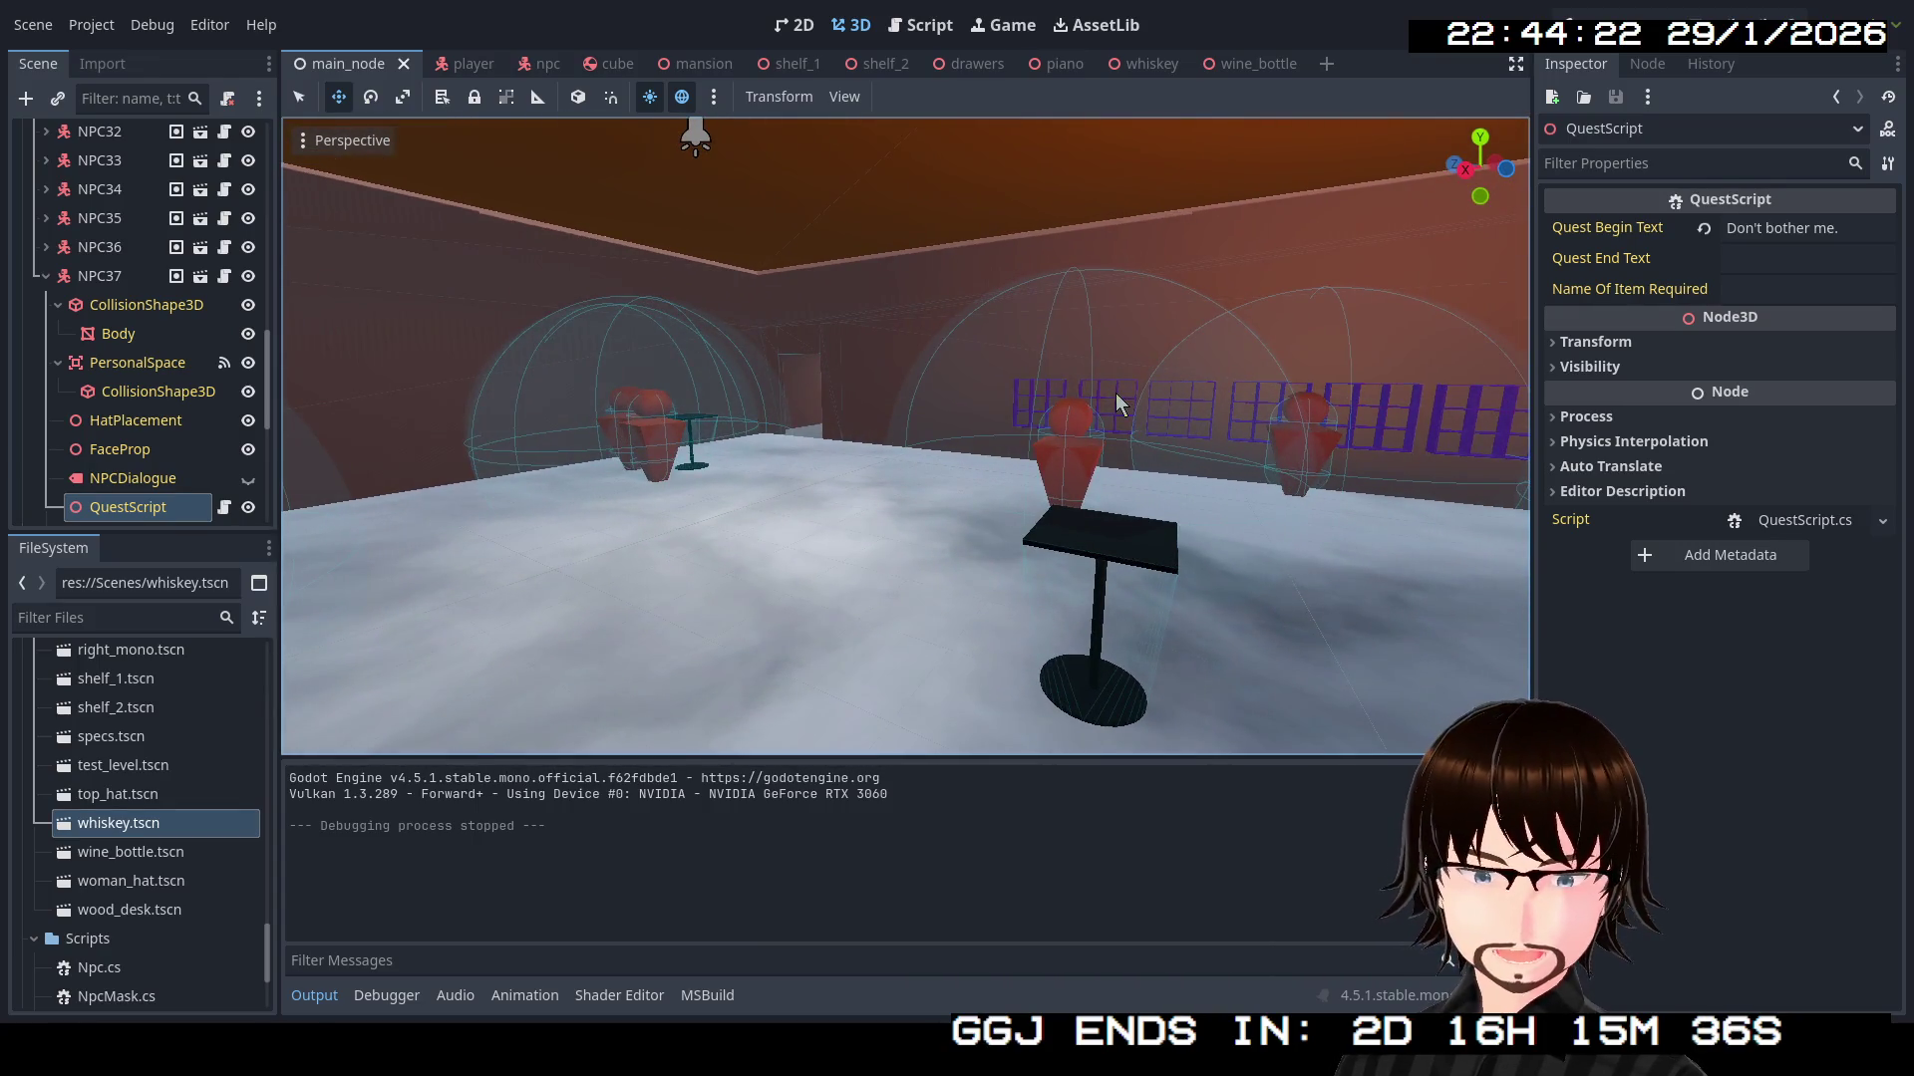
{"action": "mouse_move", "coordinate": [1133, 393]}
{"action": "left_mouse_down"}
{"action": "mouse_move", "coordinate": [1017, 399]}
{"action": "mouse_move", "coordinate": [1138, 408]}
{"action": "mouse_move", "coordinate": [967, 399]}
{"action": "mouse_move", "coordinate": [1169, 163]}
{"action": "left_mouse_up"}
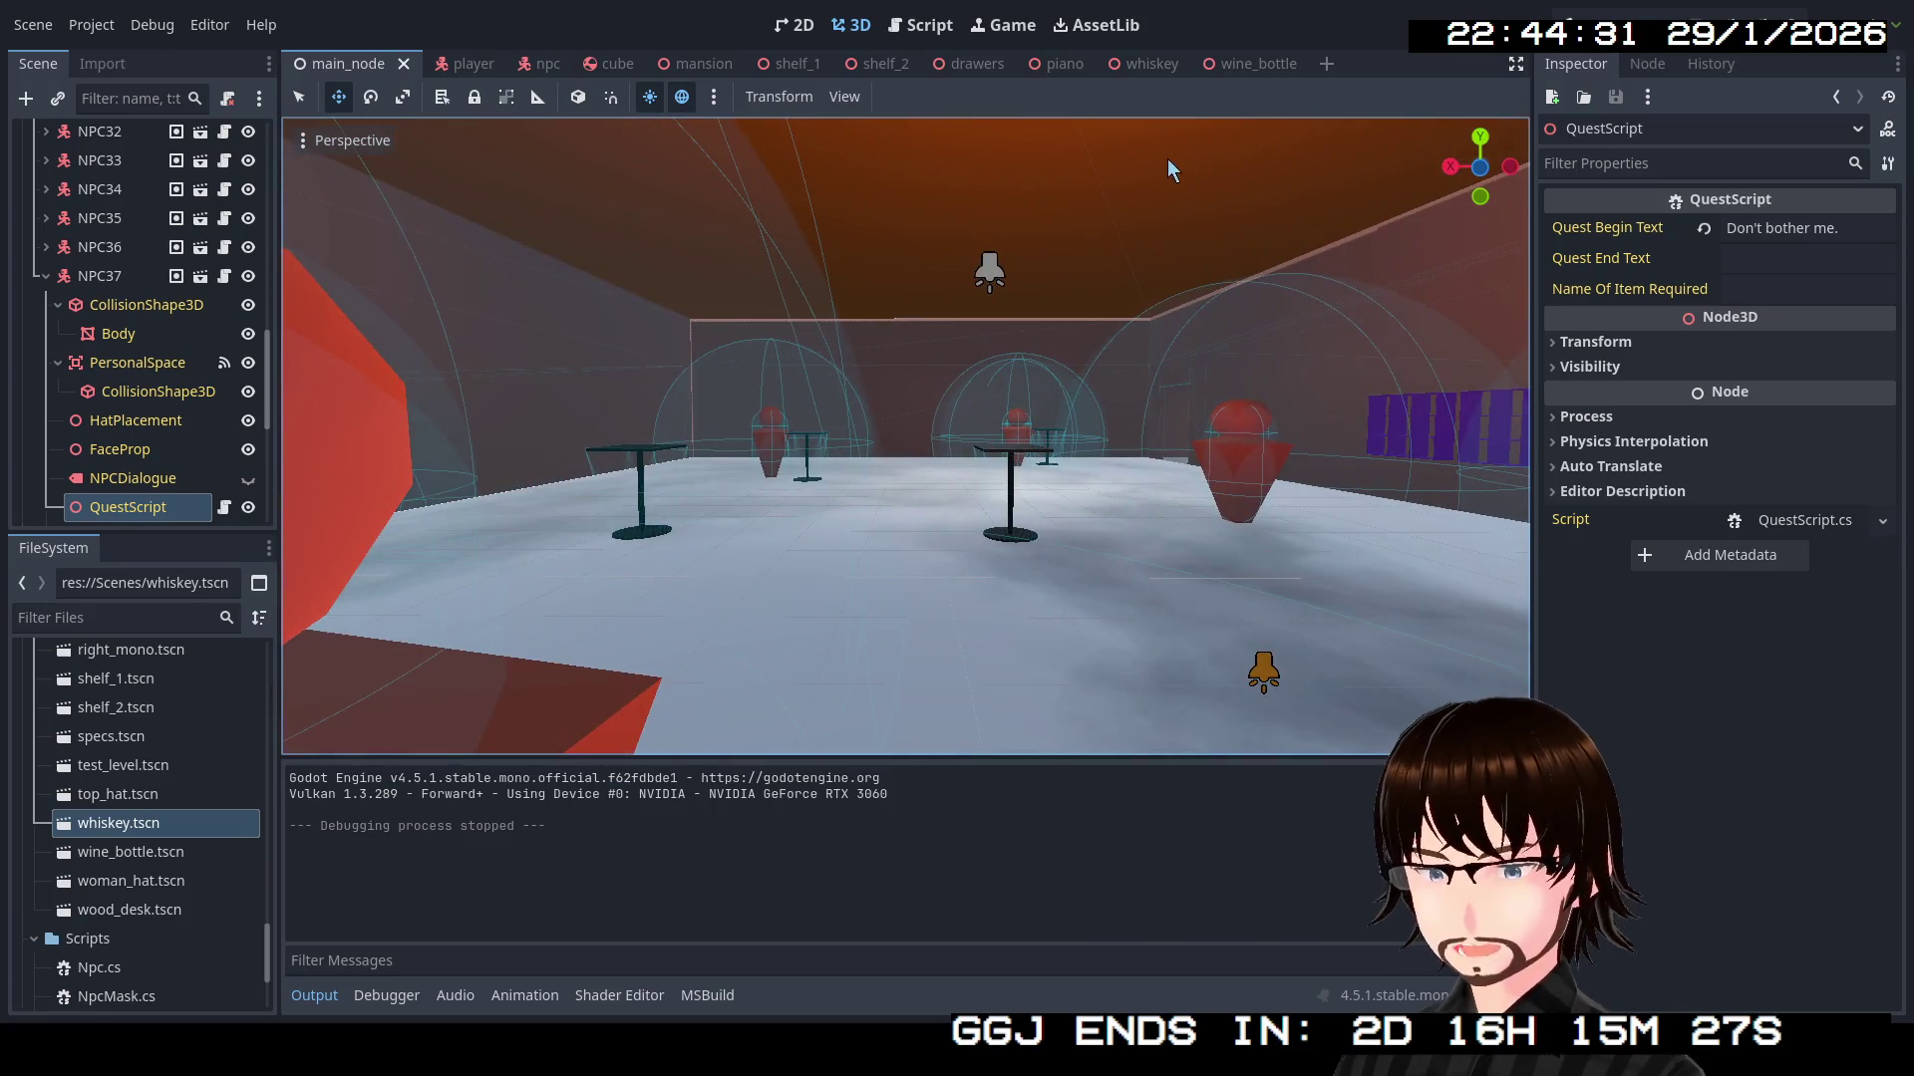
{"action": "left_click", "coordinate": [1034, 68]}
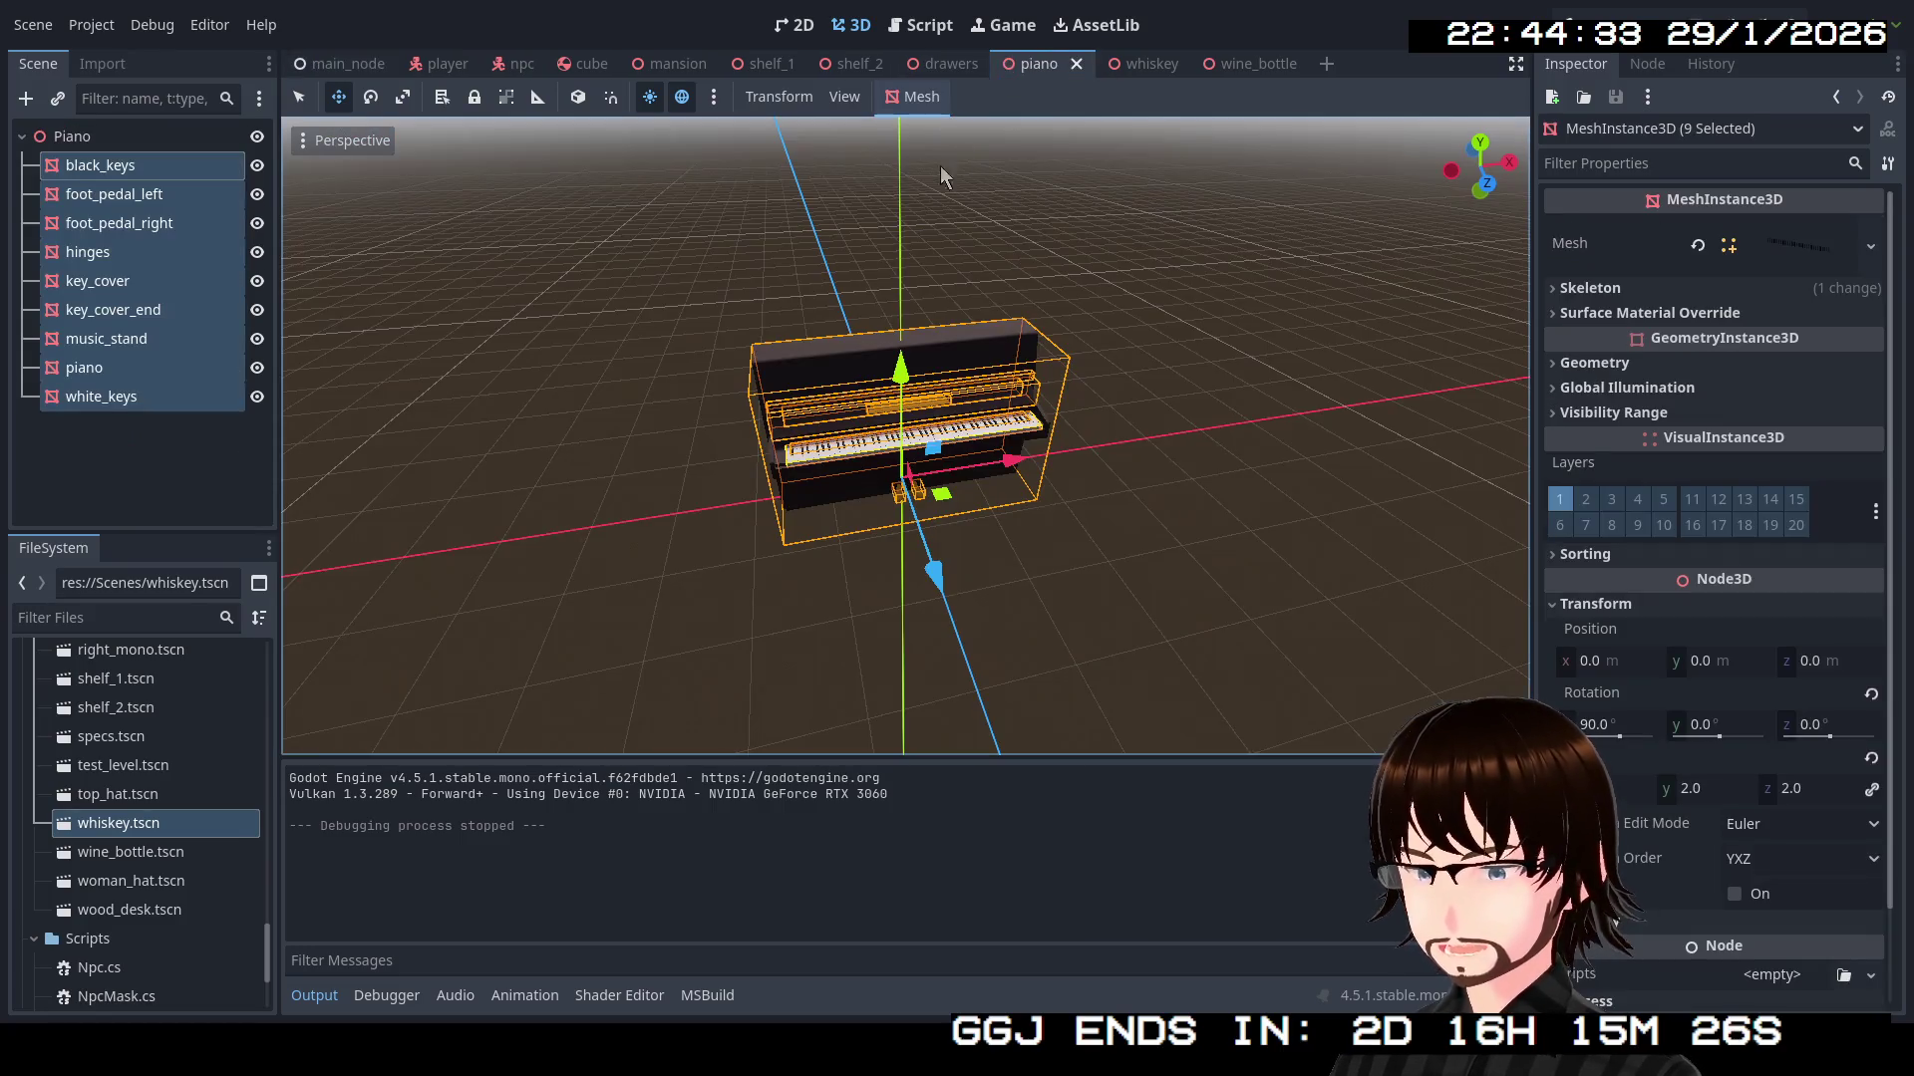
Give the piano mesh a Static Body Child collision using a Single Convex shape
{"action": "left_click", "coordinate": [138, 164]}
{"action": "left_click", "coordinate": [140, 368]}
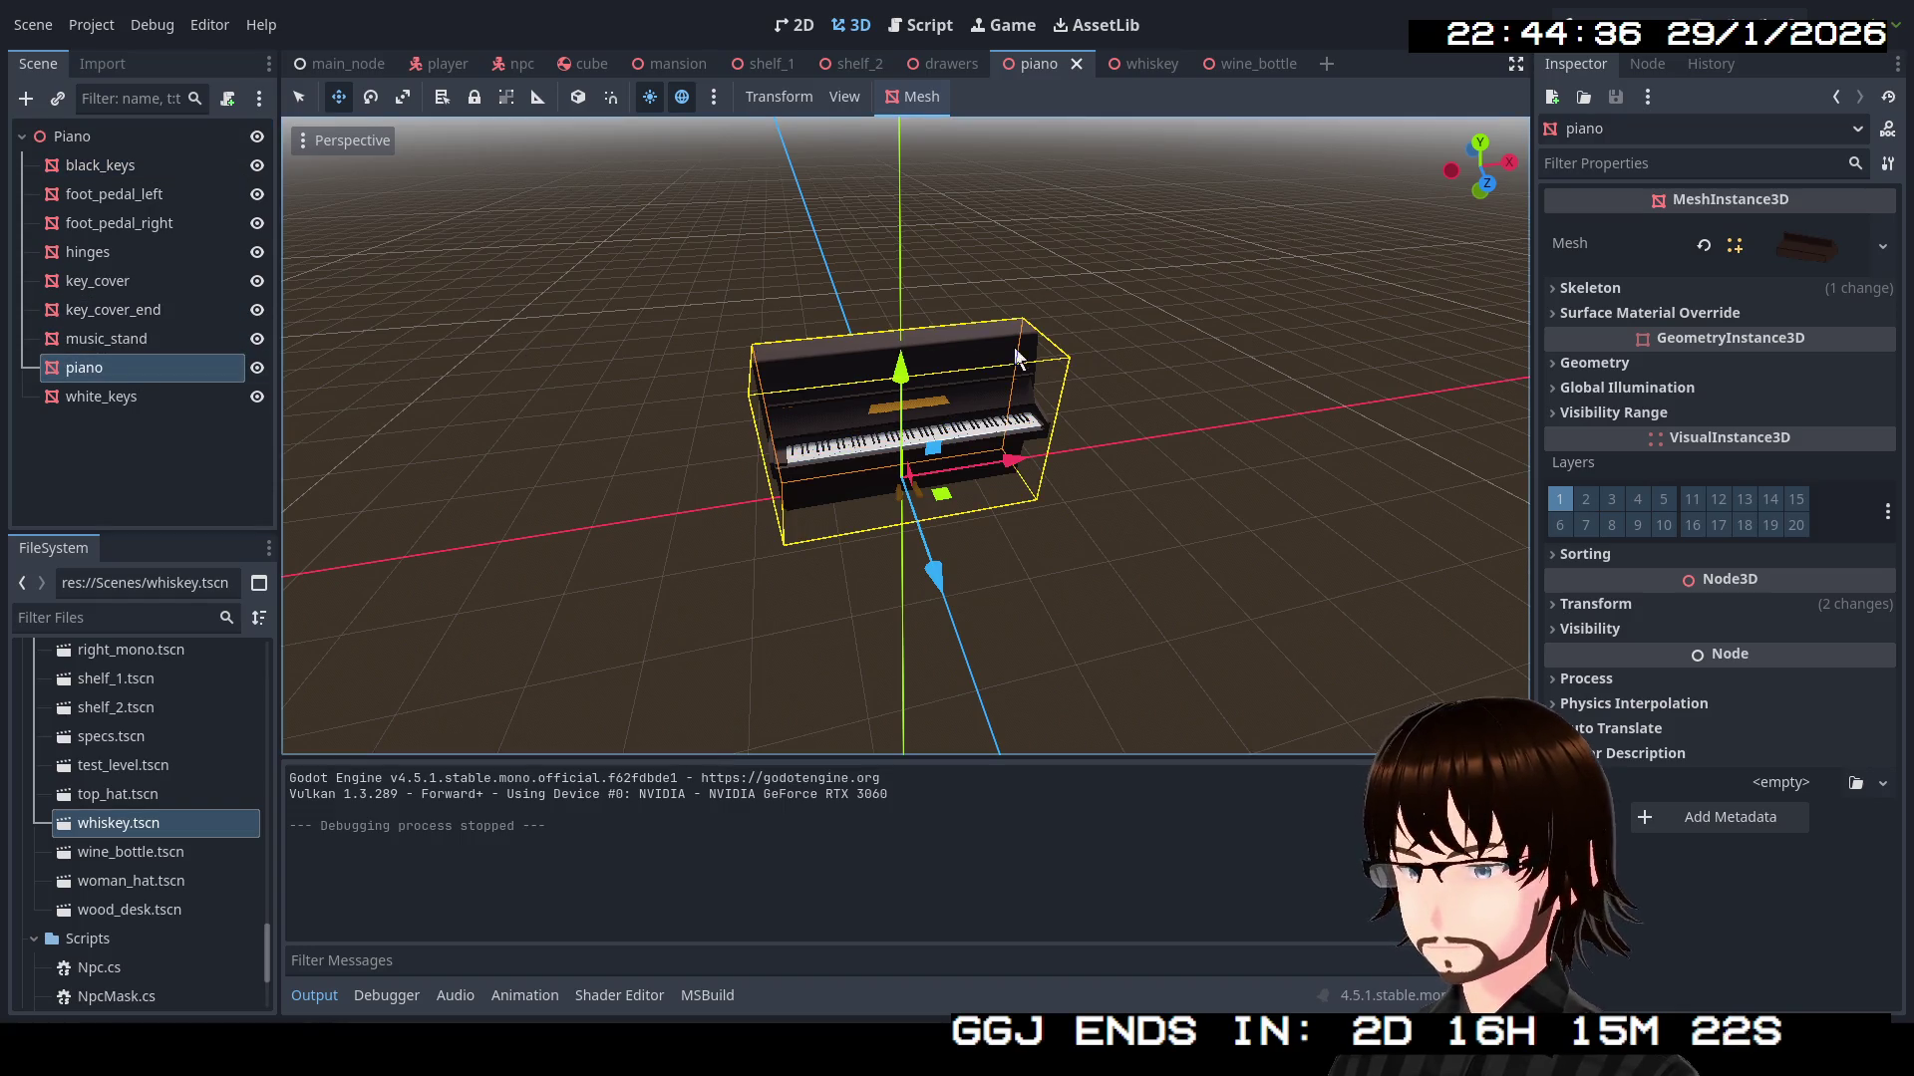
{"action": "left_click", "coordinate": [909, 99]}
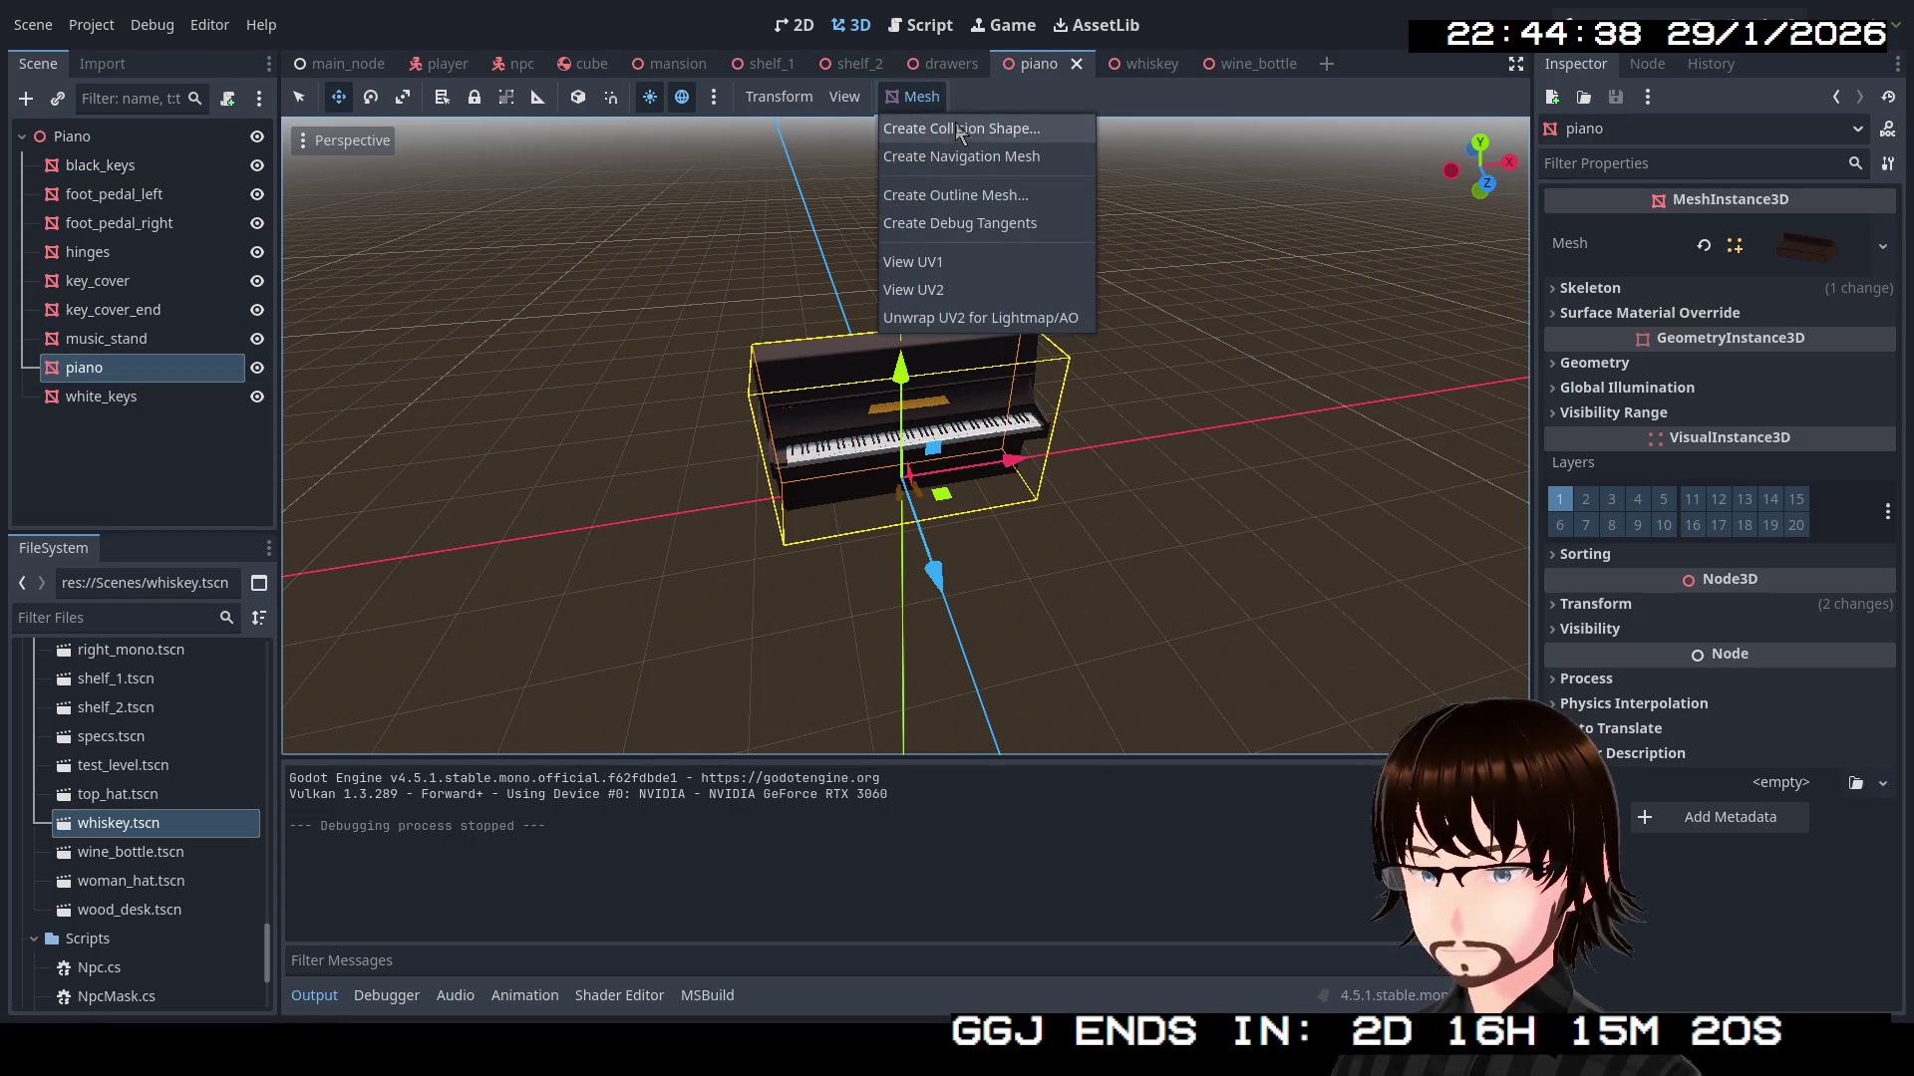
{"action": "left_click", "coordinate": [965, 129]}
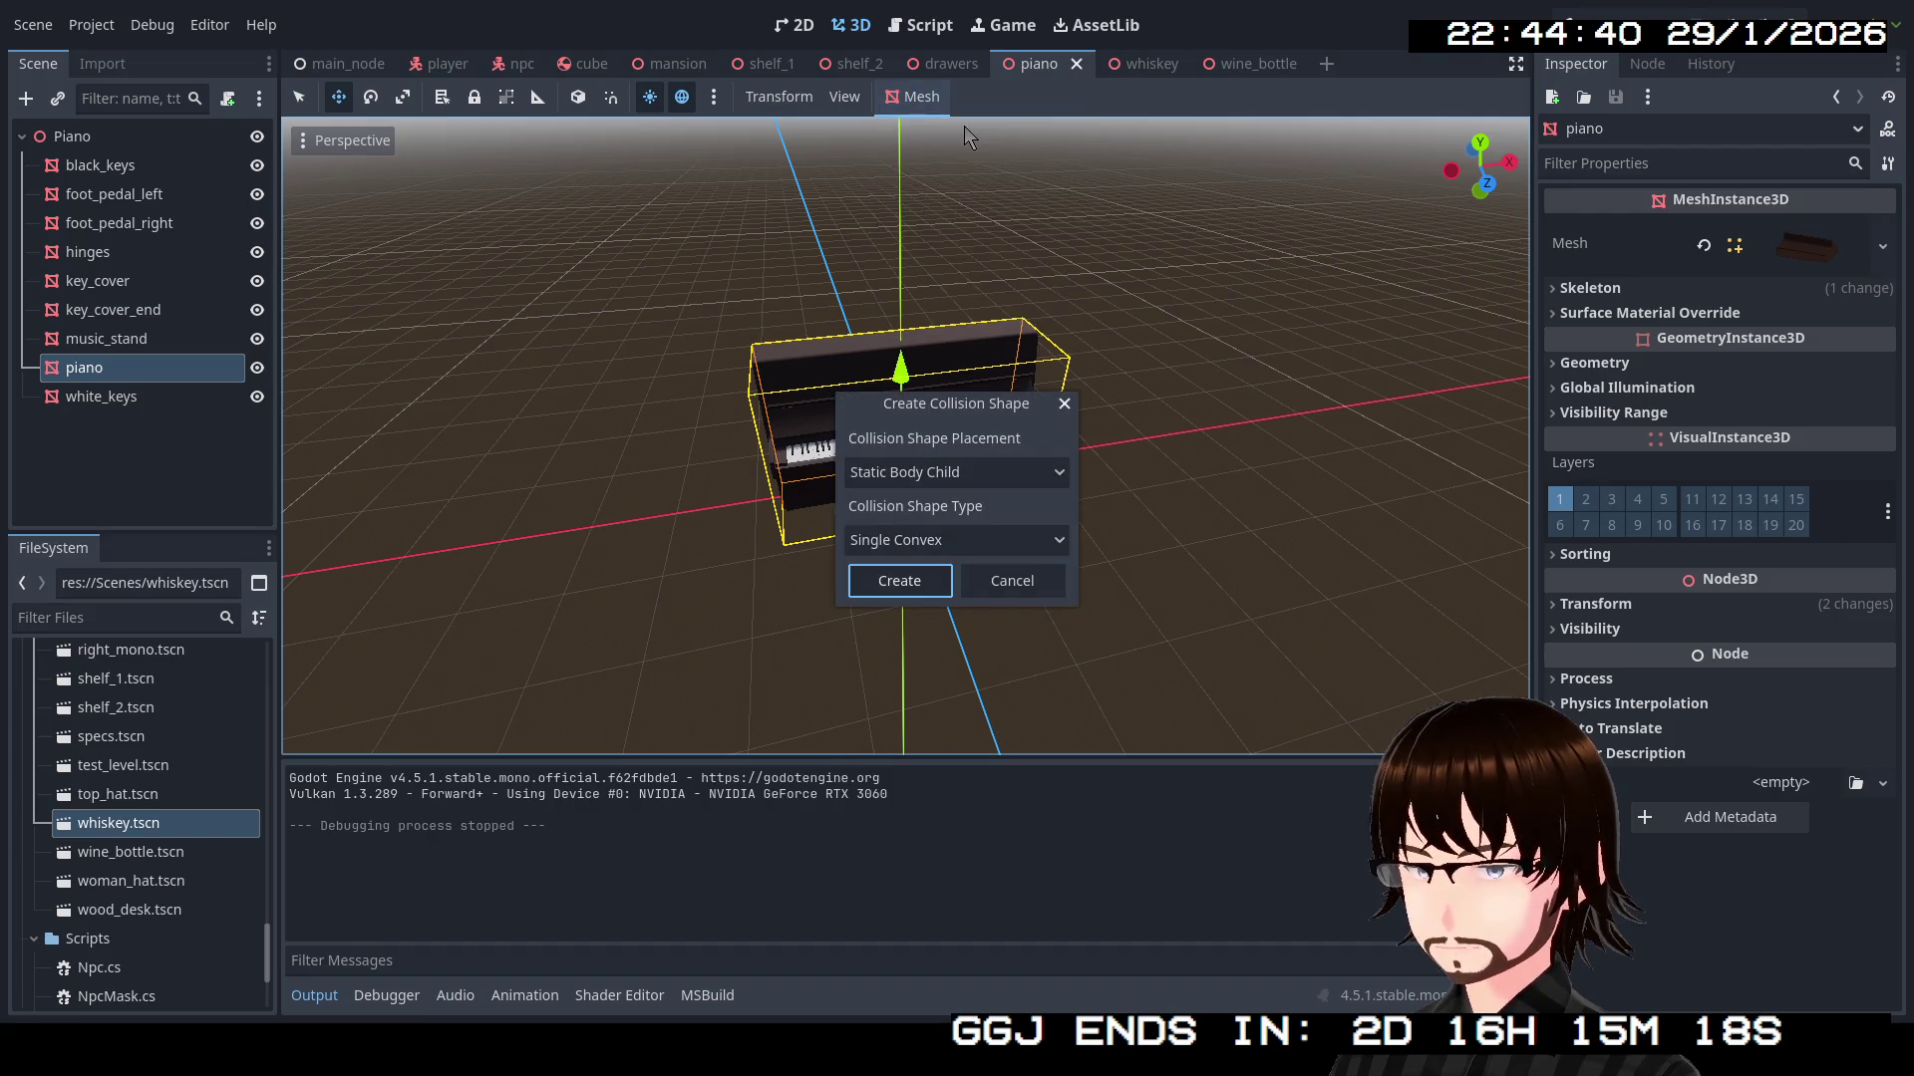
{"action": "left_click", "coordinate": [945, 585]}
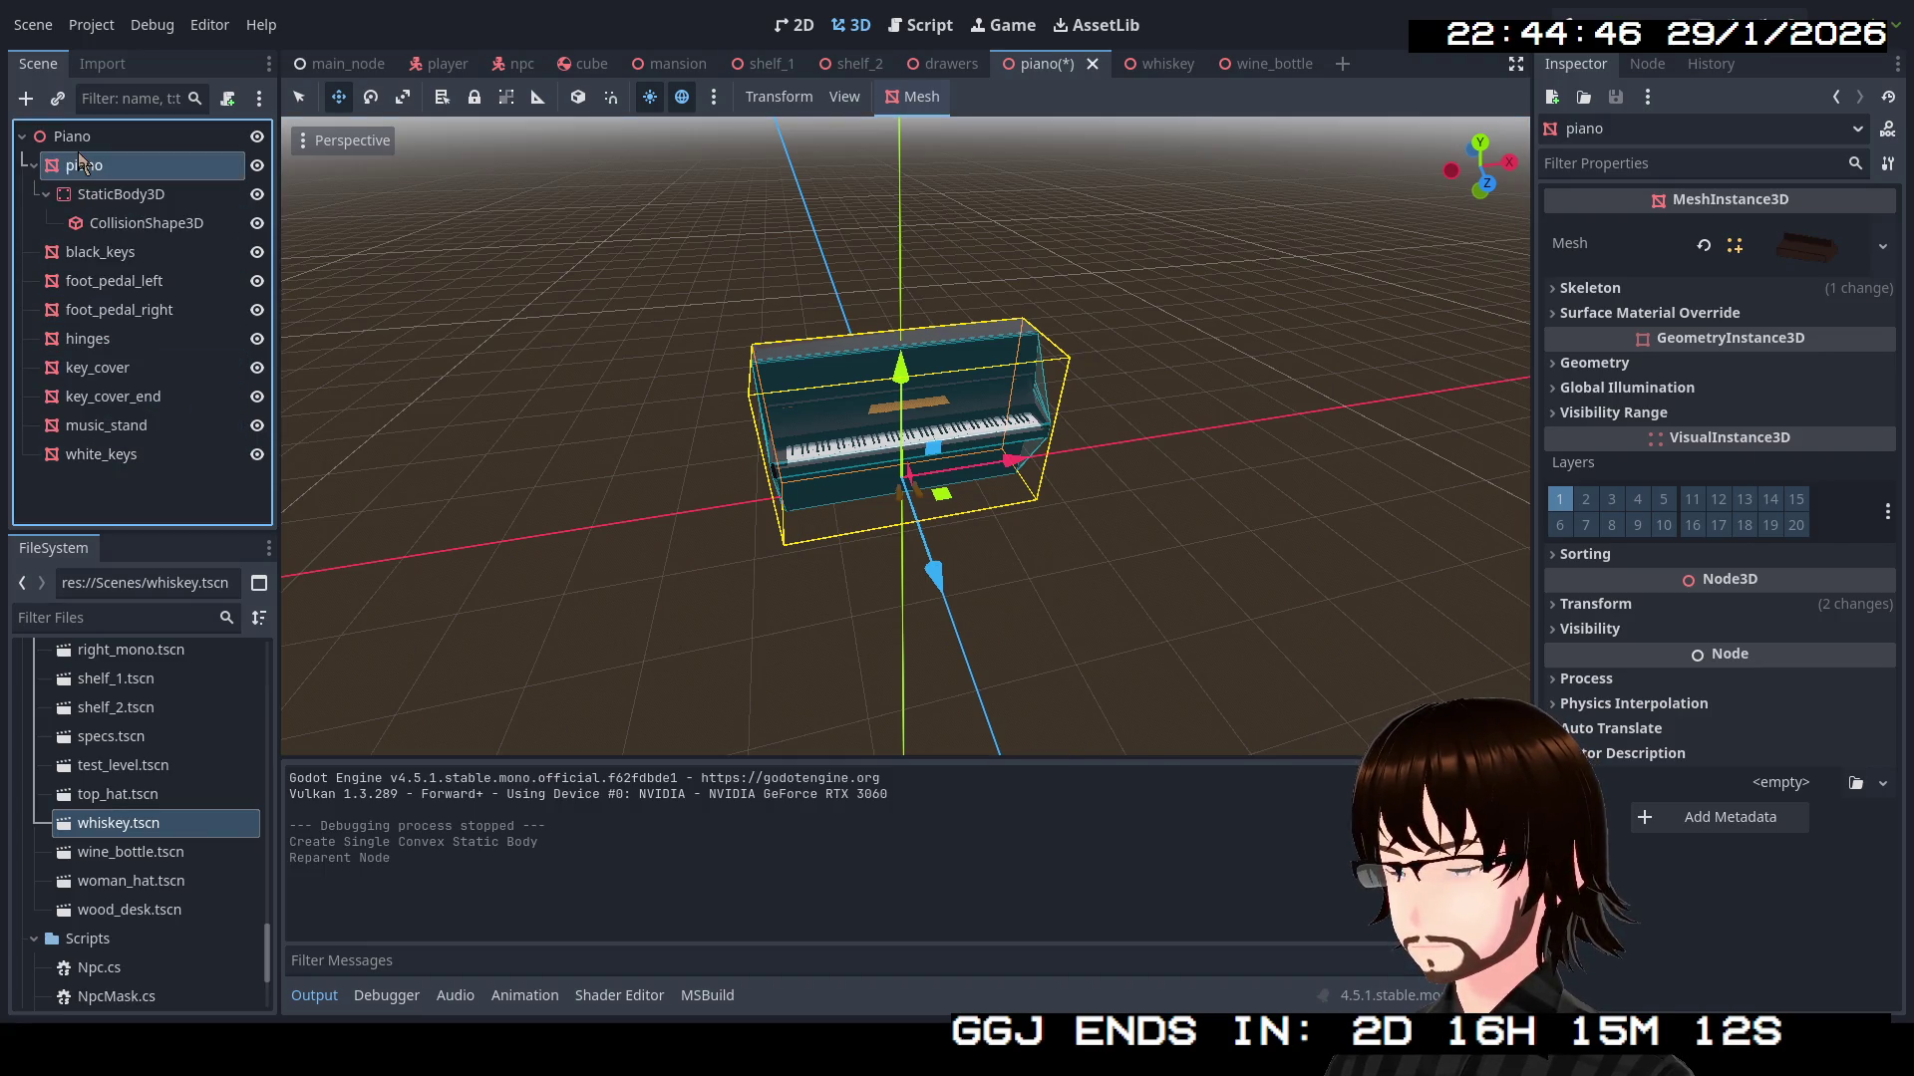
Move the eight parts, black_keys through white_keys, under the piano mesh in the Scene tree
{"action": "left_click", "coordinate": [101, 251]}
{"action": "left_click", "coordinate": [115, 456], "text": "shift"}
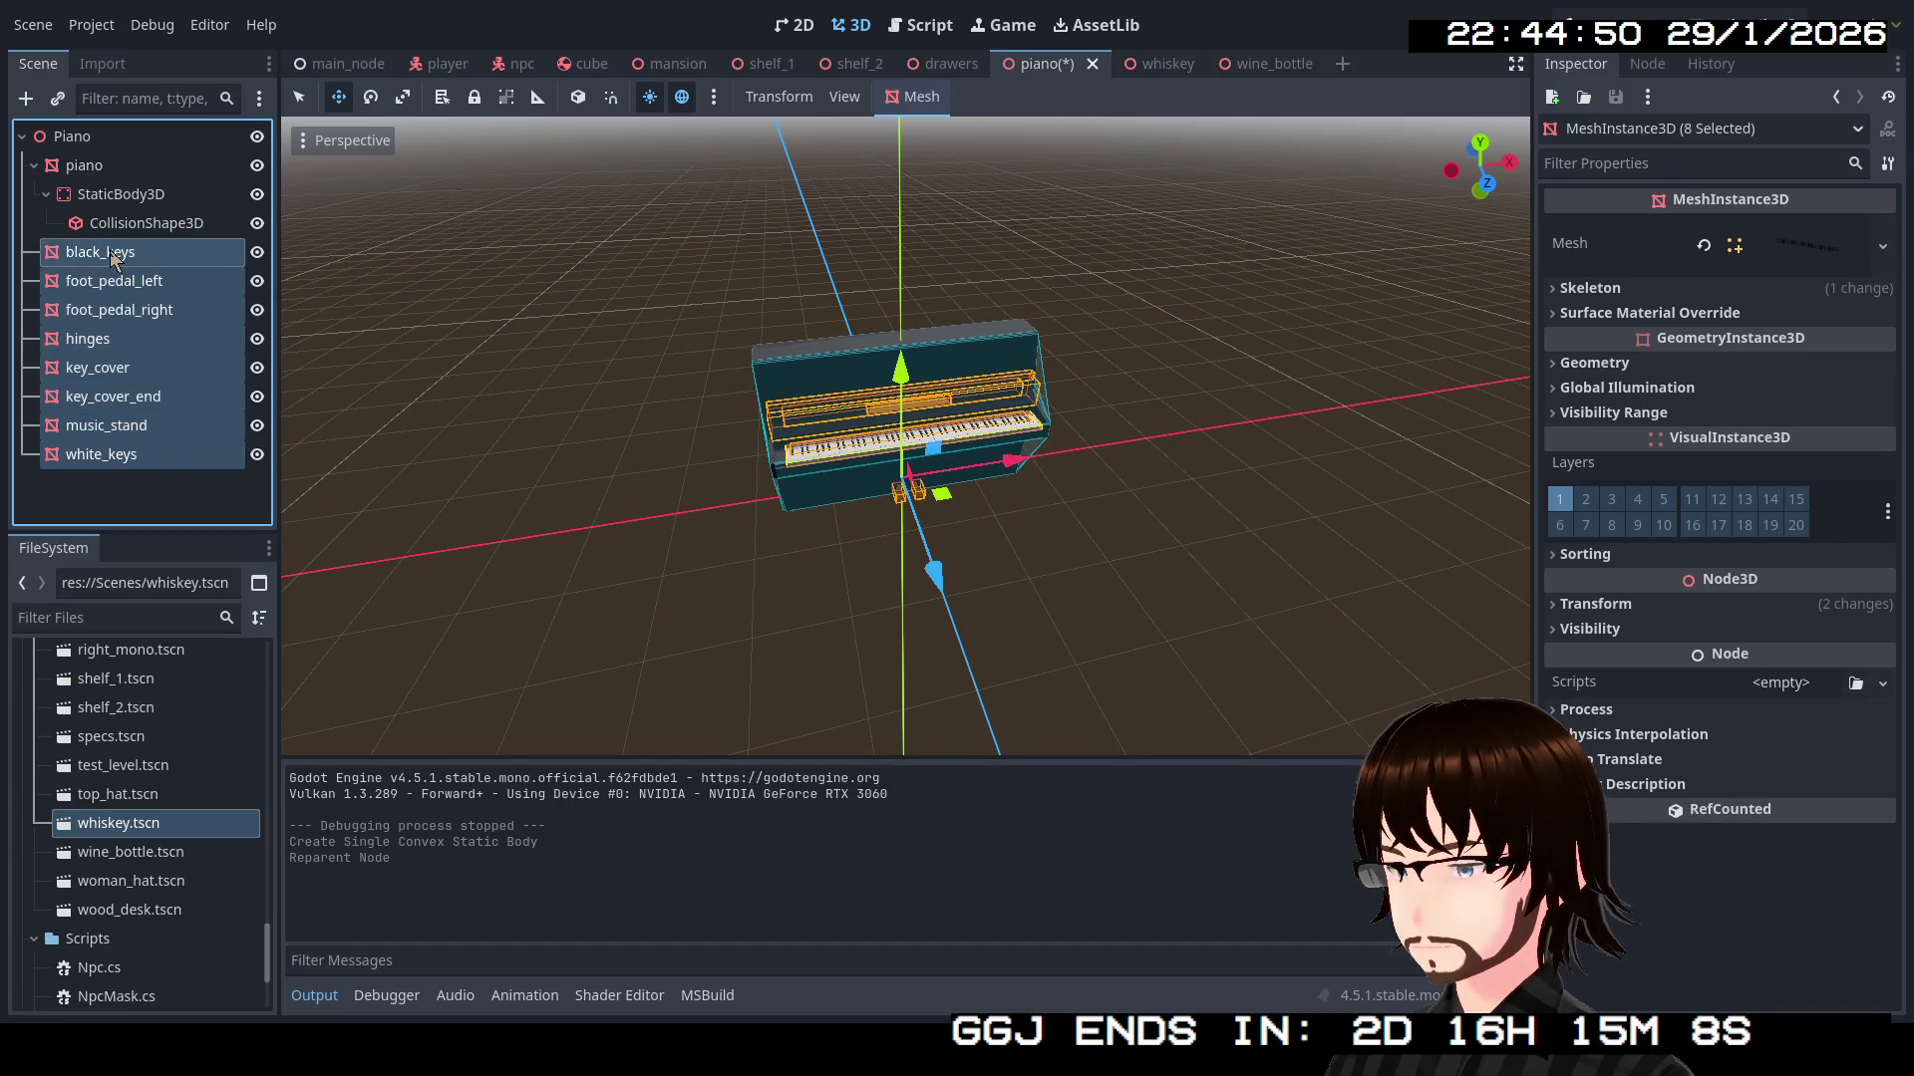
{"action": "left_click_drag", "start_coordinate": [82, 169], "coordinate": [79, 165]}
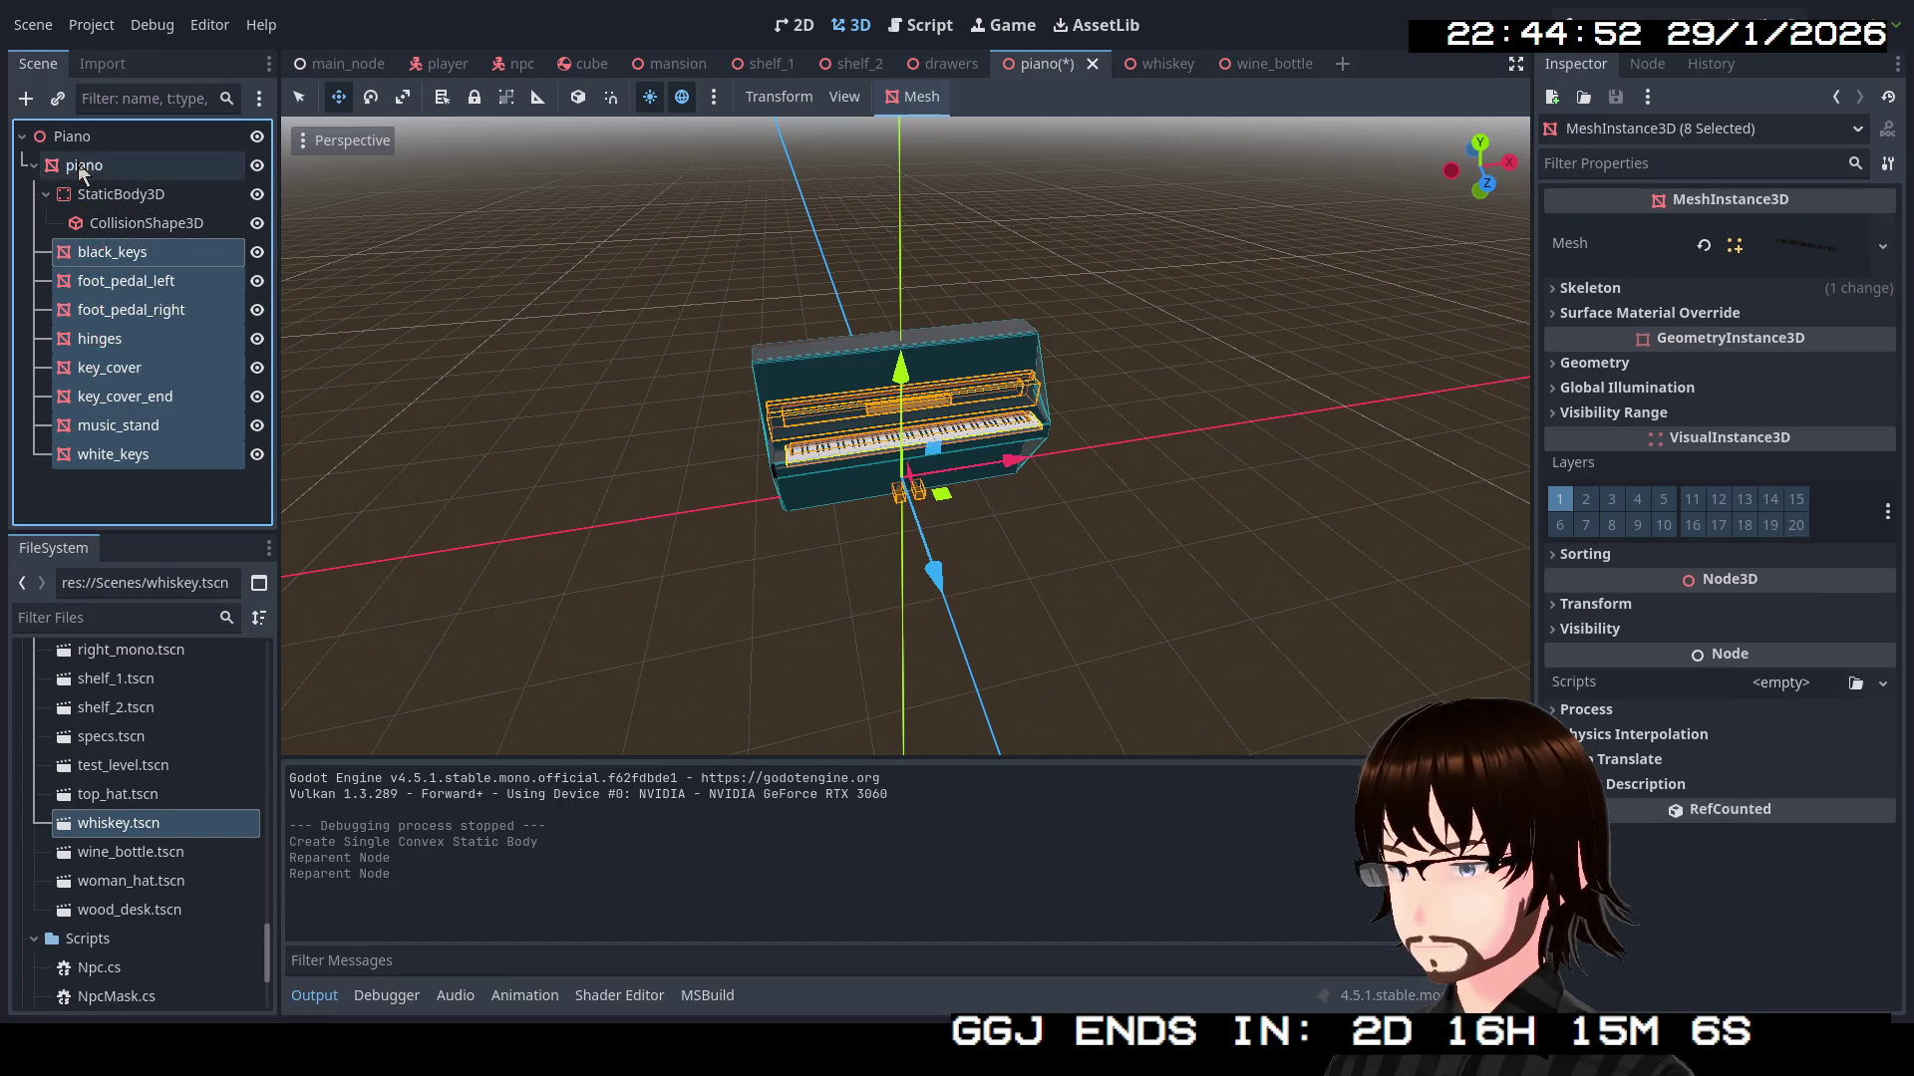
{"action": "left_click", "coordinate": [46, 194]}
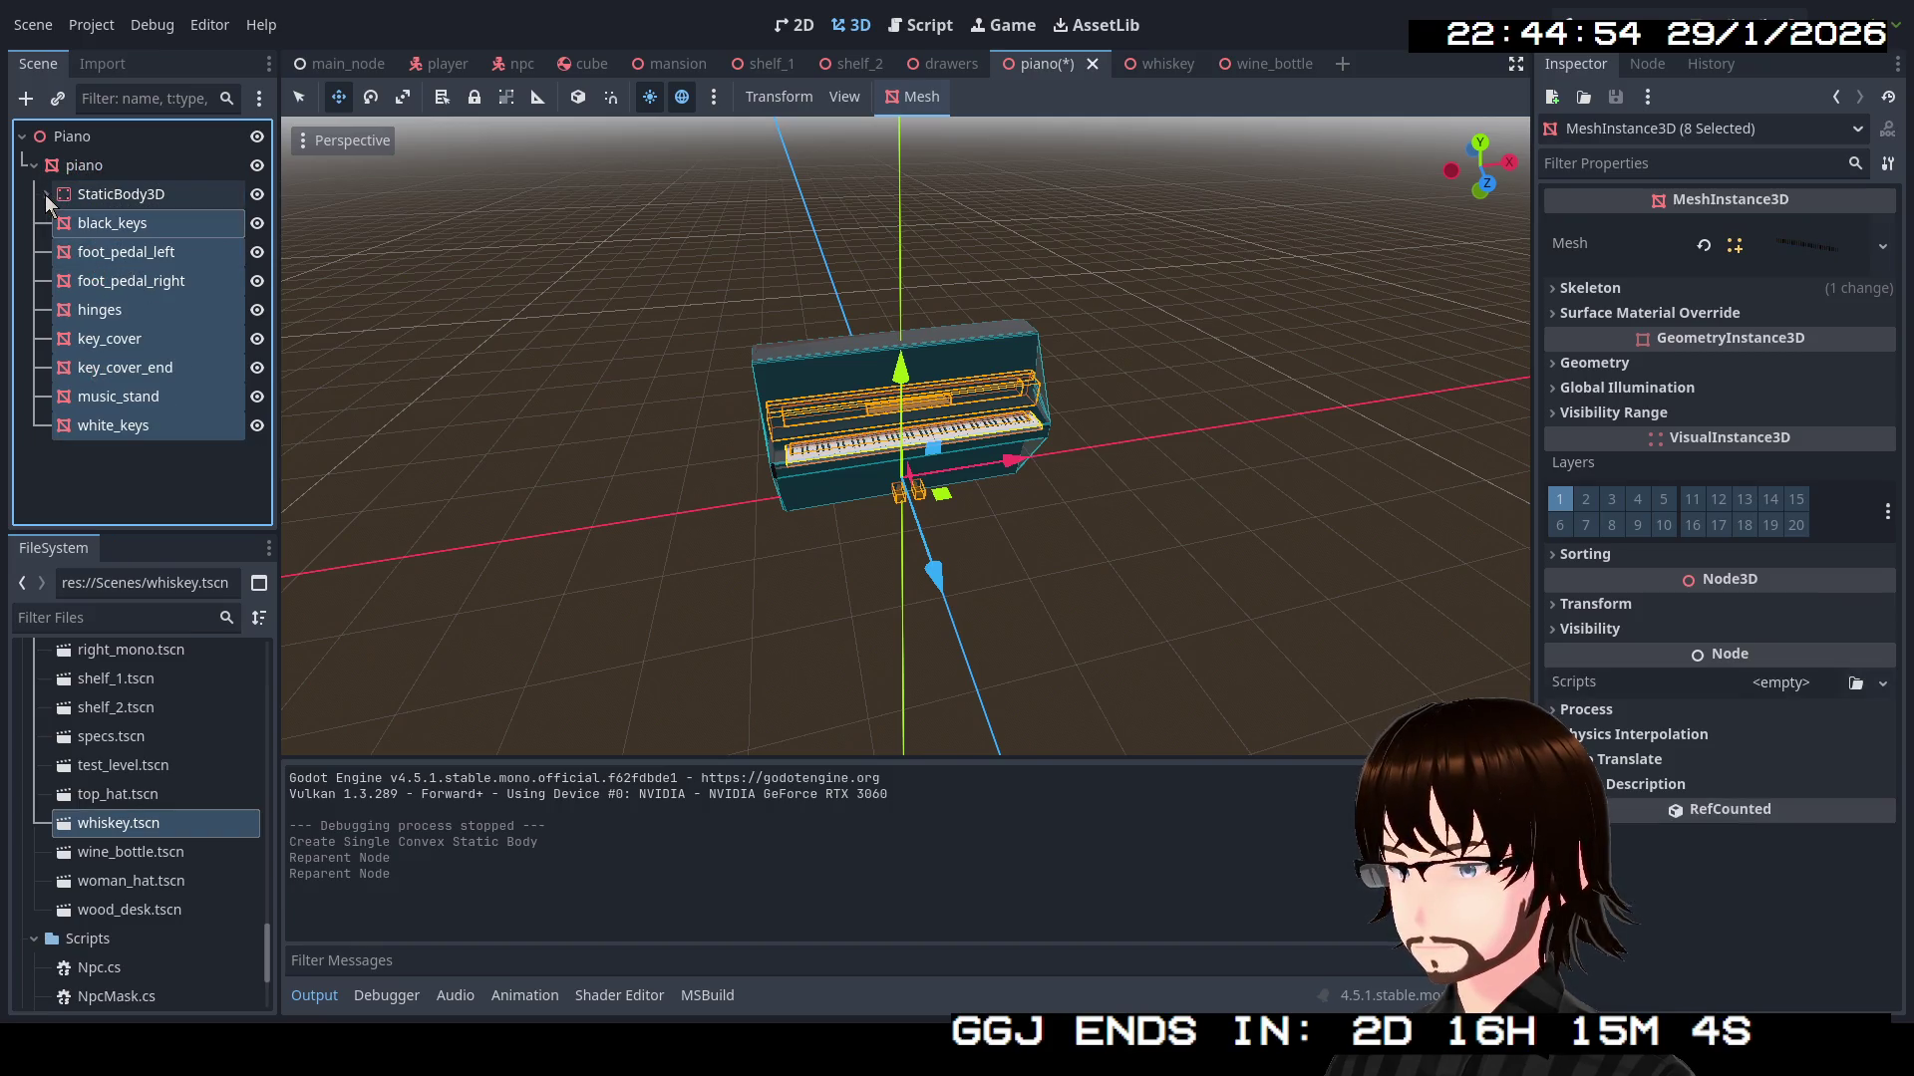
Clear the selection and launch the game with Run Project
{"action": "left_click", "coordinate": [114, 164]}
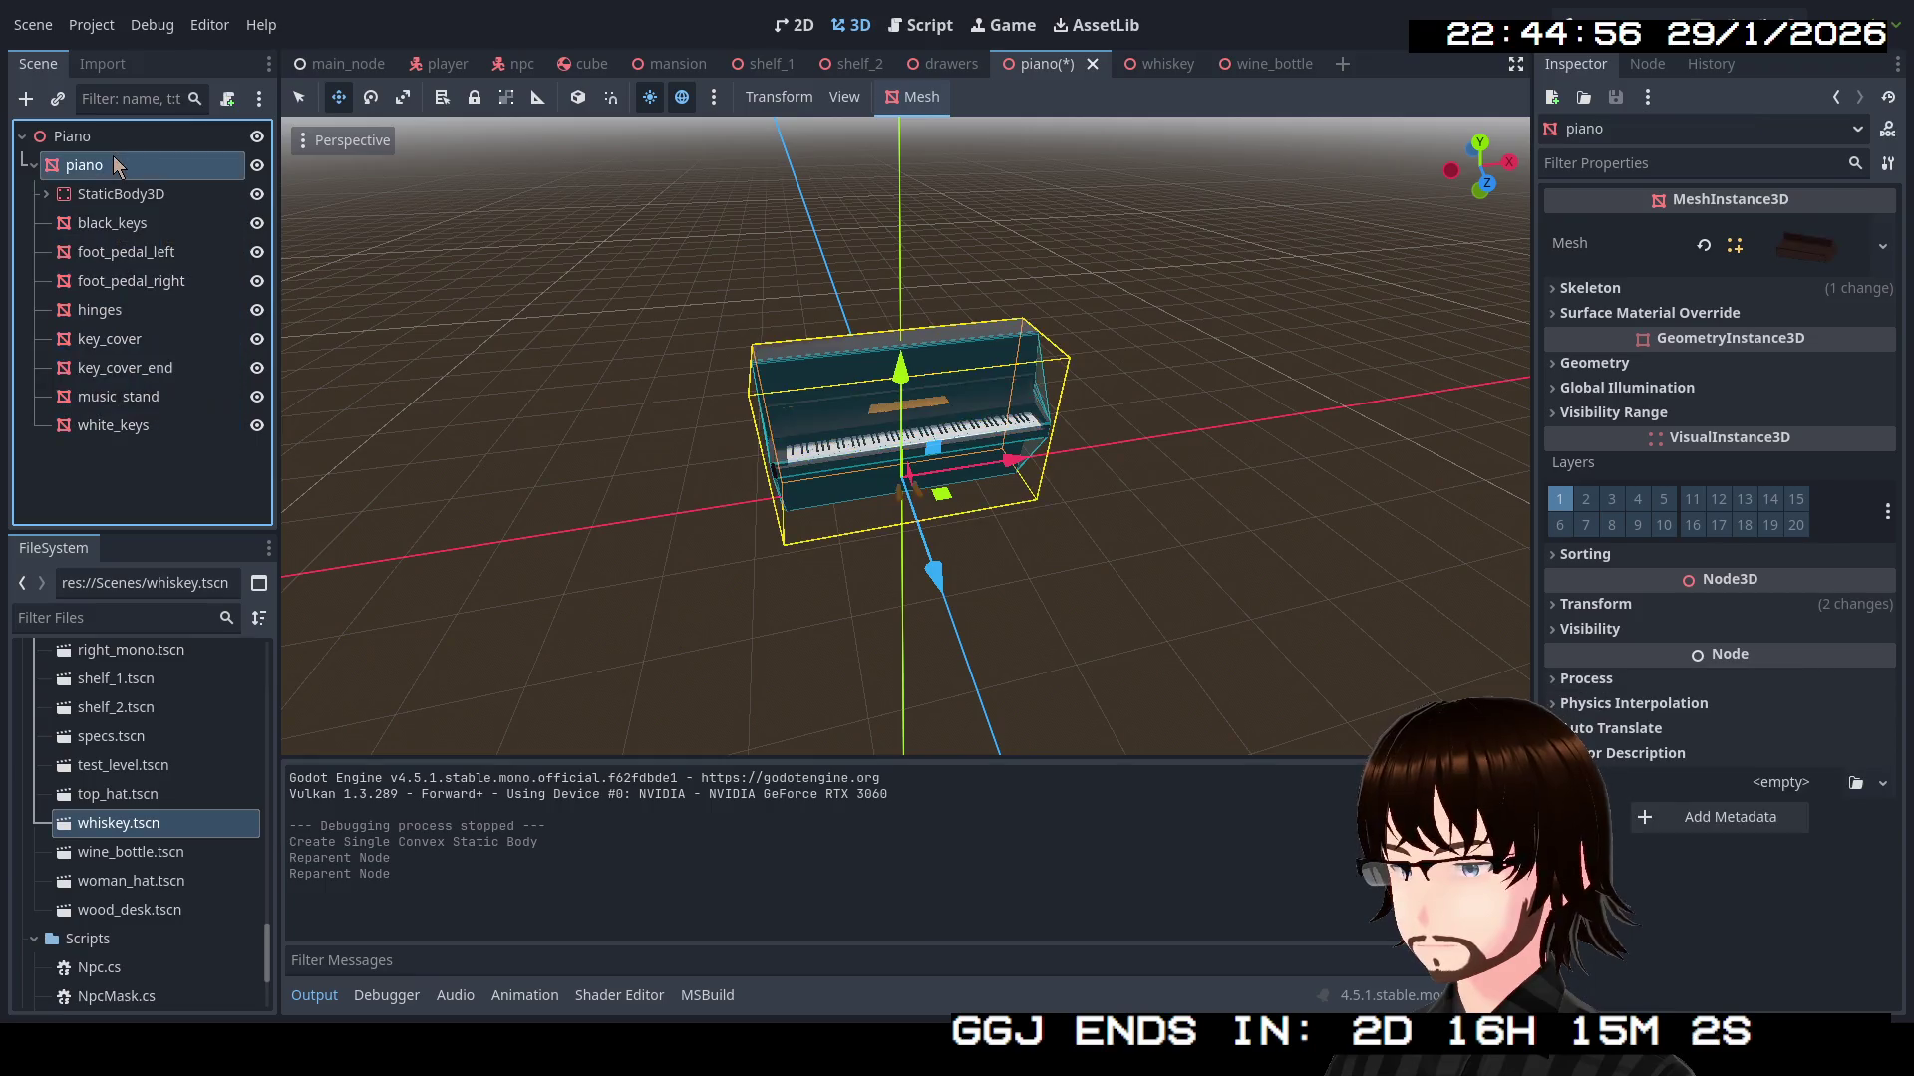
{"action": "left_click", "coordinate": [1078, 331]}
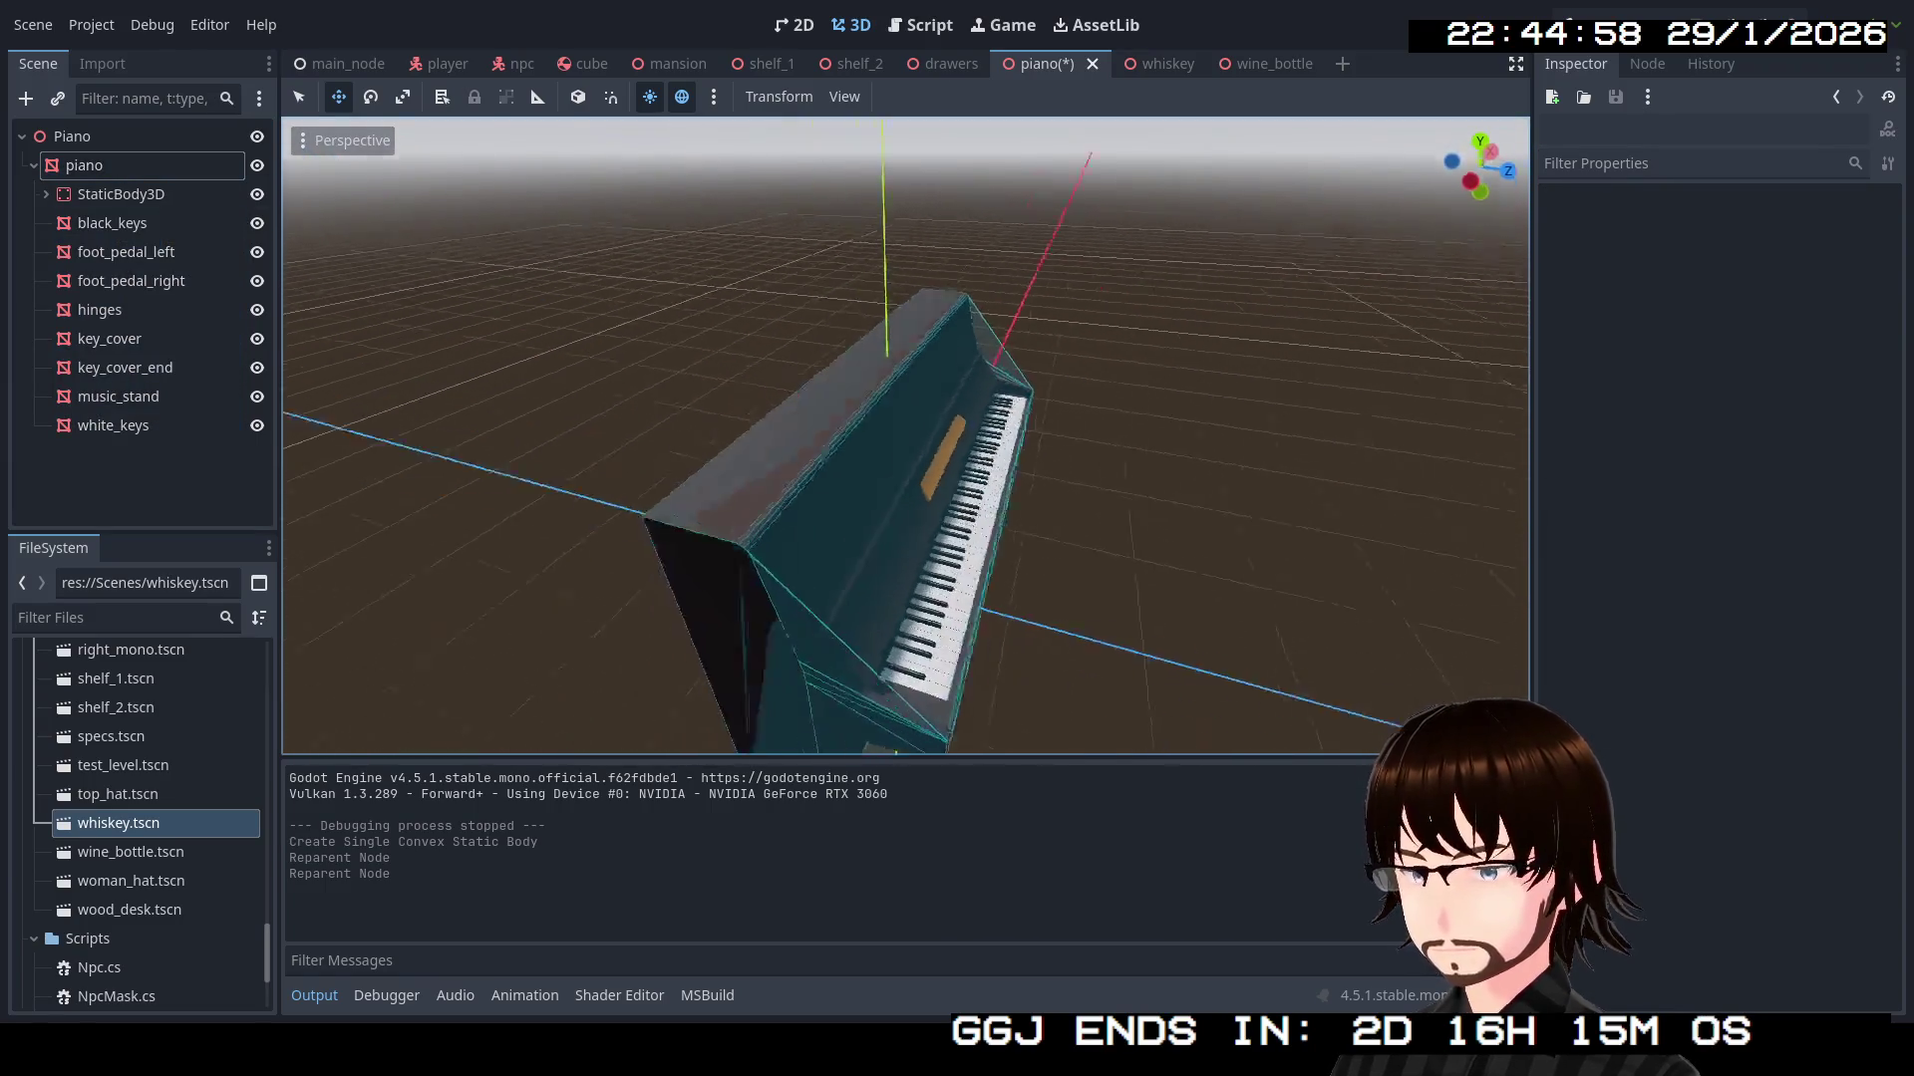
{"action": "scroll", "coordinate": [905, 436], "scroll_direction": "up", "scroll_amount": 5}
{"action": "scroll", "coordinate": [1044, 425], "scroll_direction": "down", "scroll_amount": 6}
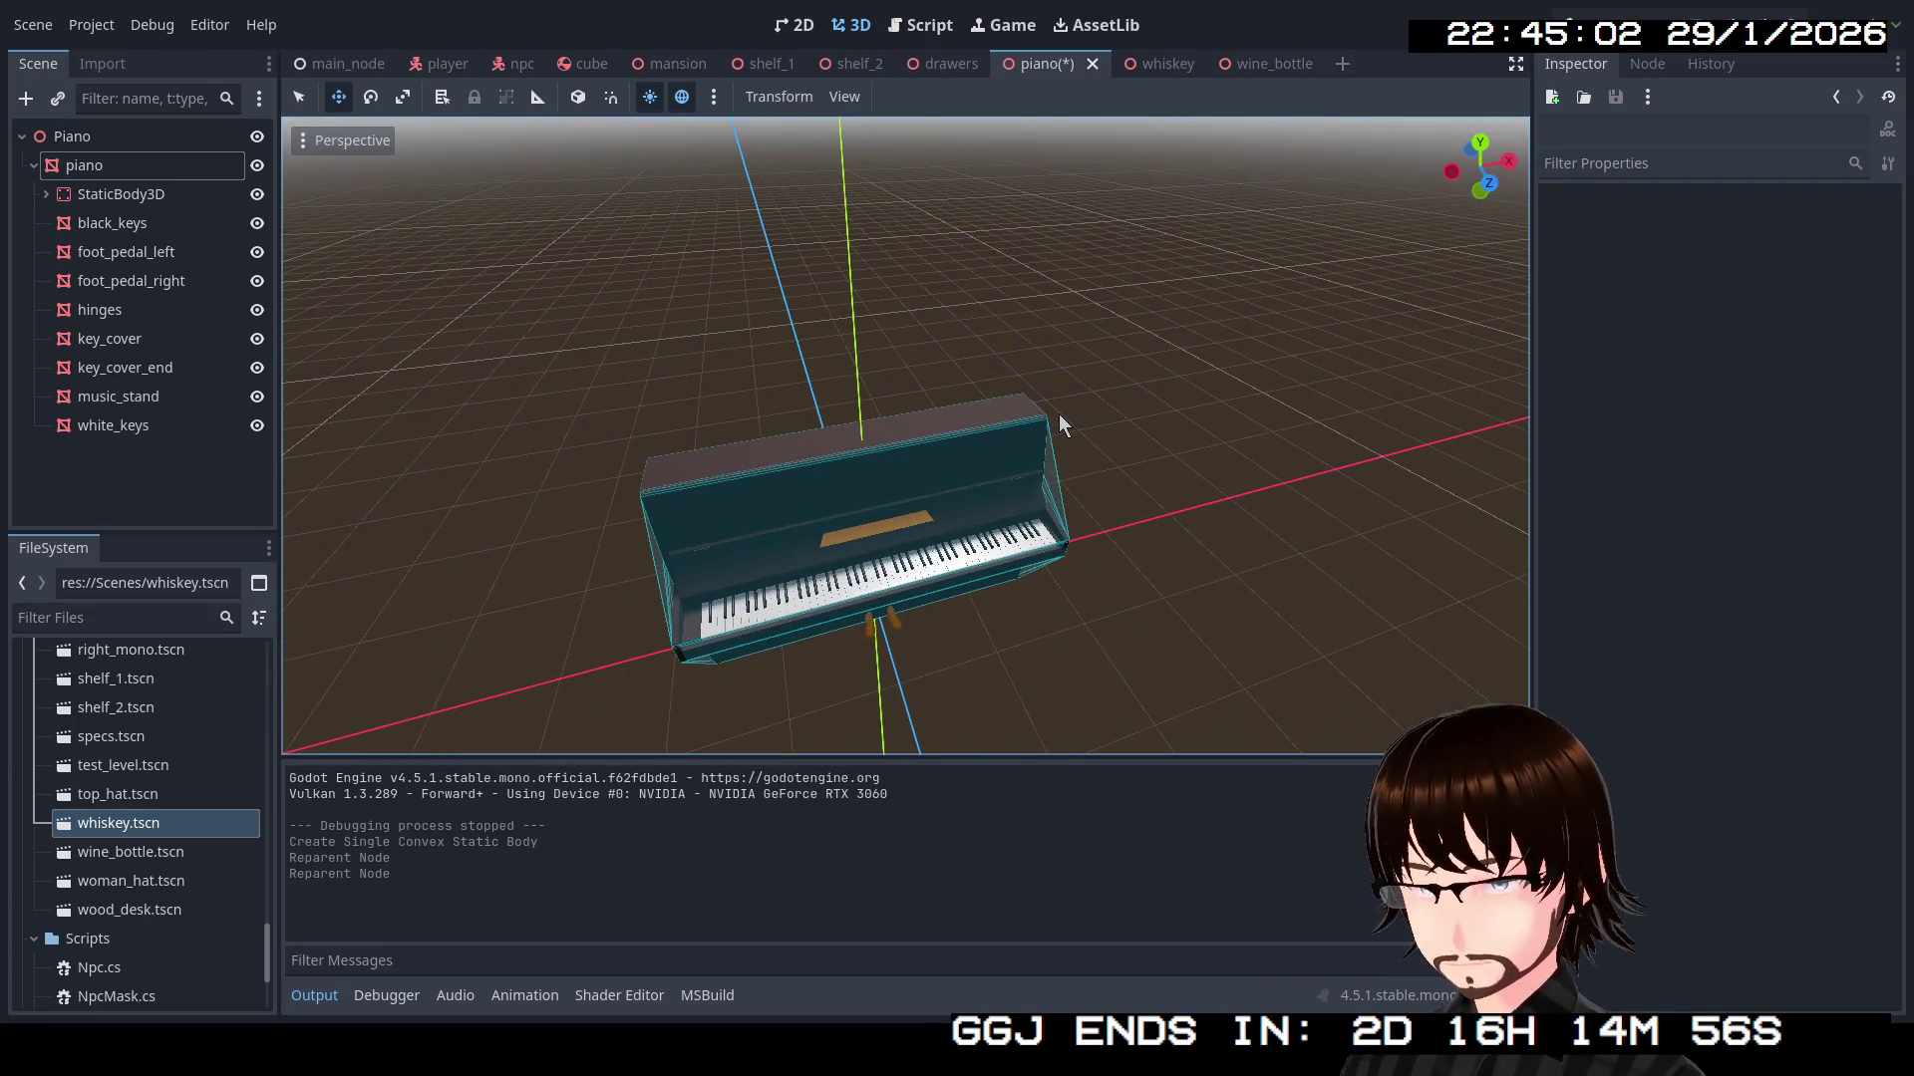
{"action": "left_click", "coordinate": [1600, 15]}
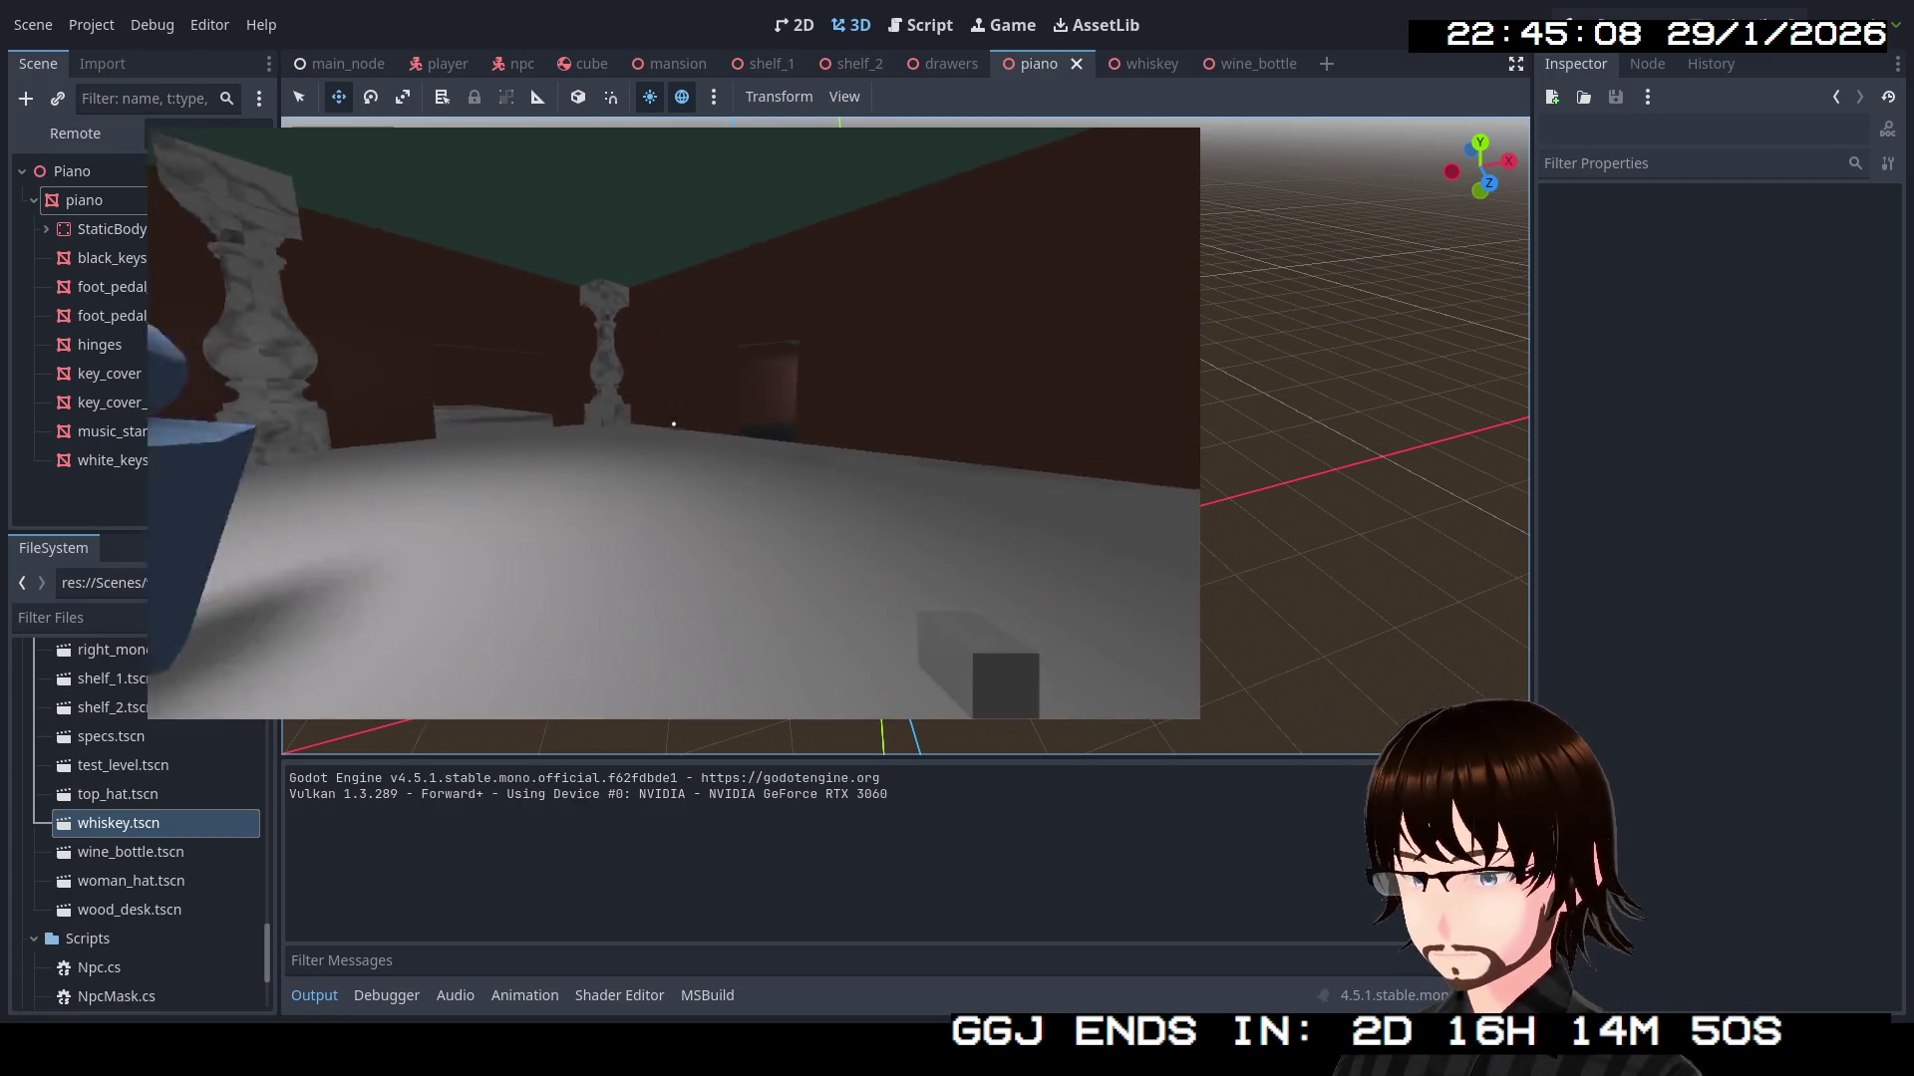
Walk down the corridor into the lit room, past the piano toward the purple and red figures
{"action": "key", "text": "w"}
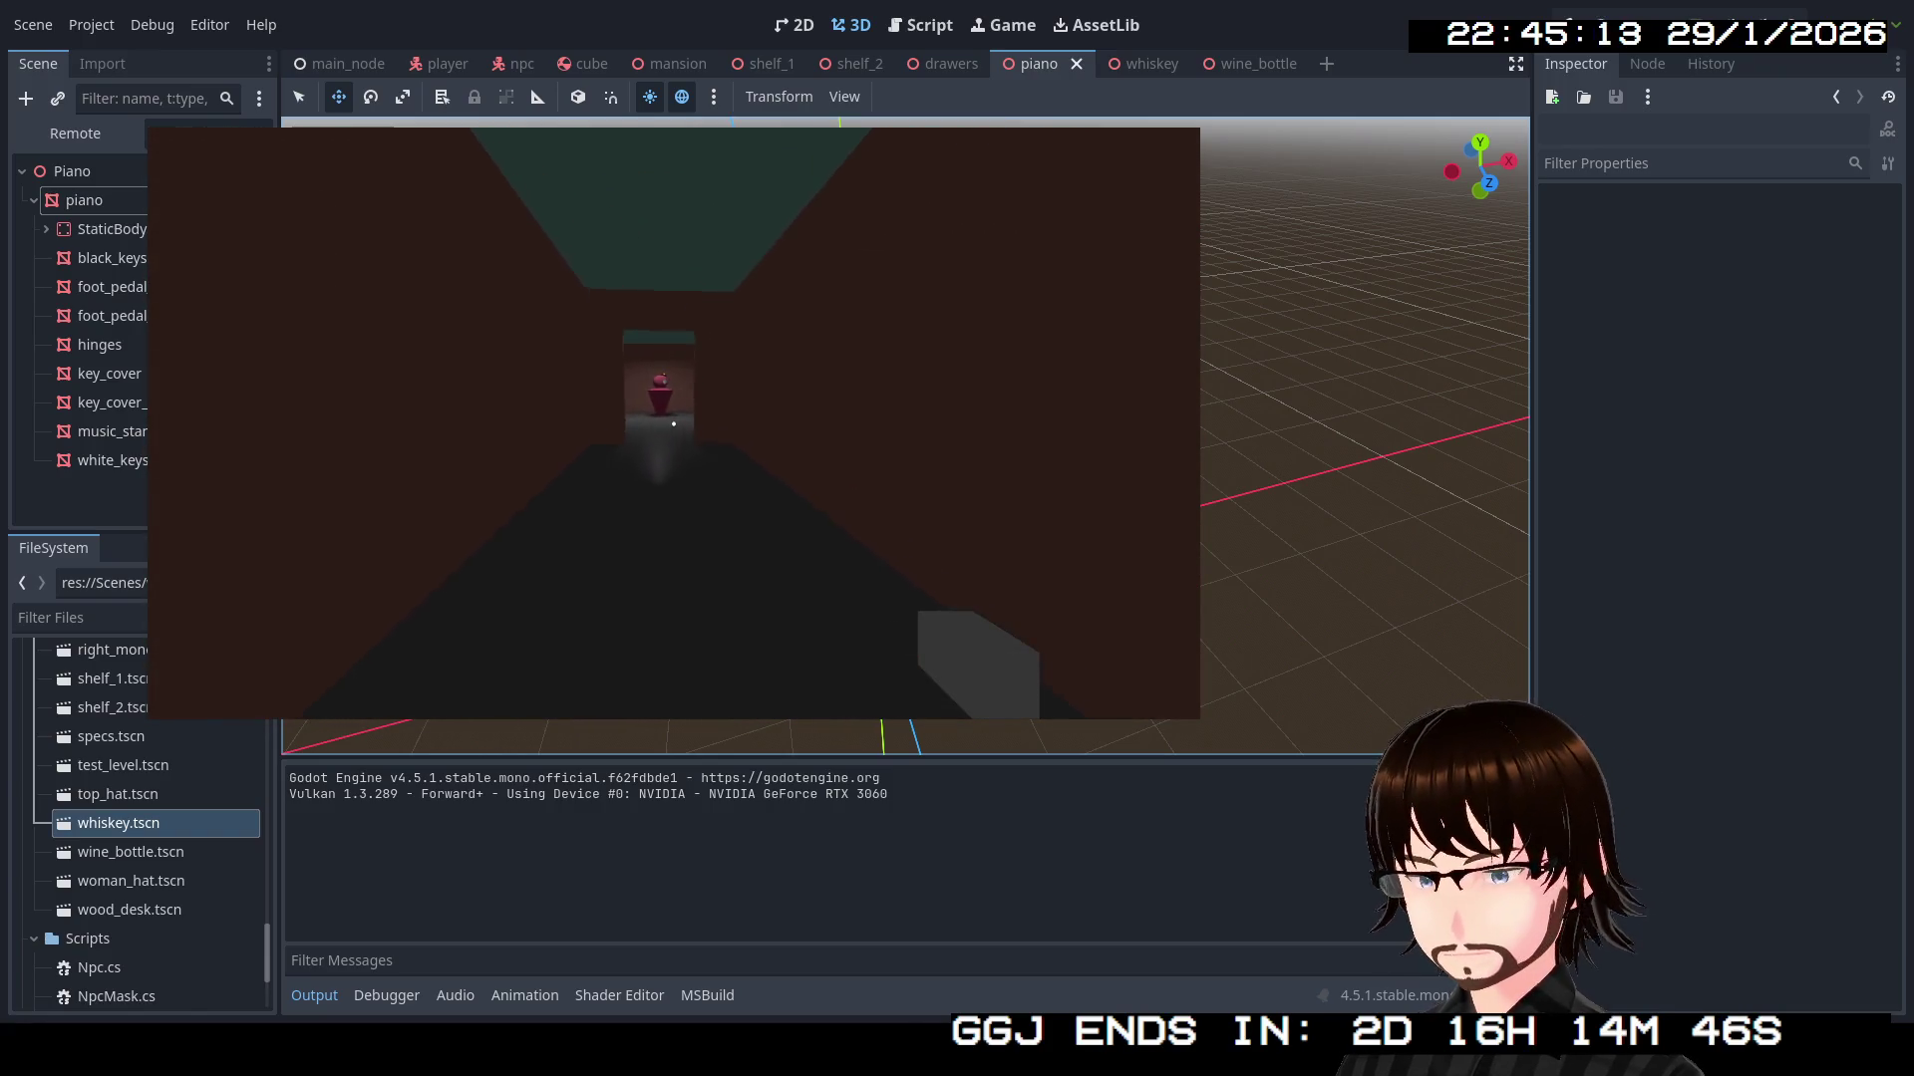
{"action": "mouse_move", "coordinate": [673, 424]}
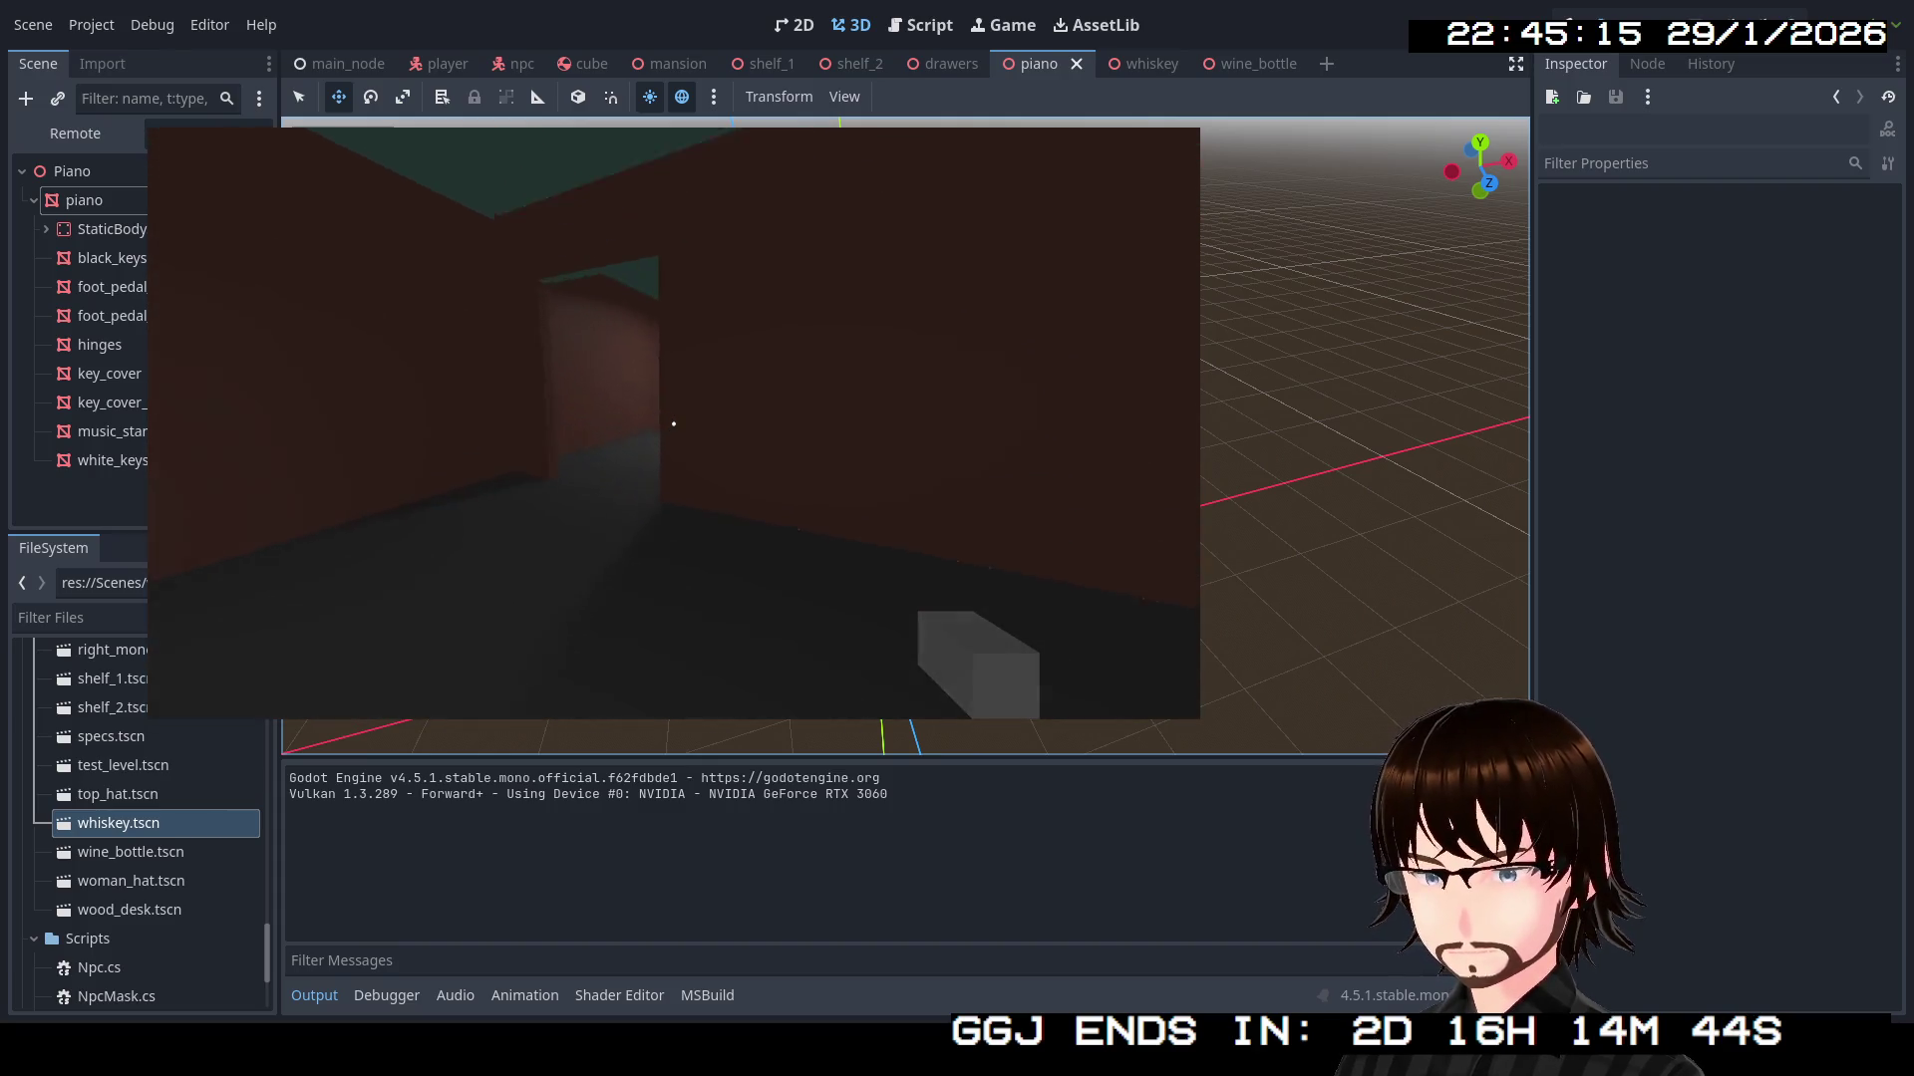
{"action": "key", "text": "w"}
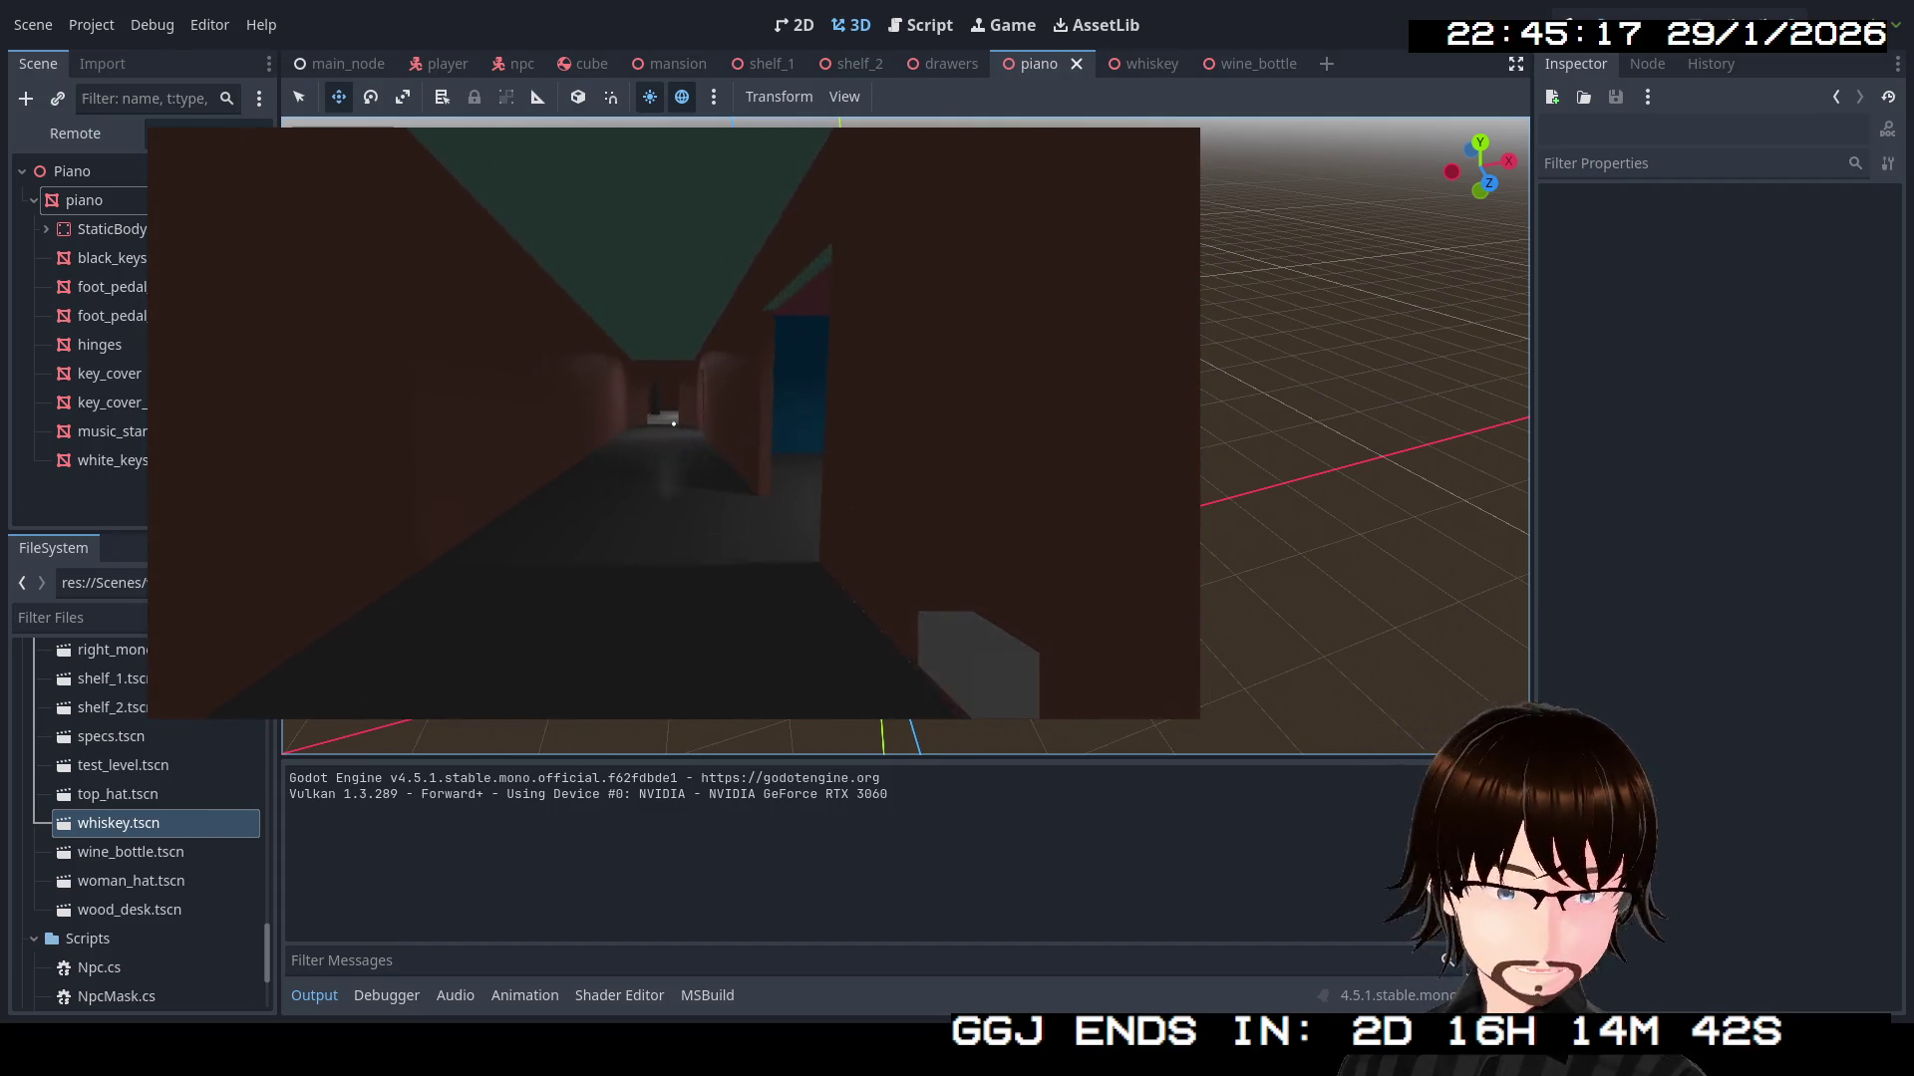
{"action": "key", "text": "w"}
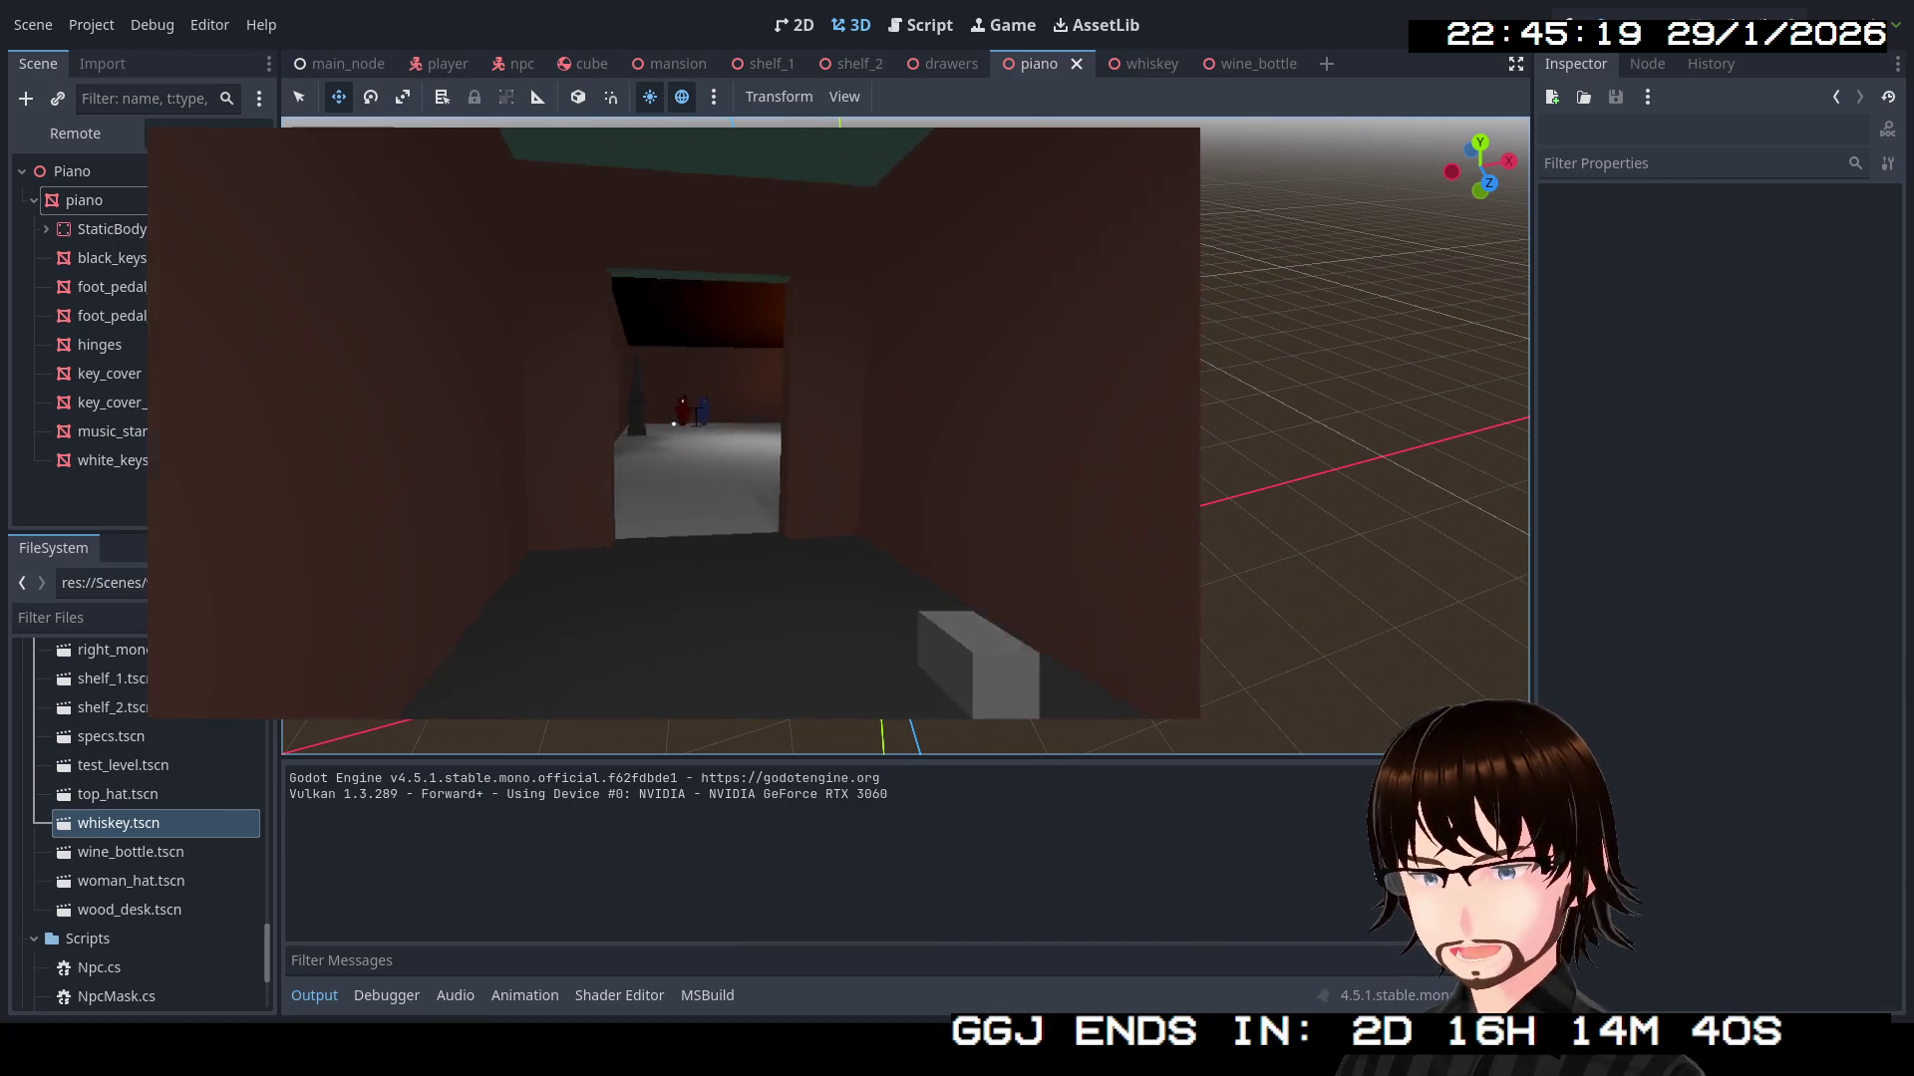
{"action": "key", "text": "w"}
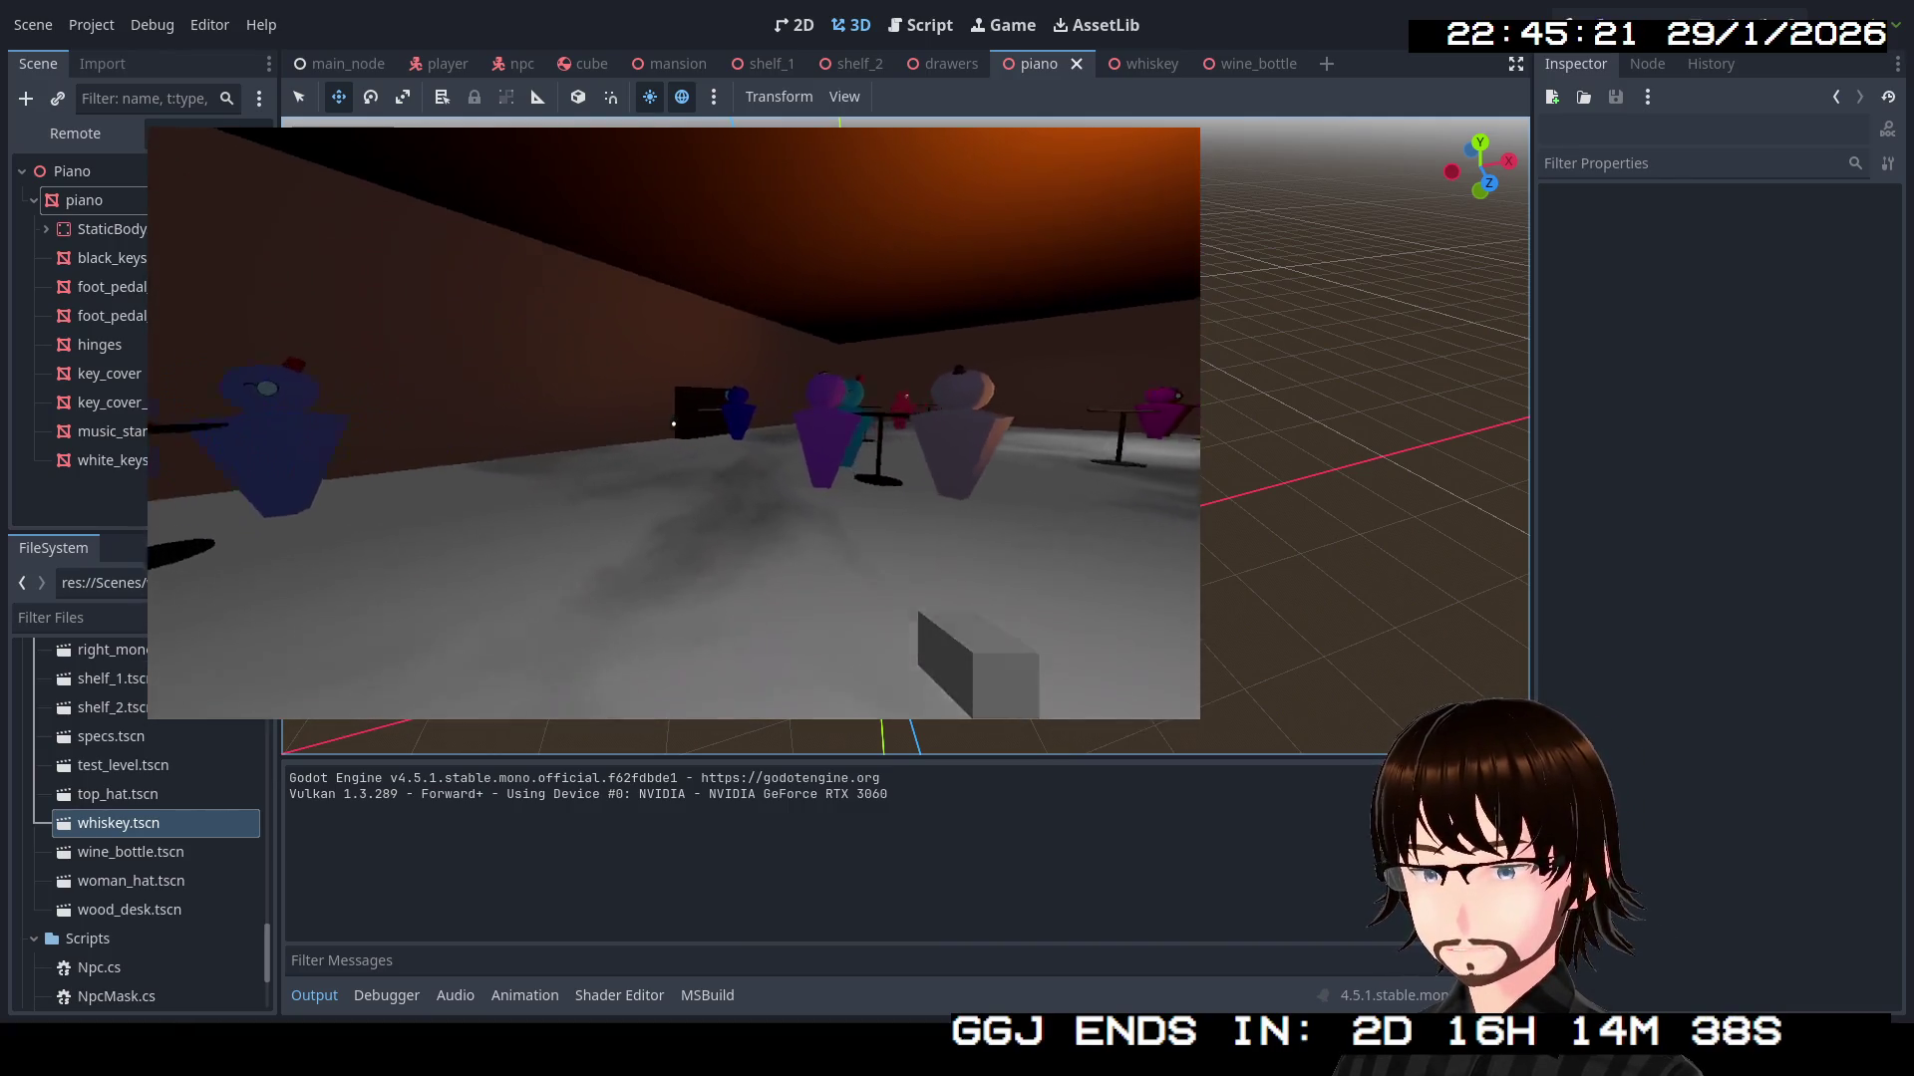
{"action": "key", "text": "w"}
{"action": "key", "text": "w"}
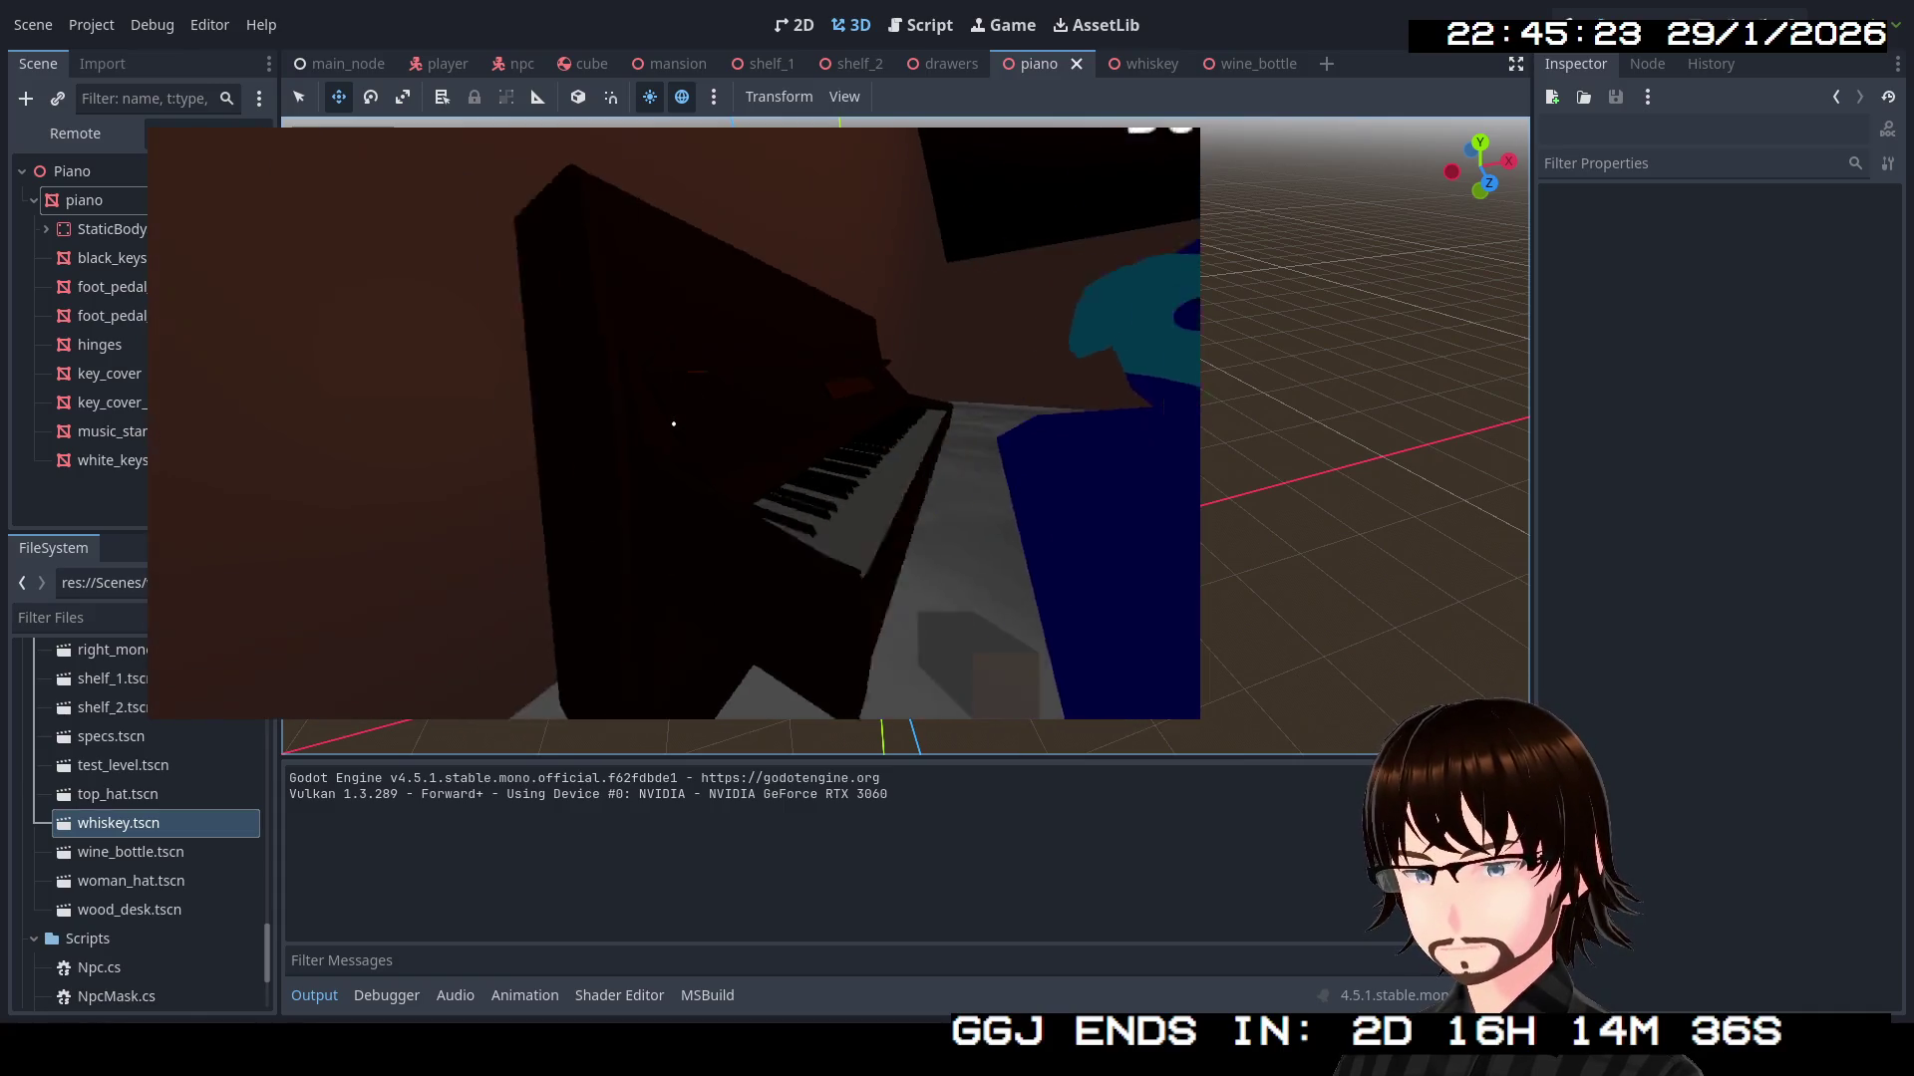
{"action": "key", "text": "w"}
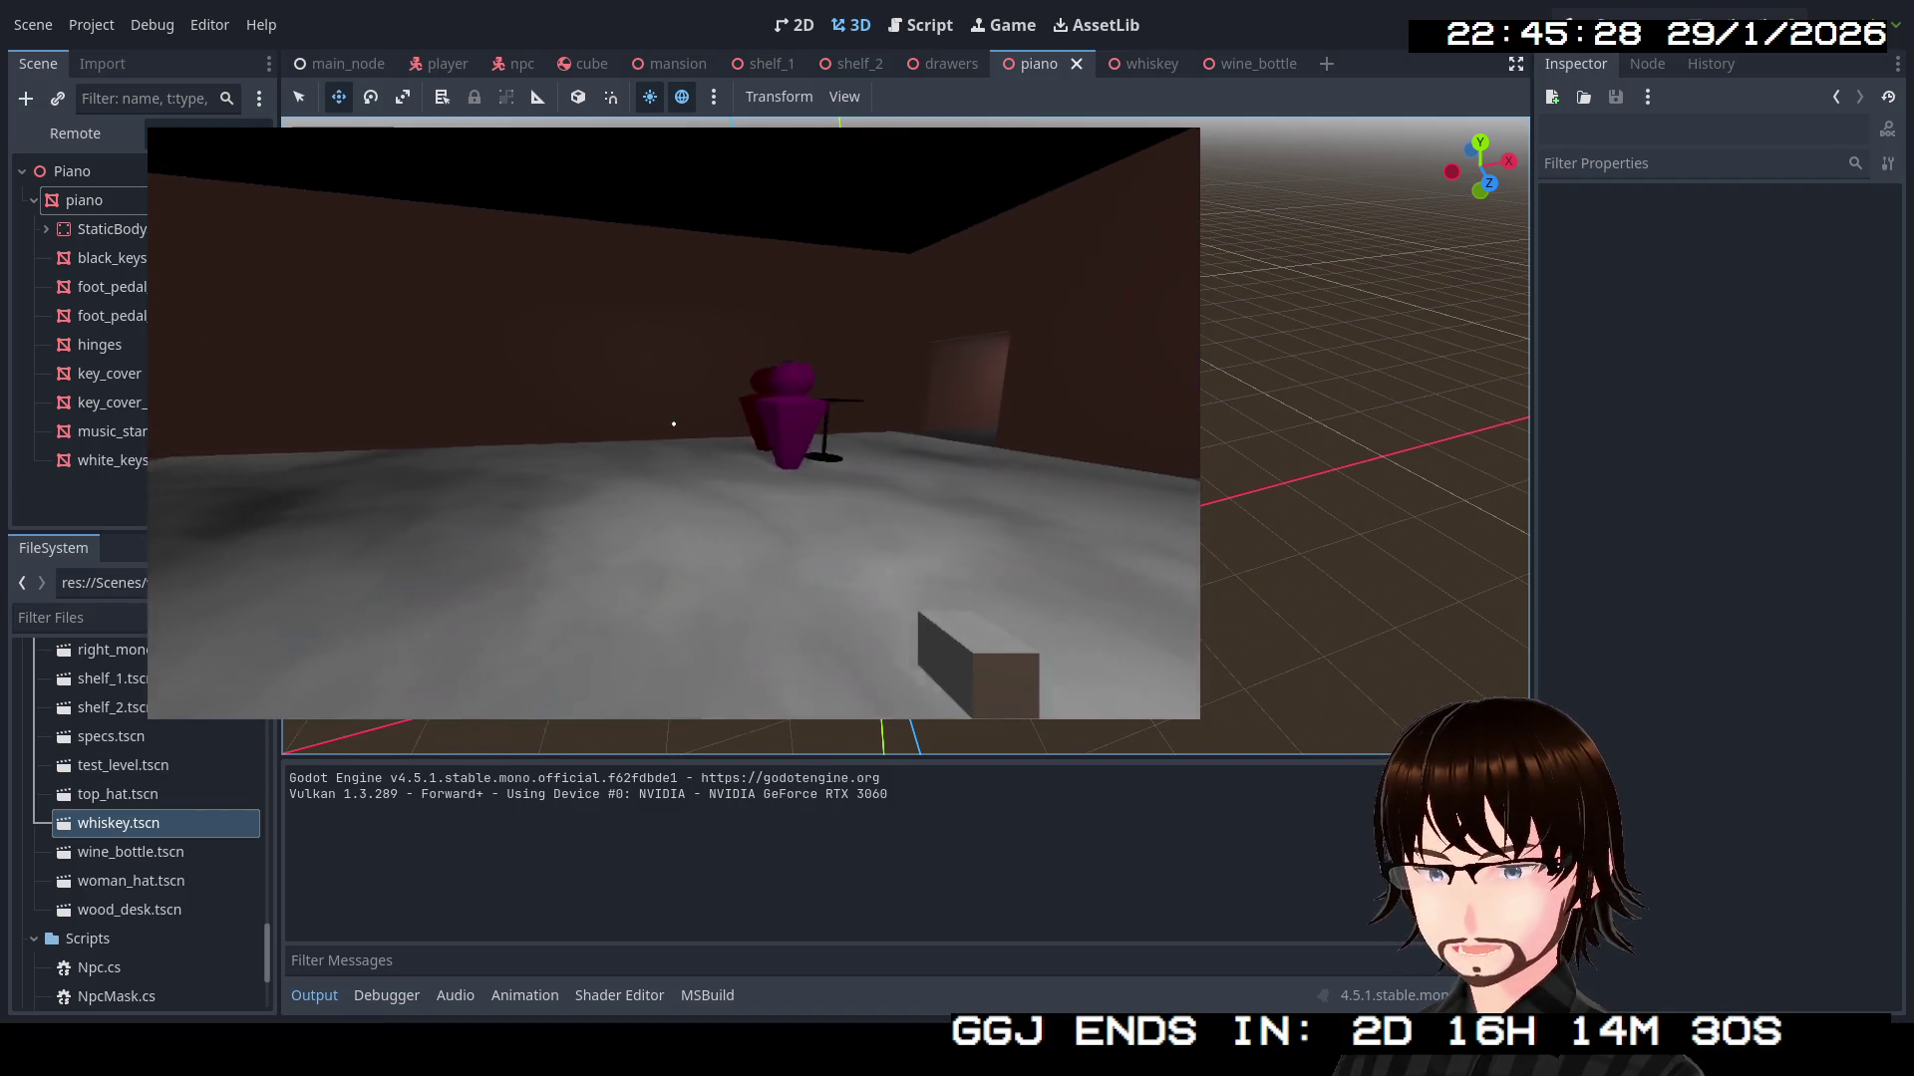
{"action": "key", "text": "w"}
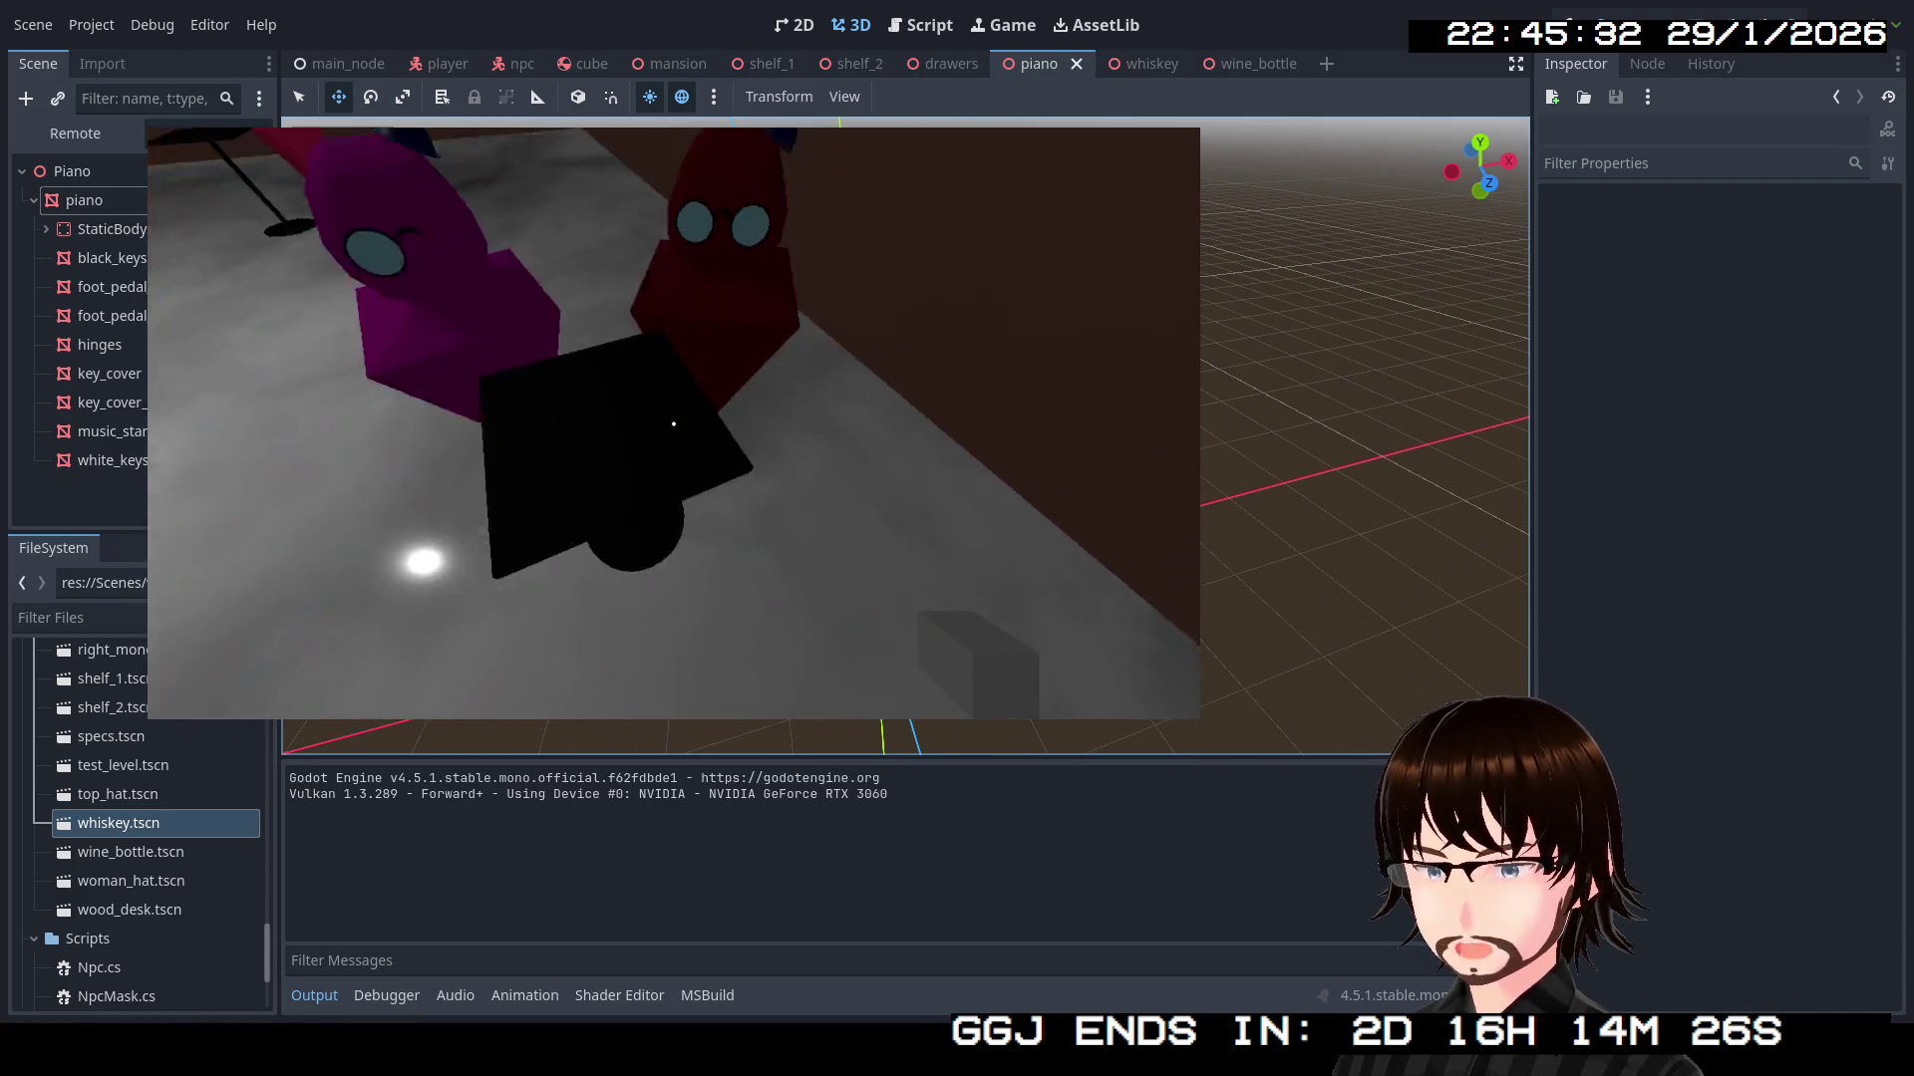
{"action": "key", "text": "w"}
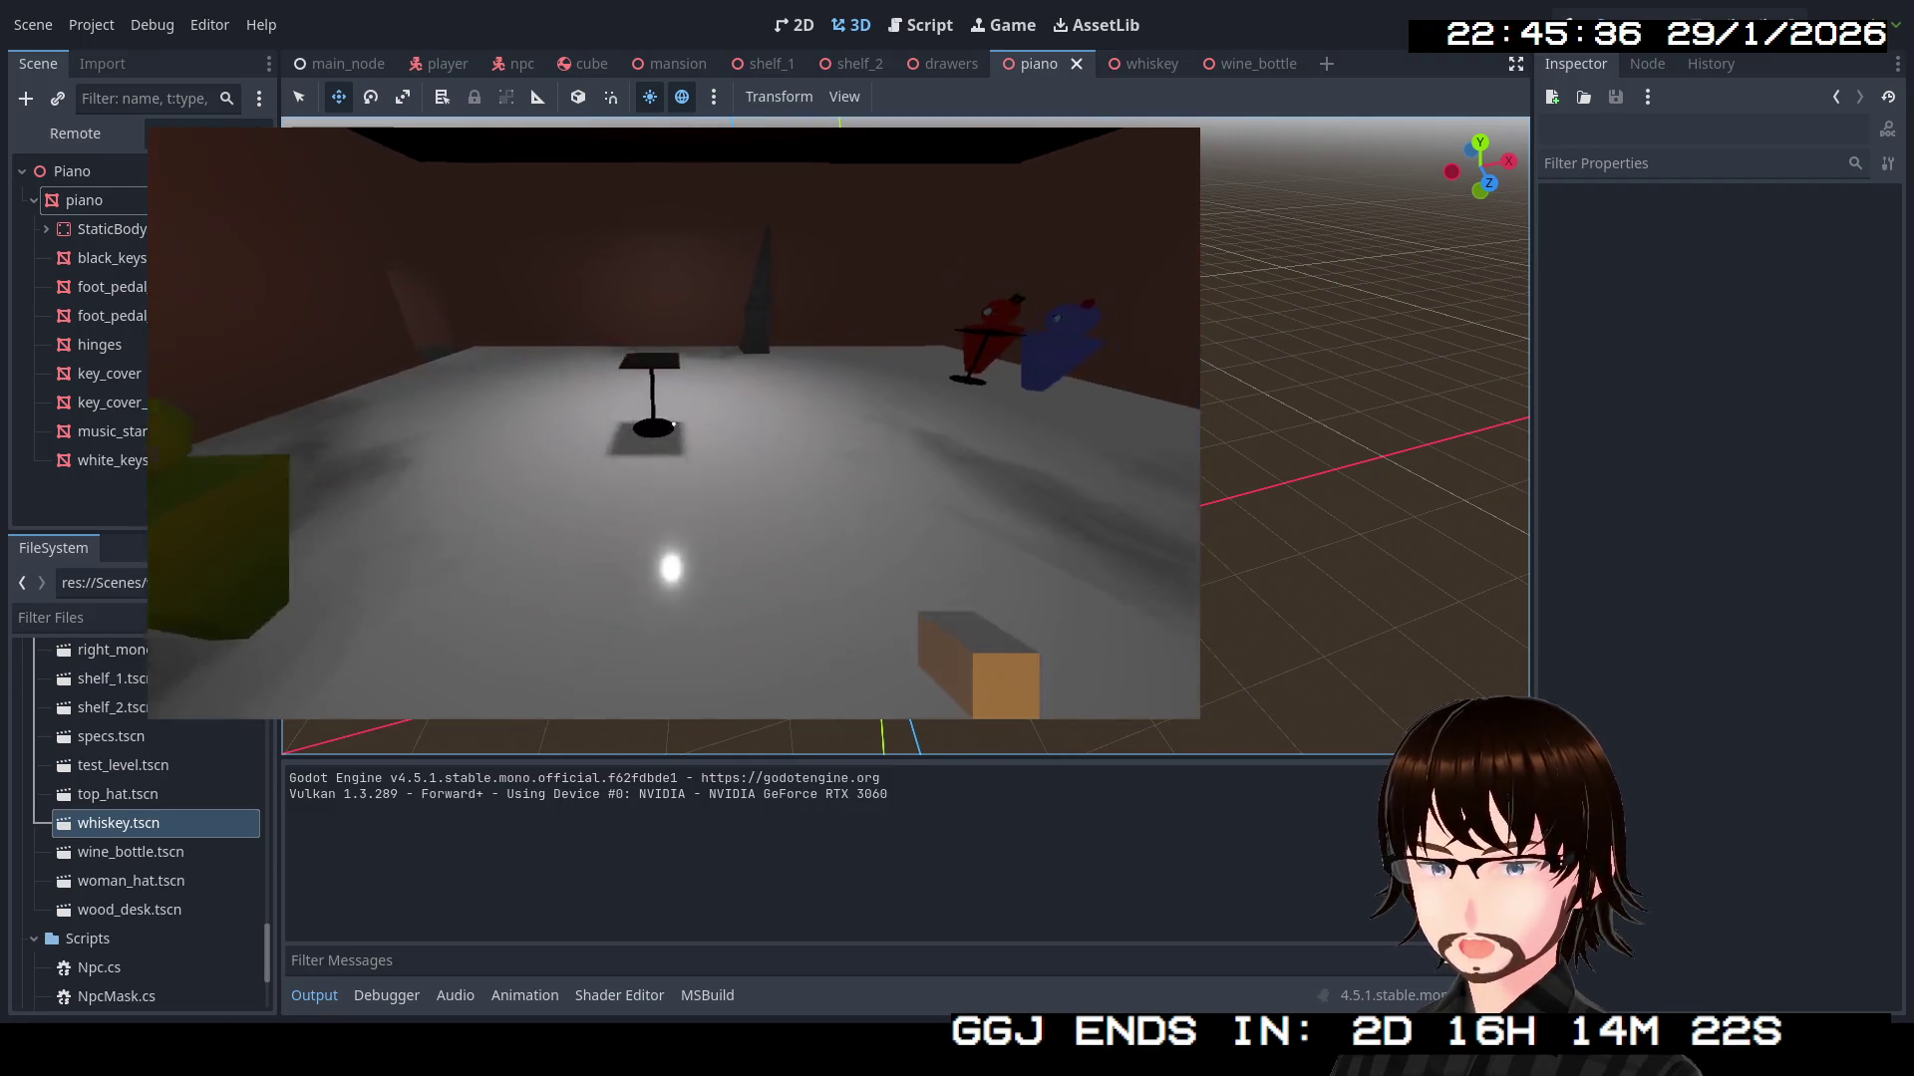
{"action": "key", "text": "w"}
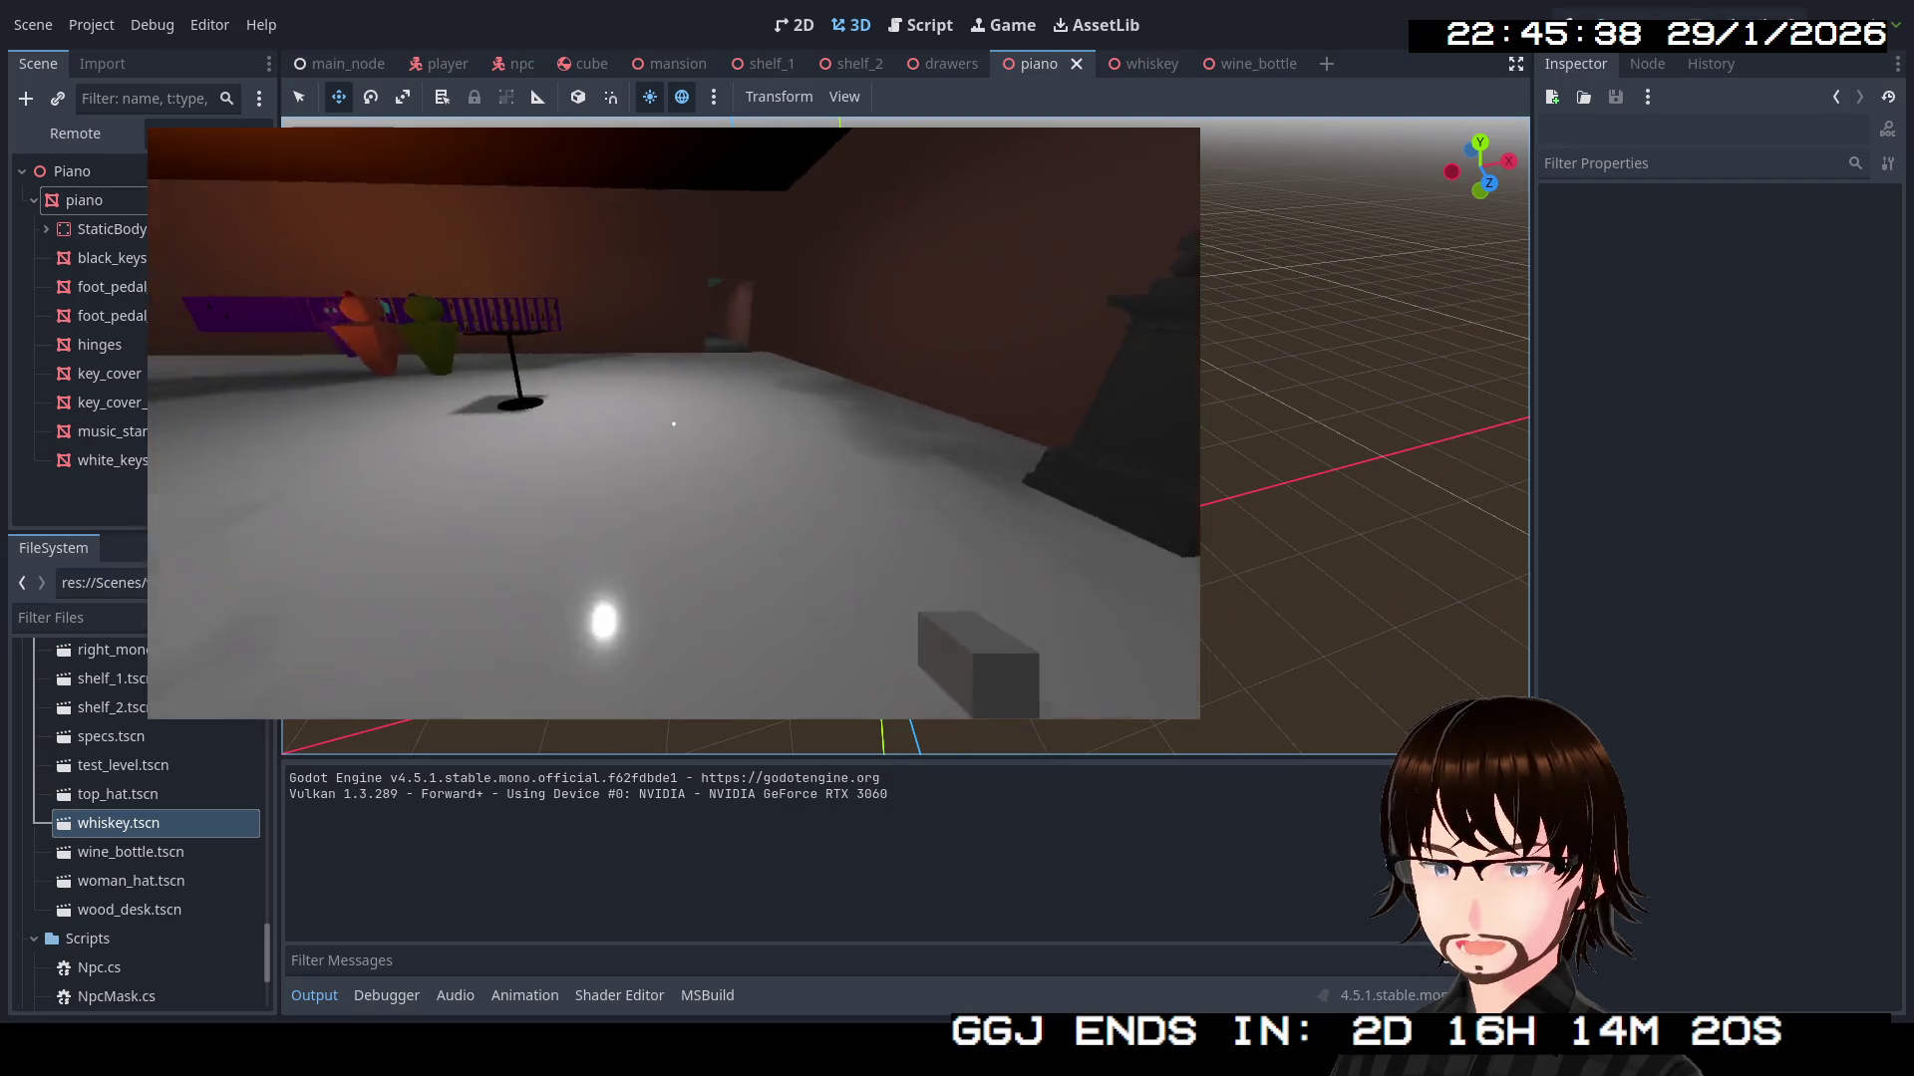
{"action": "key", "text": "w"}
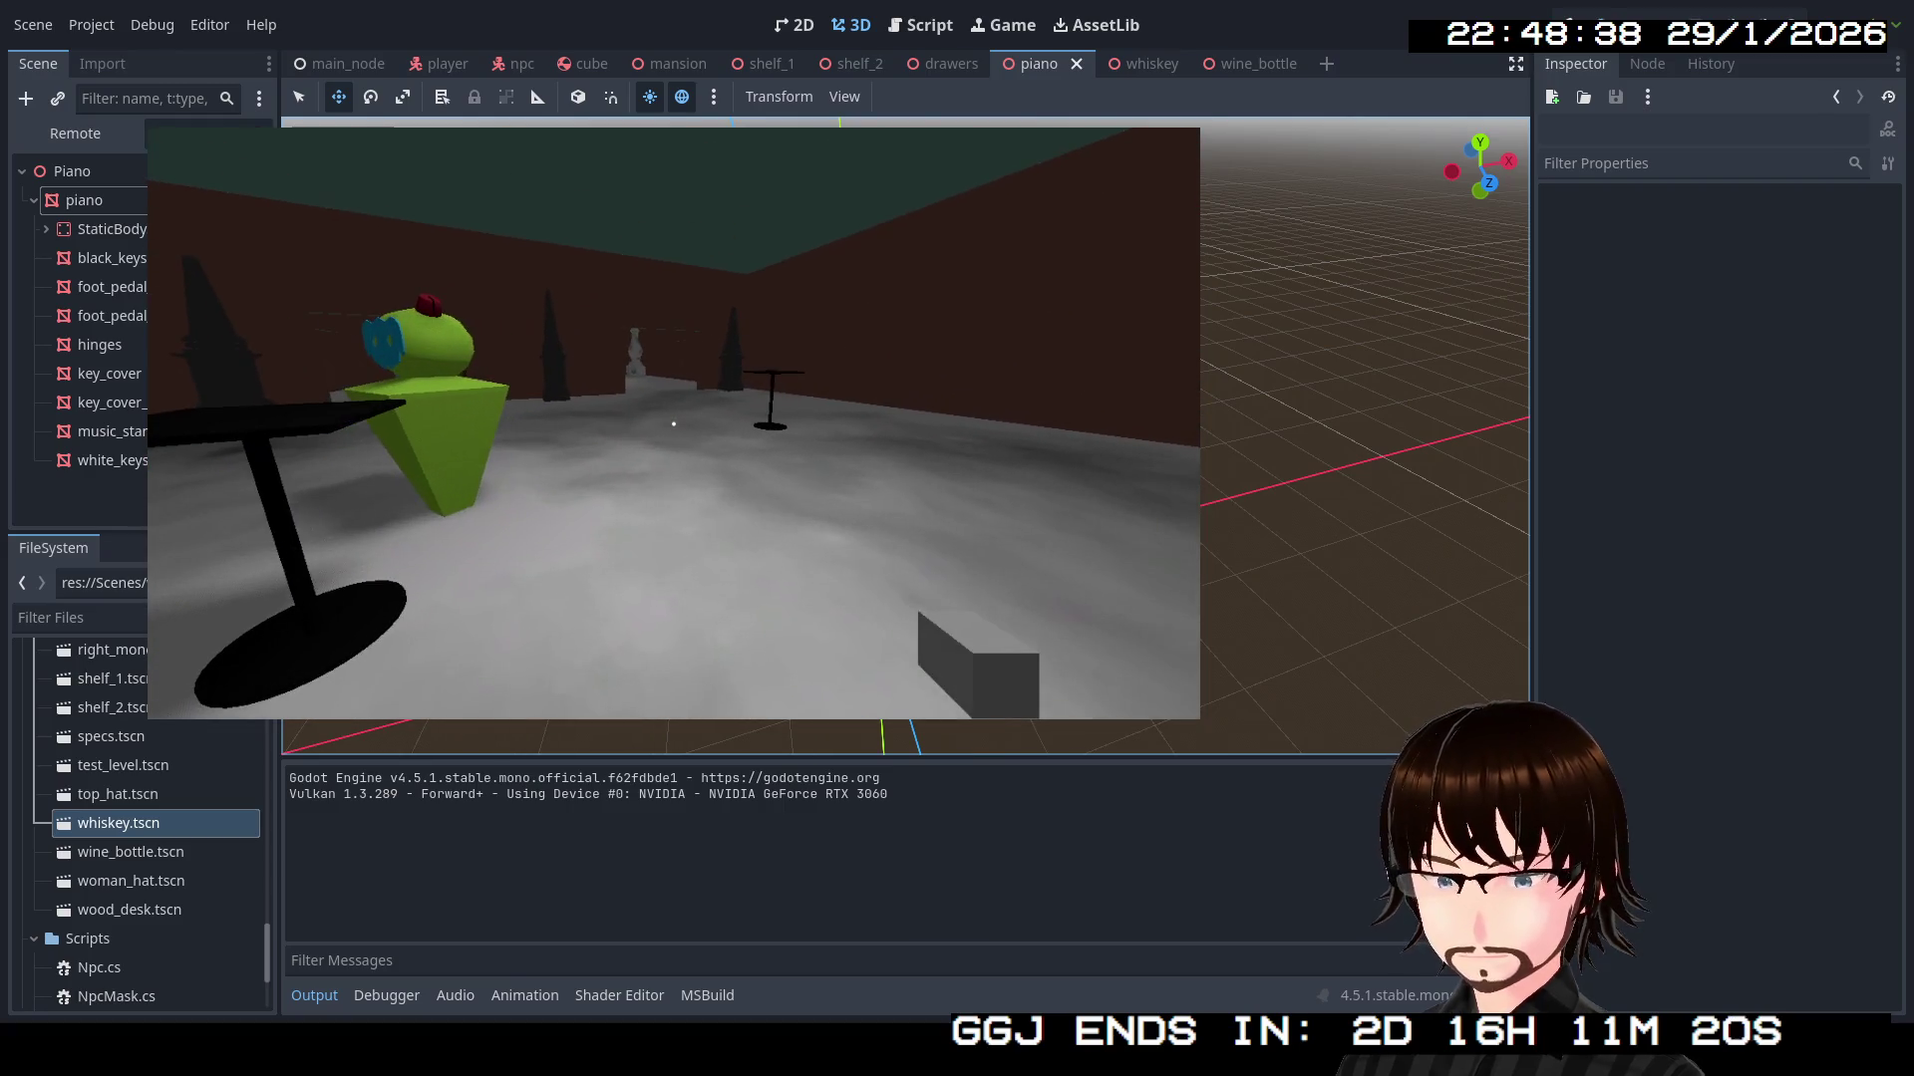
{"action": "key", "text": "Escape"}
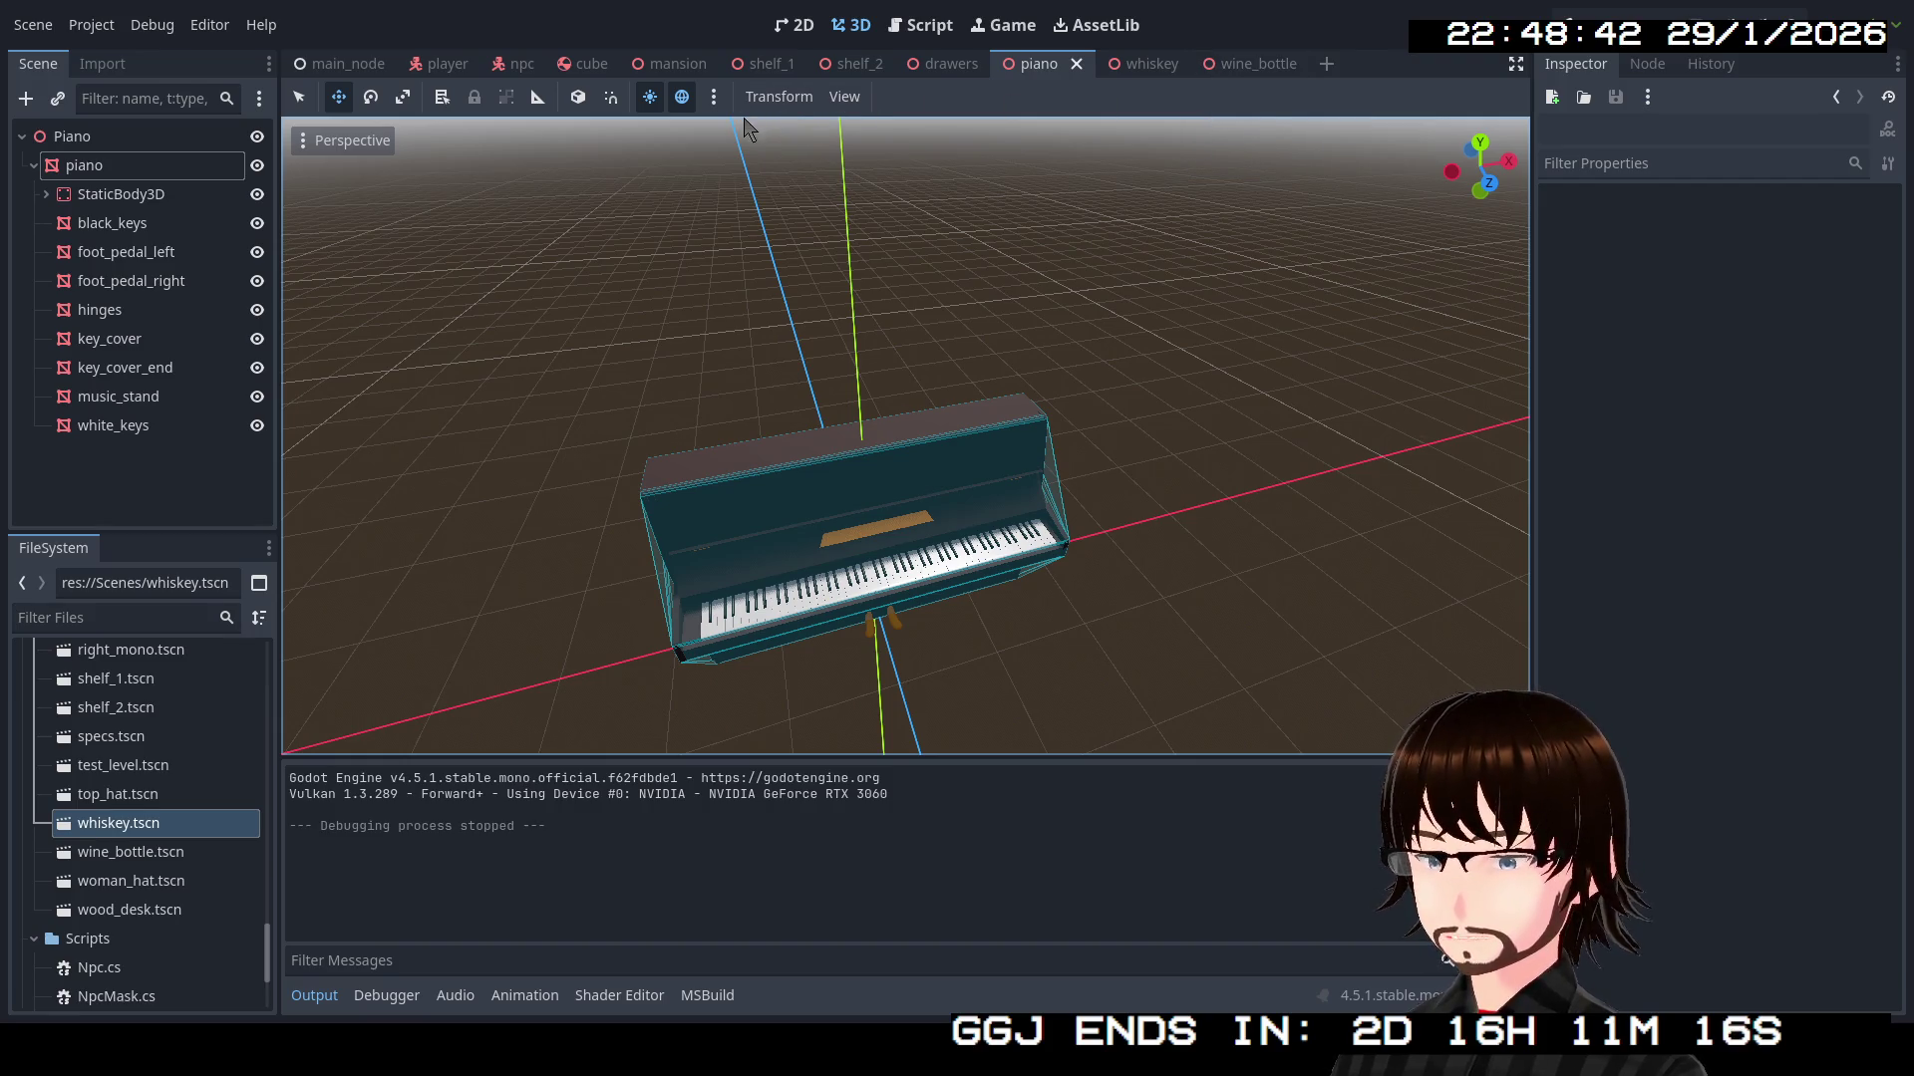
Open the drinks_table scene from the FileSystem panel
{"action": "scroll", "coordinate": [185, 657], "scroll_direction": "down", "scroll_amount": 4}
{"action": "scroll", "coordinate": [204, 877], "scroll_direction": "up", "scroll_amount": 5}
{"action": "scroll", "coordinate": [189, 875], "scroll_direction": "up", "scroll_amount": 3}
{"action": "scroll", "coordinate": [189, 875], "scroll_direction": "down", "scroll_amount": 2}
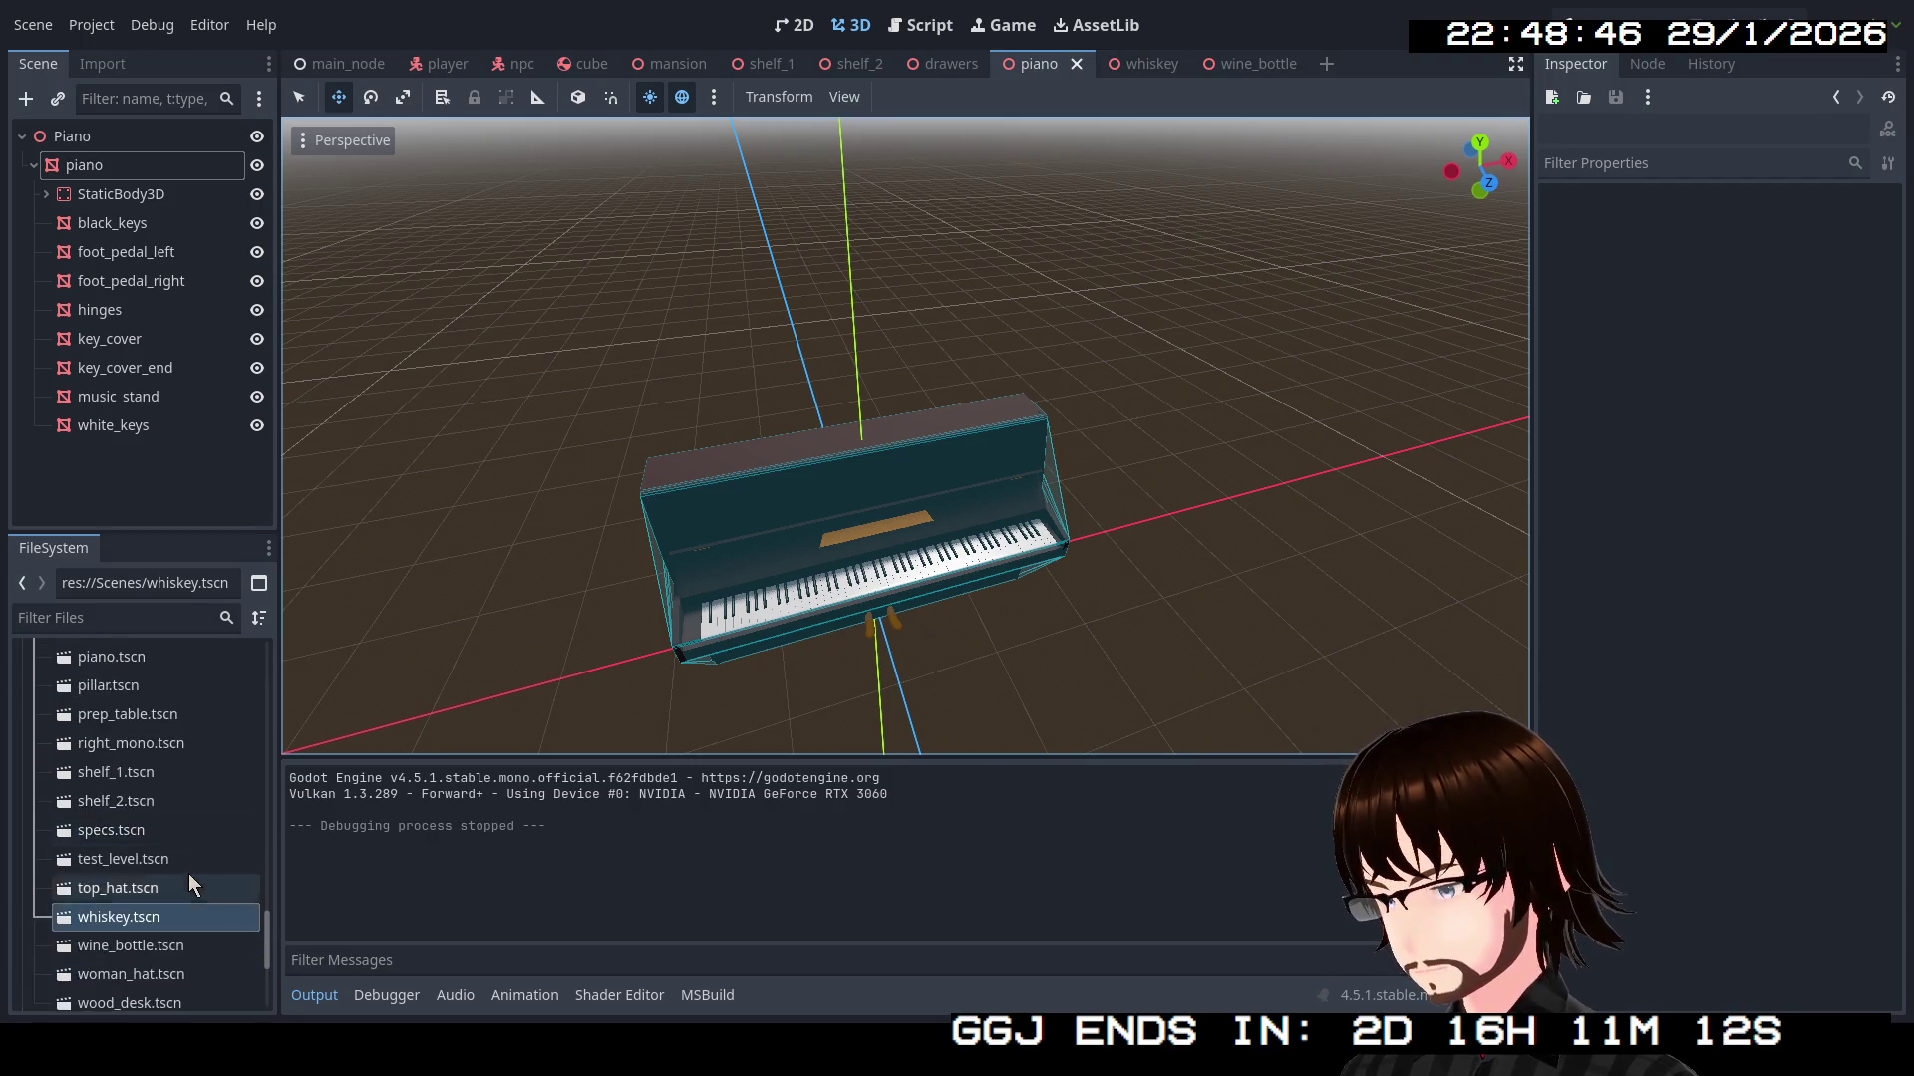
{"action": "scroll", "coordinate": [188, 865], "scroll_direction": "up", "scroll_amount": 5}
{"action": "scroll", "coordinate": [179, 859], "scroll_direction": "up", "scroll_amount": 5}
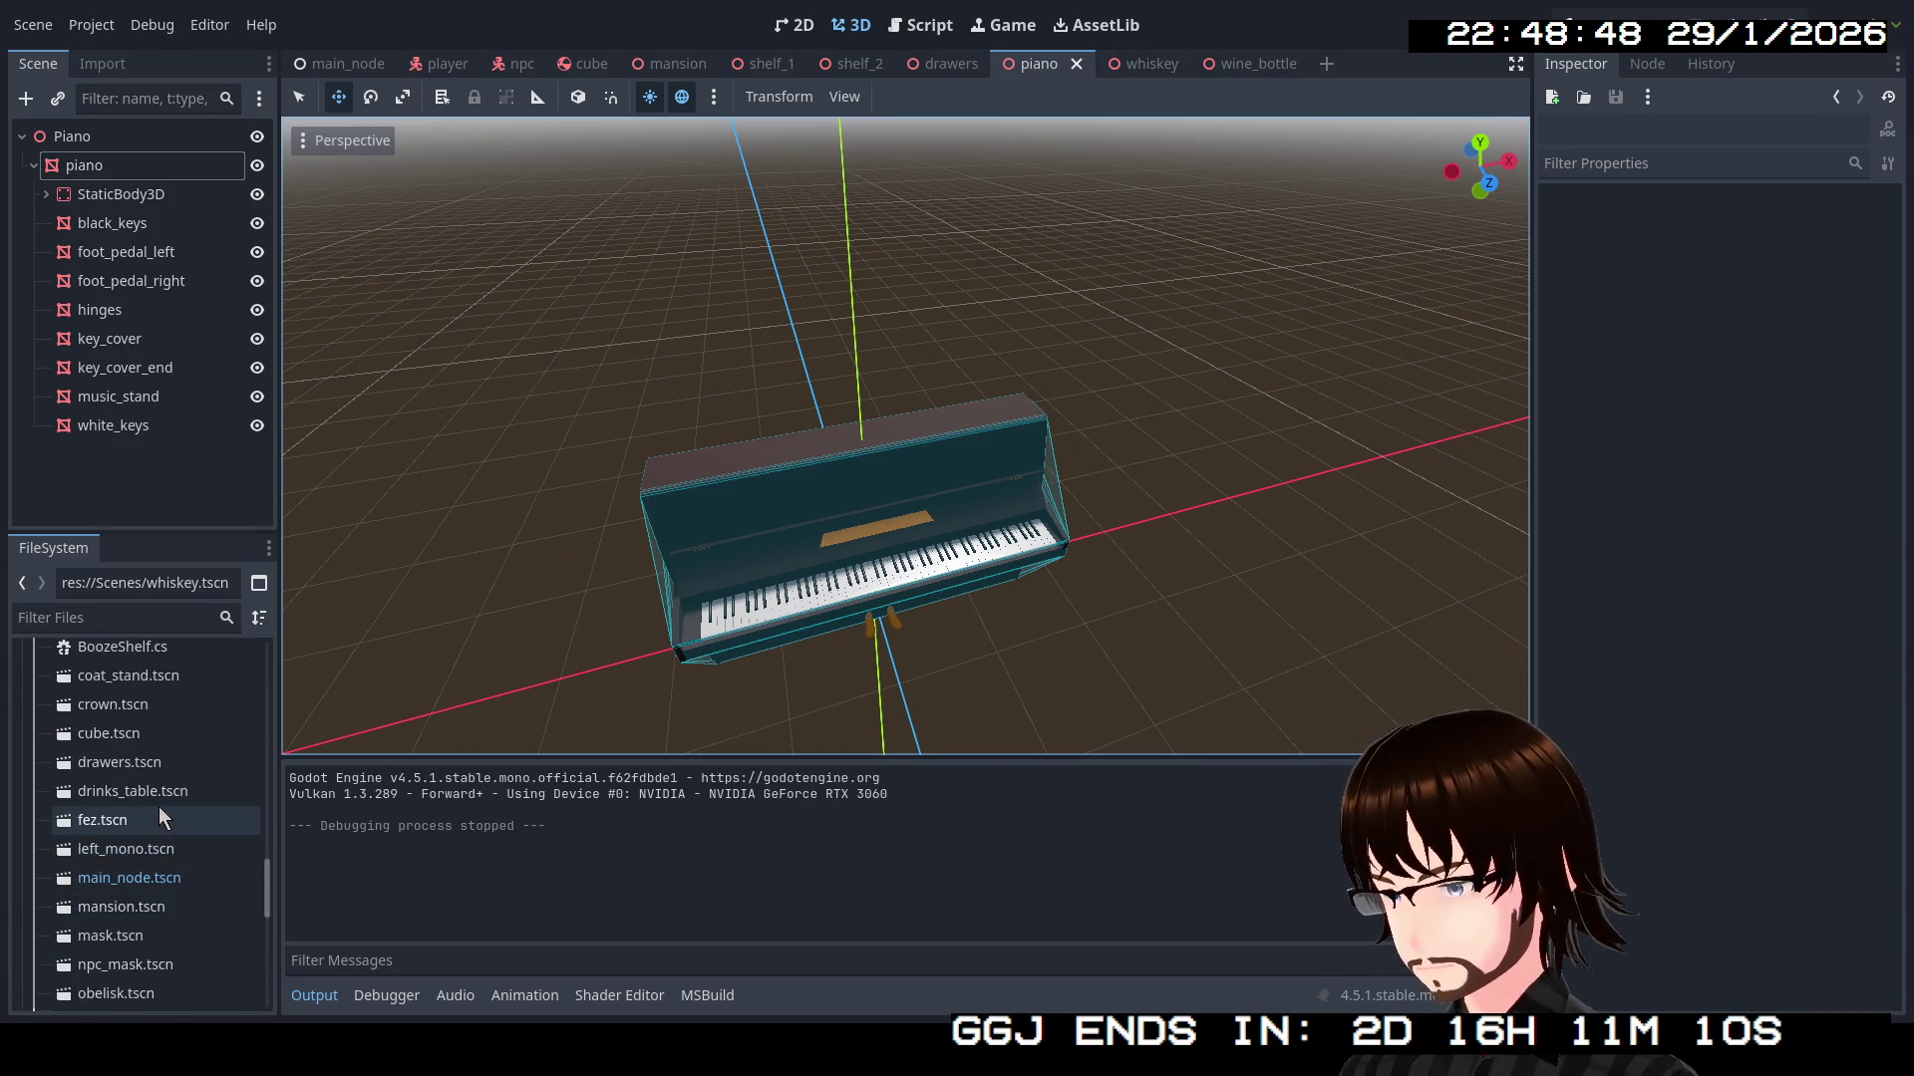
{"action": "double_click", "coordinate": [155, 791]}
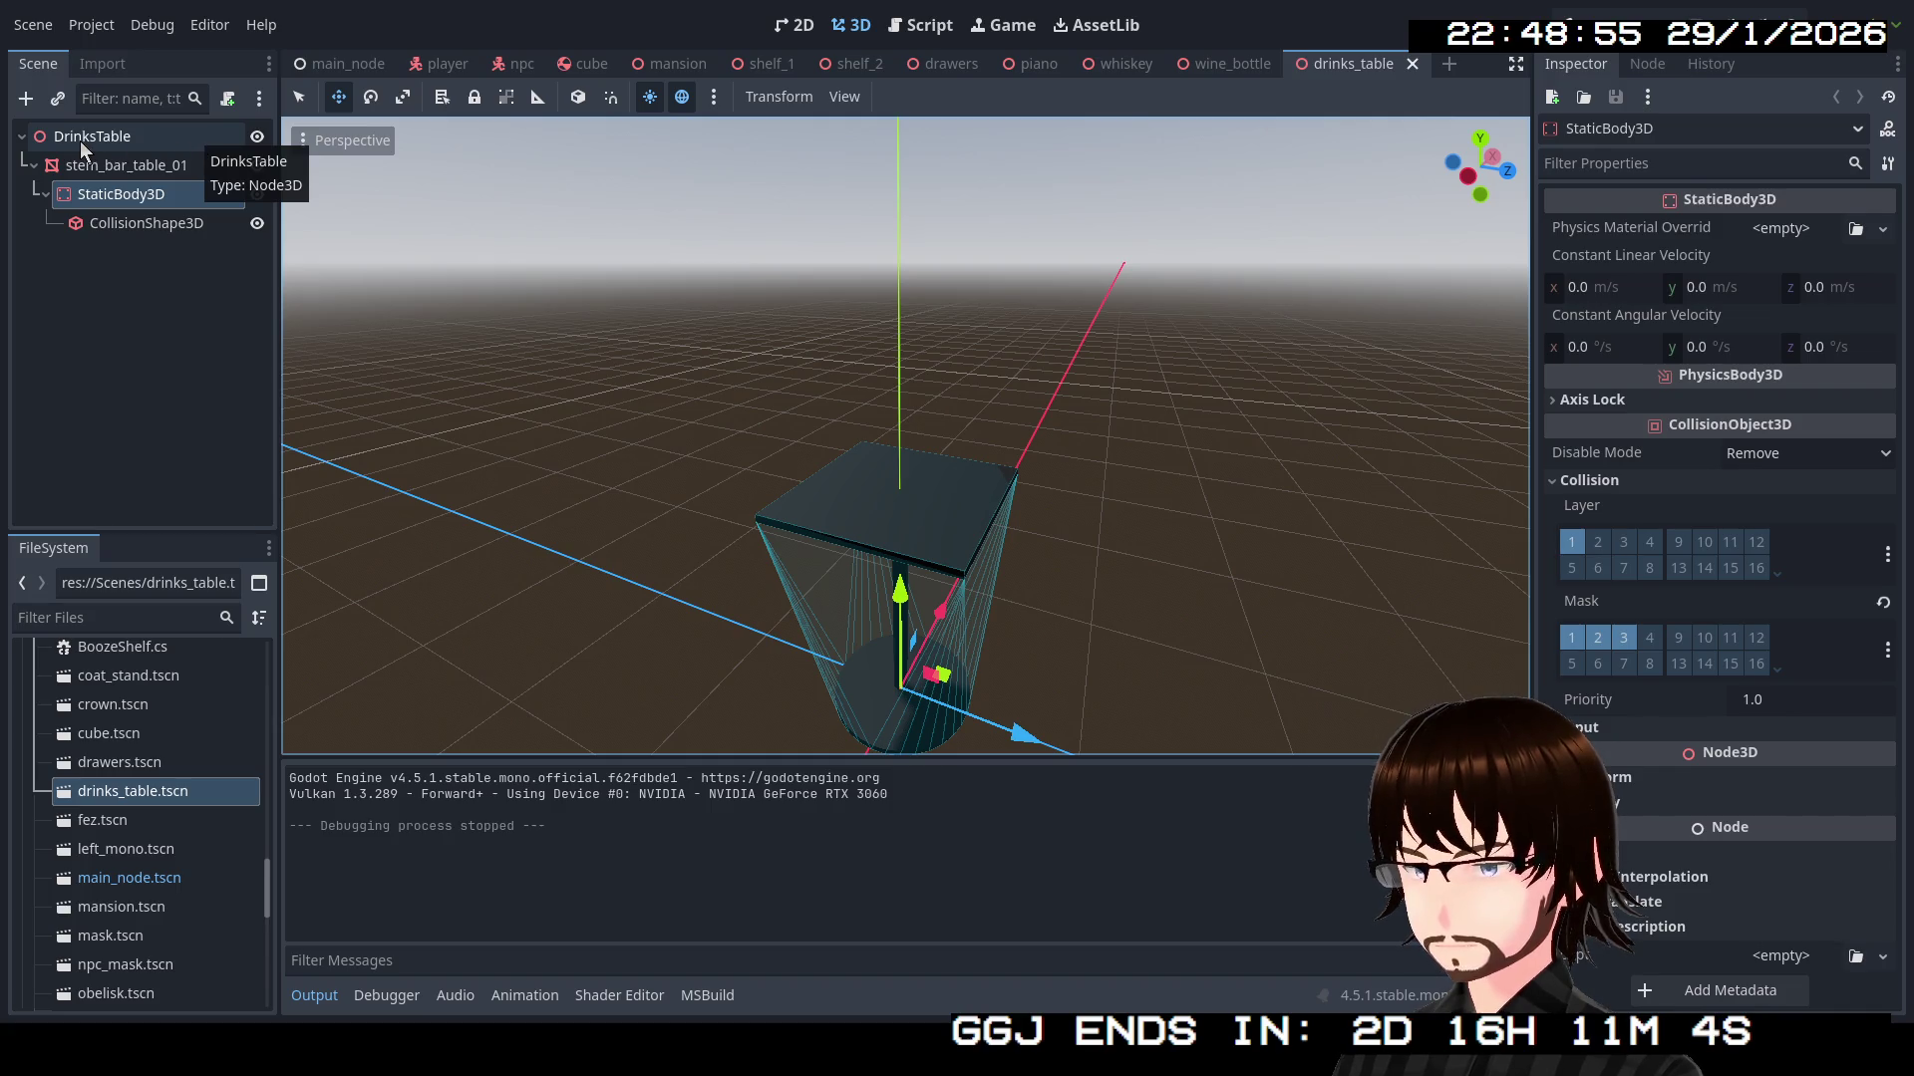
Add a Node3D child to DrinksTable and name it Spawners
{"action": "left_click", "coordinate": [34, 166]}
{"action": "right_click", "coordinate": [143, 135]}
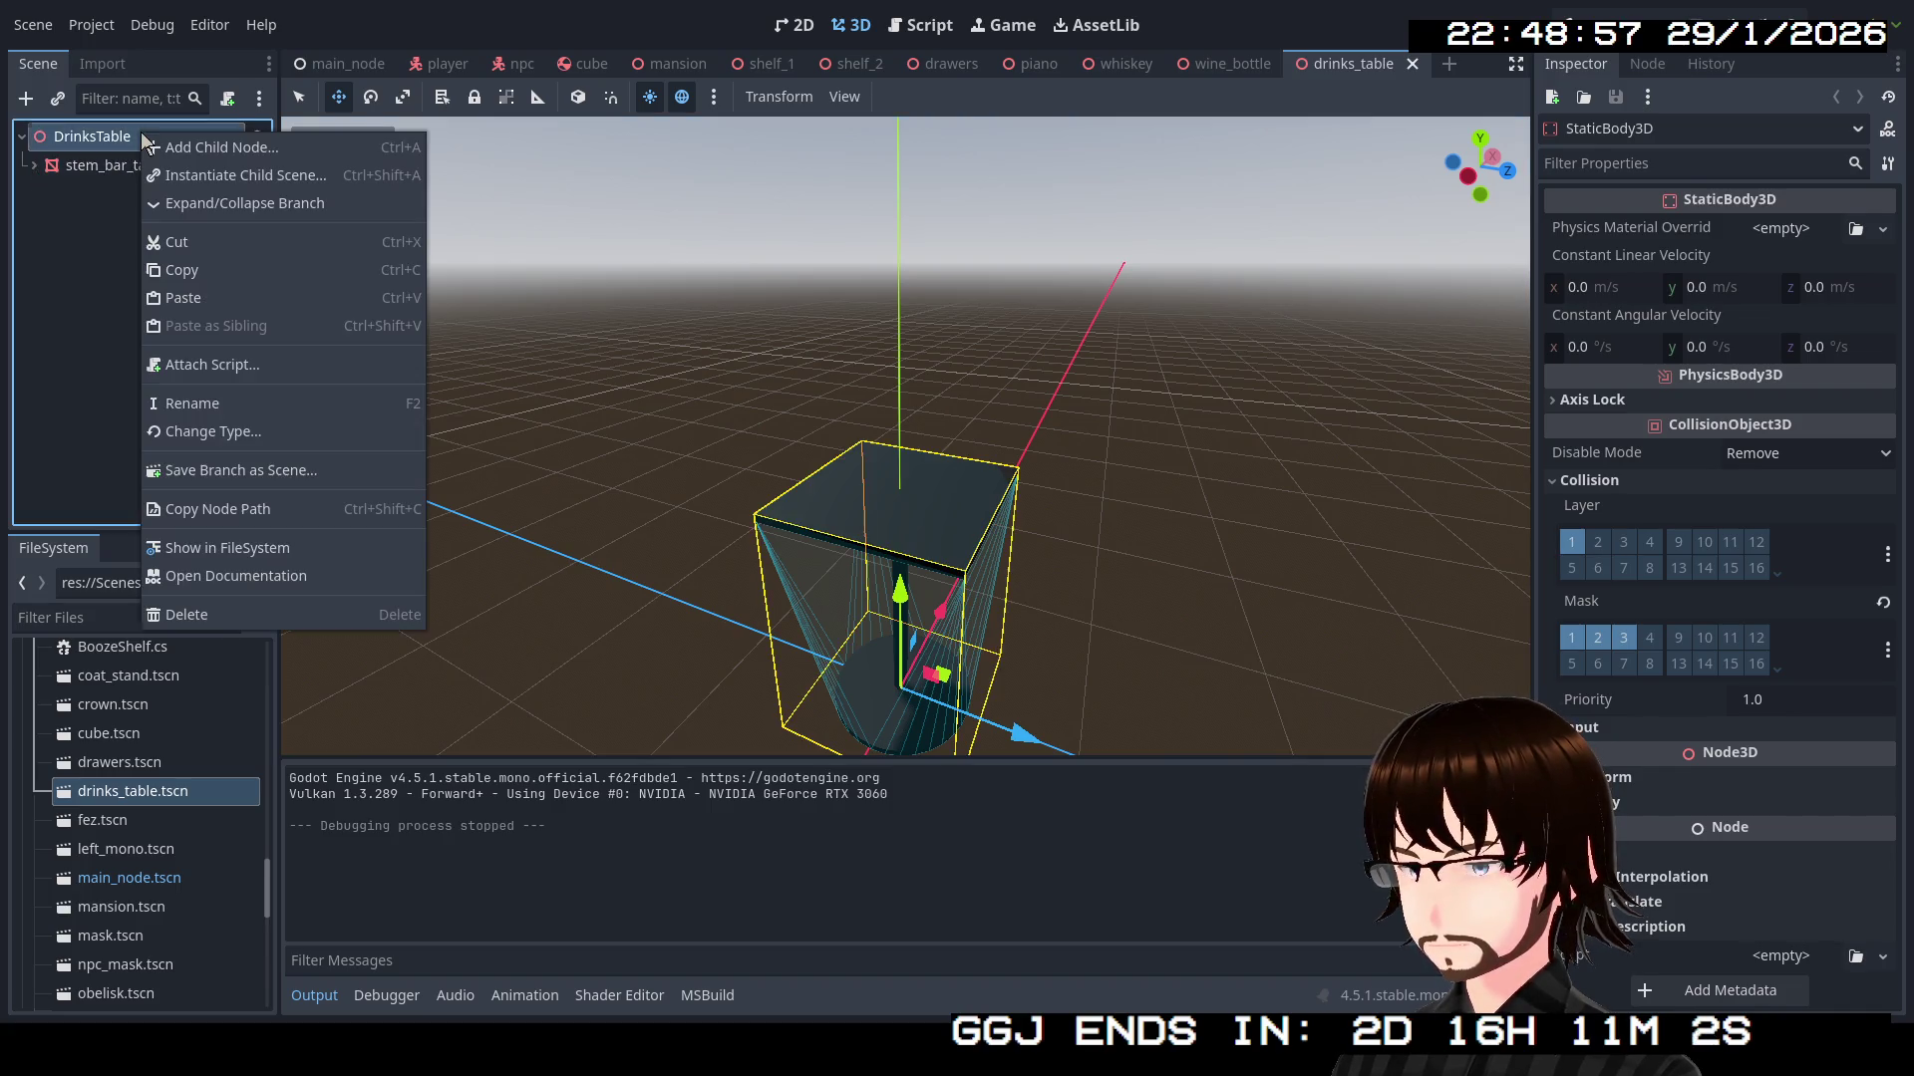
{"action": "left_click", "coordinate": [195, 150]}
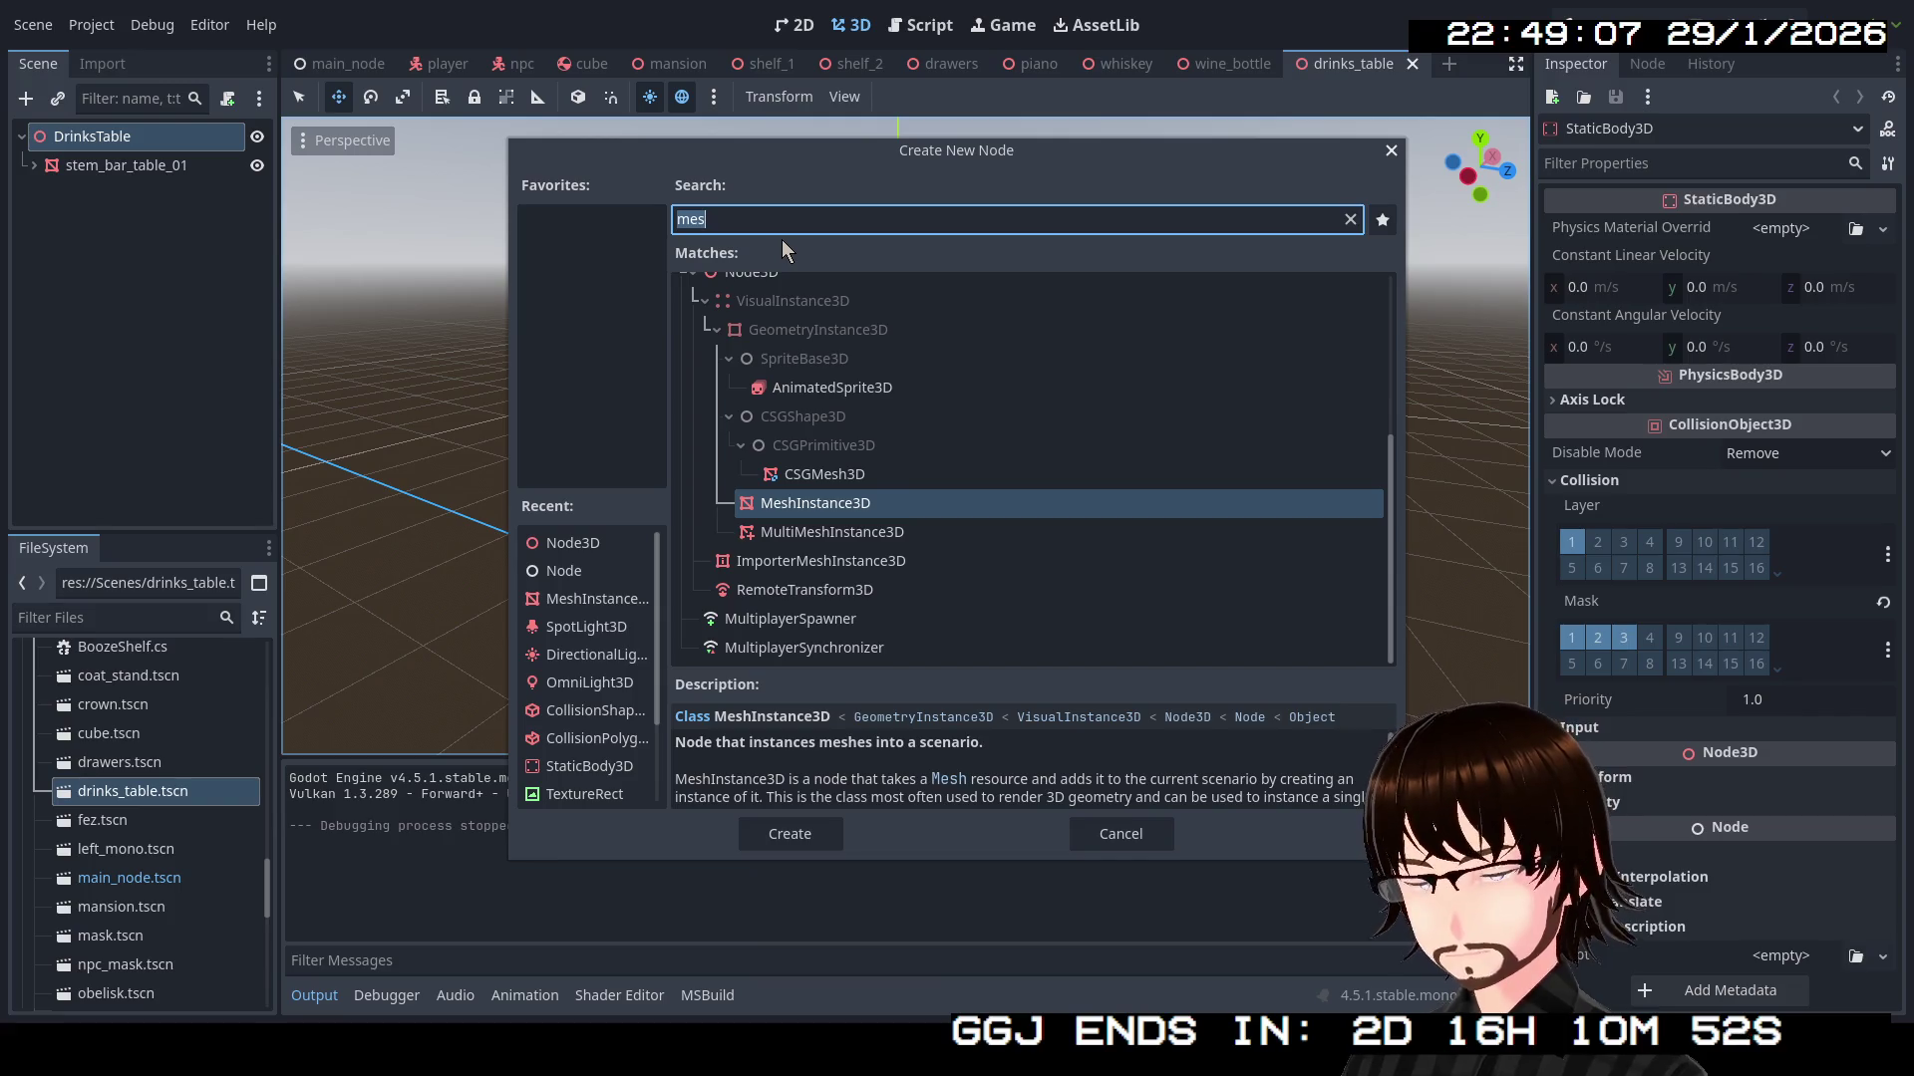
{"action": "scroll", "coordinate": [848, 319], "scroll_direction": "up", "scroll_amount": 4}
{"action": "left_click", "coordinate": [773, 551]}
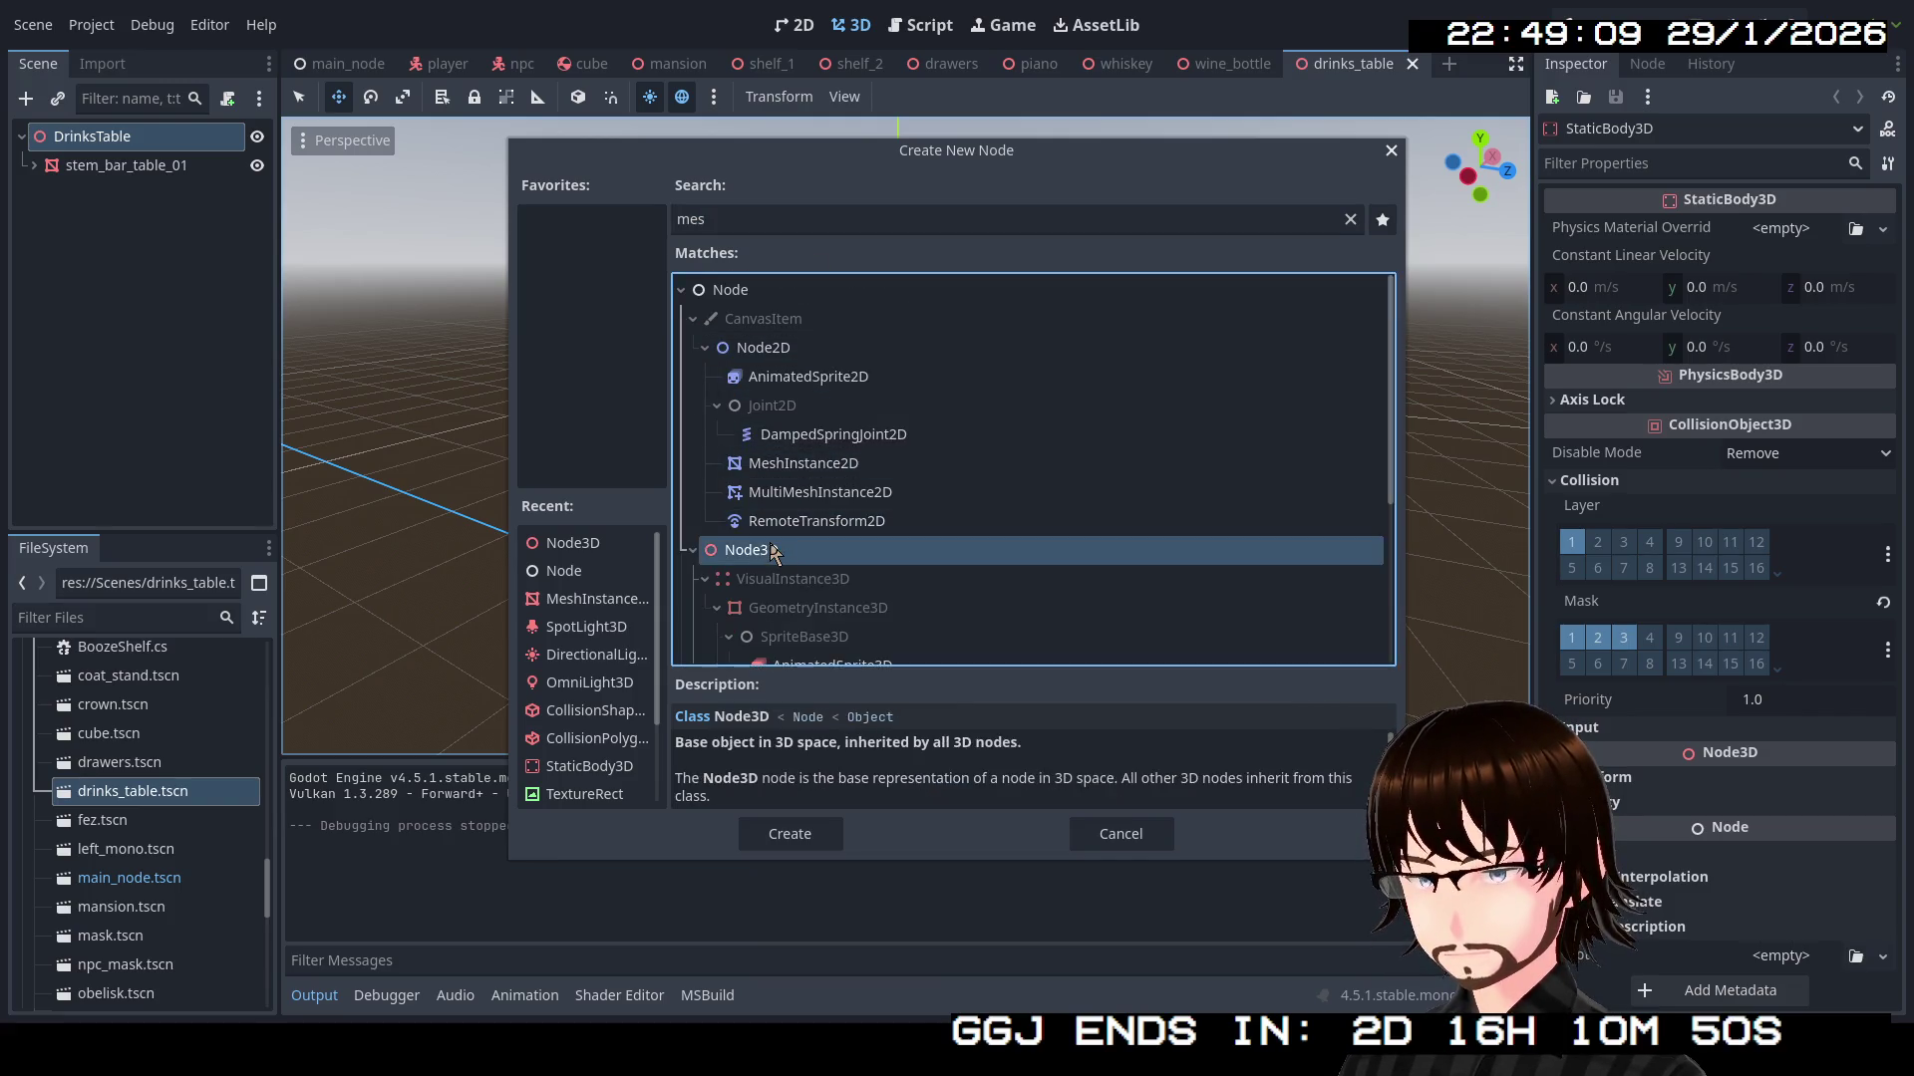
{"action": "double_click", "coordinate": [772, 551]}
{"action": "left_click", "coordinate": [124, 195]}
{"action": "type", "text": "Spa"}
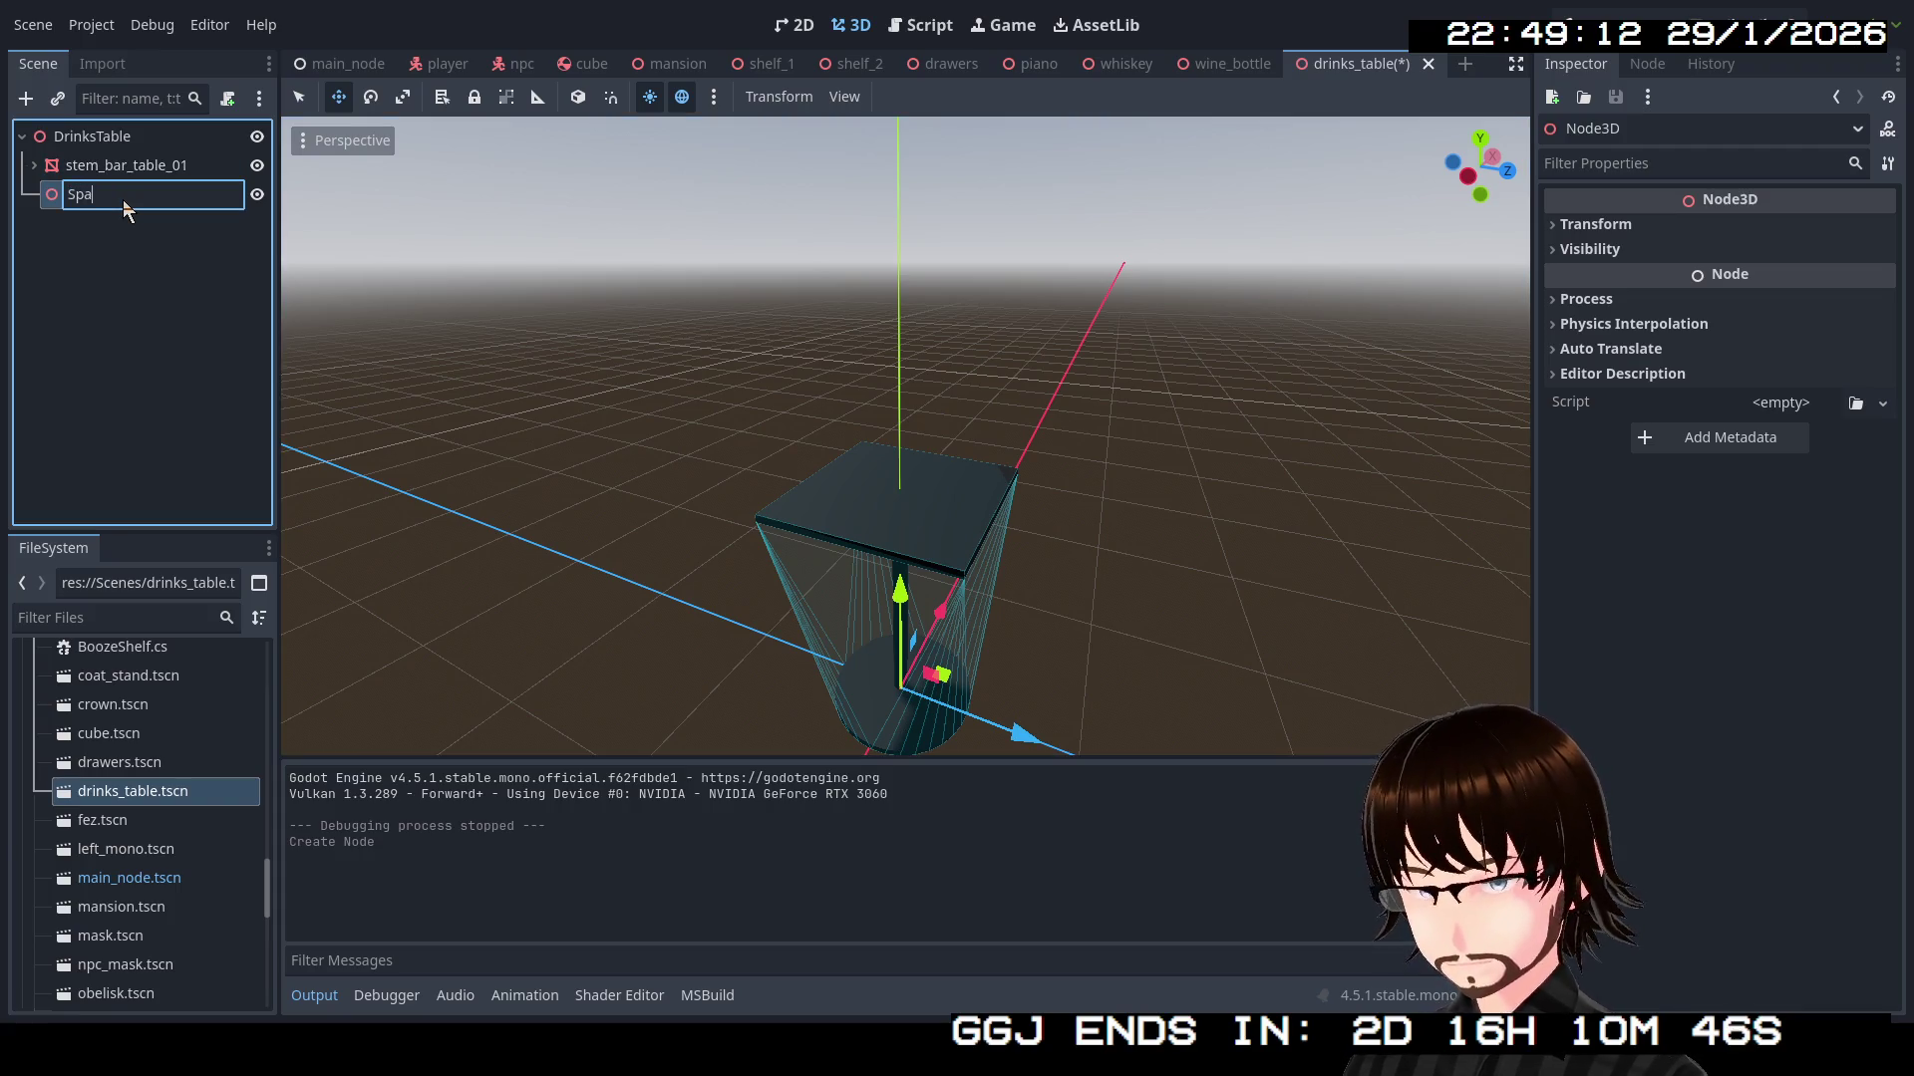
{"action": "type", "text": "wners"}
{"action": "key", "text": "Return"}
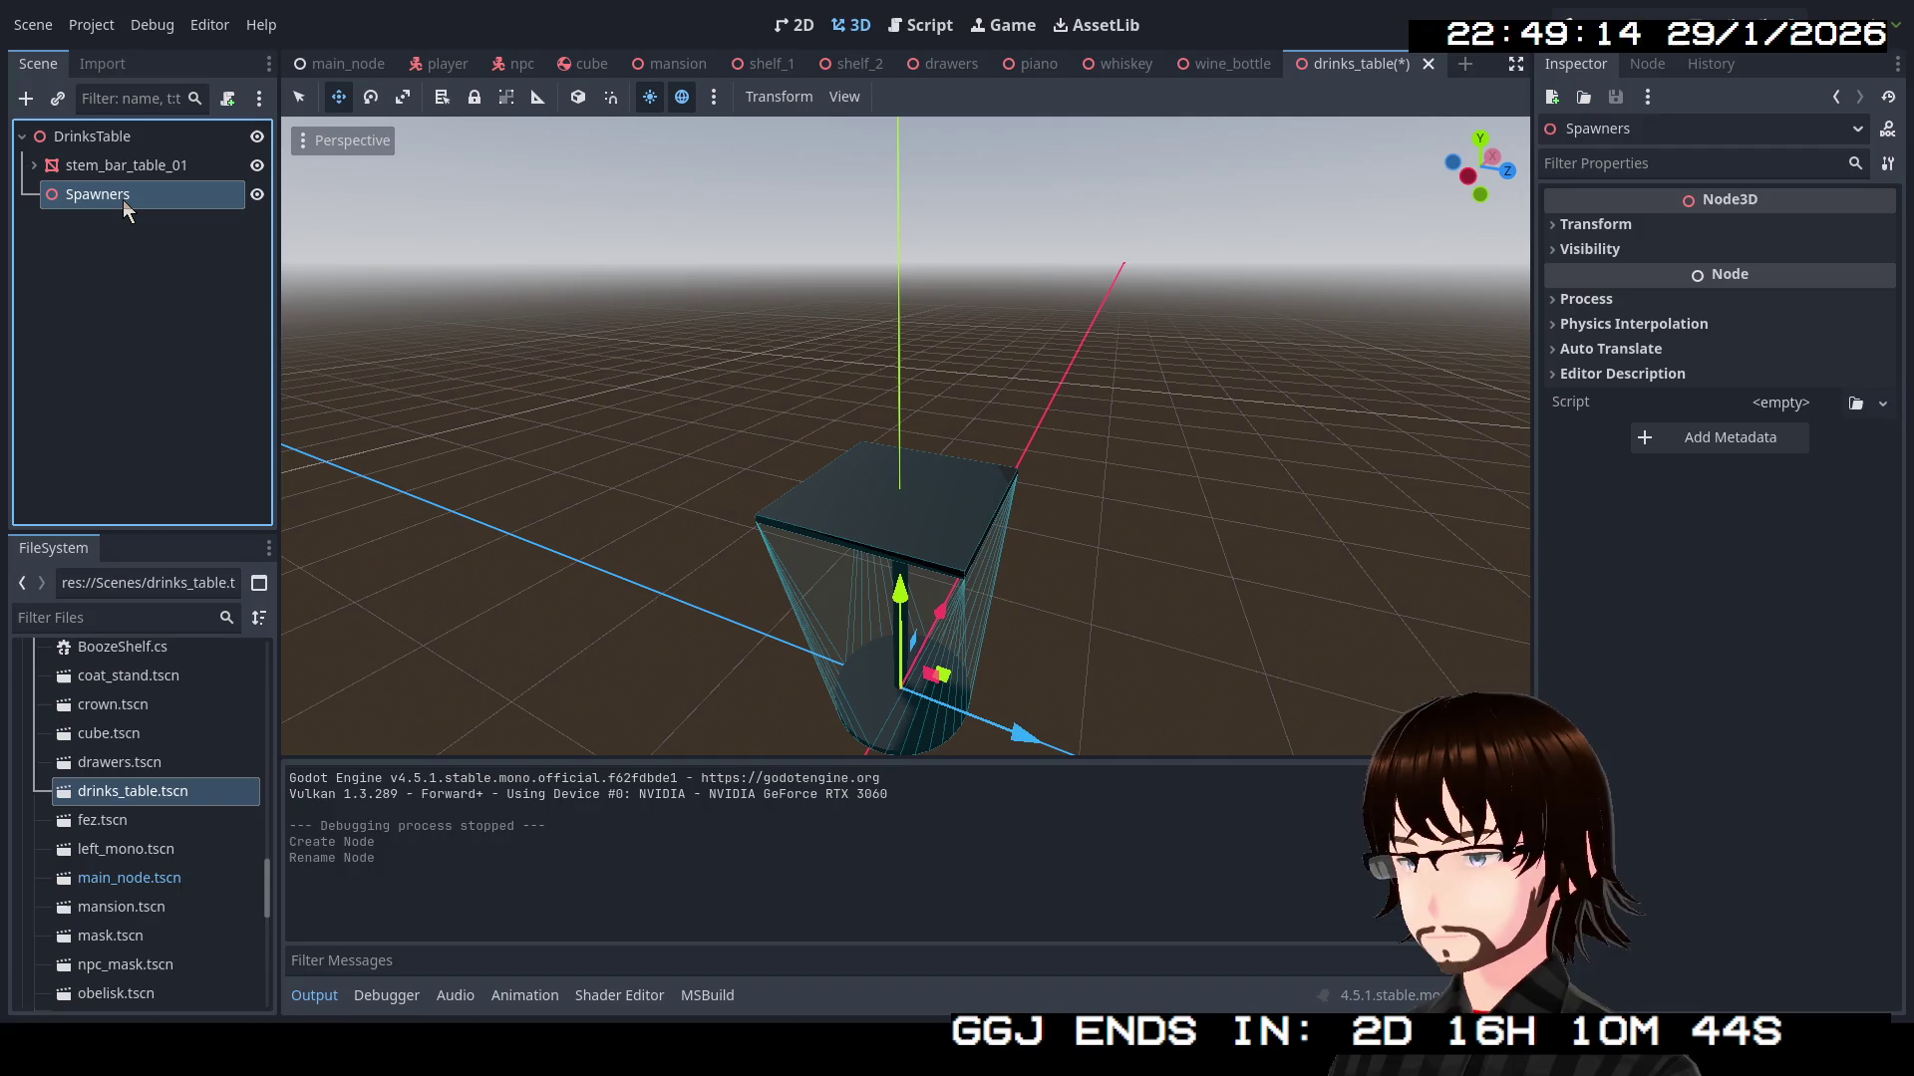
Duplicate Spawners, nest the copy inside it as child 1, and begin raising it
{"action": "right_click", "coordinate": [122, 199]}
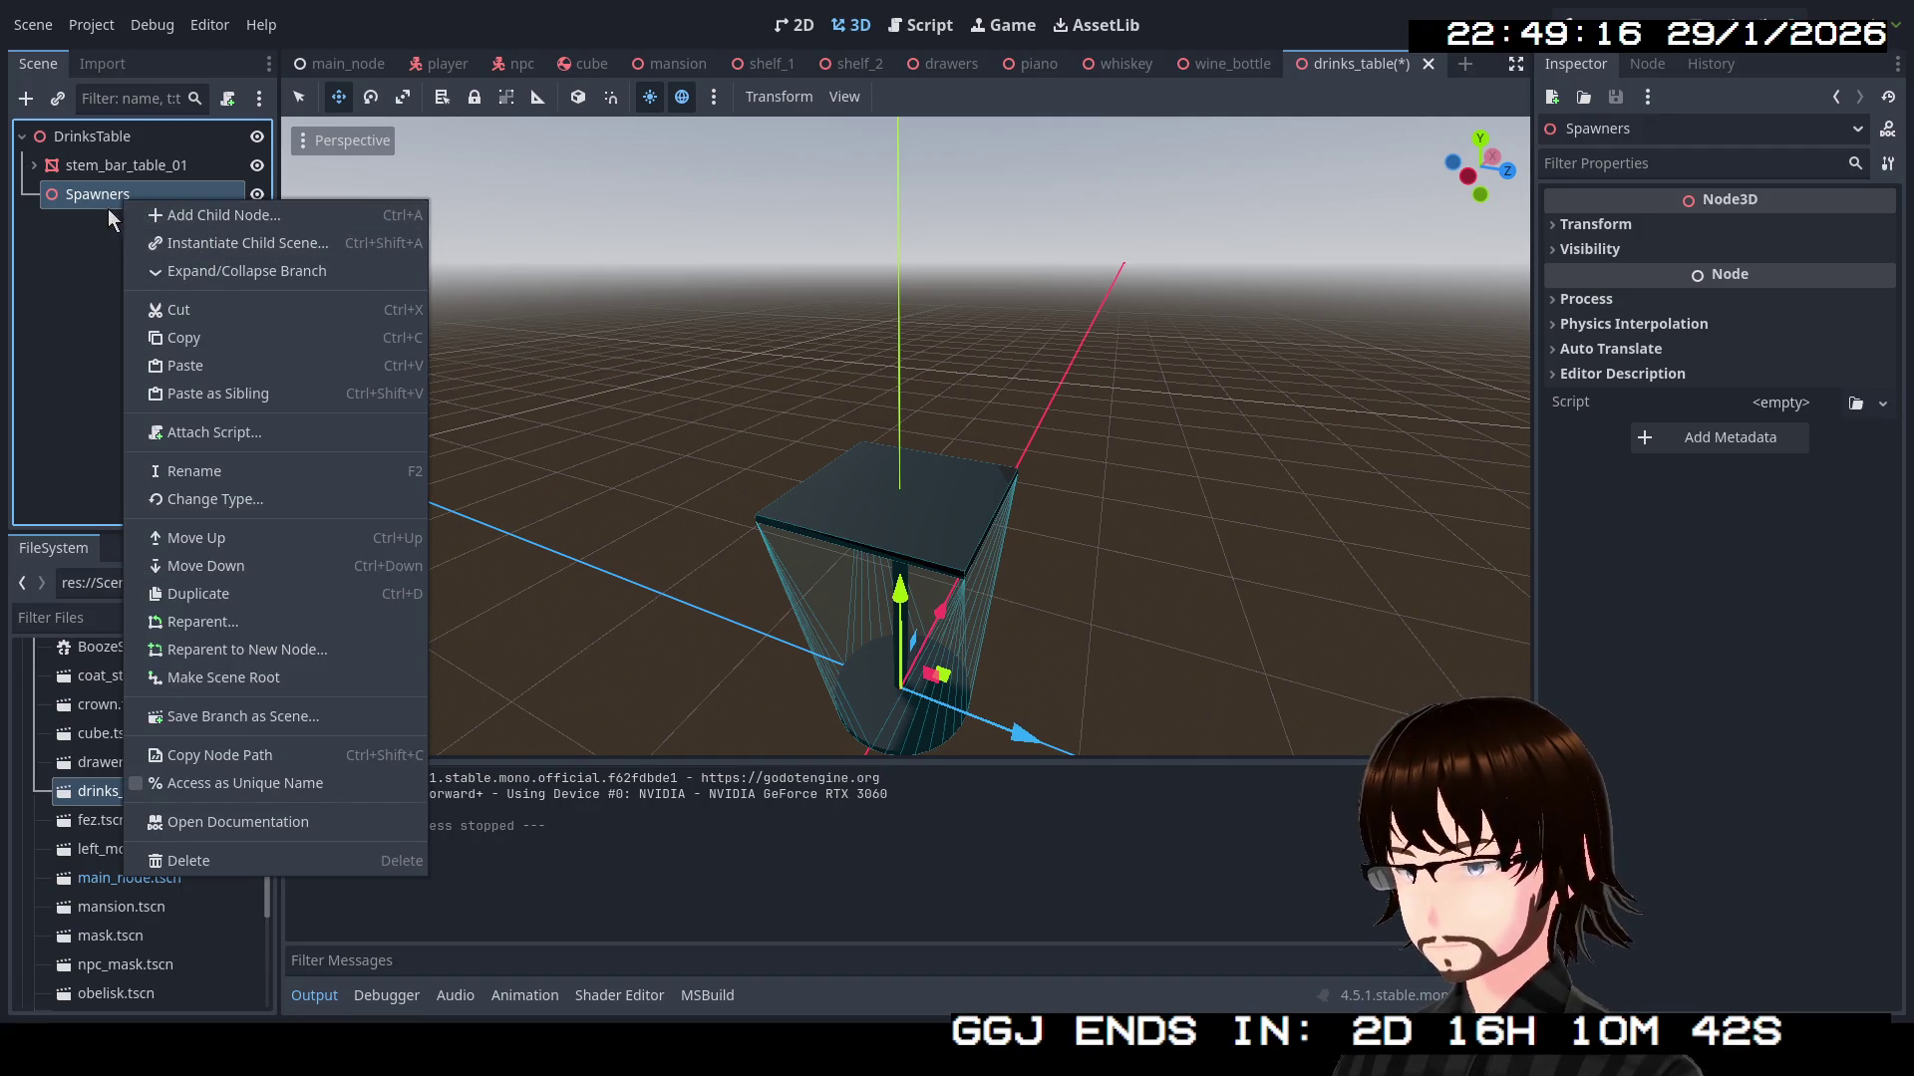
{"action": "left_click", "coordinate": [111, 212]}
{"action": "left_click", "coordinate": [93, 235]}
{"action": "left_click", "coordinate": [125, 193]}
{"action": "key", "text": "ctrl+d"}
{"action": "left_click_drag", "start_coordinate": [112, 232], "coordinate": [100, 196]}
{"action": "left_click", "coordinate": [99, 223]}
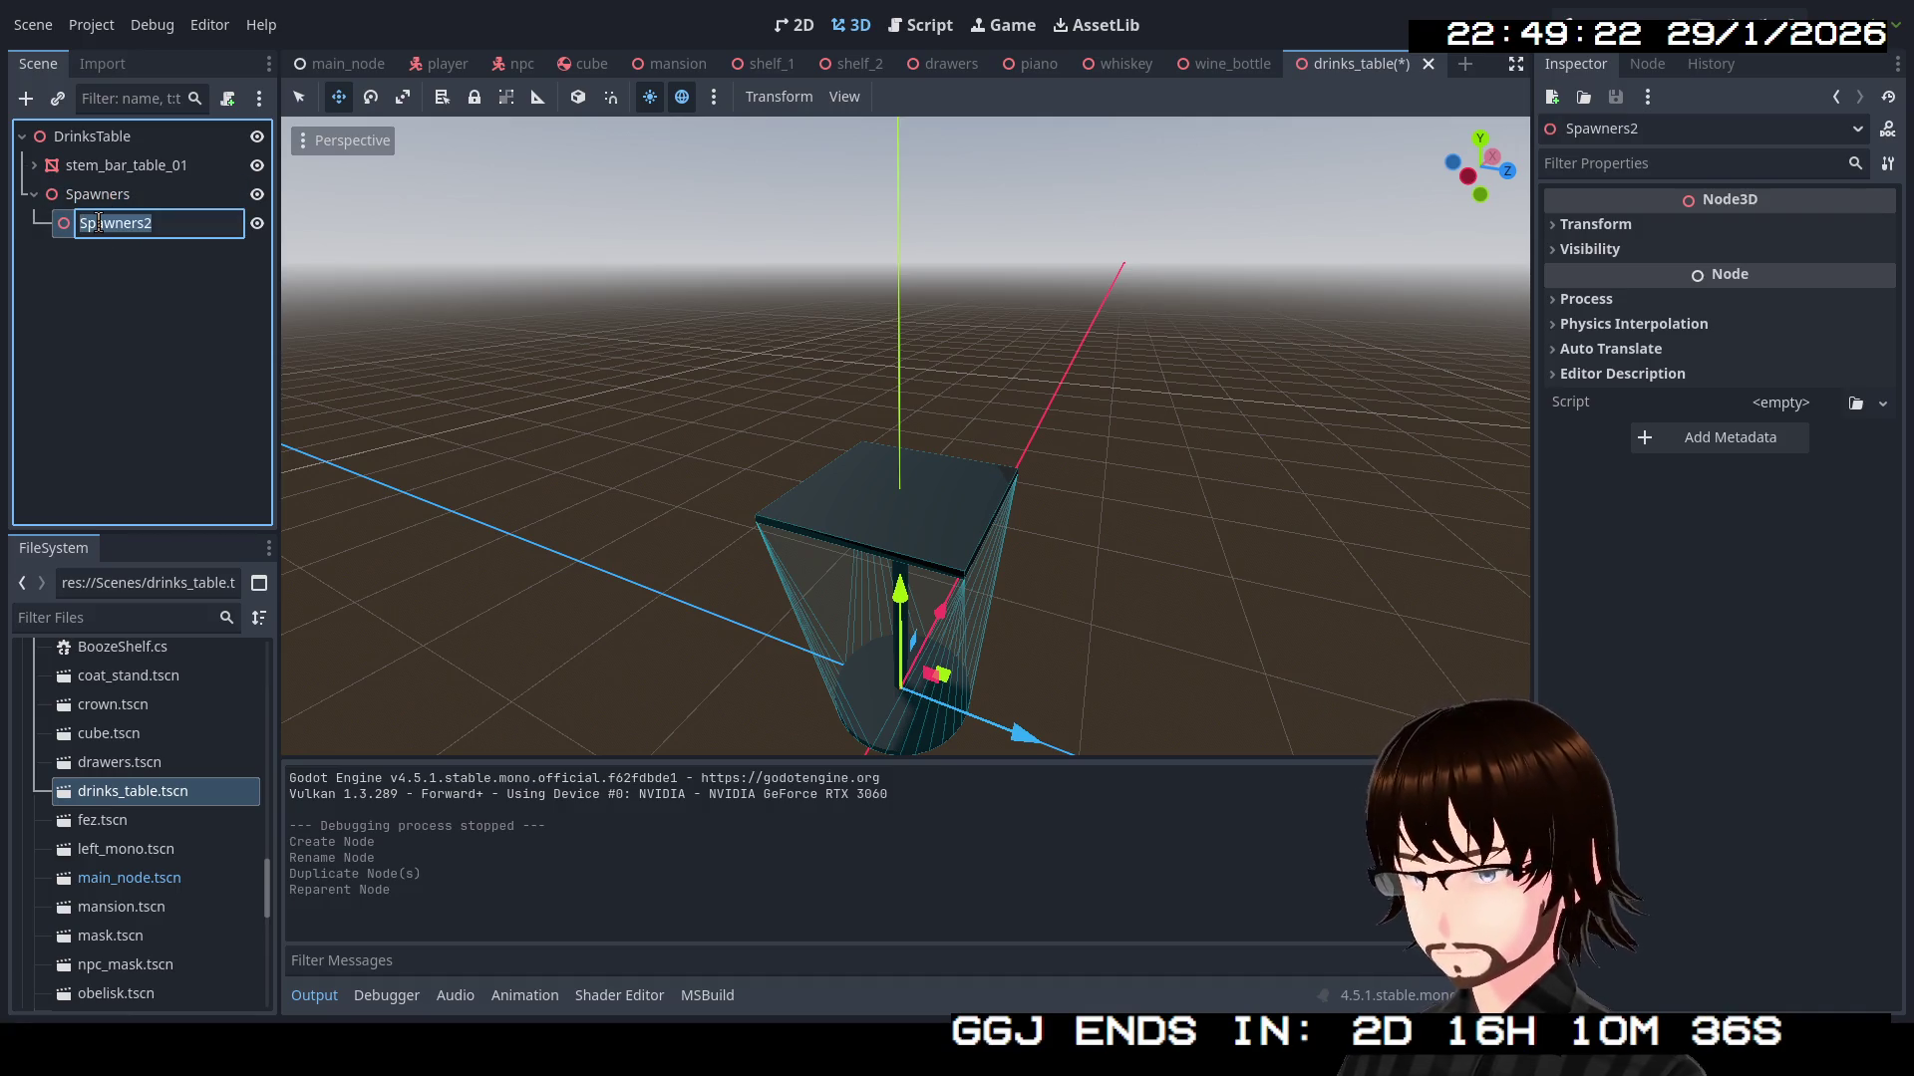
{"action": "key", "text": "Return"}
{"action": "key", "text": "F2"}
{"action": "type", "text": "1"}
{"action": "key", "text": "Return"}
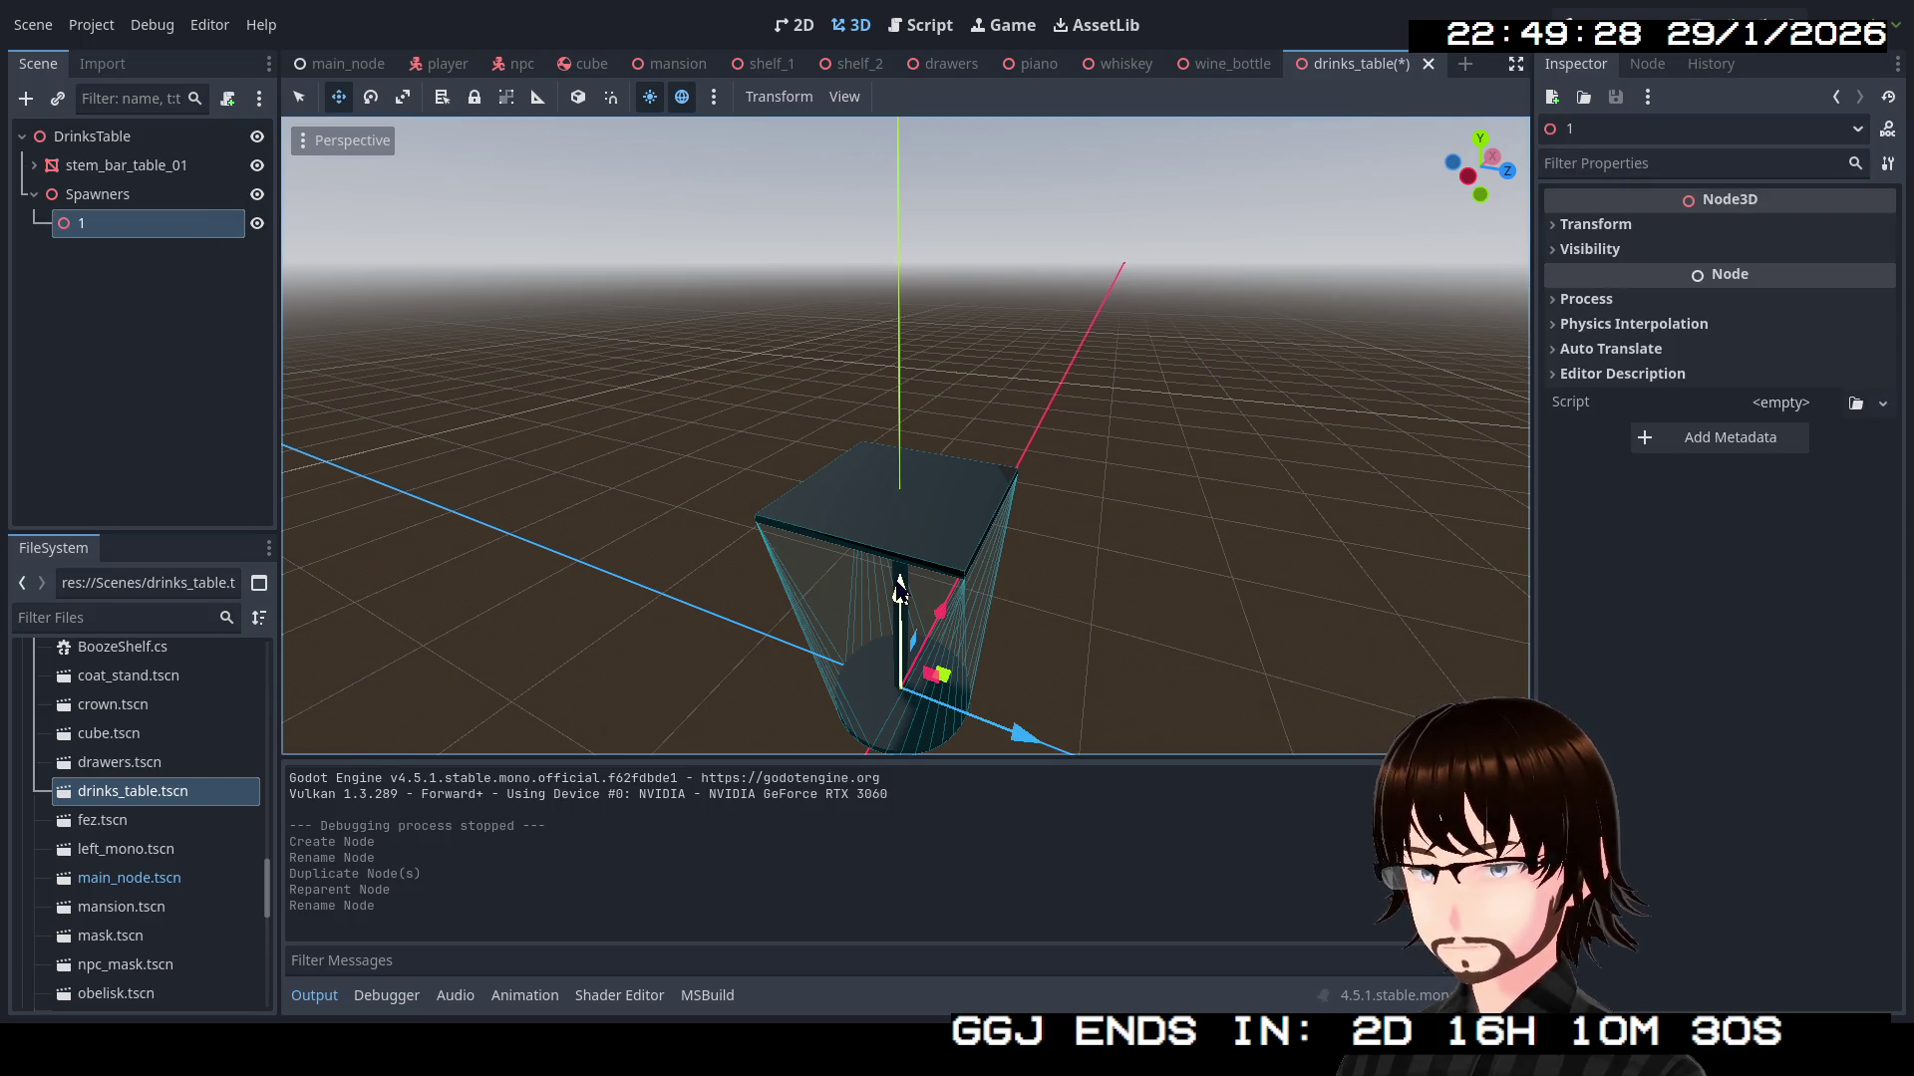
{"action": "left_click_drag", "start_coordinate": [899, 593], "coordinate": [893, 467]}
Position spawn point 1 on the tabletop surface using the side view, then return to Perspective
{"action": "mouse_move", "coordinate": [893, 402]}
{"action": "left_mouse_down"}
{"action": "mouse_move", "coordinate": [880, 282]}
{"action": "mouse_move", "coordinate": [880, 333]}
{"action": "left_mouse_up"}
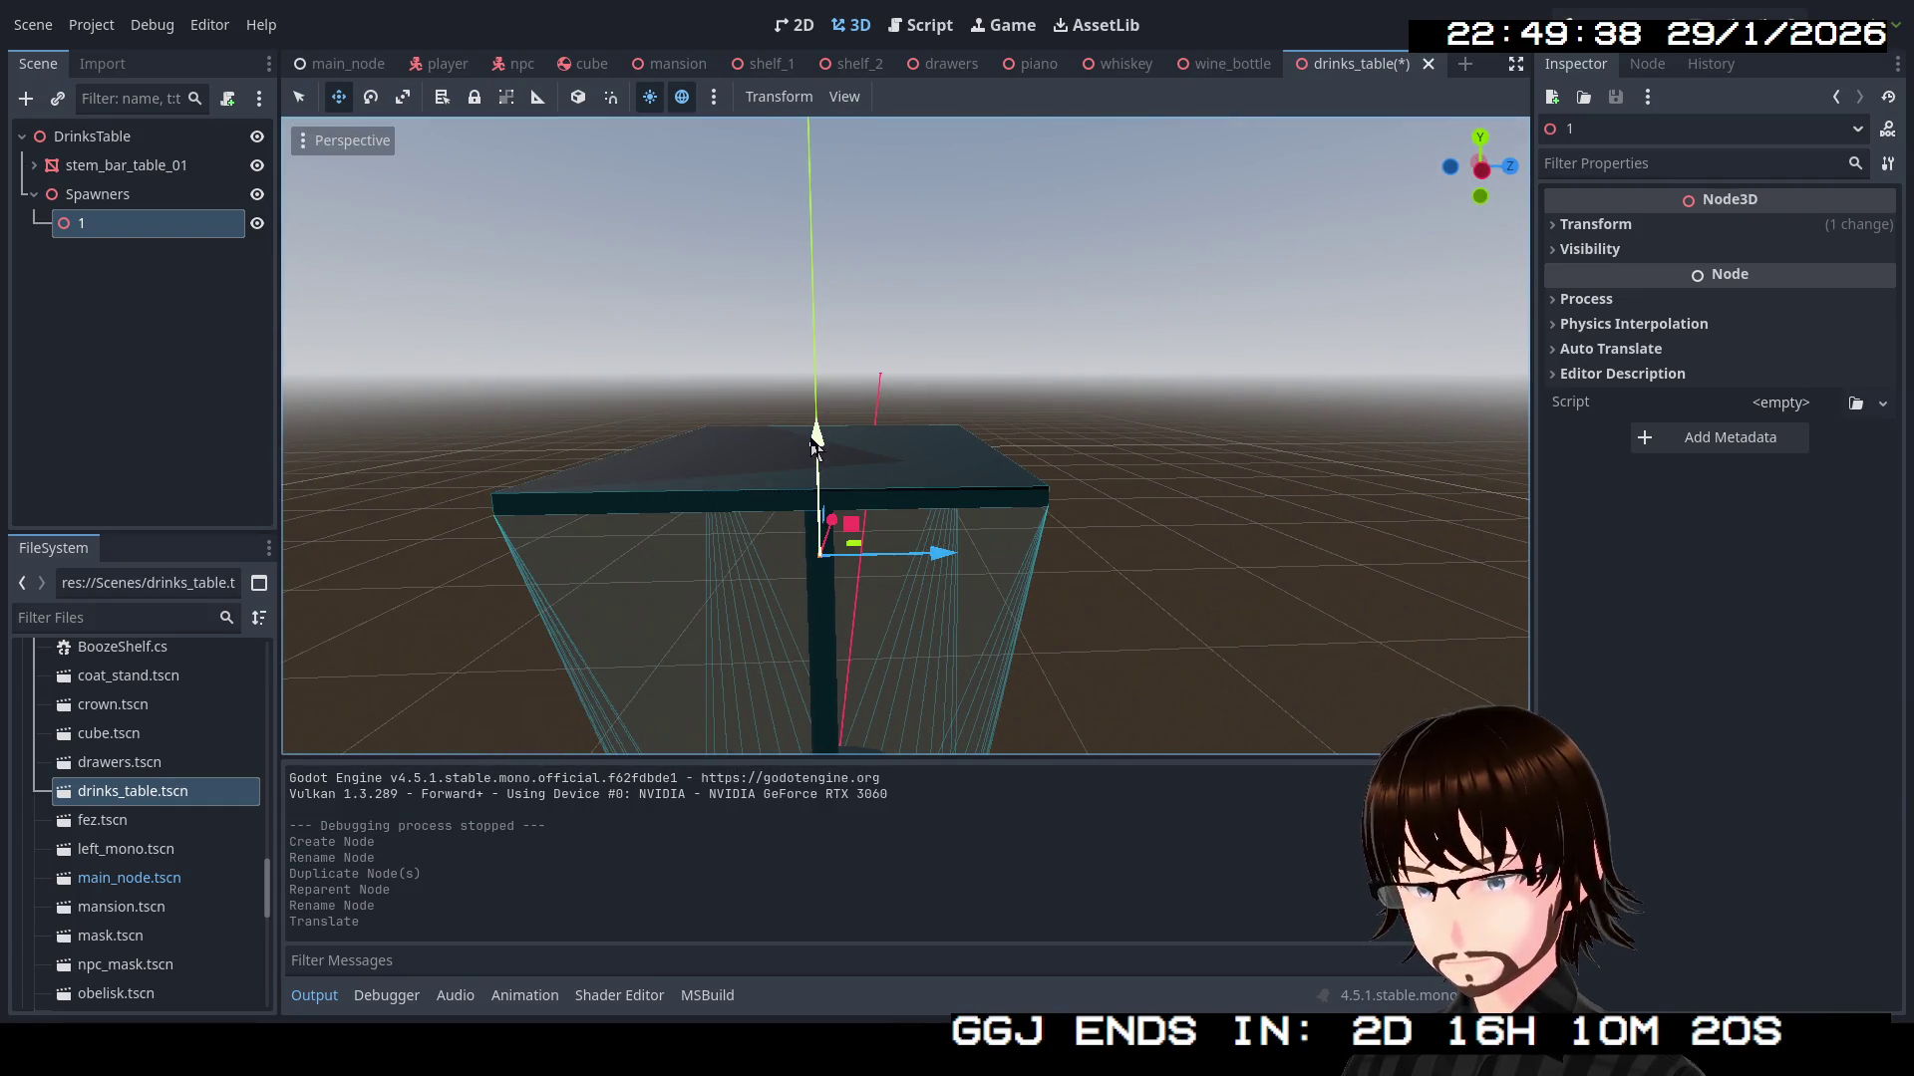
{"action": "left_click_drag", "start_coordinate": [816, 393], "coordinate": [816, 344]}
{"action": "left_click", "coordinate": [1486, 176]}
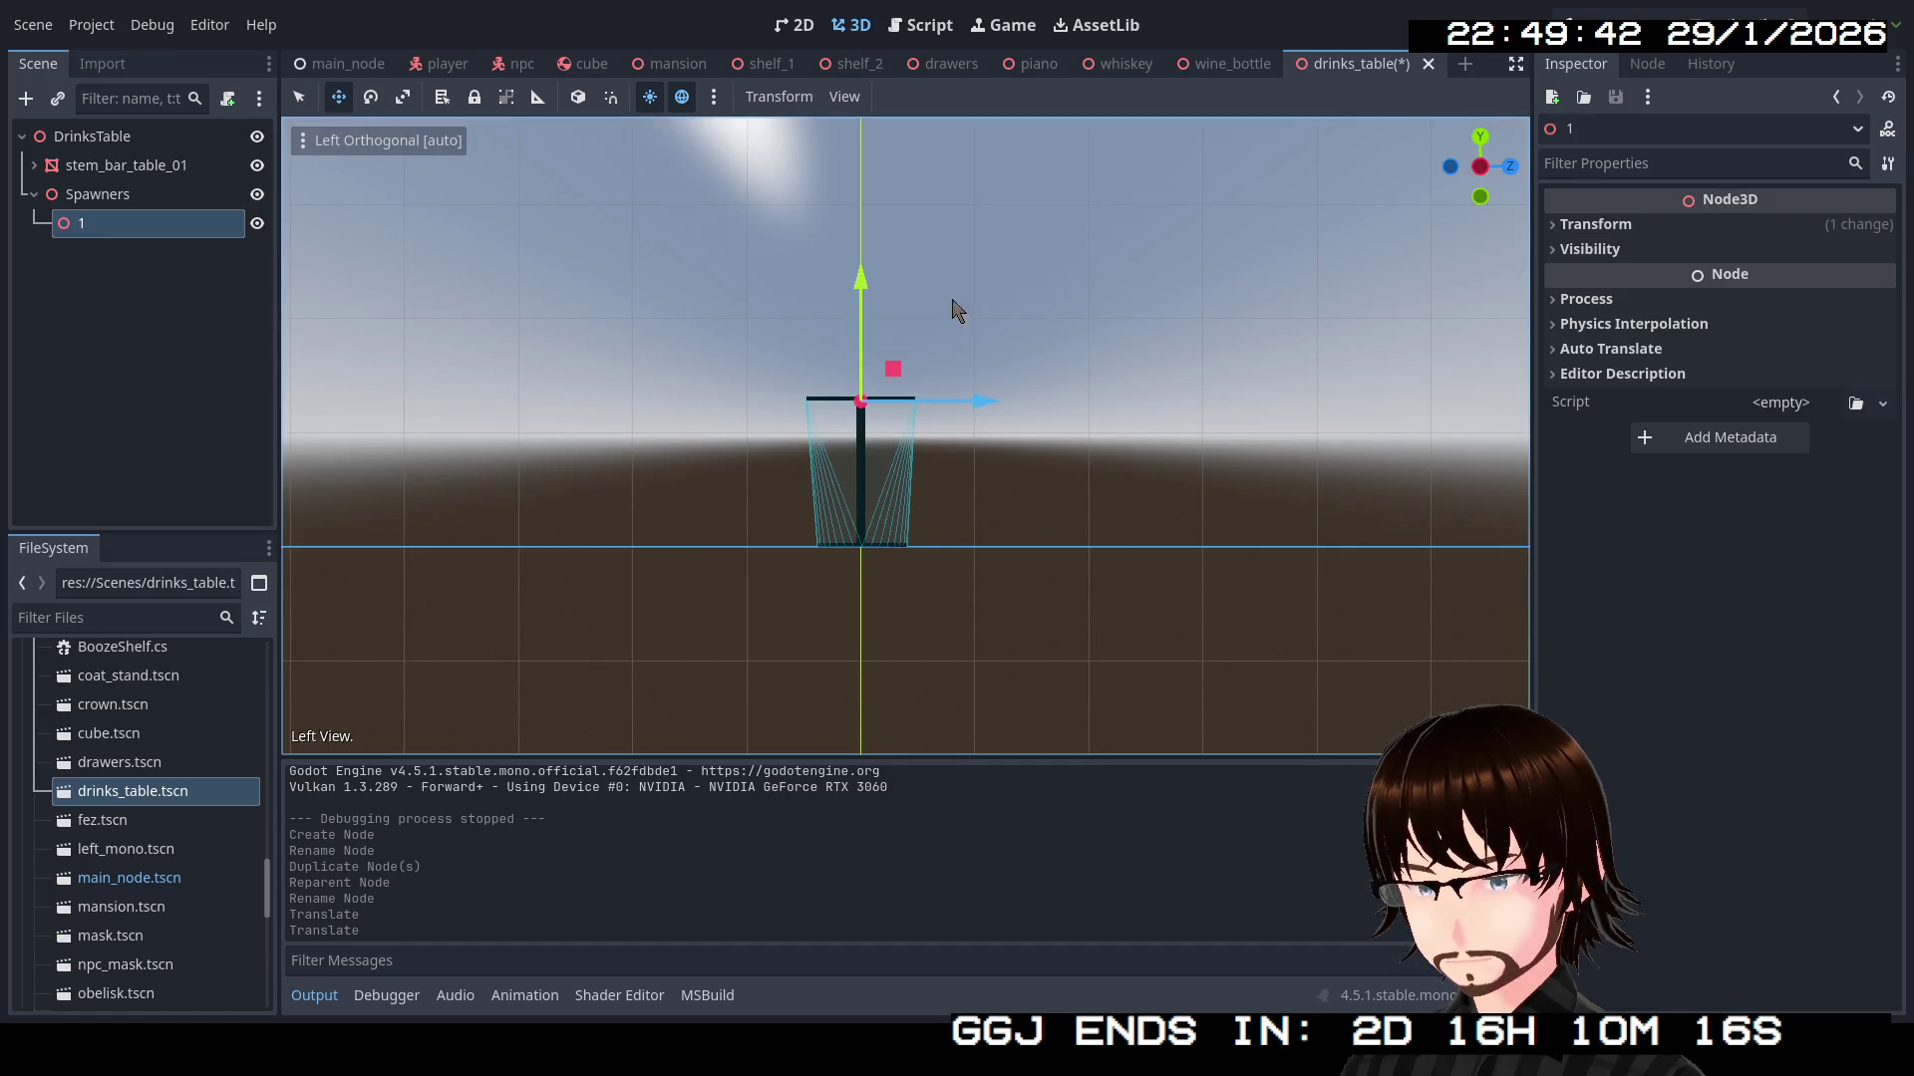
{"action": "left_click_drag", "start_coordinate": [864, 288], "coordinate": [866, 289]}
{"action": "scroll", "coordinate": [867, 309], "scroll_direction": "up", "scroll_amount": 8}
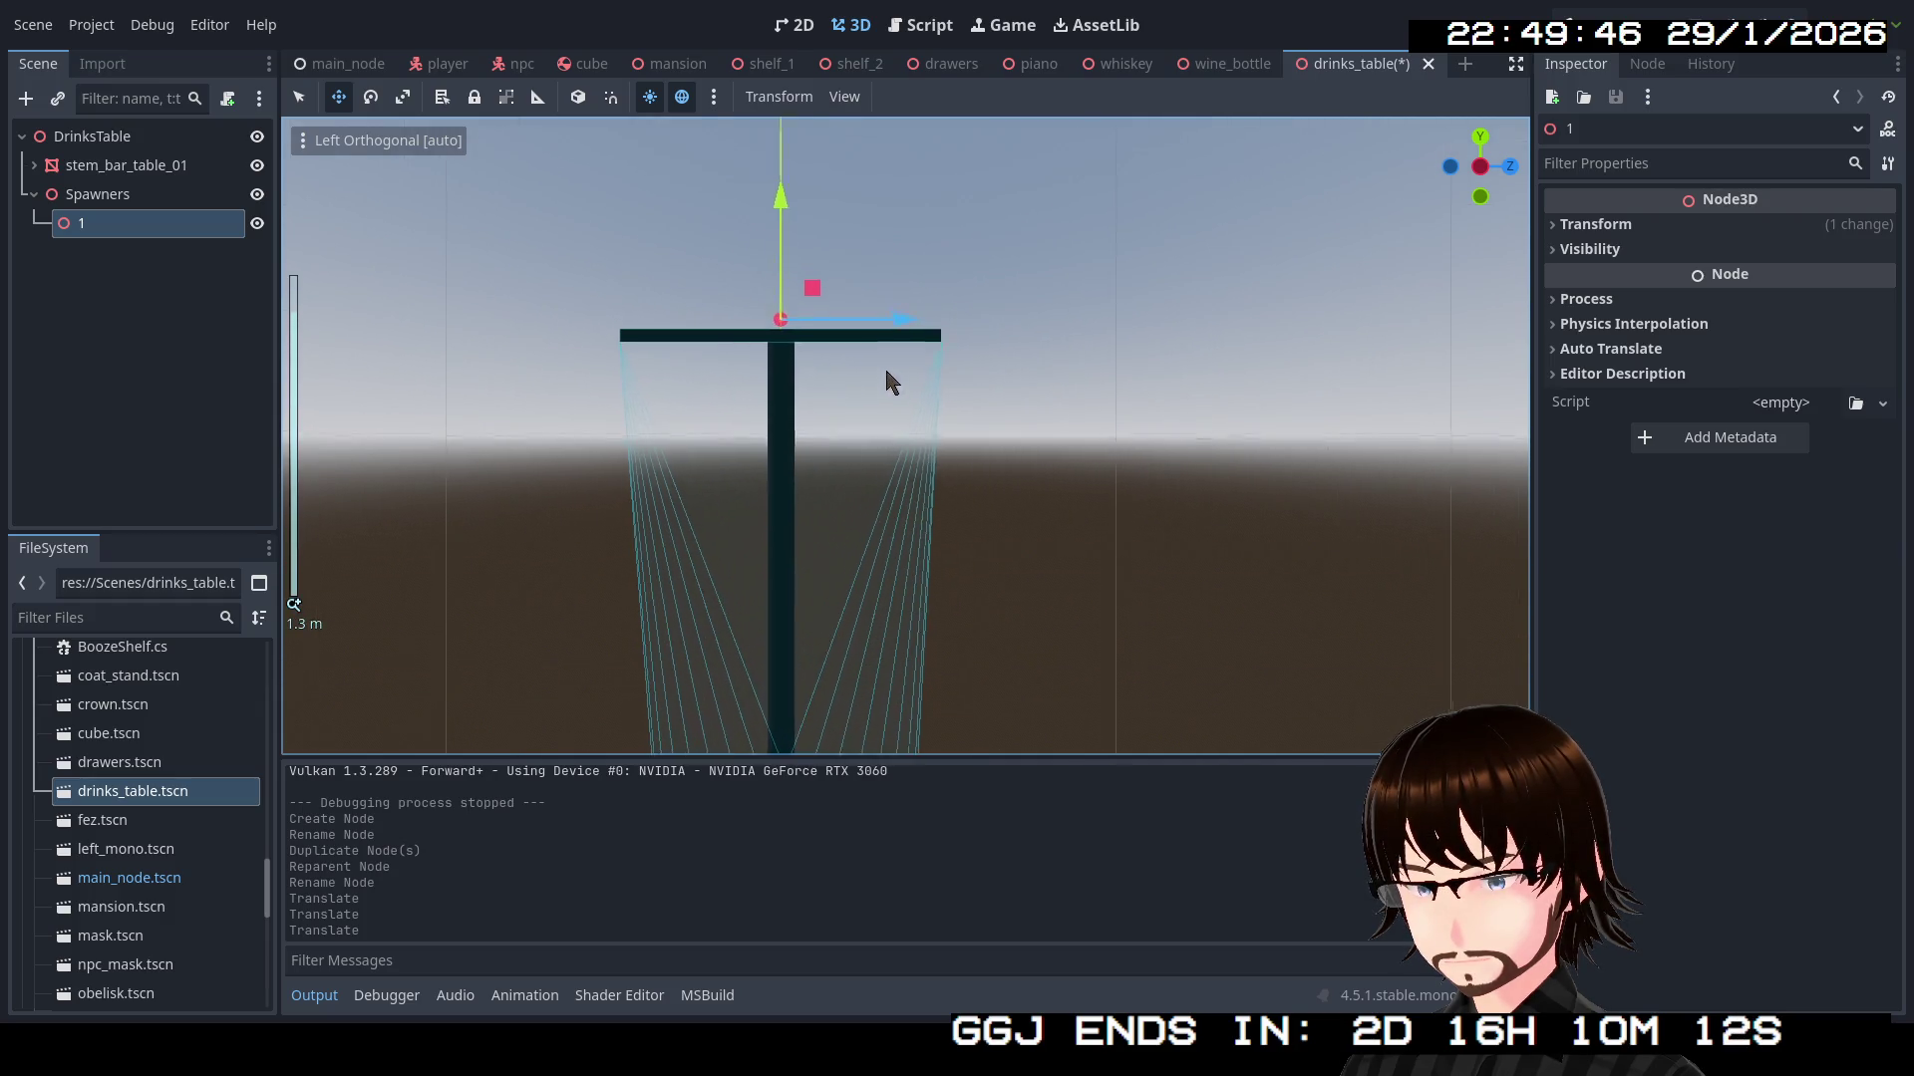
{"action": "scroll", "coordinate": [1069, 530], "scroll_direction": "up", "scroll_amount": 5}
{"action": "mouse_move", "coordinate": [966, 354]}
{"action": "left_mouse_down"}
{"action": "mouse_move", "coordinate": [1026, 441]}
{"action": "mouse_move", "coordinate": [891, 526]}
{"action": "left_mouse_up"}
{"action": "scroll", "coordinate": [1034, 422], "scroll_direction": "down", "scroll_amount": 3}
{"action": "left_click", "coordinate": [99, 276]}
{"action": "scroll", "coordinate": [897, 508], "scroll_direction": "up", "scroll_amount": 10}
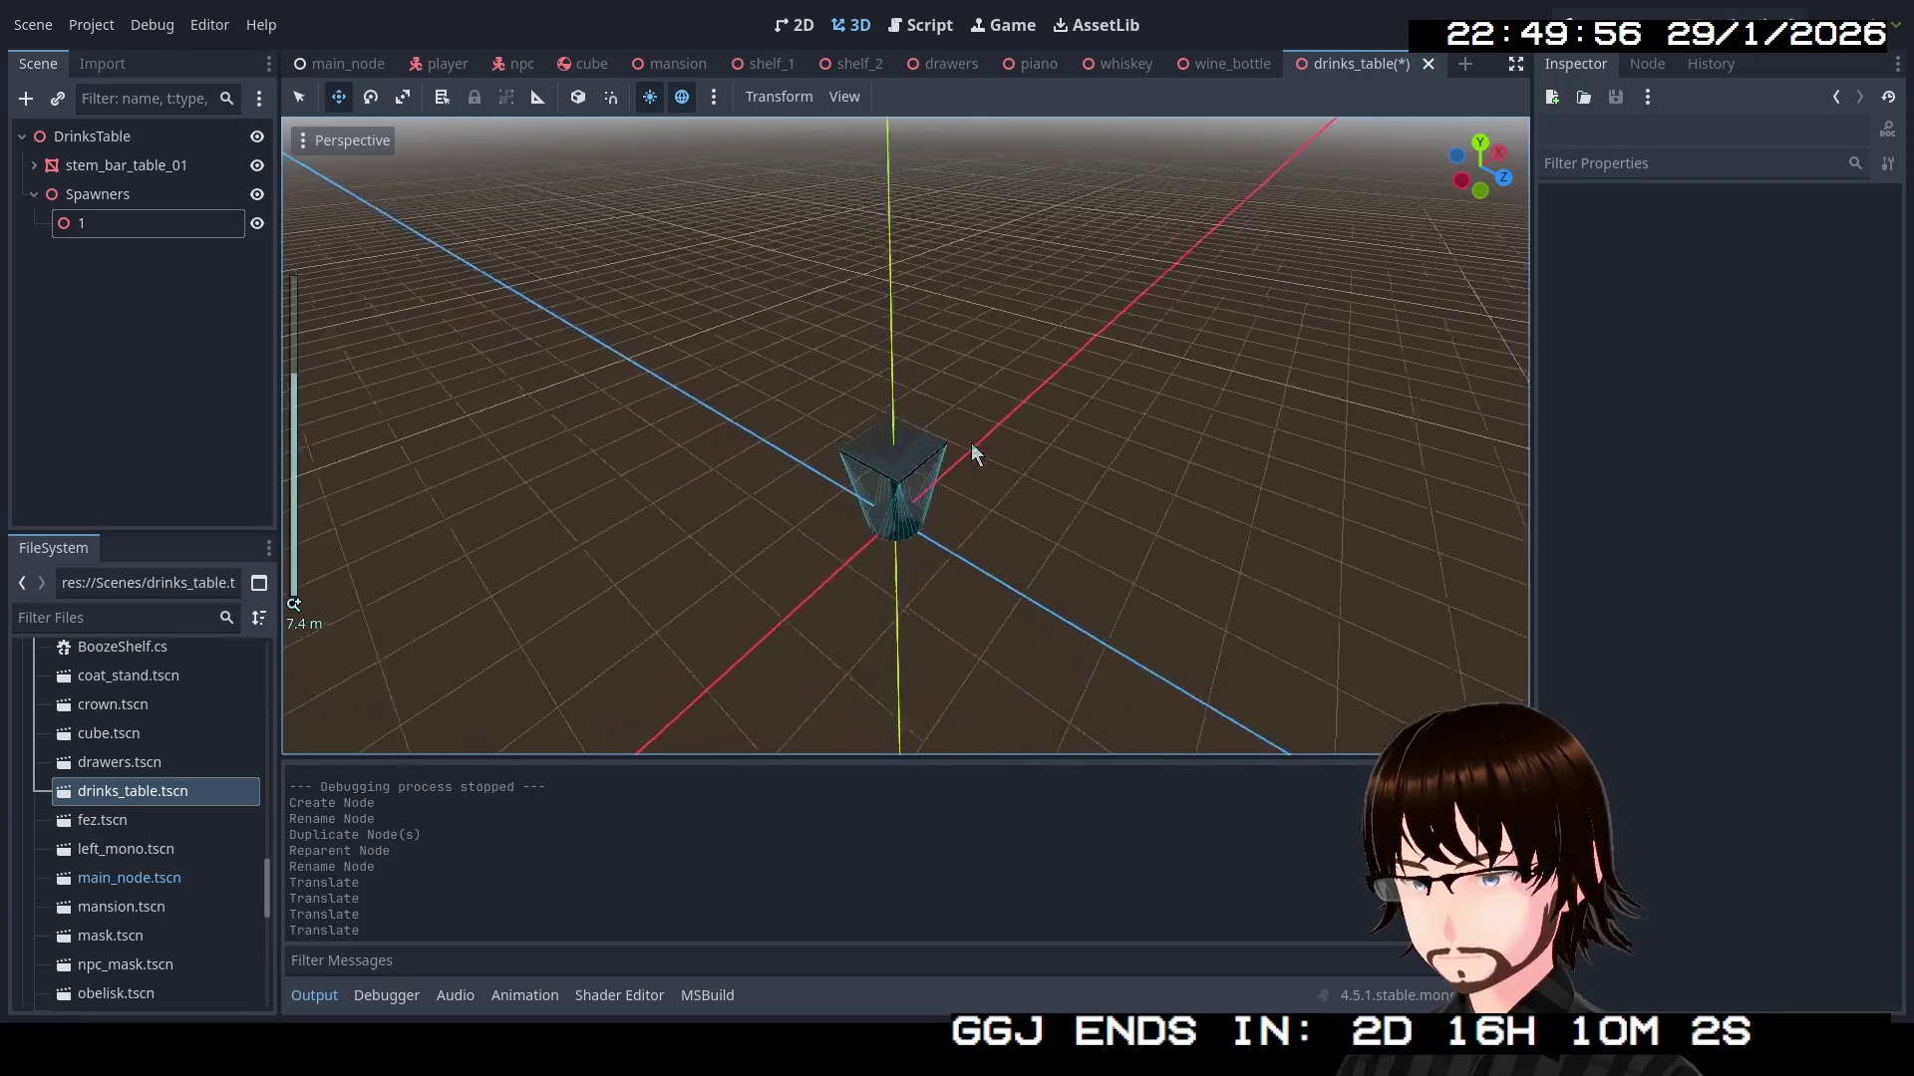
{"action": "scroll", "coordinate": [1046, 448], "scroll_direction": "down", "scroll_amount": 3}
Duplicate spawn point 1 as 2, move it across the tabletop, and duplicate it as 3
{"action": "left_click", "coordinate": [127, 225]}
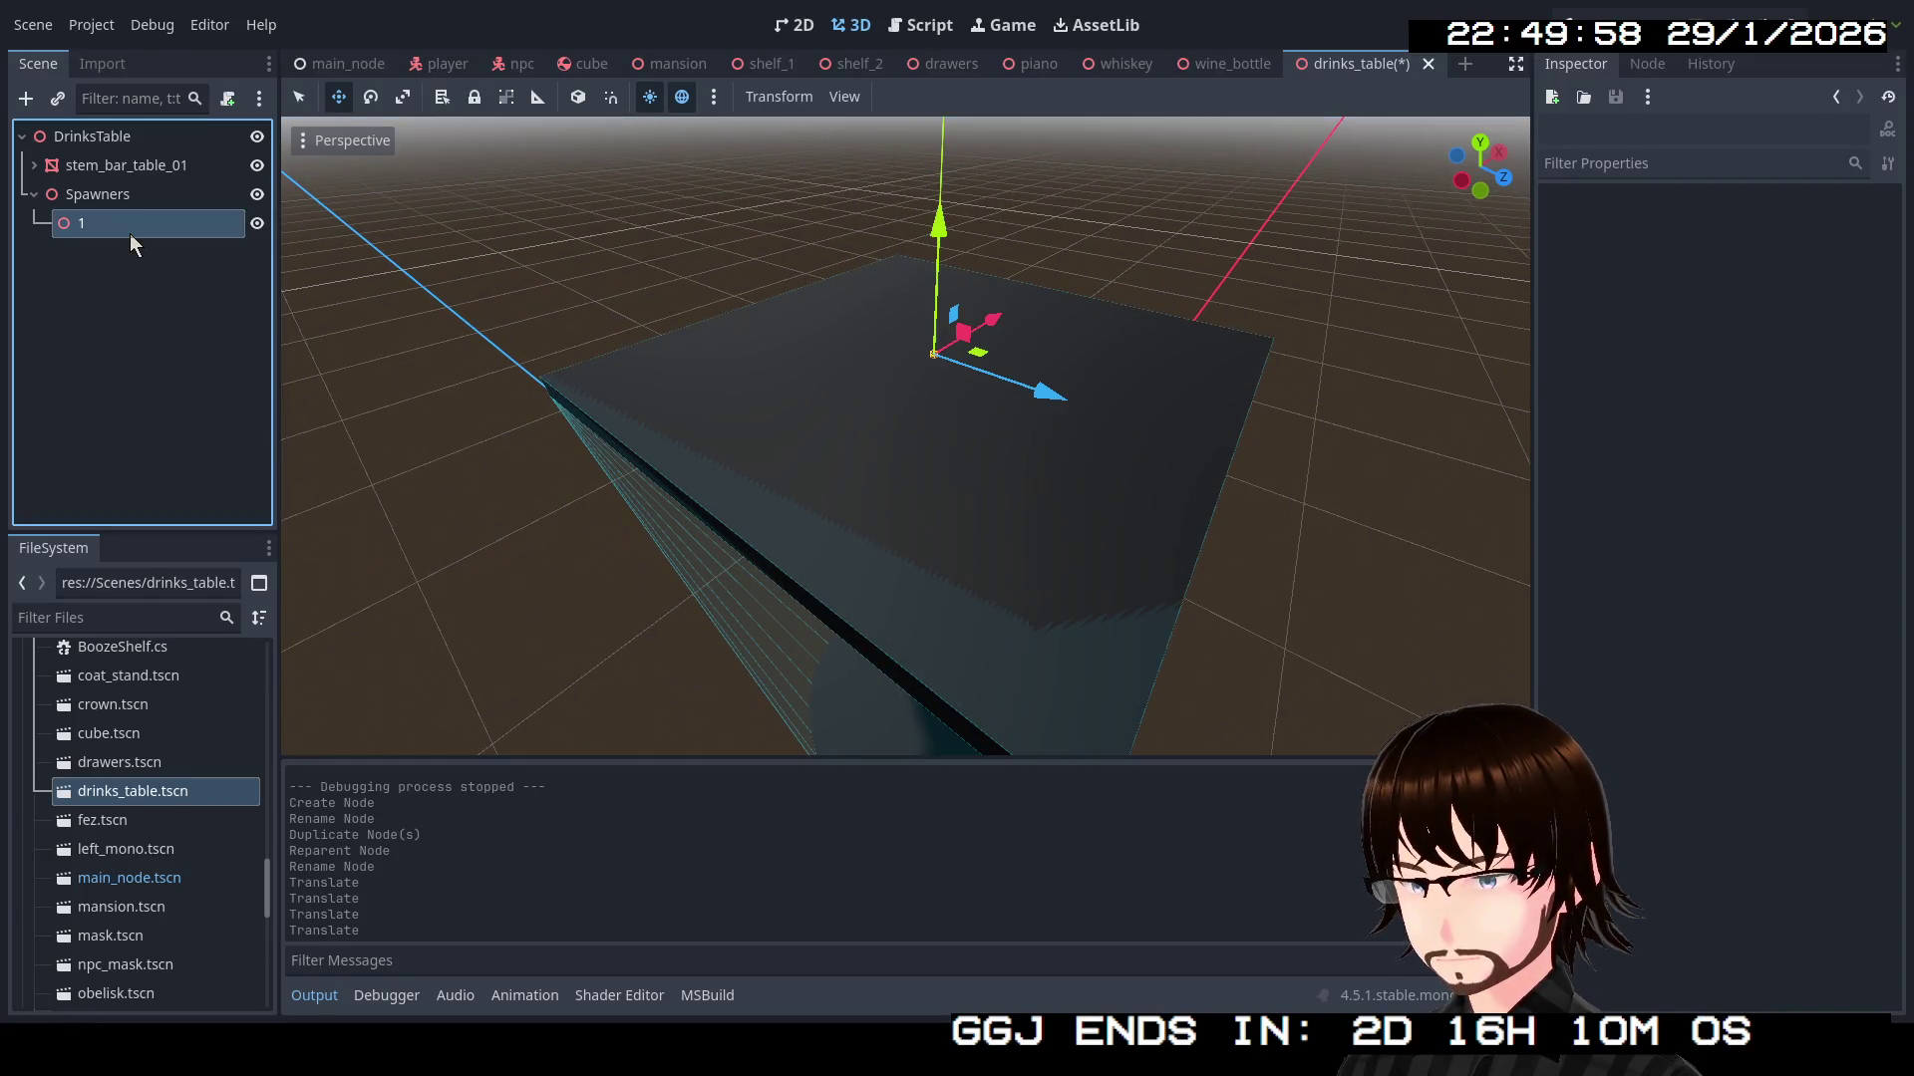
{"action": "scroll", "coordinate": [935, 447], "scroll_direction": "down", "scroll_amount": 5}
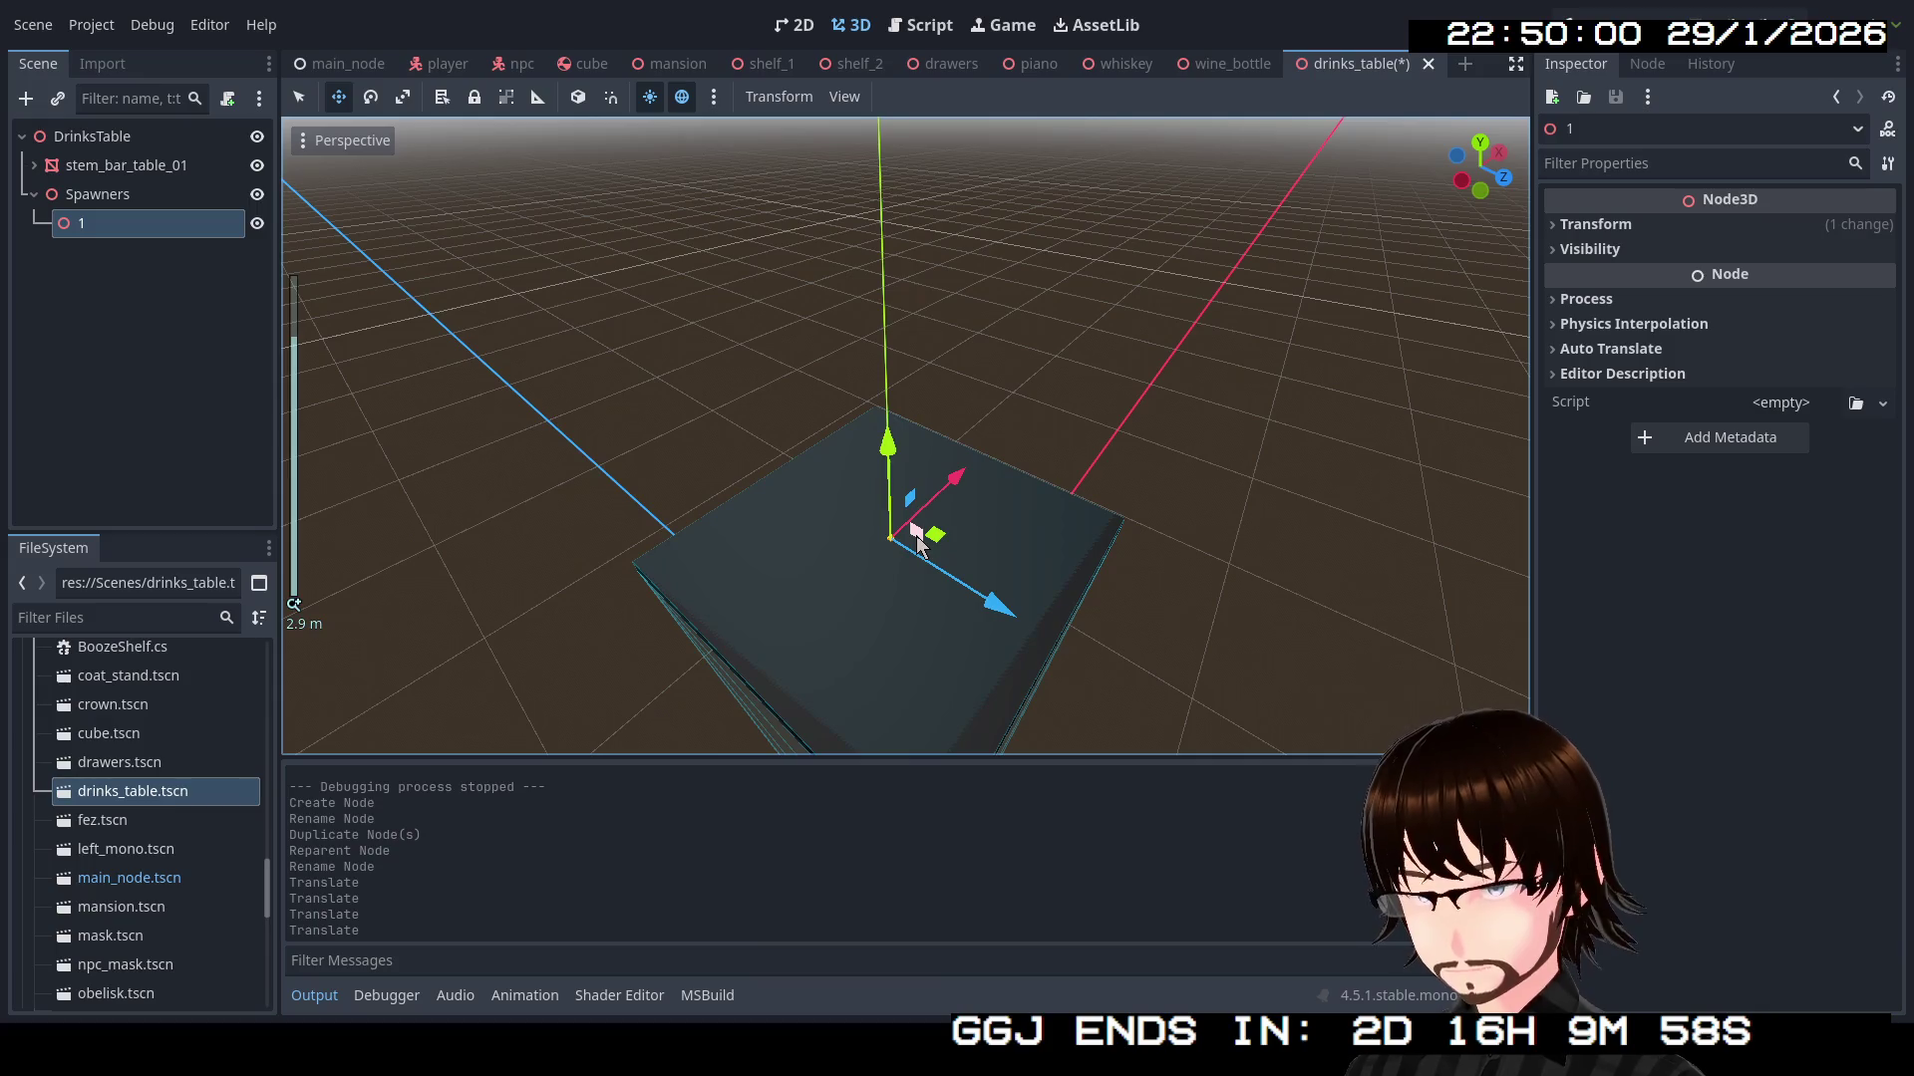
{"action": "key", "text": "ctrl+d"}
{"action": "mouse_move", "coordinate": [946, 536]}
{"action": "left_mouse_down"}
{"action": "mouse_move", "coordinate": [966, 655]}
{"action": "mouse_move", "coordinate": [961, 634]}
{"action": "mouse_move", "coordinate": [1054, 538]}
{"action": "mouse_move", "coordinate": [947, 468]}
{"action": "mouse_move", "coordinate": [814, 518]}
{"action": "mouse_move", "coordinate": [787, 560]}
{"action": "mouse_move", "coordinate": [852, 554]}
{"action": "mouse_move", "coordinate": [927, 616]}
{"action": "mouse_move", "coordinate": [995, 588]}
{"action": "mouse_move", "coordinate": [1030, 539]}
{"action": "mouse_move", "coordinate": [937, 481]}
{"action": "left_mouse_up"}
{"action": "key", "text": "ctrl+d"}
{"action": "key", "text": "ctrl+d"}
{"action": "key", "text": "ctrl+d"}
{"action": "key", "text": "ctrl+d"}
{"action": "key", "text": "ctrl+d"}
{"action": "key", "text": "ctrl+d"}
{"action": "key", "text": "ctrl+d"}
{"action": "key", "text": "ctrl+d"}
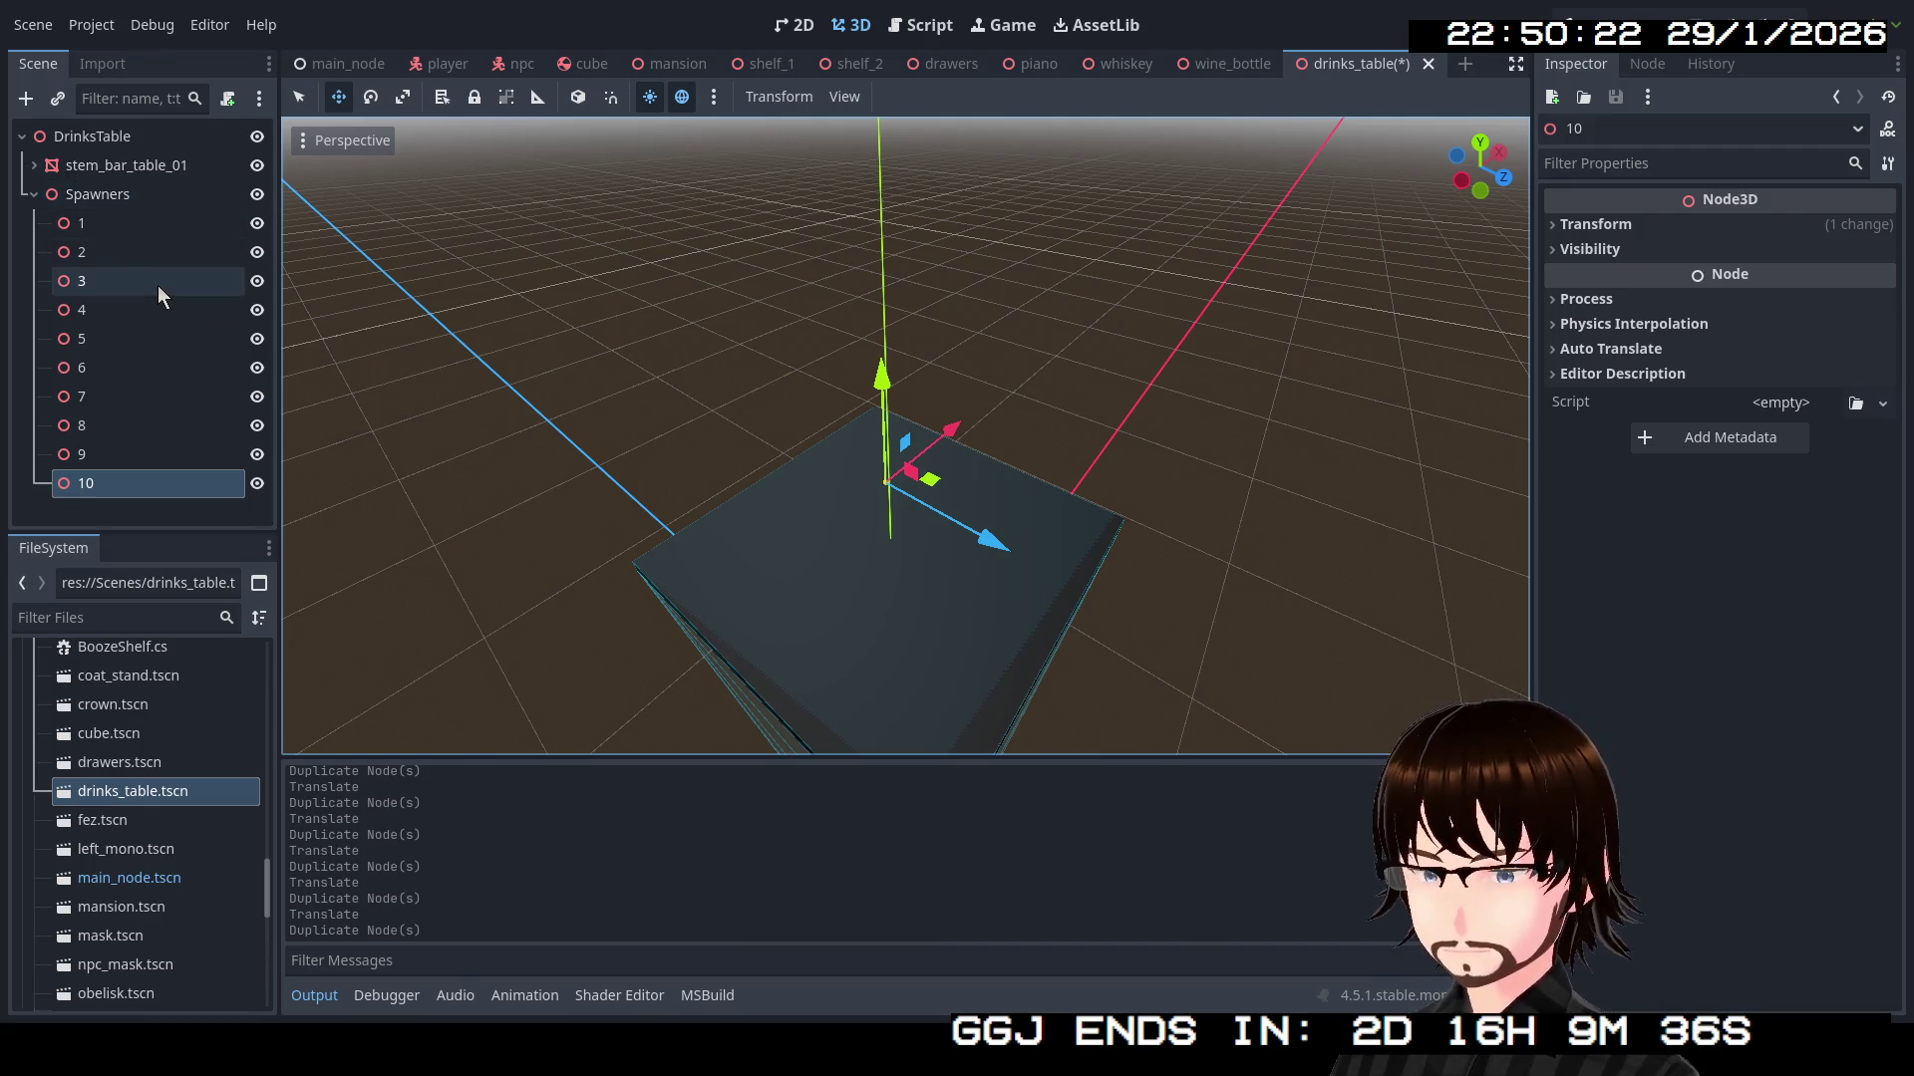
Select spawn points 1 through 10 and show their signals and groups
{"action": "left_click", "coordinate": [126, 230]}
{"action": "left_click", "coordinate": [145, 480], "text": "shift"}
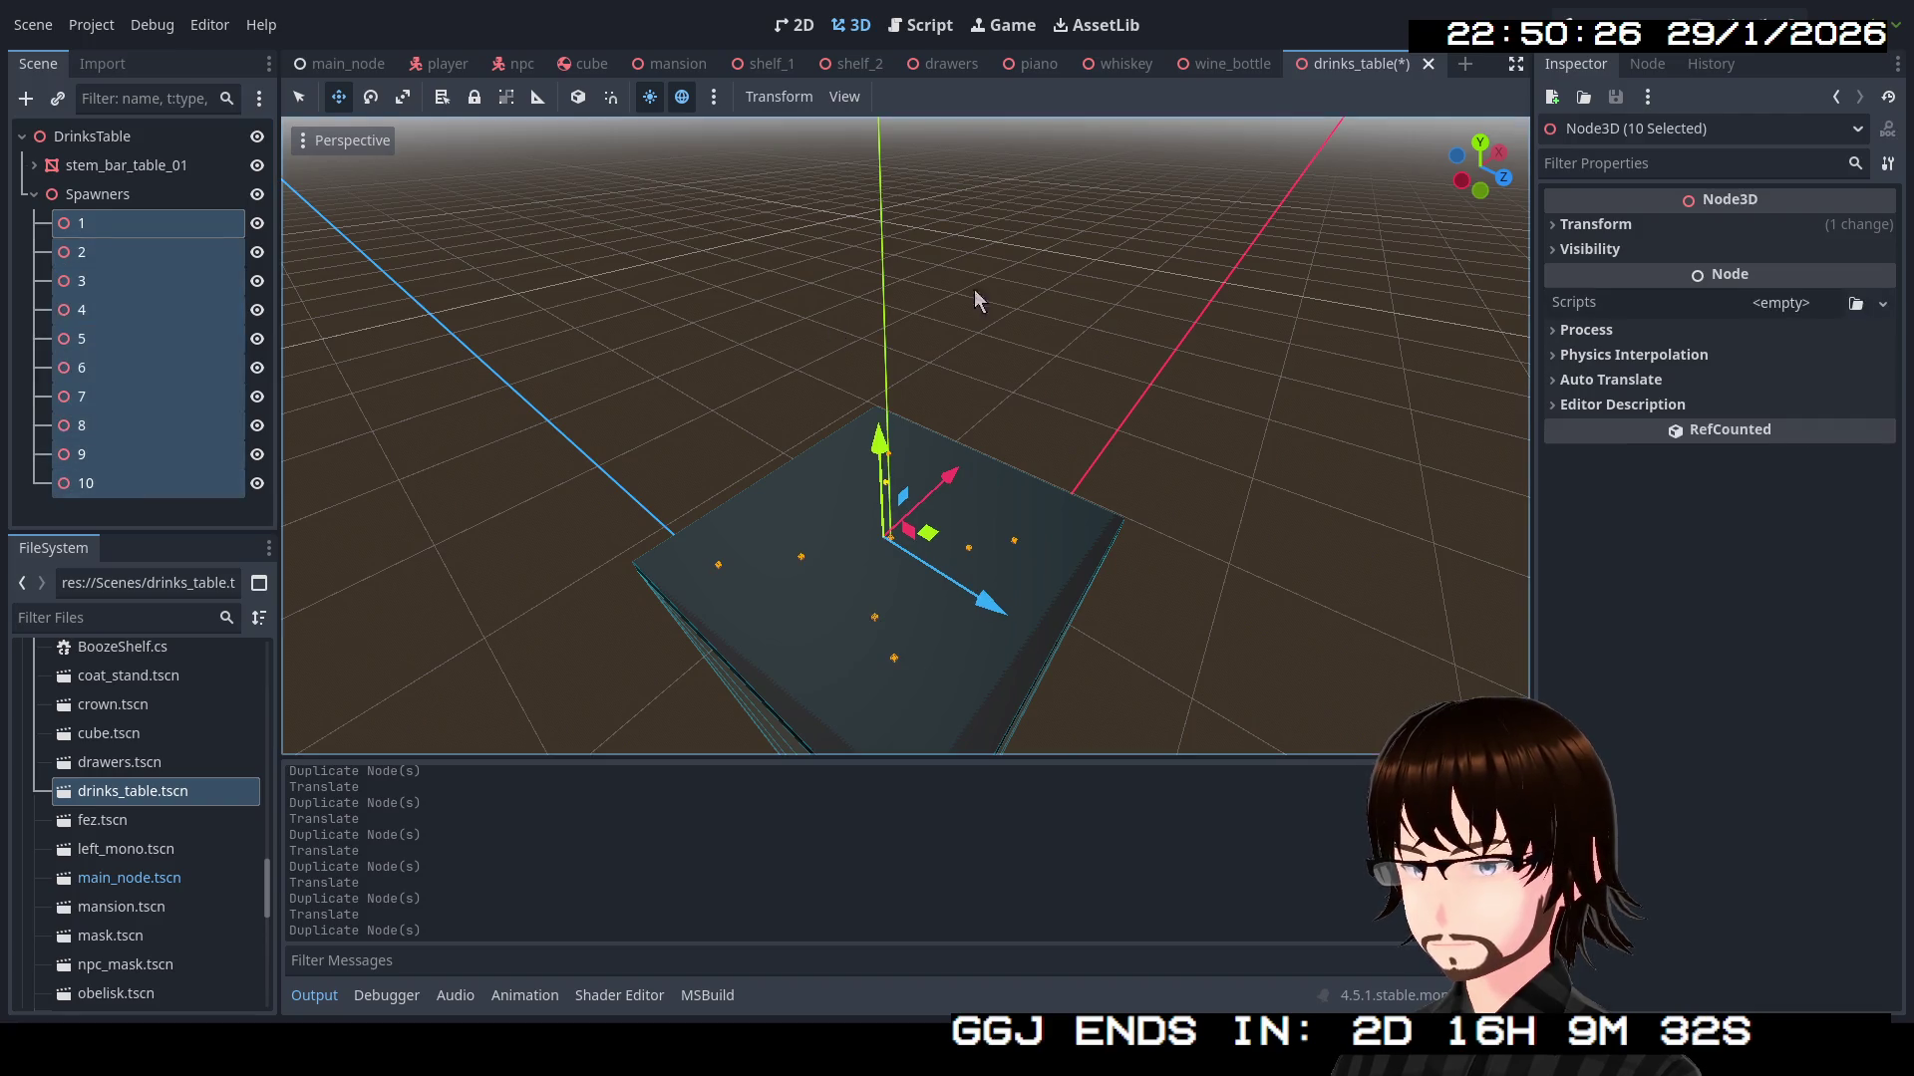
{"action": "left_click", "coordinate": [1647, 64]}
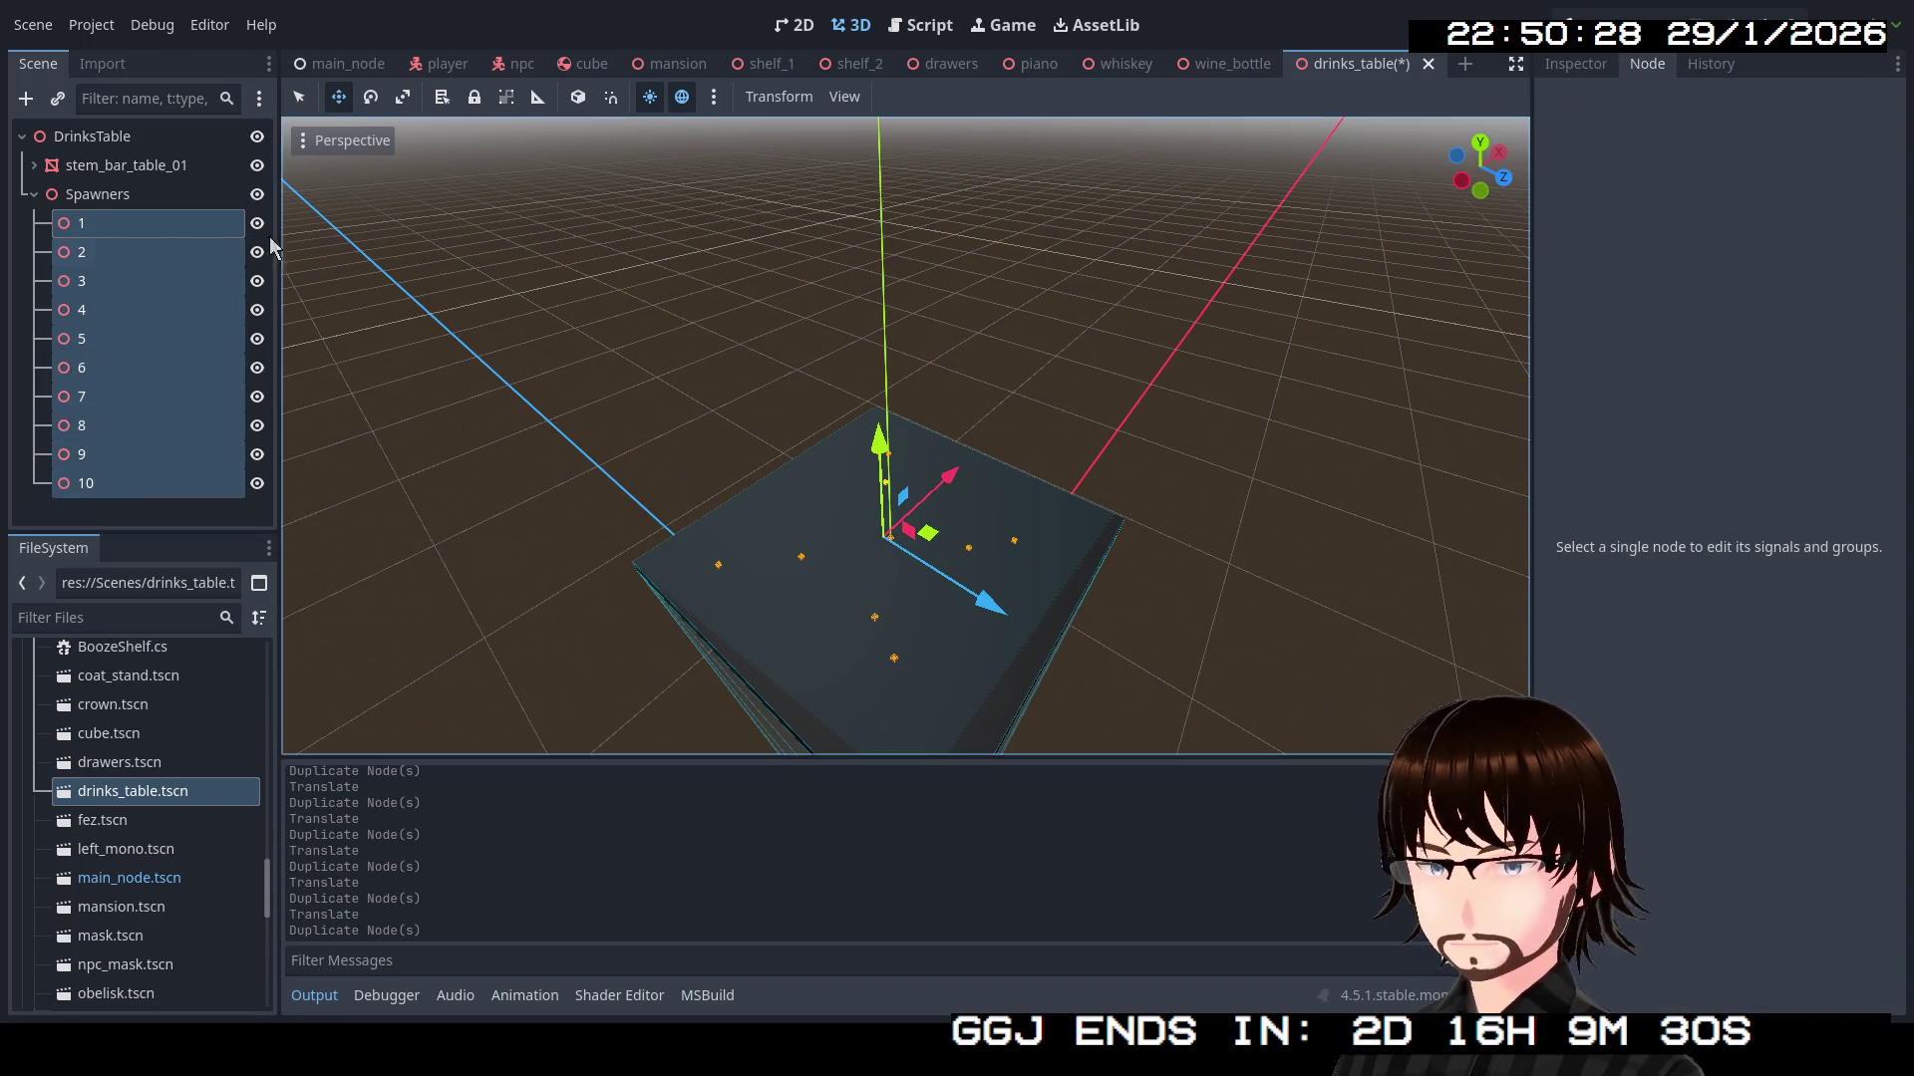
Check shelf_1's groups, then create a new TableSpawn group with spawn point 1
{"action": "left_click", "coordinate": [180, 235]}
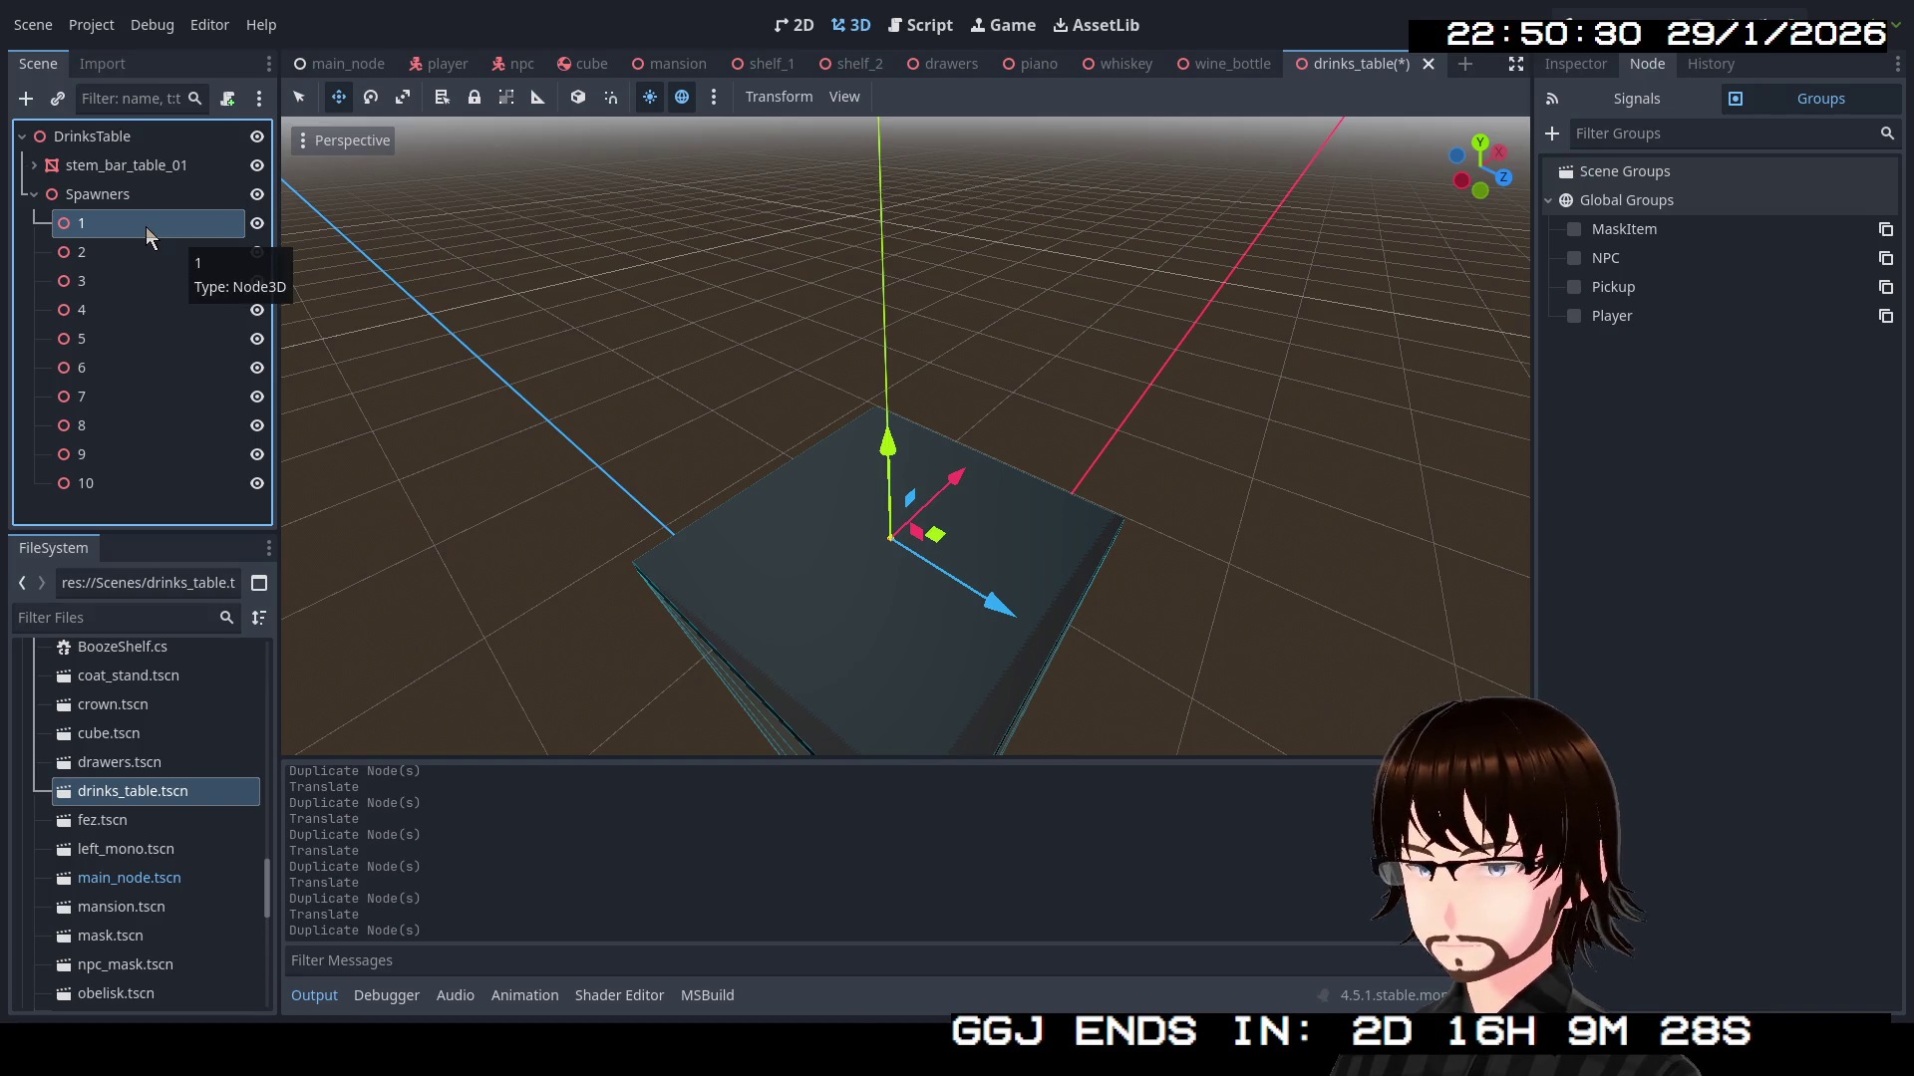
{"action": "left_click", "coordinate": [1553, 132]}
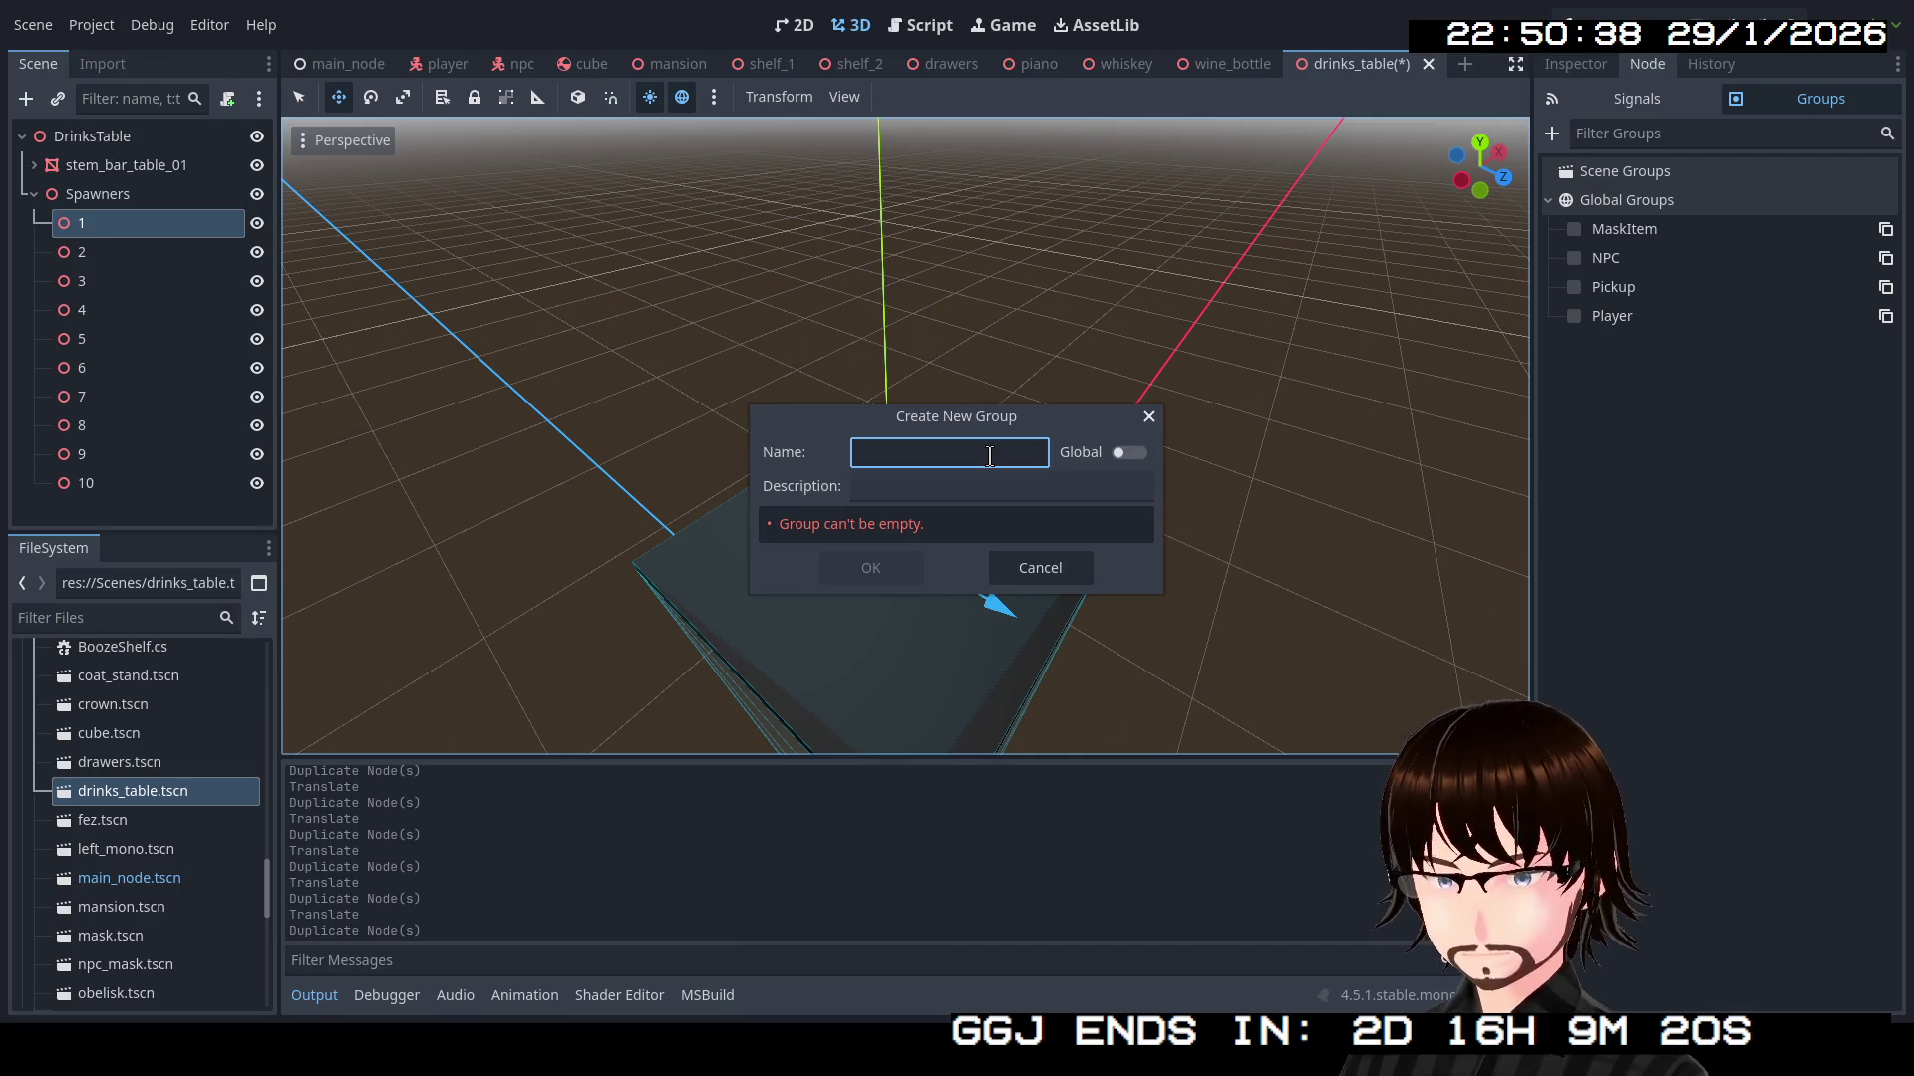
{"action": "left_click", "coordinate": [1026, 576]}
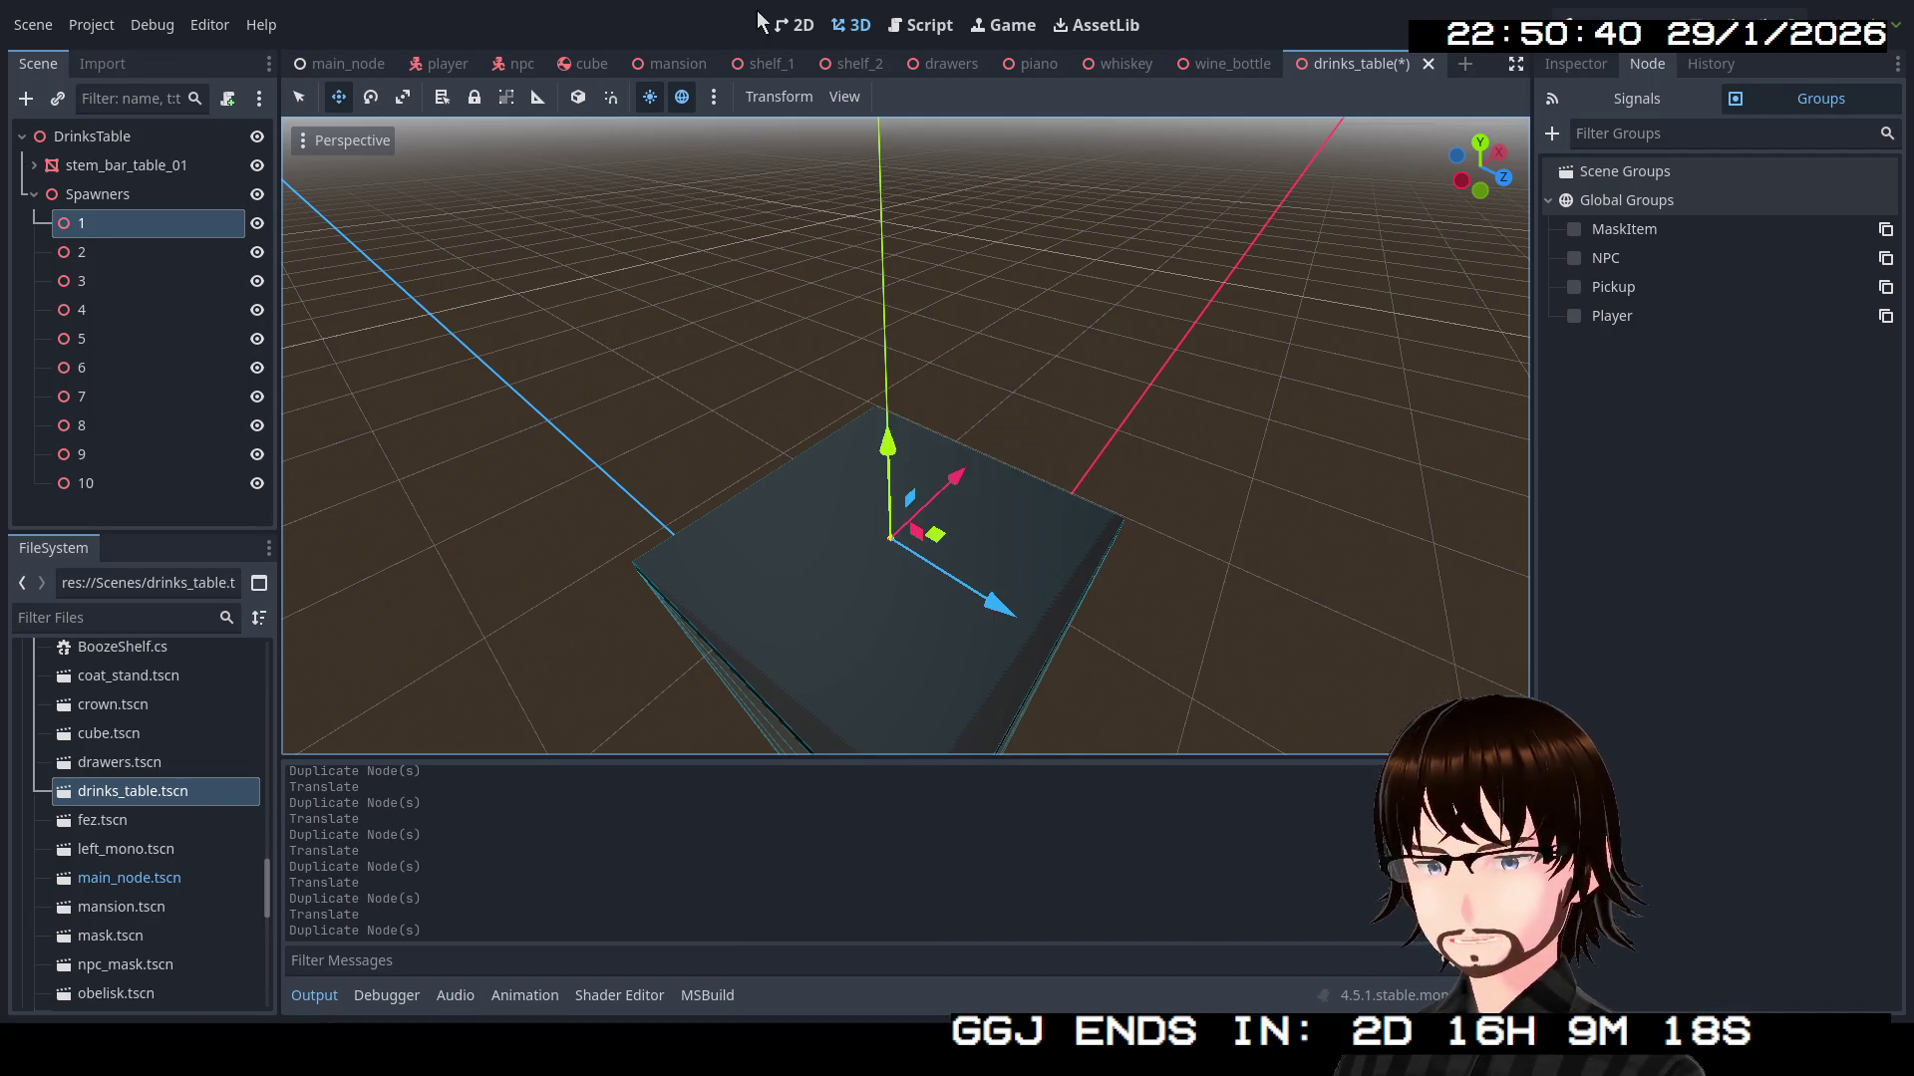
{"action": "left_click", "coordinate": [768, 63]}
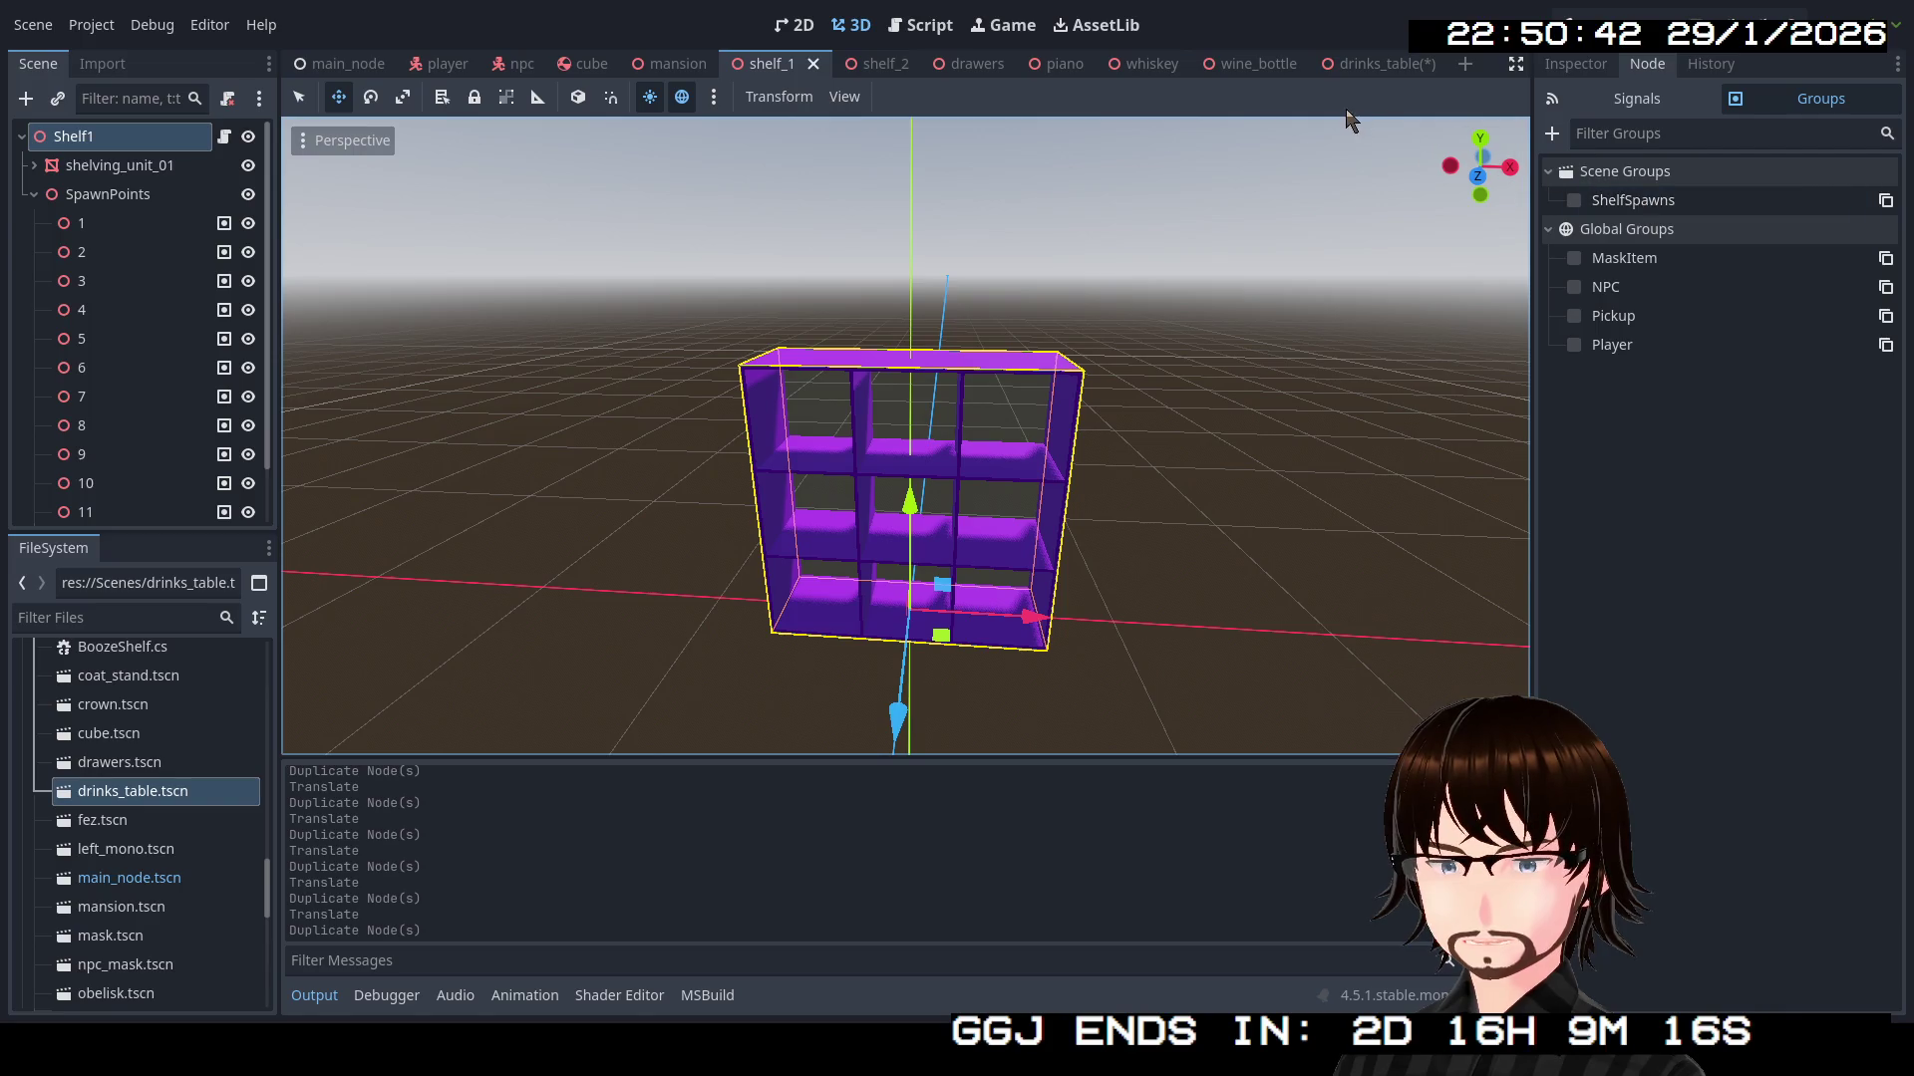
{"action": "left_click", "coordinate": [1379, 73]}
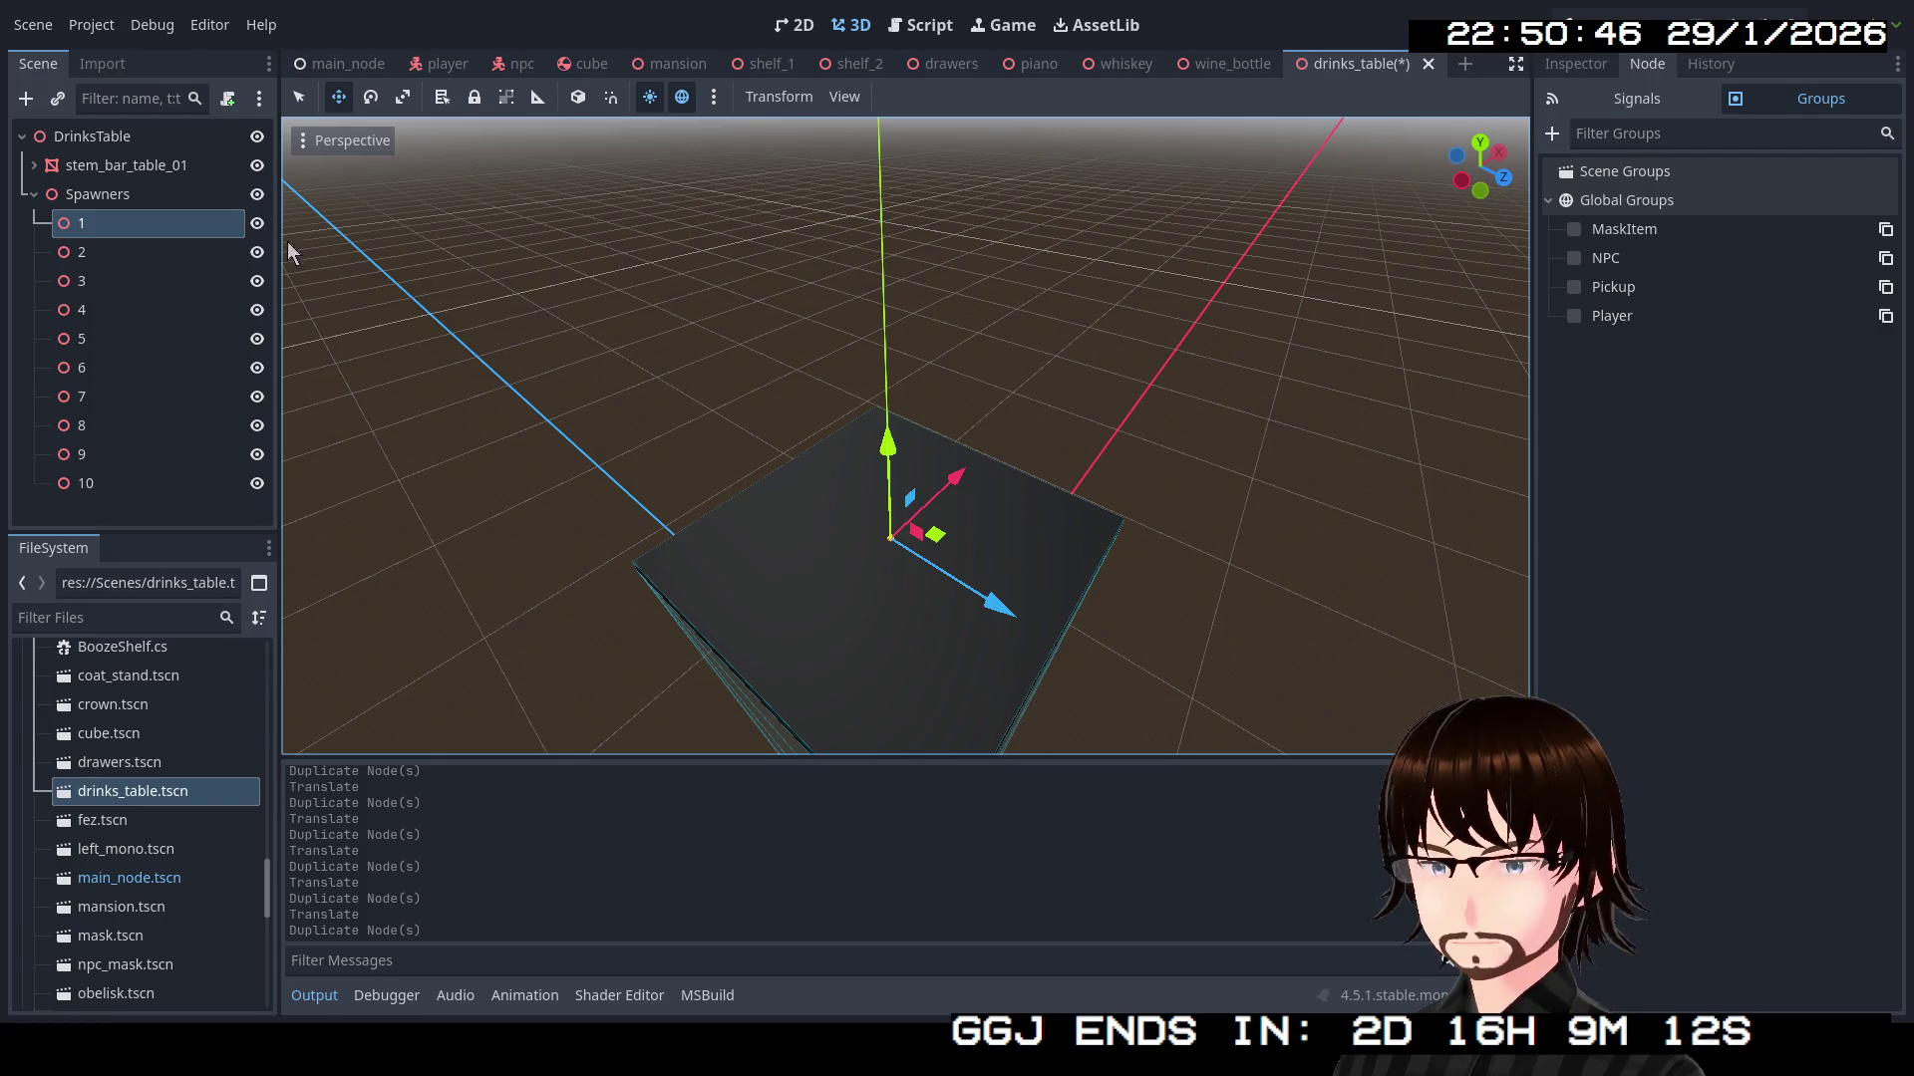
{"action": "right_click", "coordinate": [219, 227]}
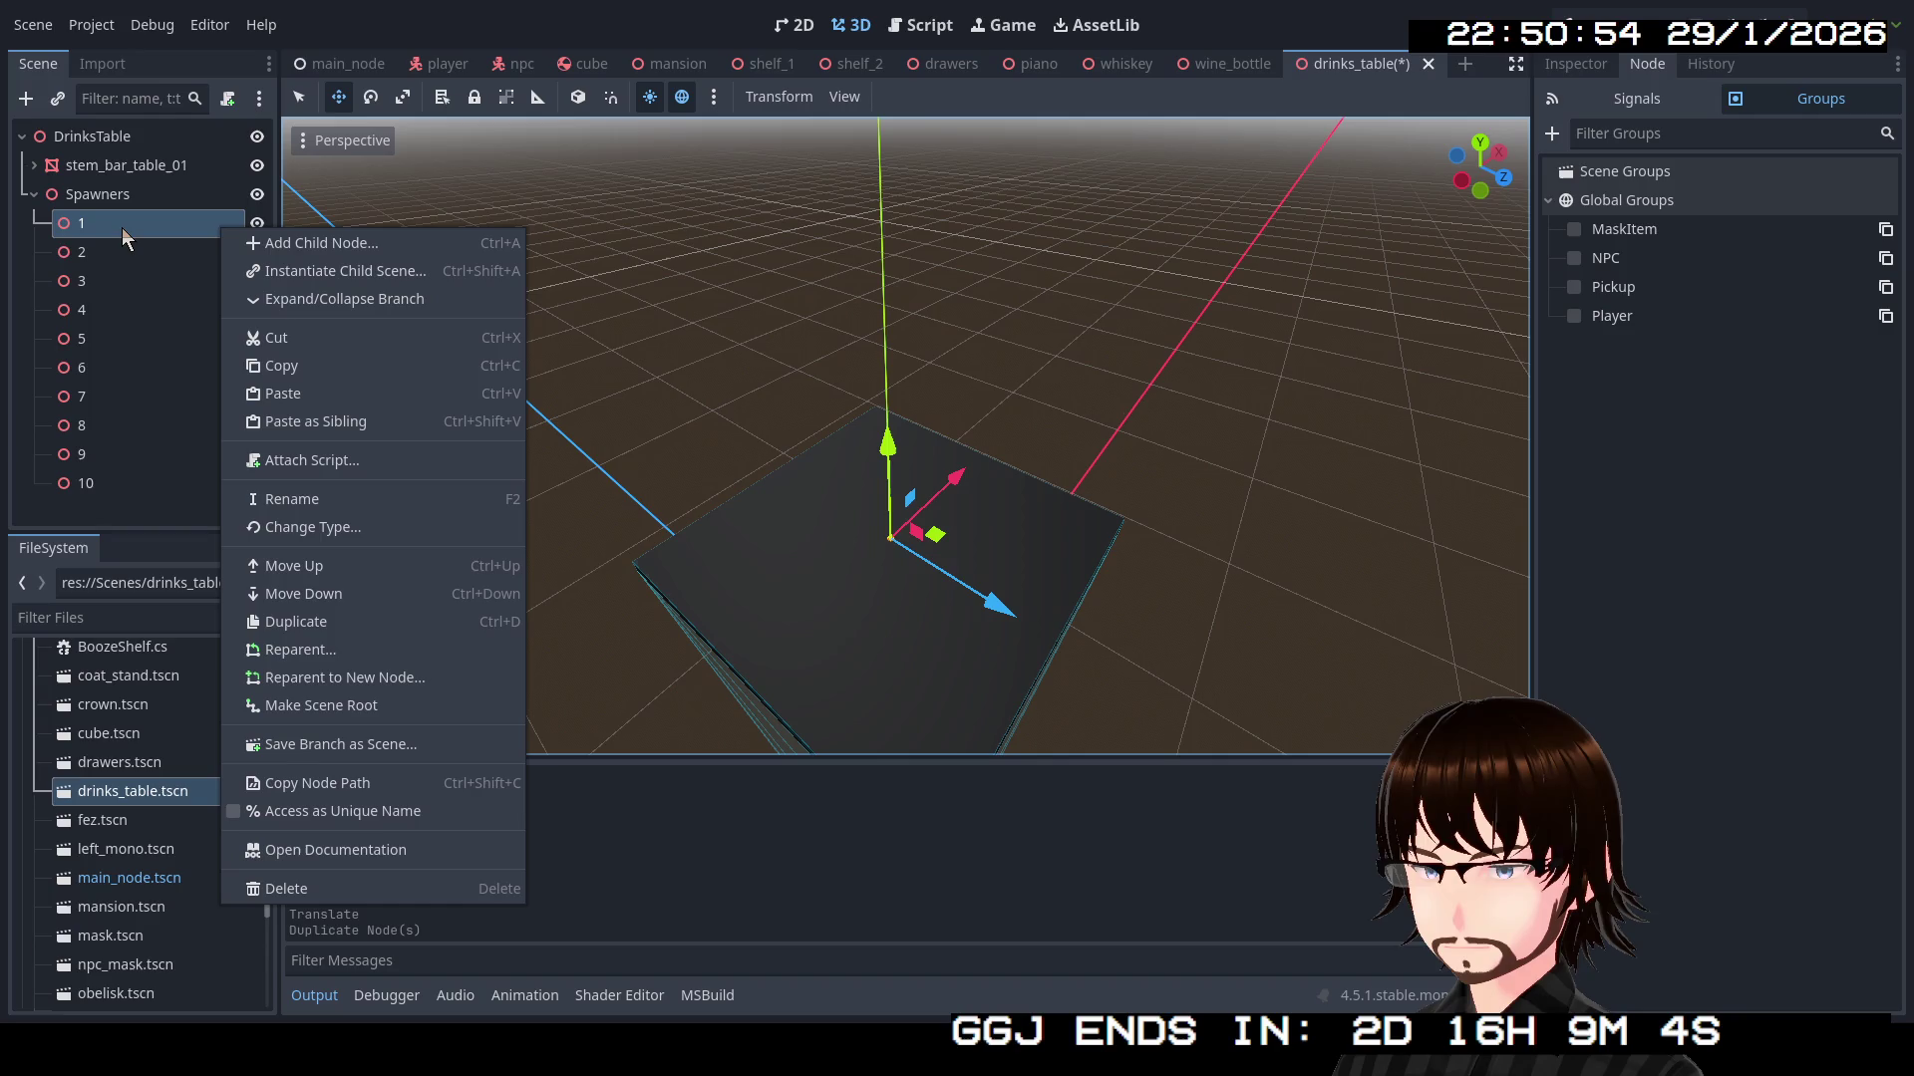
{"action": "left_click", "coordinate": [1714, 350]}
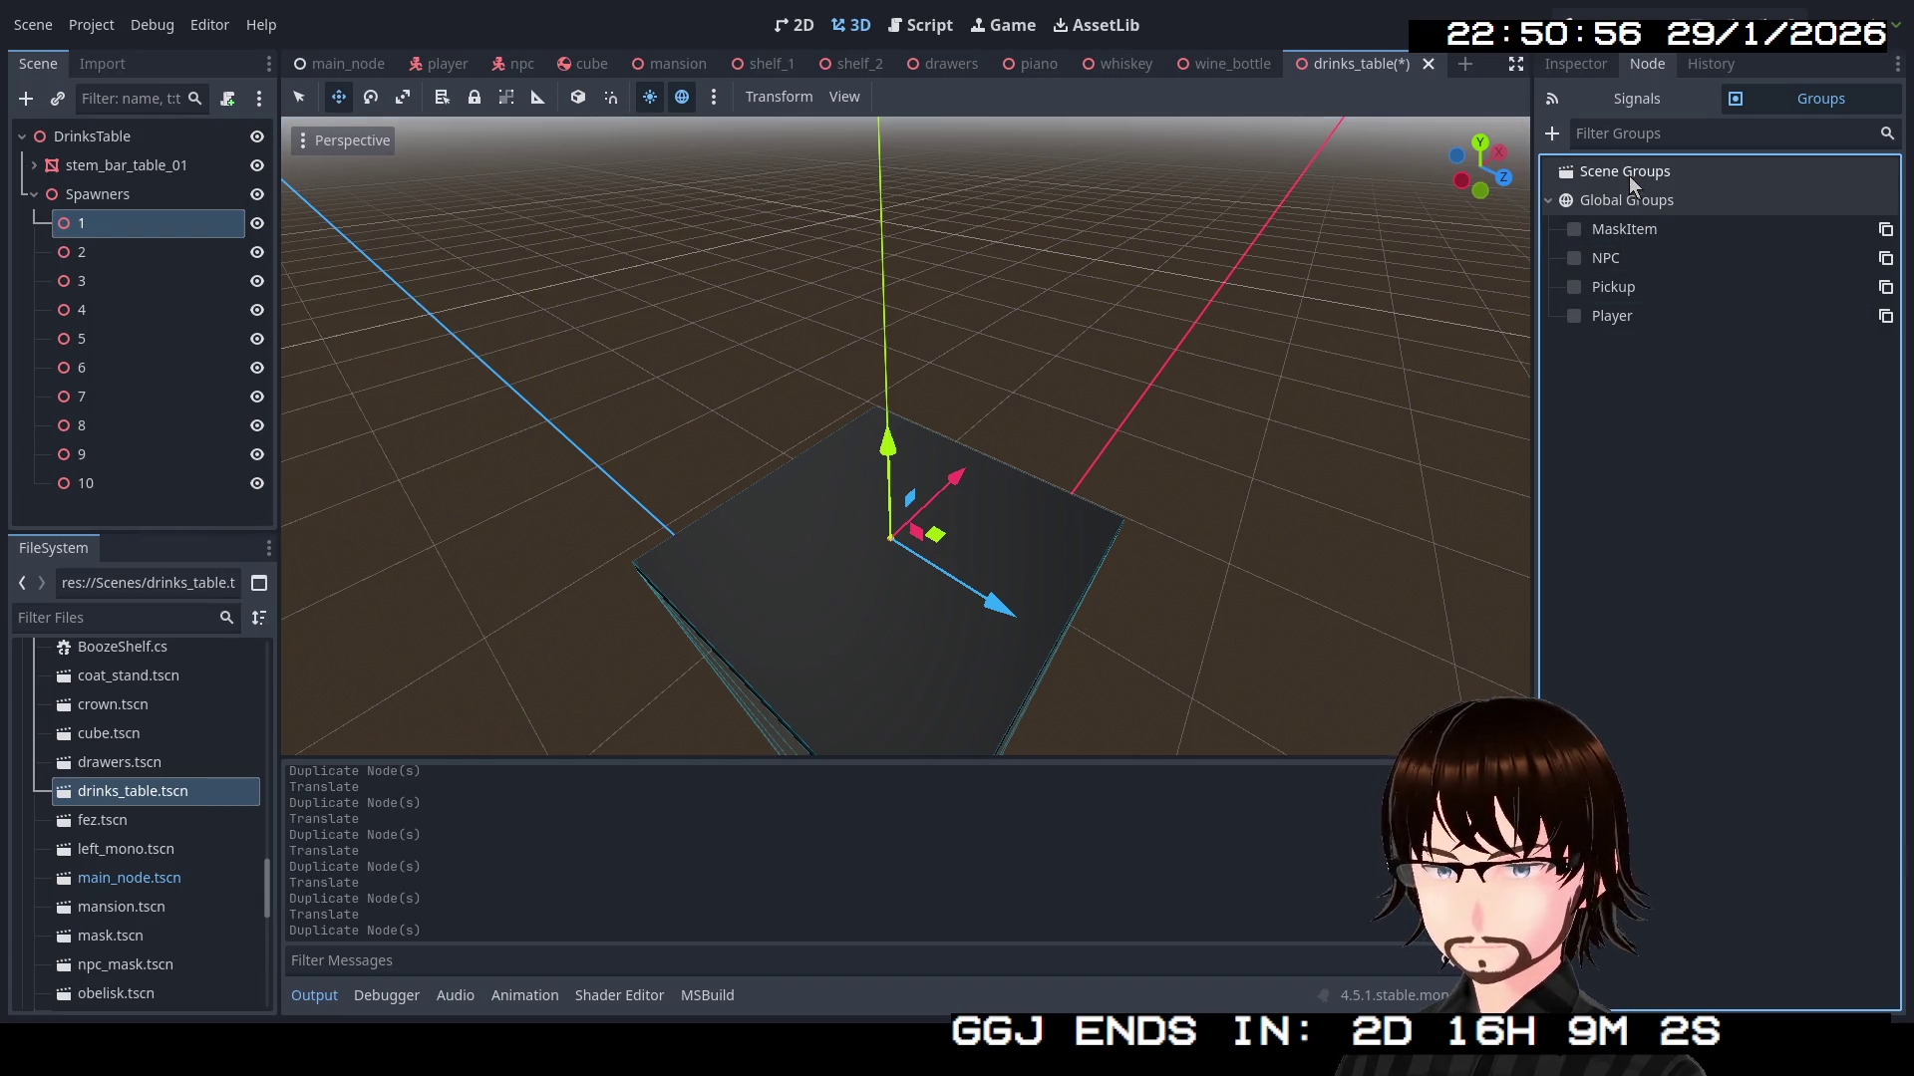
{"action": "left_click", "coordinate": [1553, 133]}
{"action": "type", "text": "TableSpawn"}
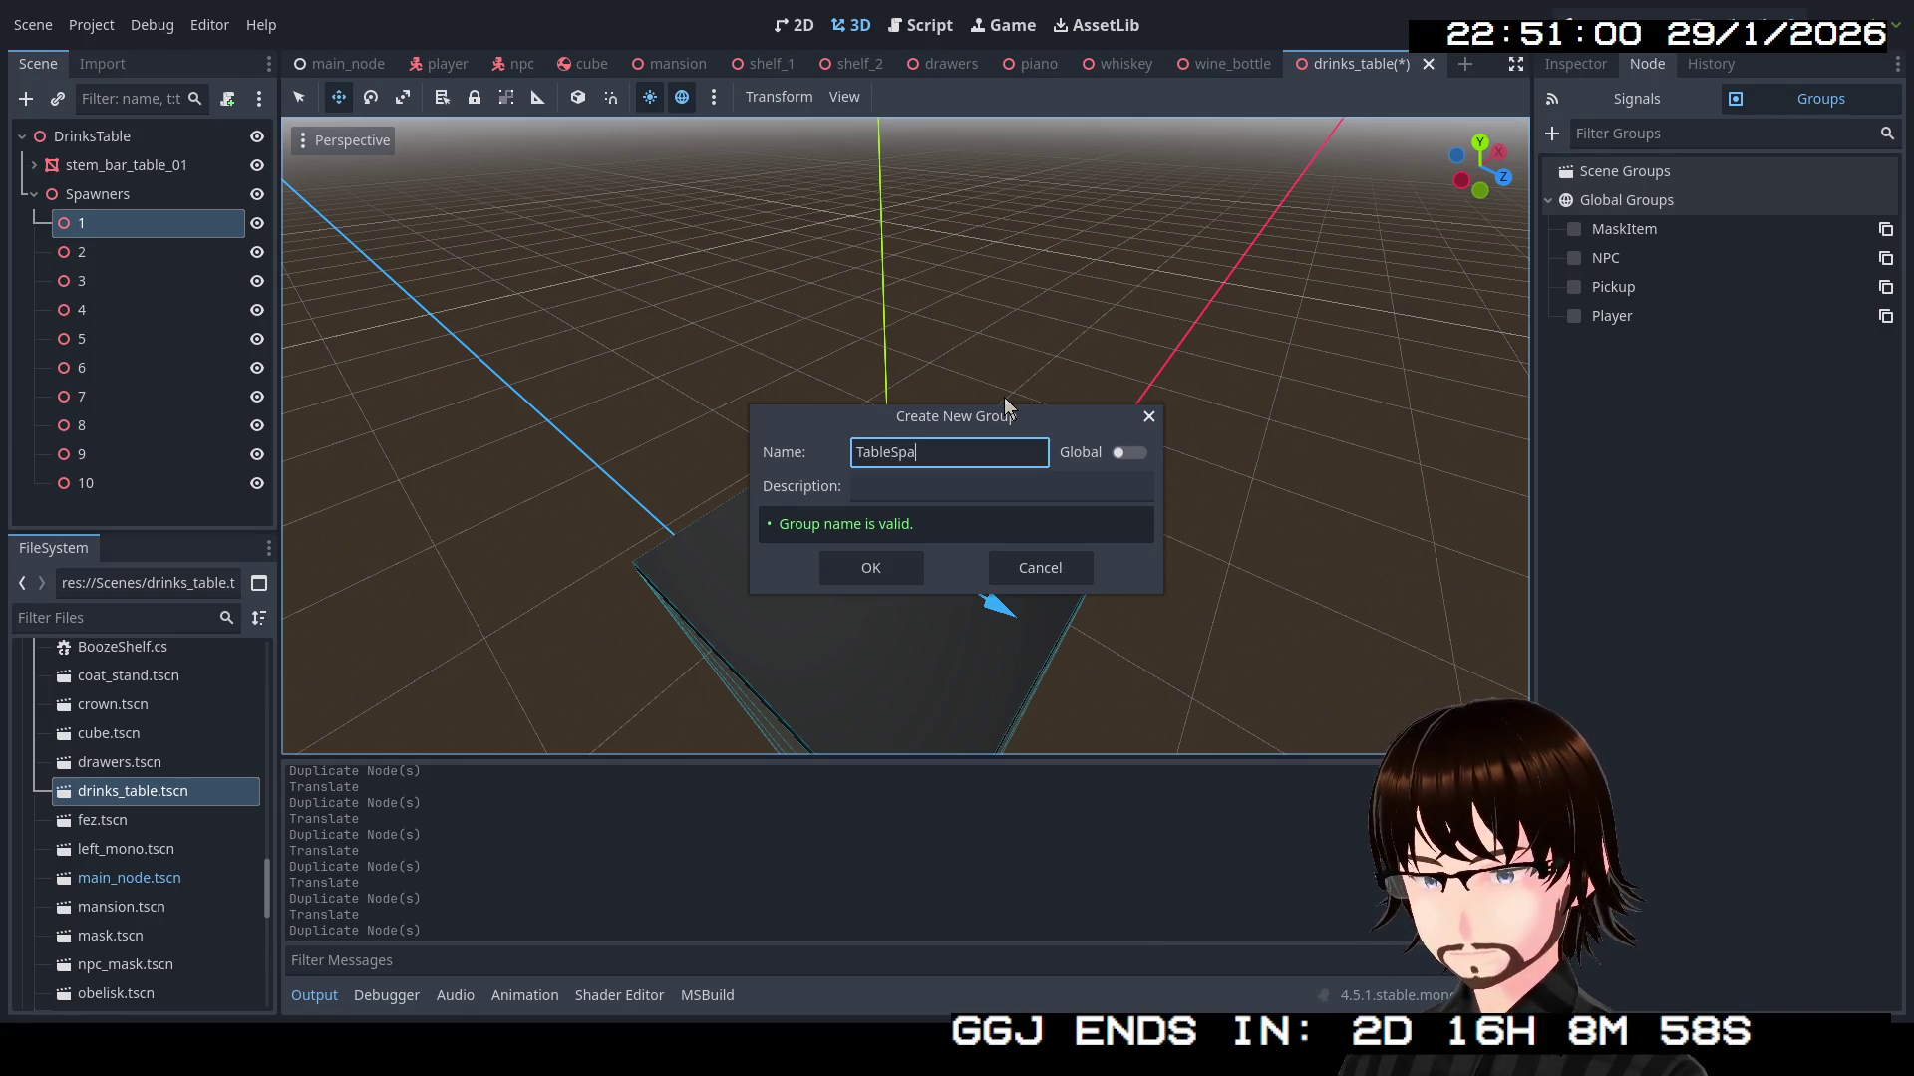
{"action": "key", "text": "Return"}
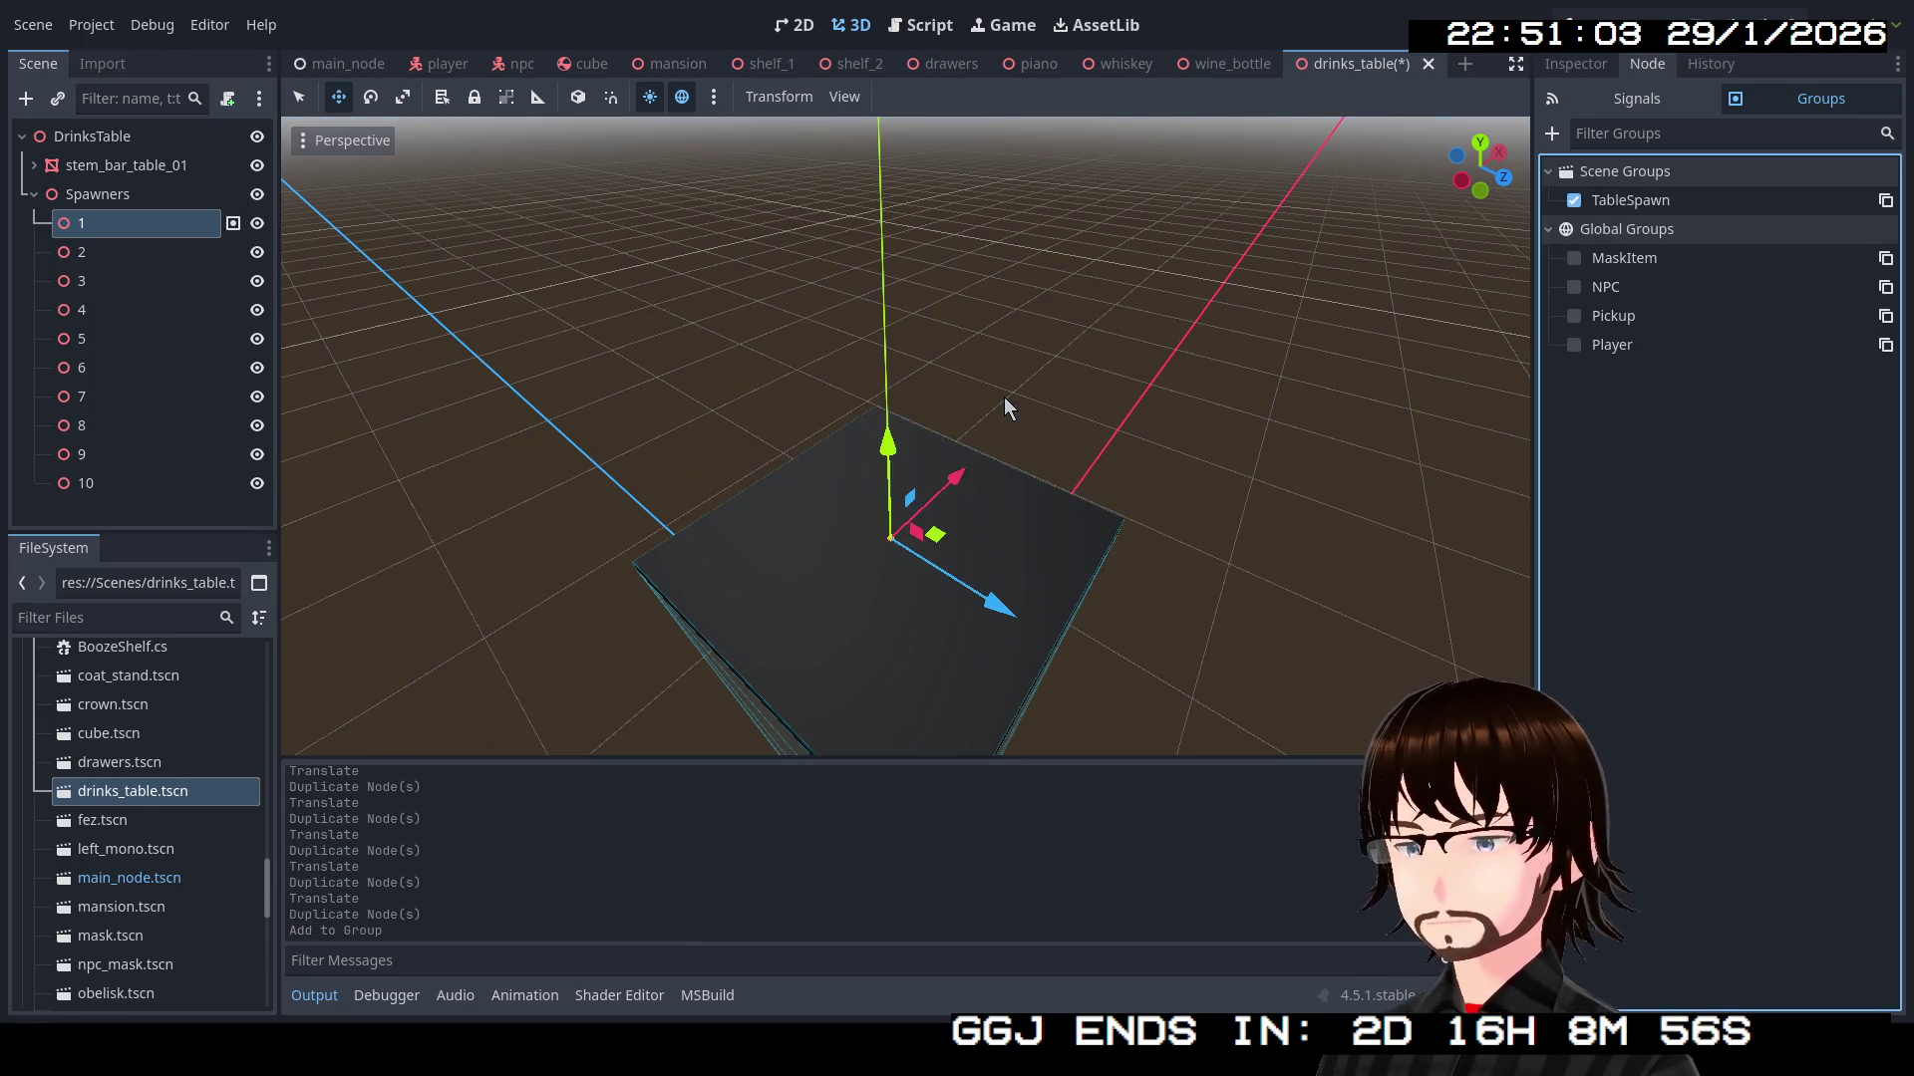
Add spawn points 2, 3, 4, 5 and 6 to the TableSpawn group
{"action": "left_click", "coordinate": [167, 251]}
{"action": "left_click", "coordinate": [1572, 200]}
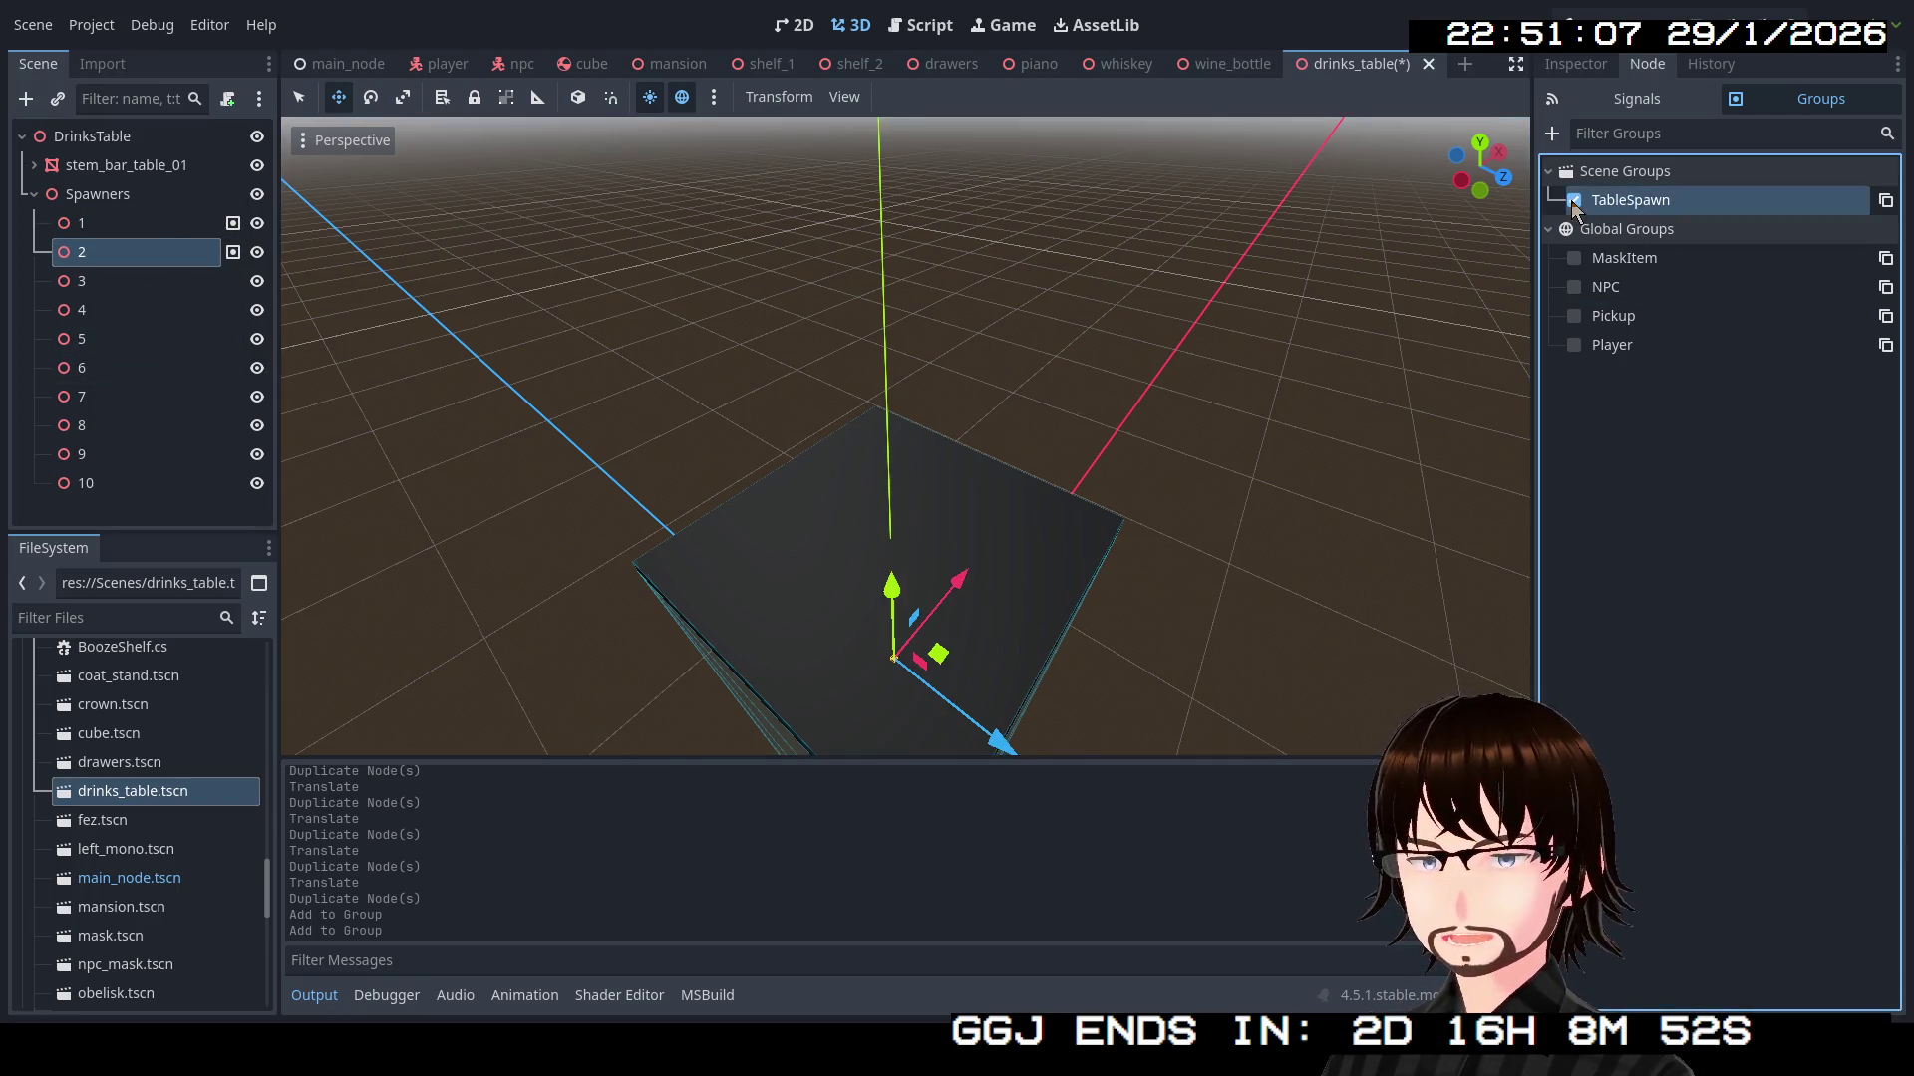
{"action": "left_click", "coordinate": [124, 283]}
{"action": "left_click", "coordinate": [1574, 201]}
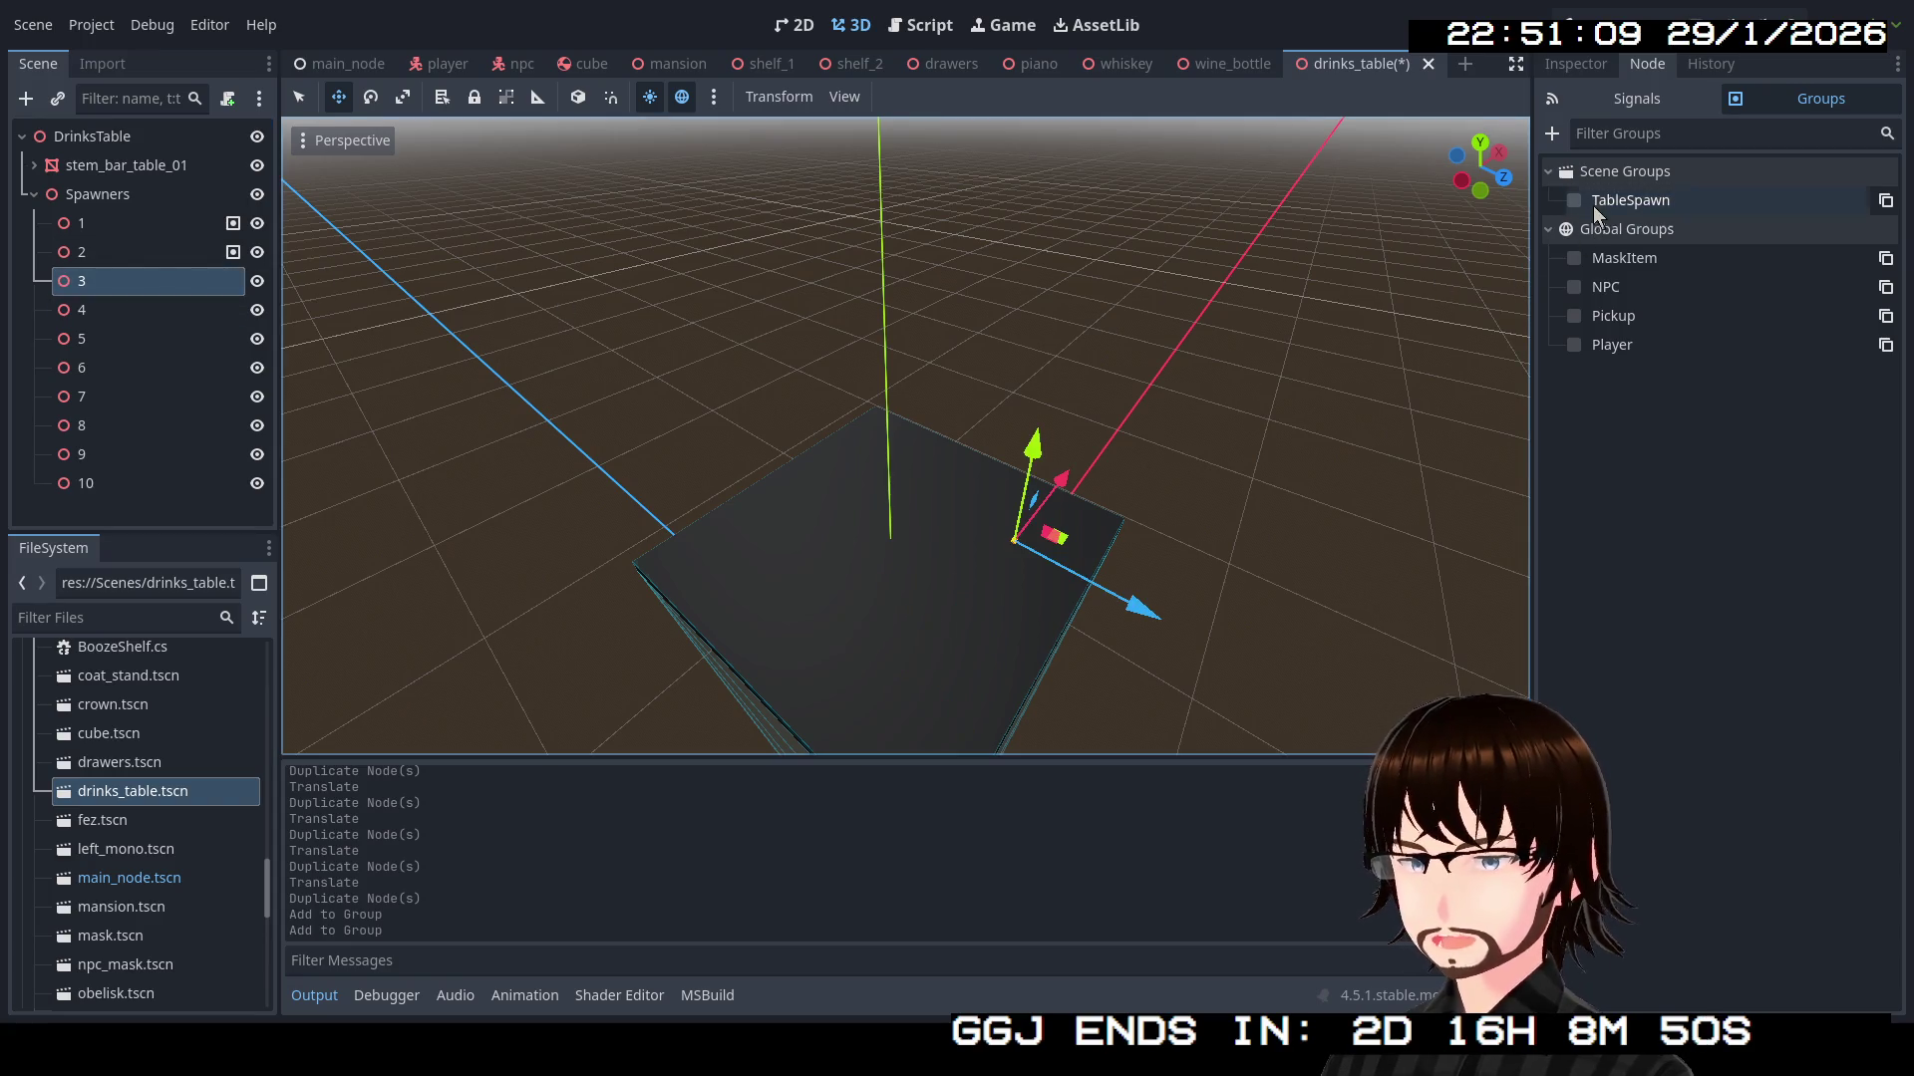
{"action": "left_click", "coordinate": [130, 310]}
{"action": "left_click", "coordinate": [1574, 200]}
{"action": "left_click", "coordinate": [124, 336]}
{"action": "left_click", "coordinate": [1574, 201]}
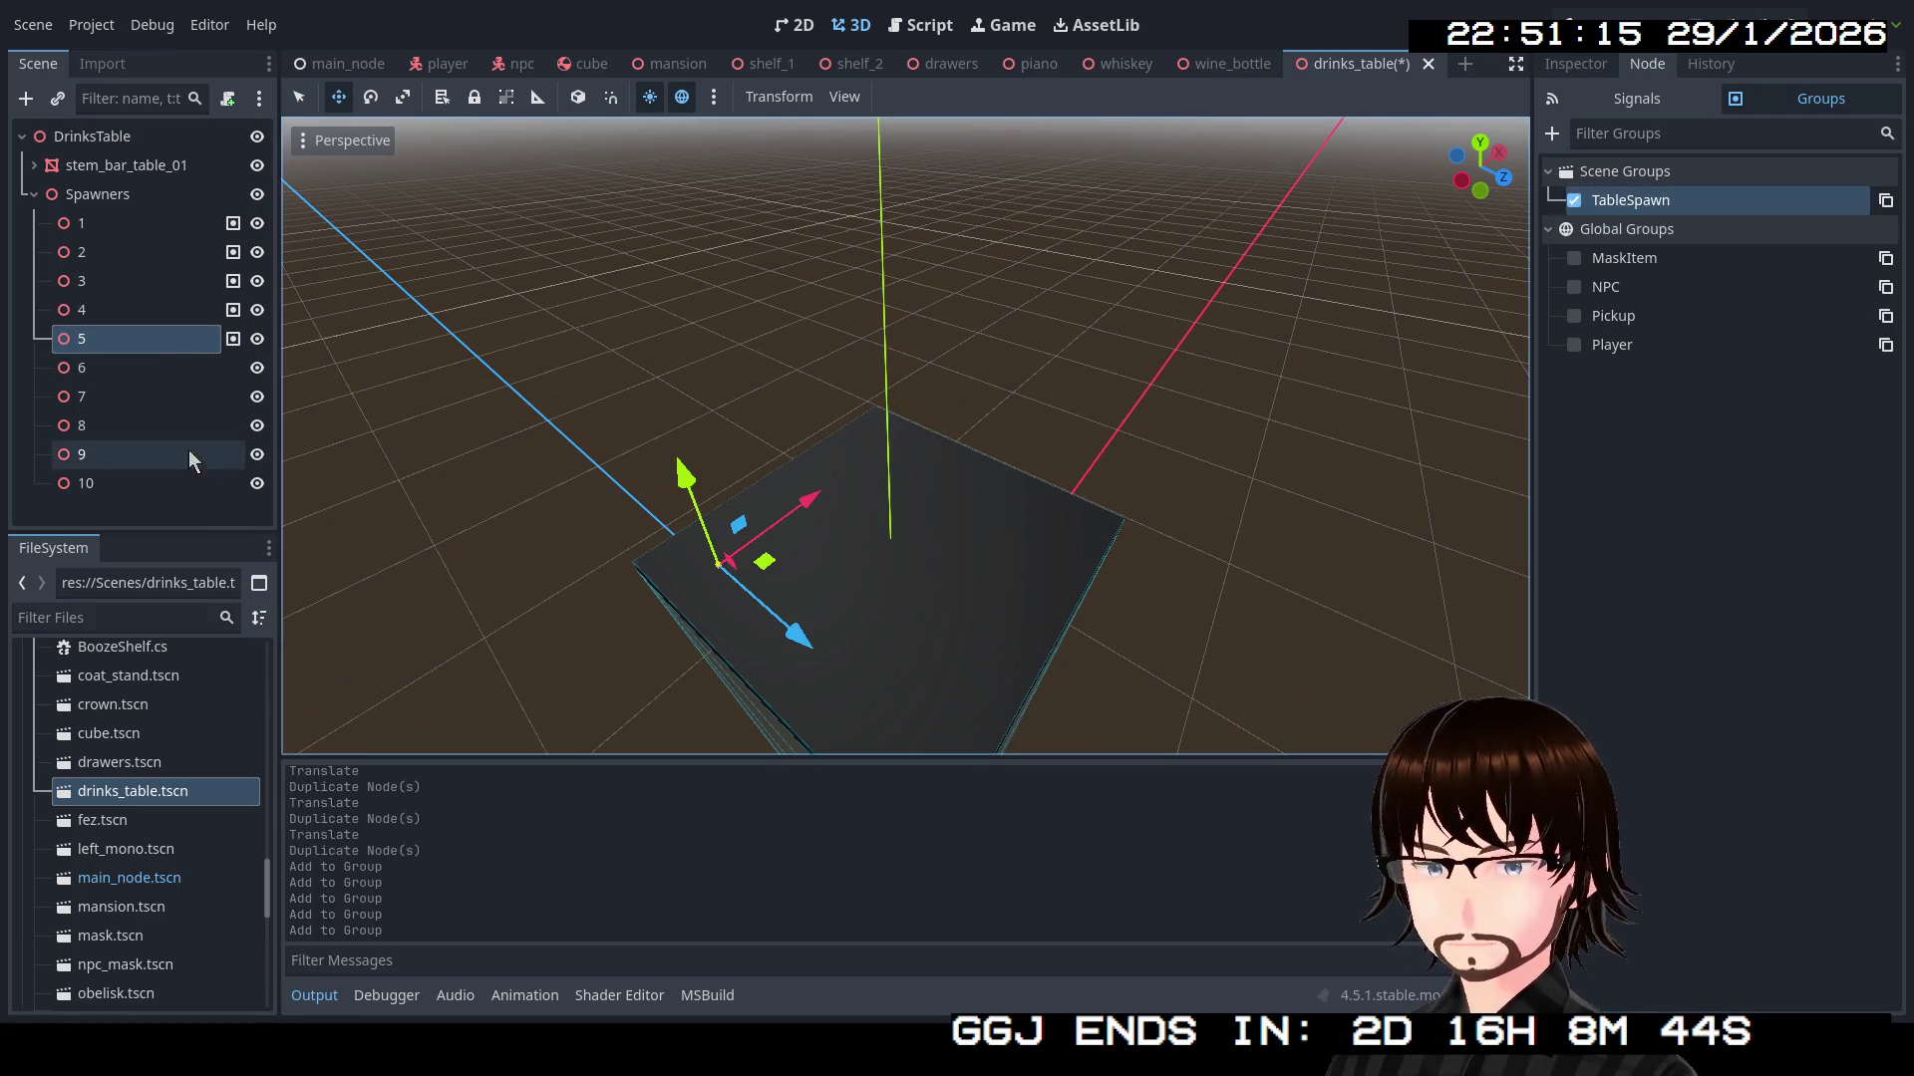
{"action": "left_click", "coordinate": [105, 366]}
{"action": "left_click", "coordinate": [1571, 203]}
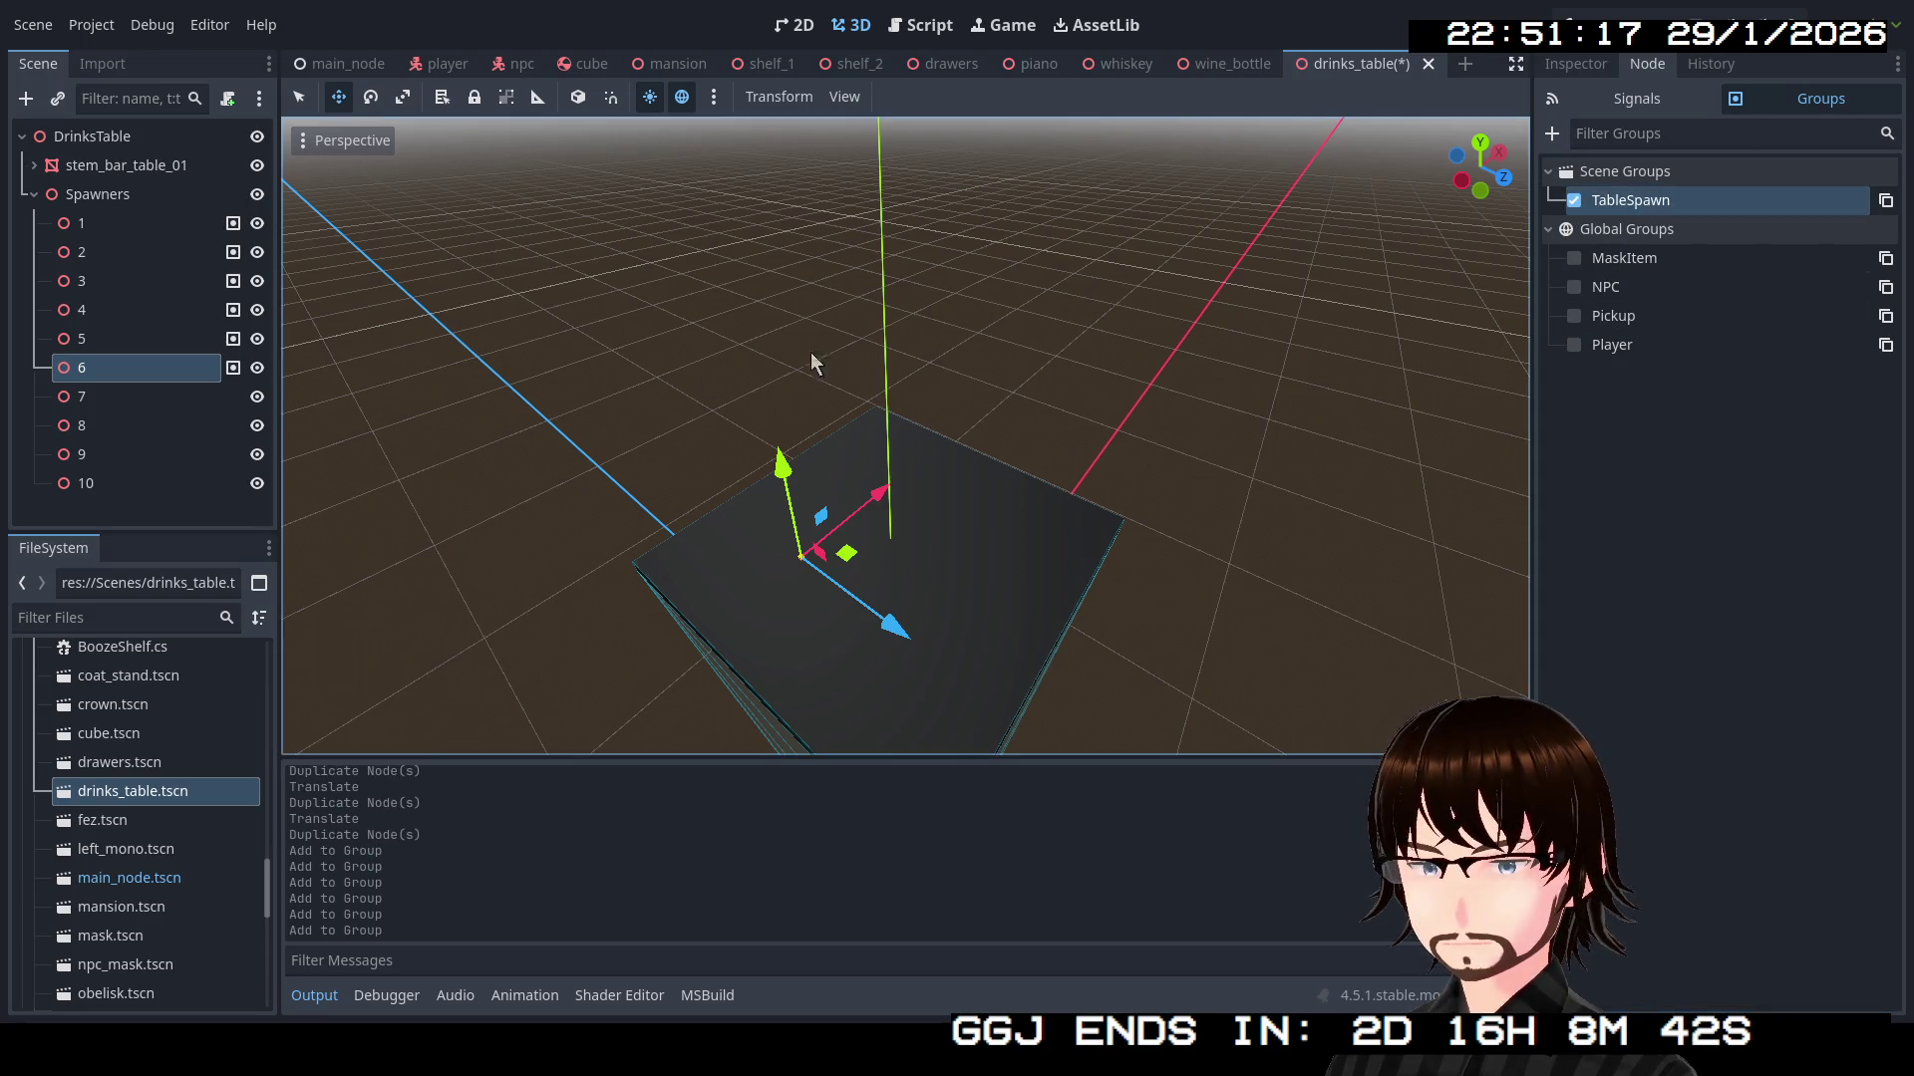
Add spawn points 7, 8, 9 and 10 to TableSpawn and save the drinks_table scene
{"action": "left_click", "coordinate": [182, 426]}
{"action": "left_click", "coordinate": [163, 395]}
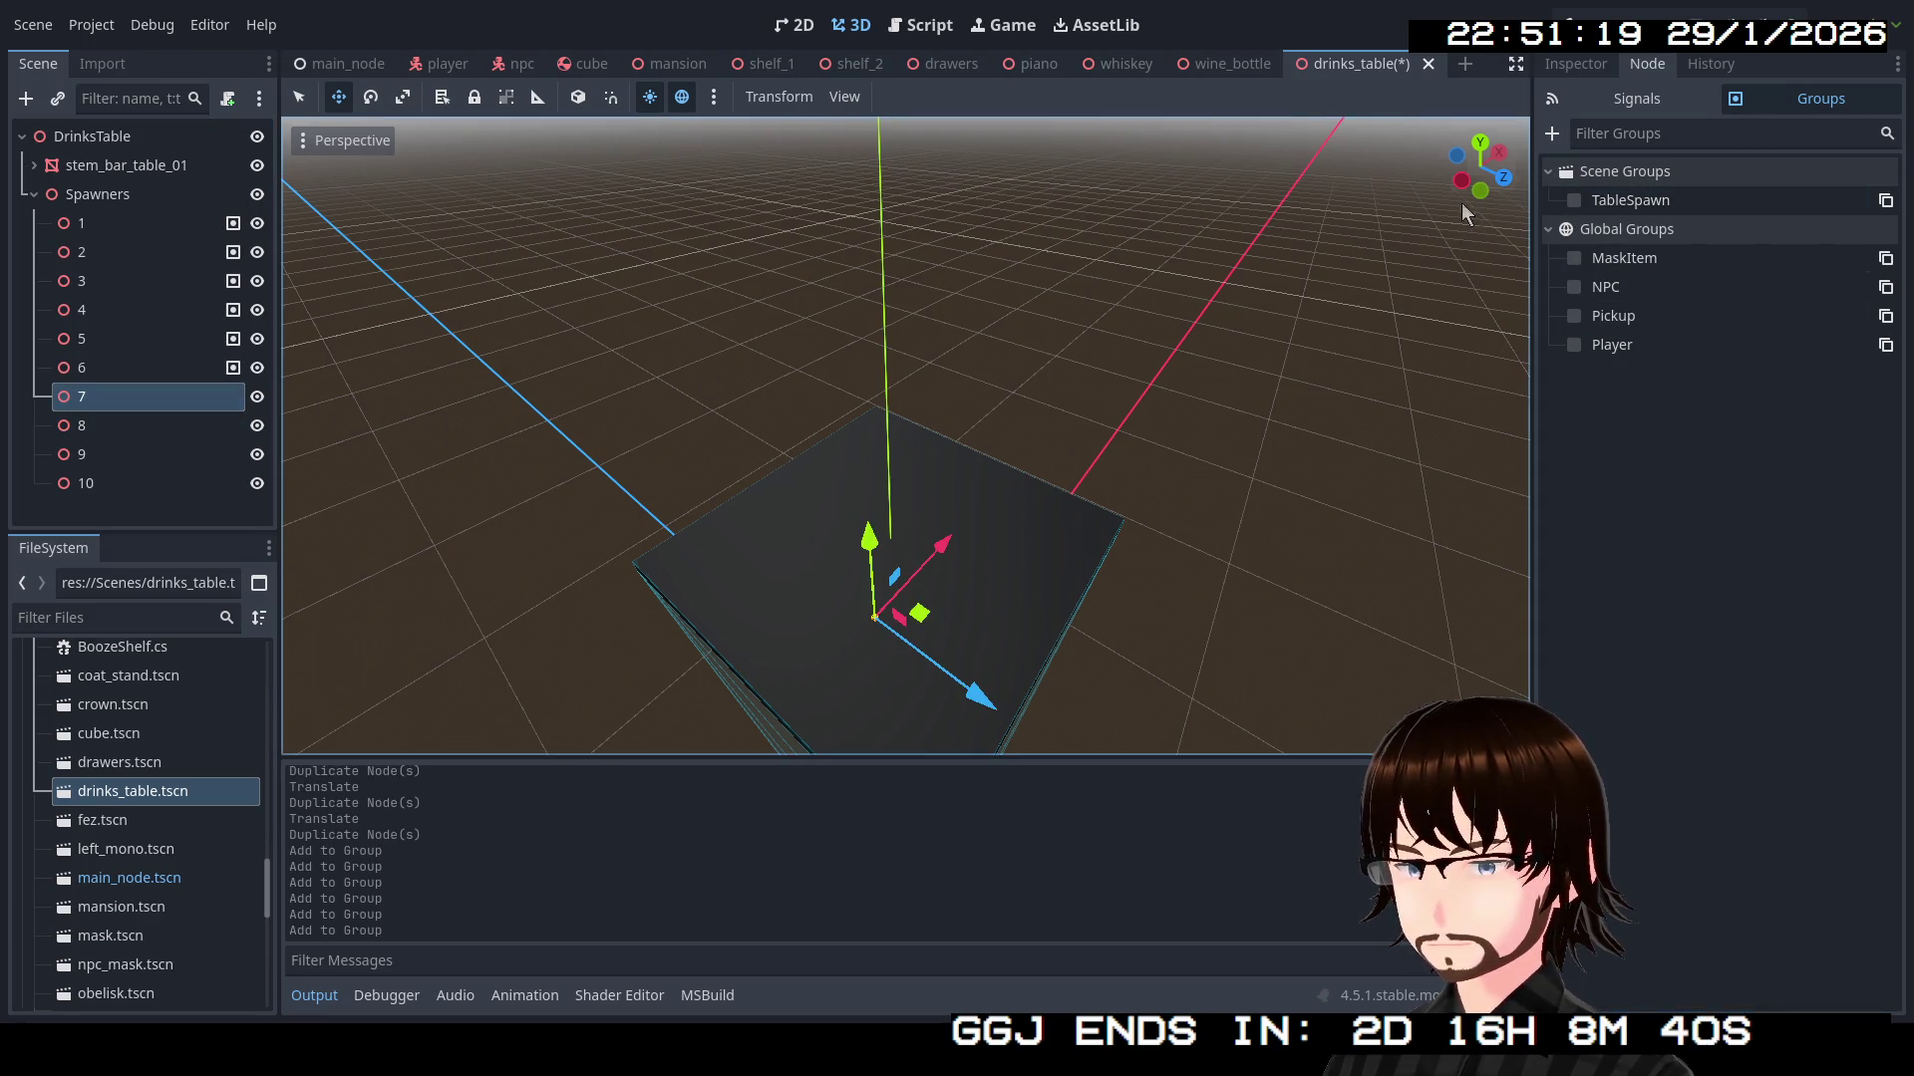
{"action": "left_click", "coordinate": [1575, 201]}
{"action": "left_click", "coordinate": [182, 427]}
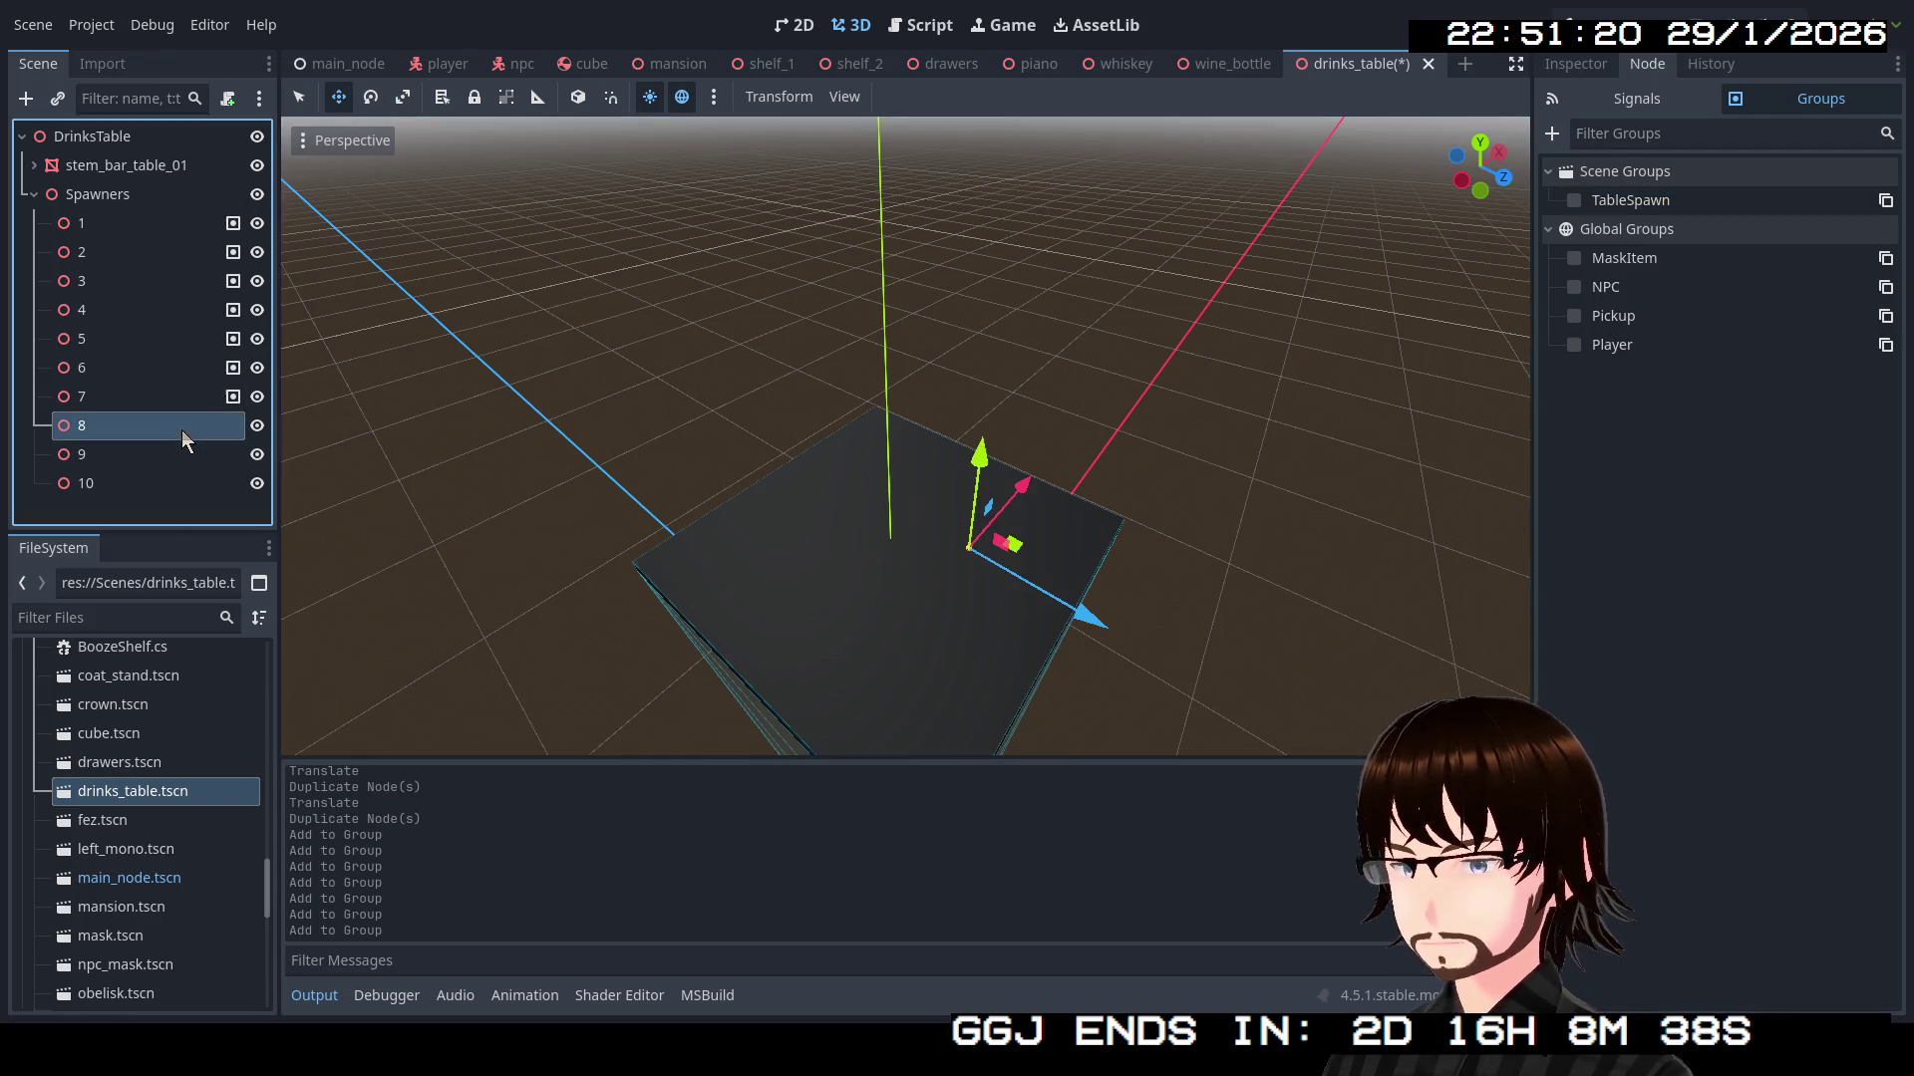
{"action": "left_click", "coordinate": [1574, 200]}
{"action": "left_click", "coordinate": [146, 457]}
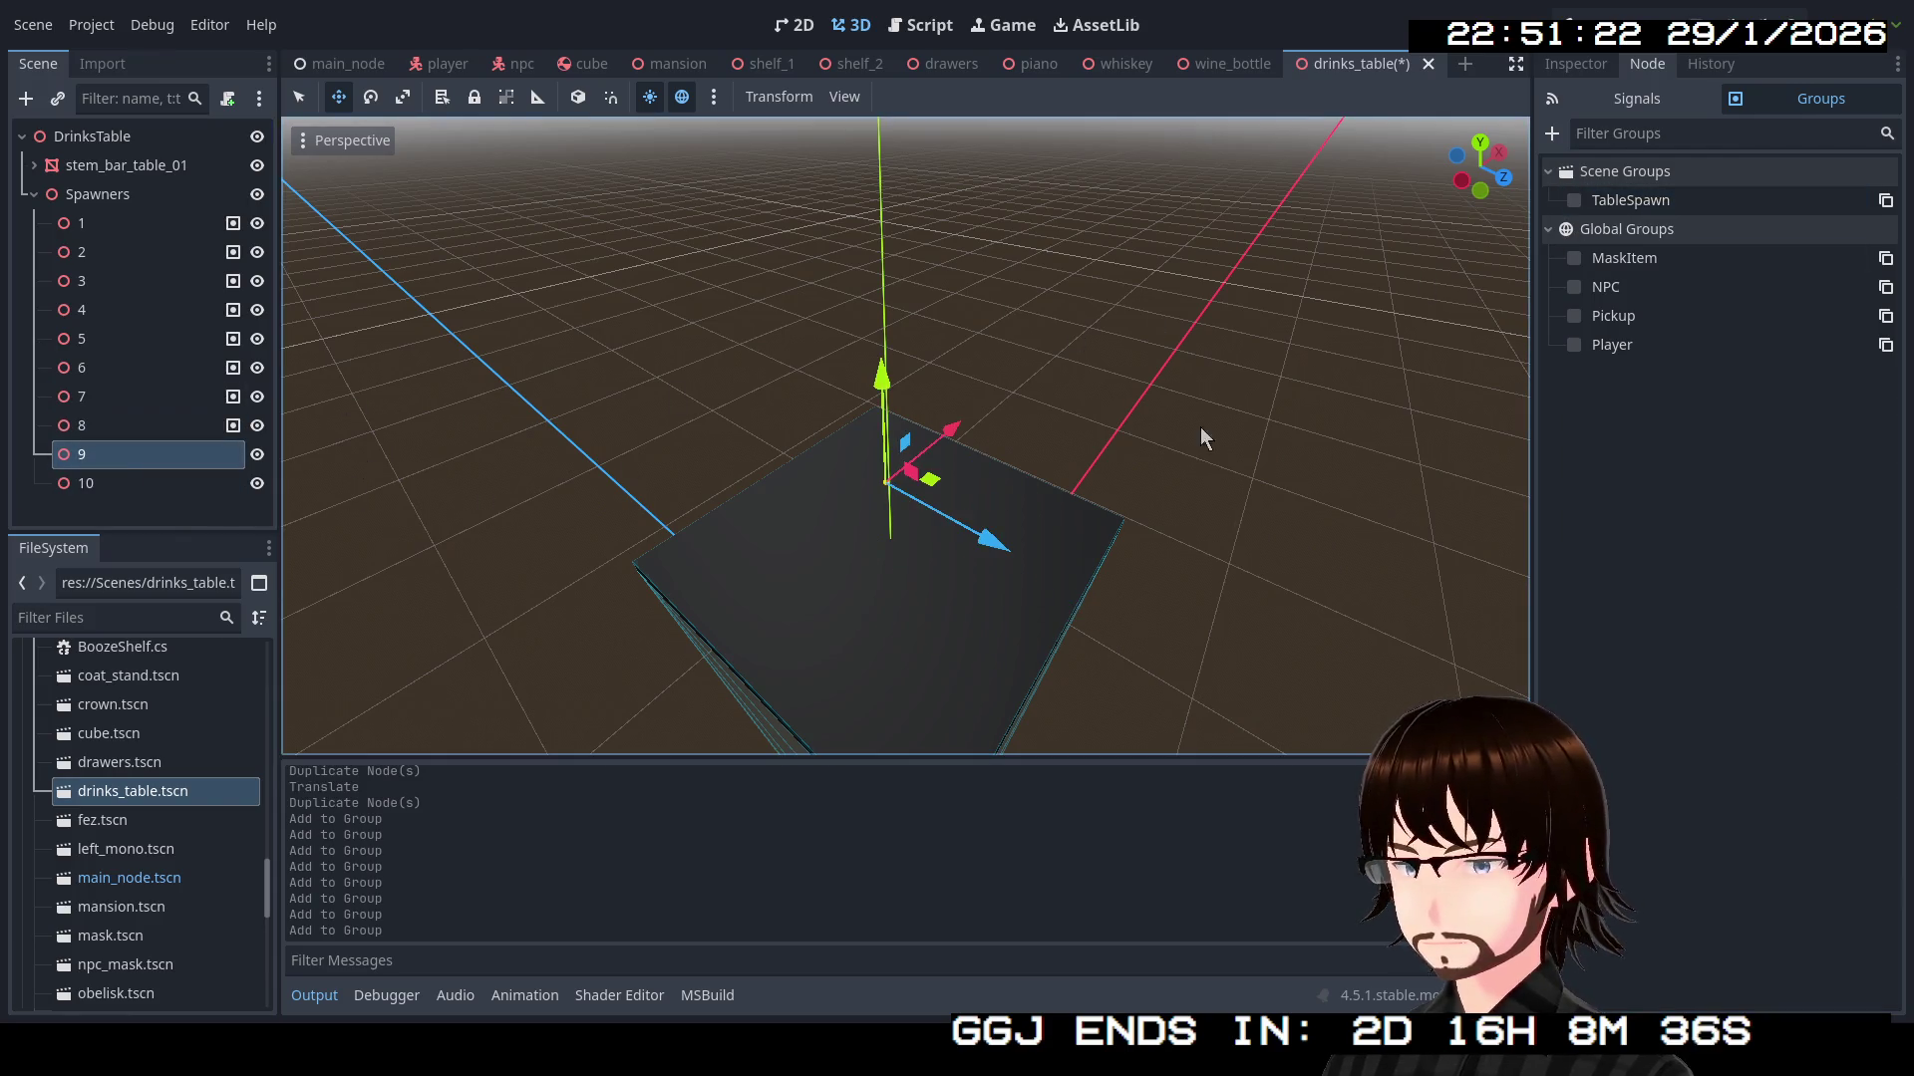
{"action": "left_click", "coordinate": [1574, 201]}
{"action": "left_click", "coordinate": [176, 480]}
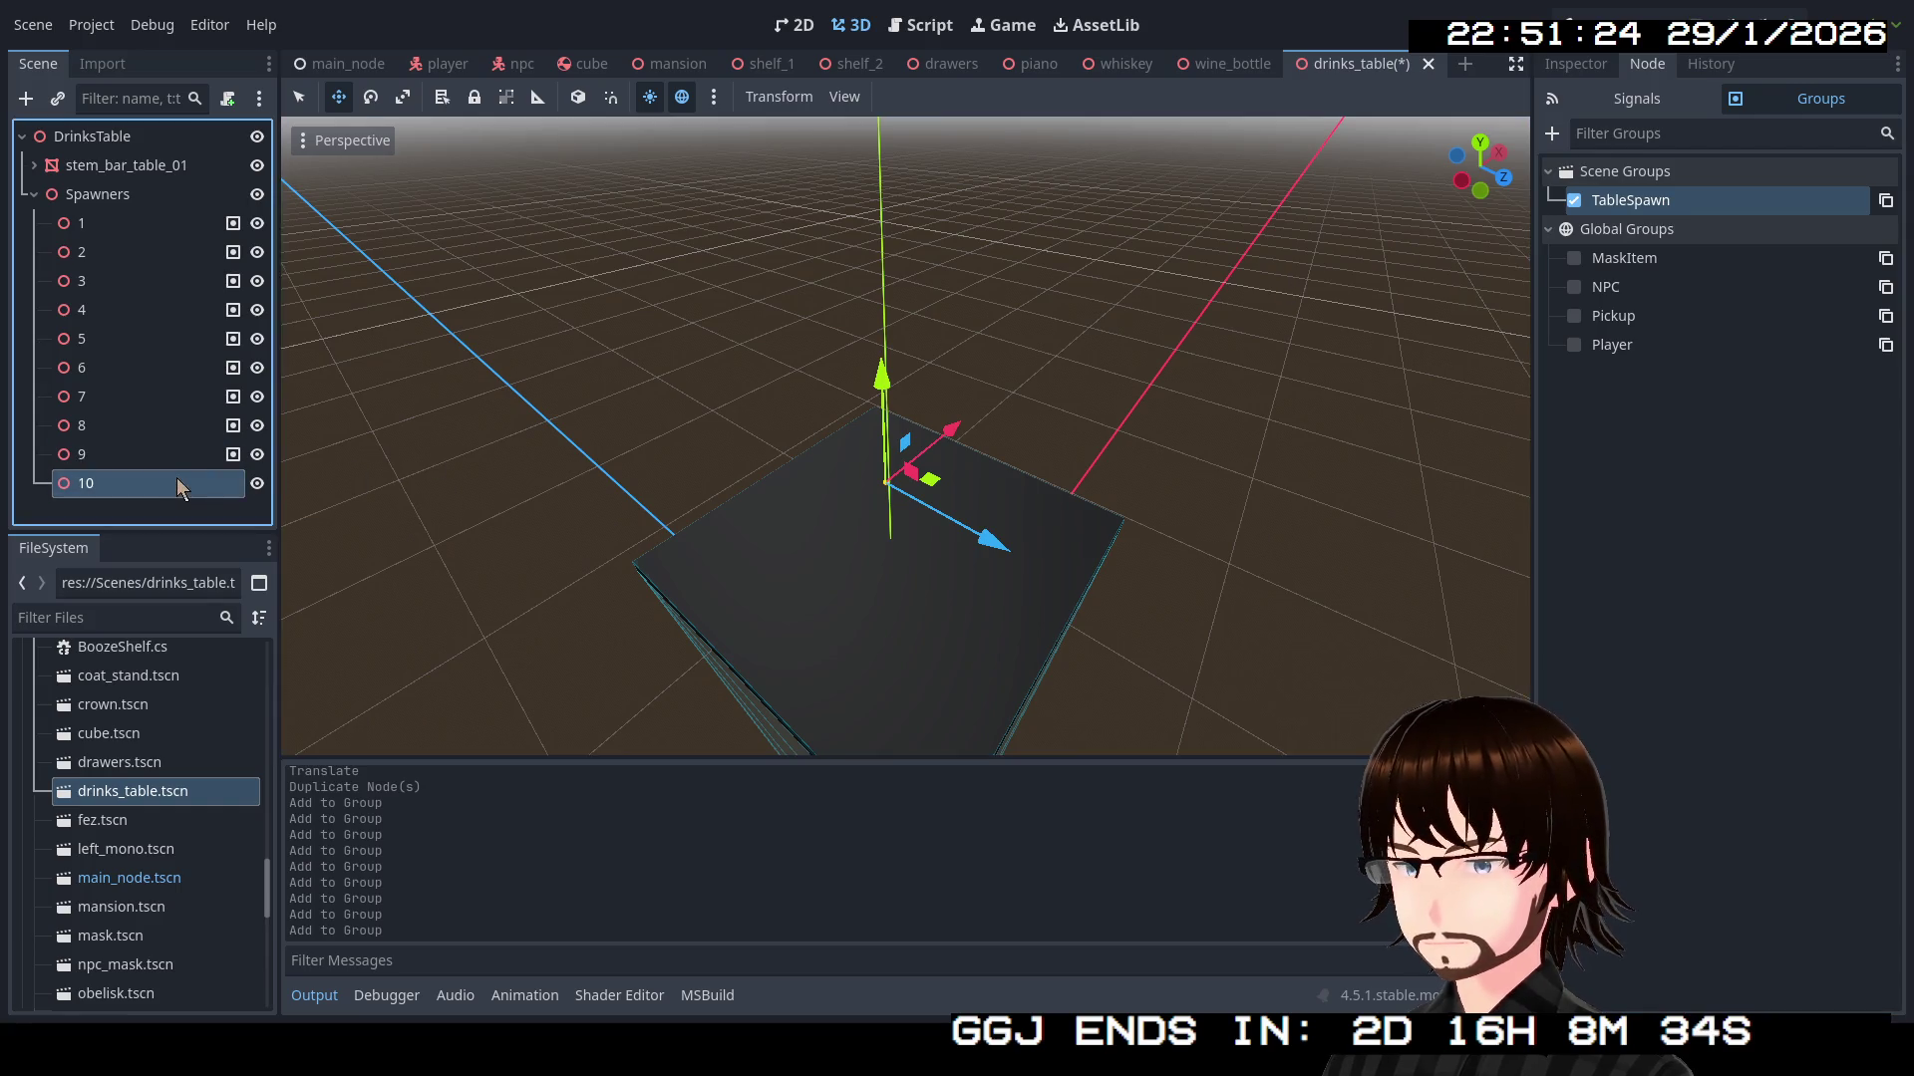
{"action": "left_click", "coordinate": [1574, 200]}
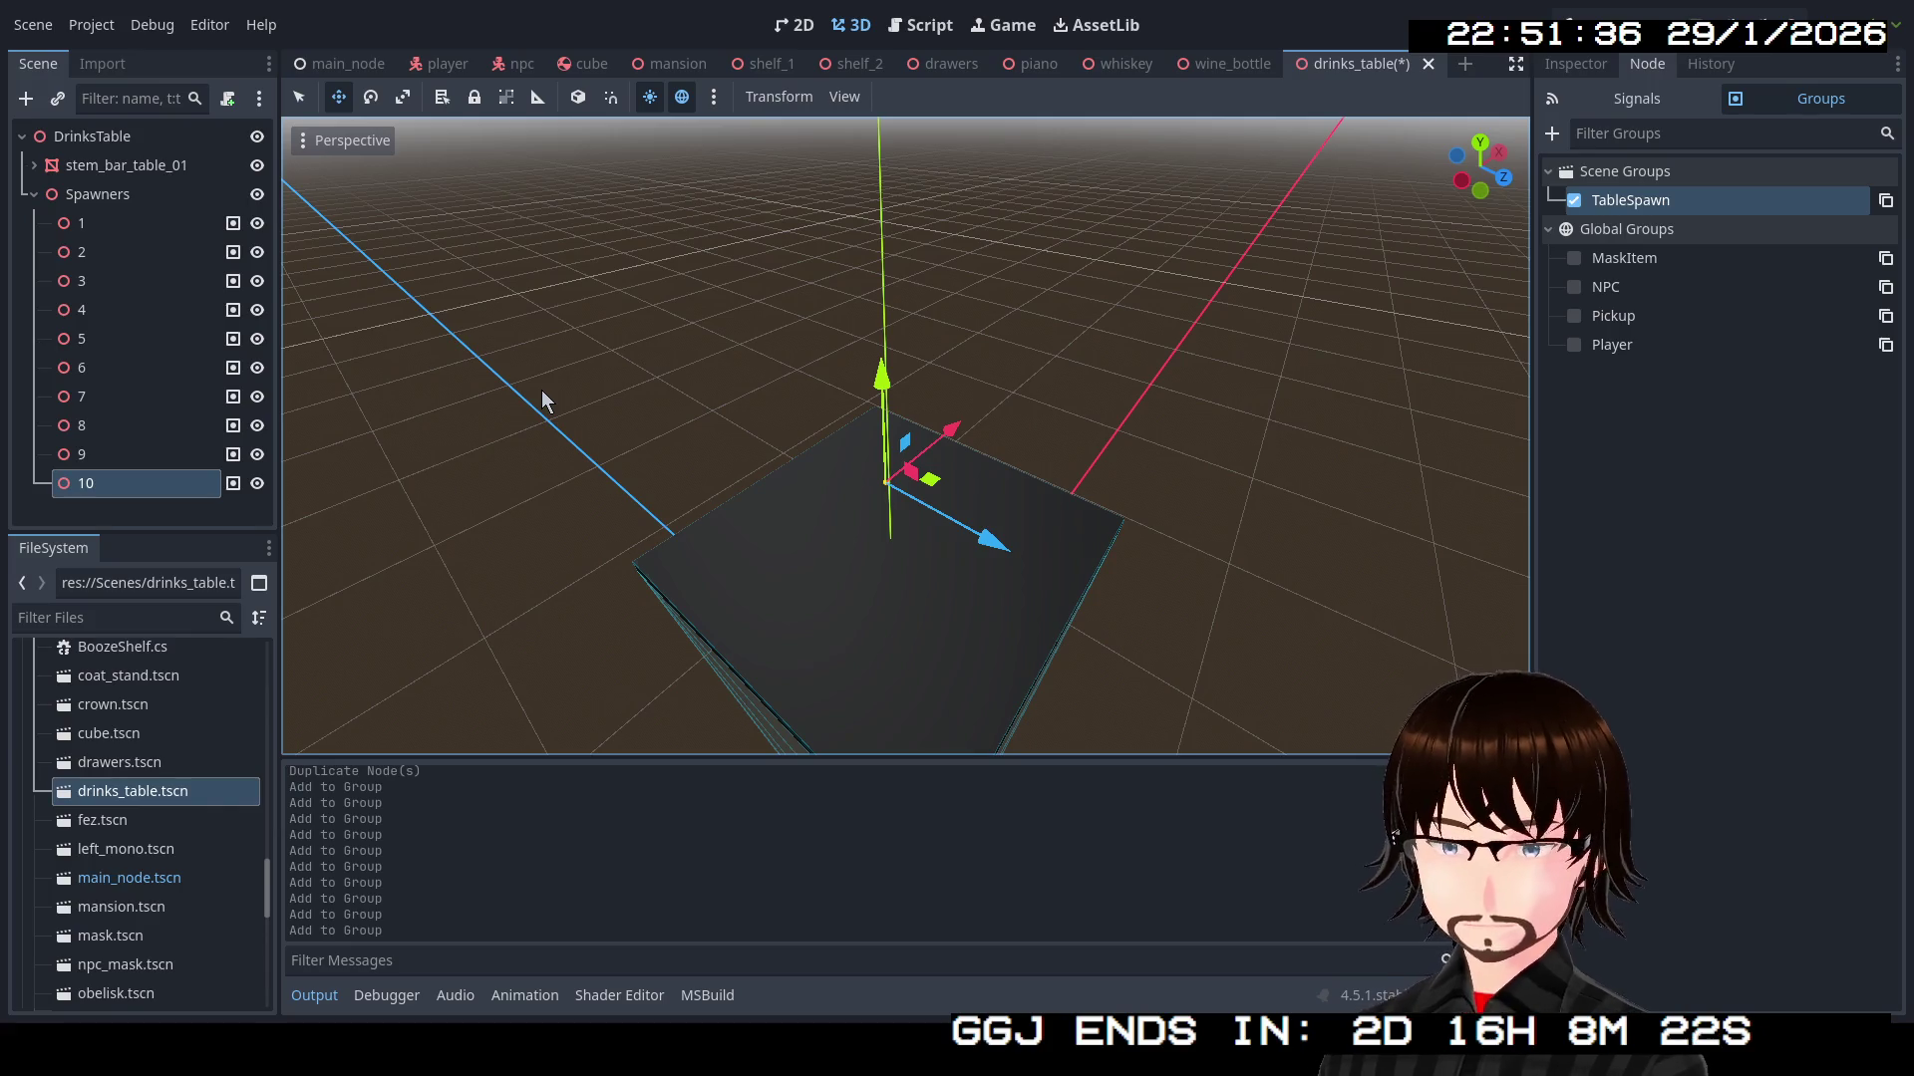
{"action": "key", "text": "ctrl+s"}
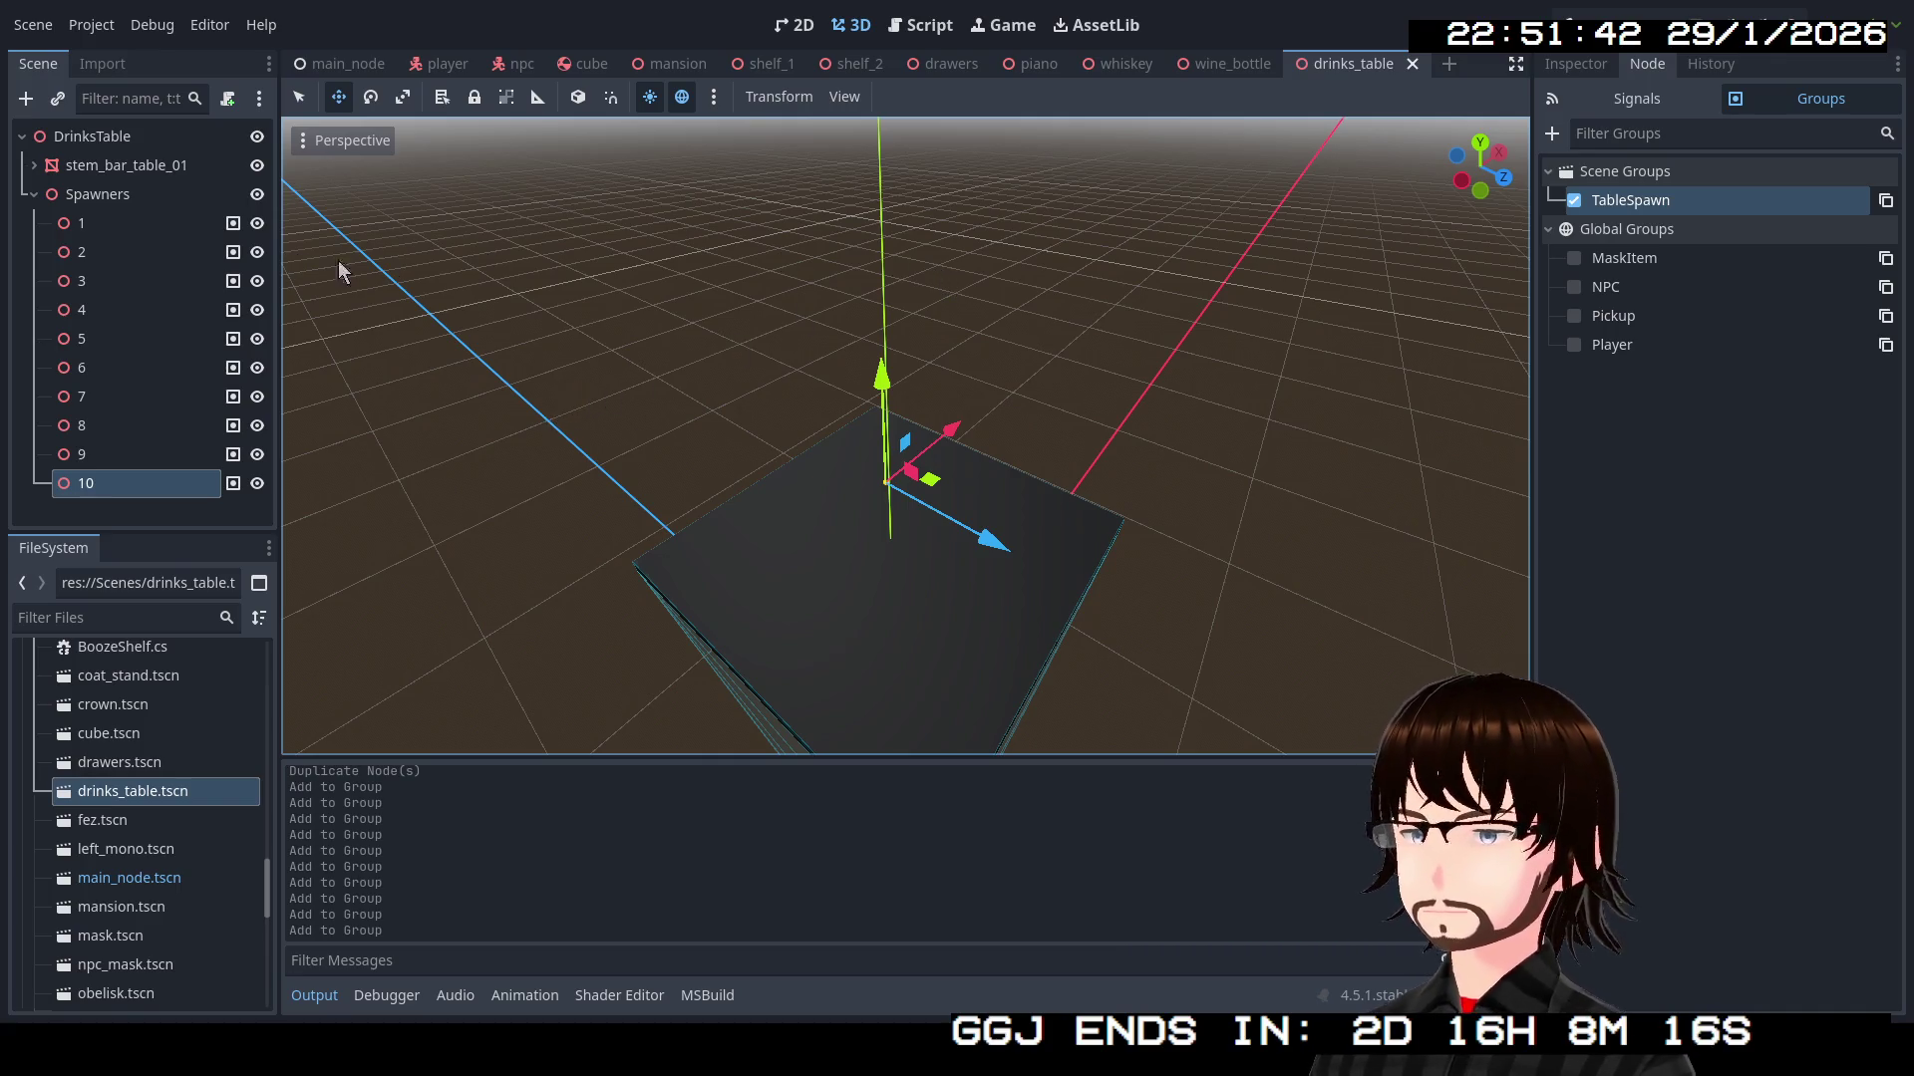
Attach a new C# script at res://Scenes/DrinksTable.cs to the DrinksTable root node
{"action": "right_click", "coordinate": [158, 137]}
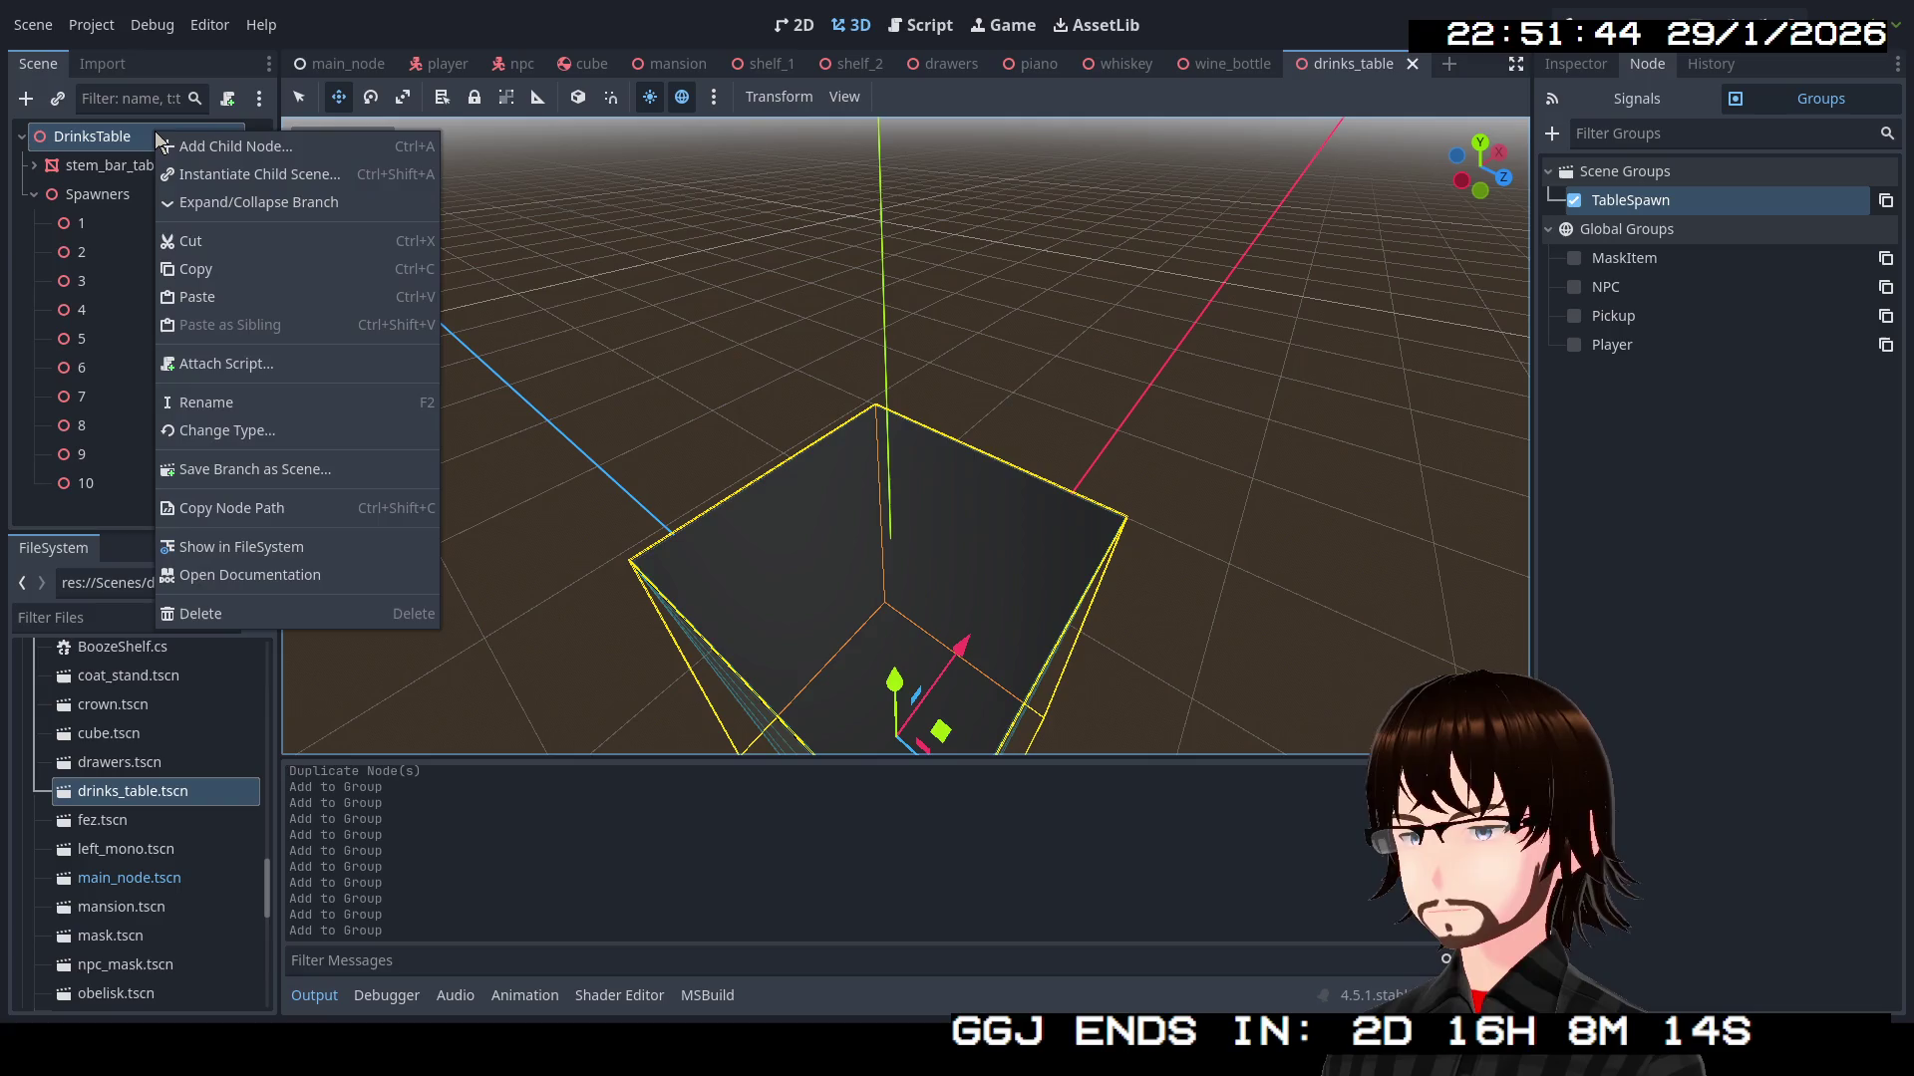
{"action": "left_click", "coordinate": [250, 365]}
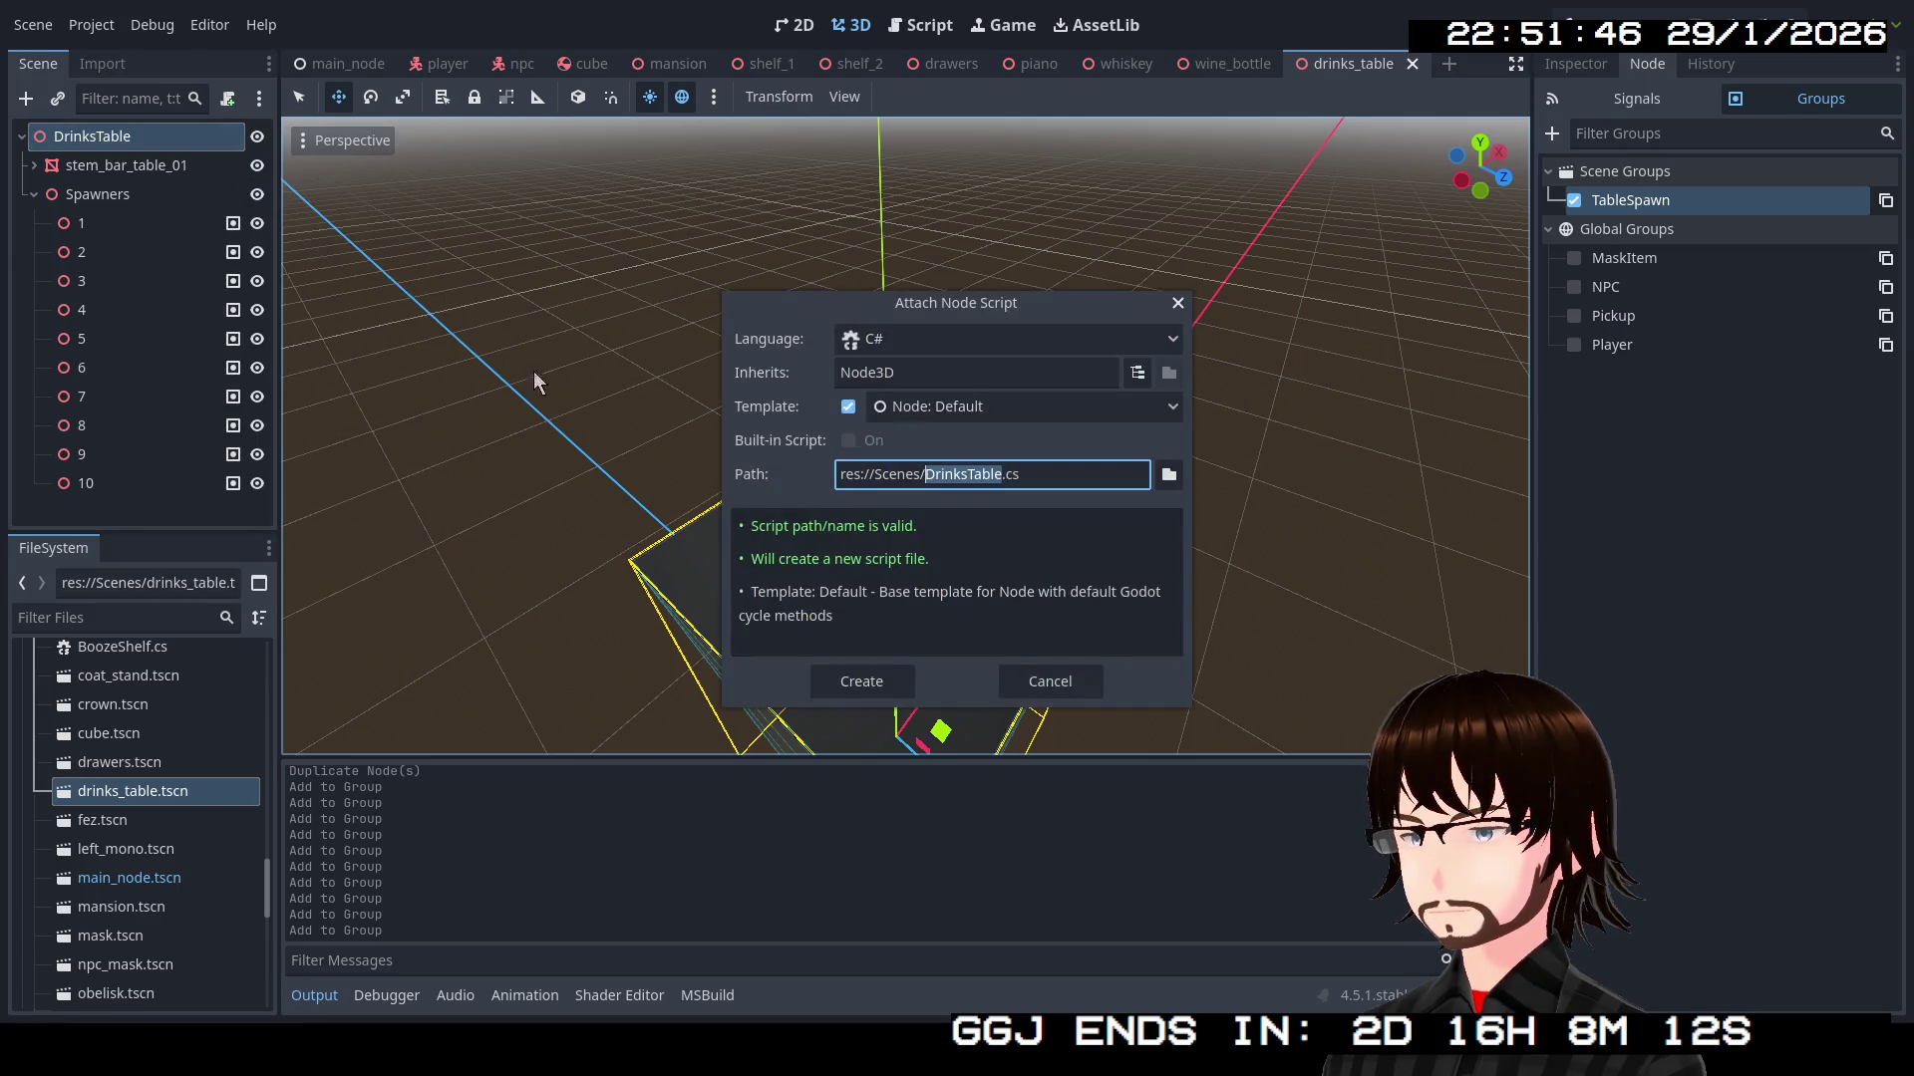
{"action": "left_click", "coordinate": [998, 474]}
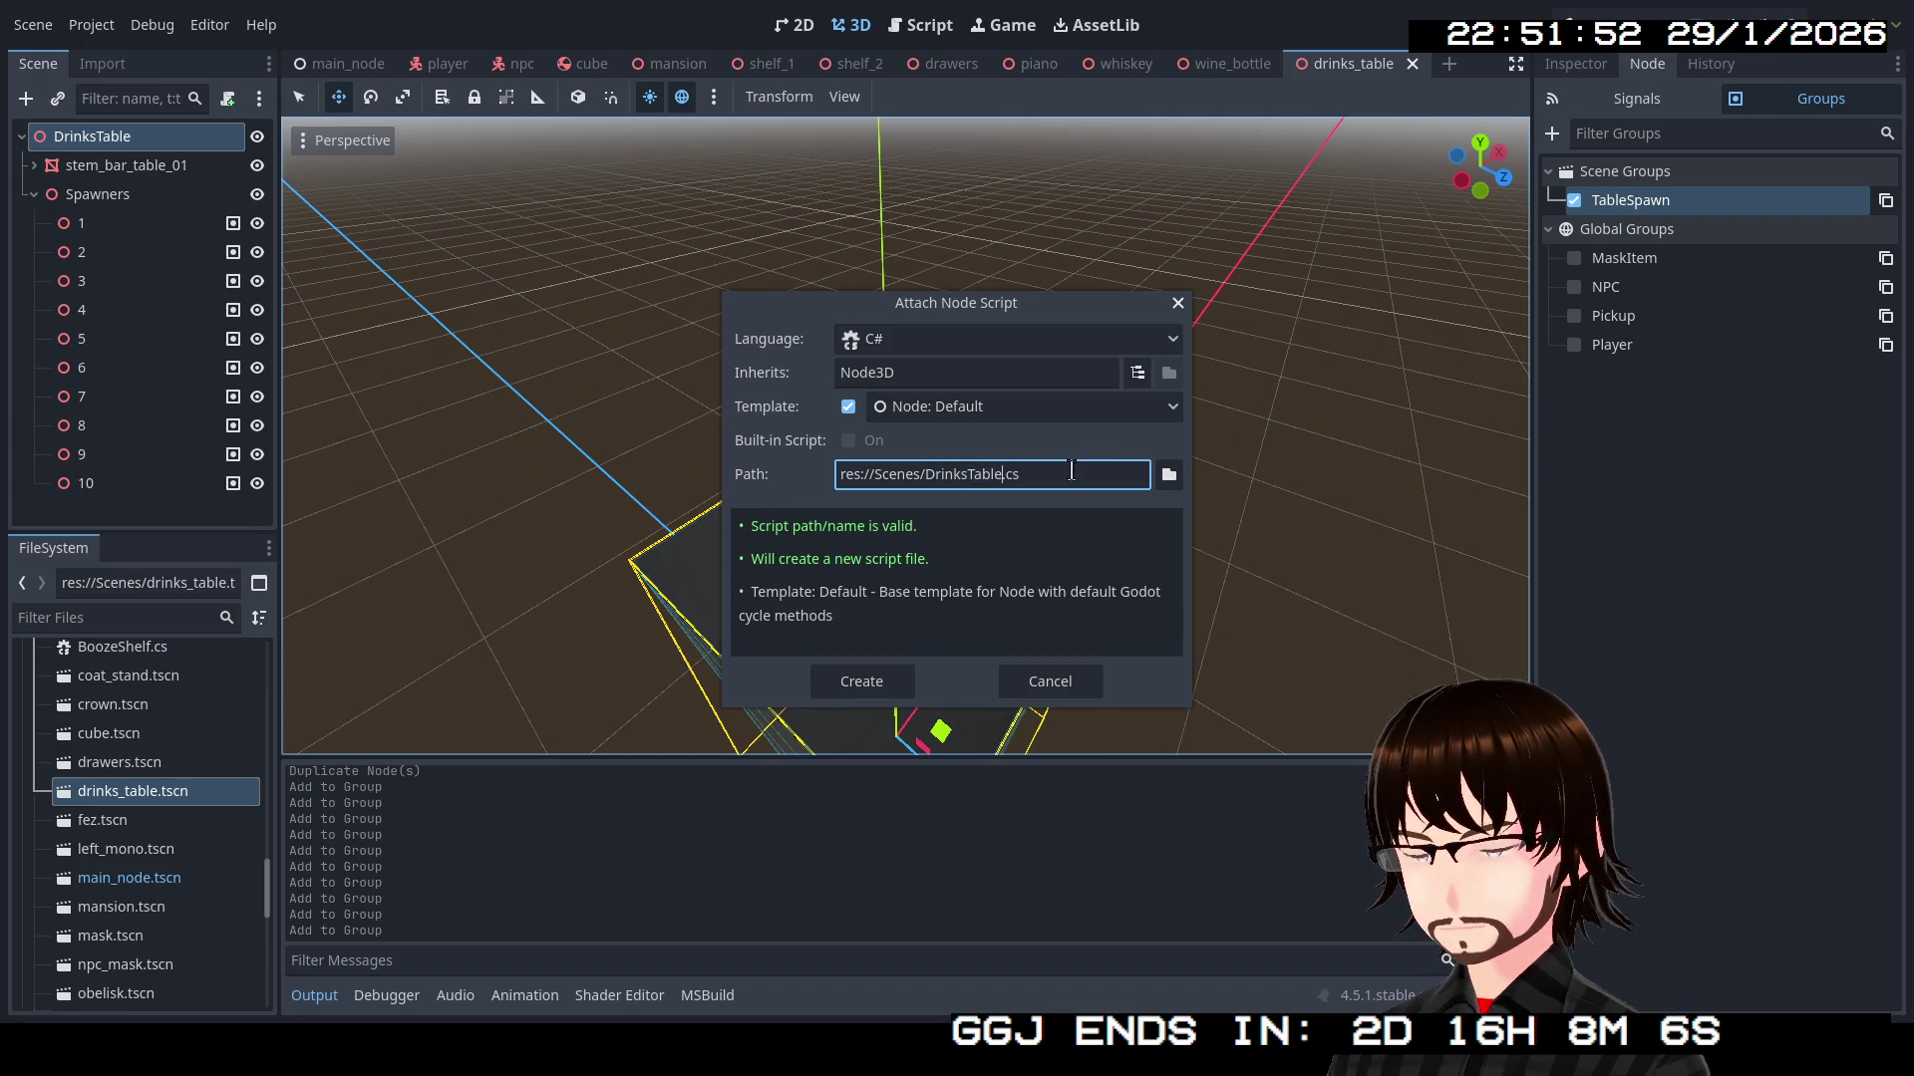
{"action": "left_click", "coordinate": [878, 680]}
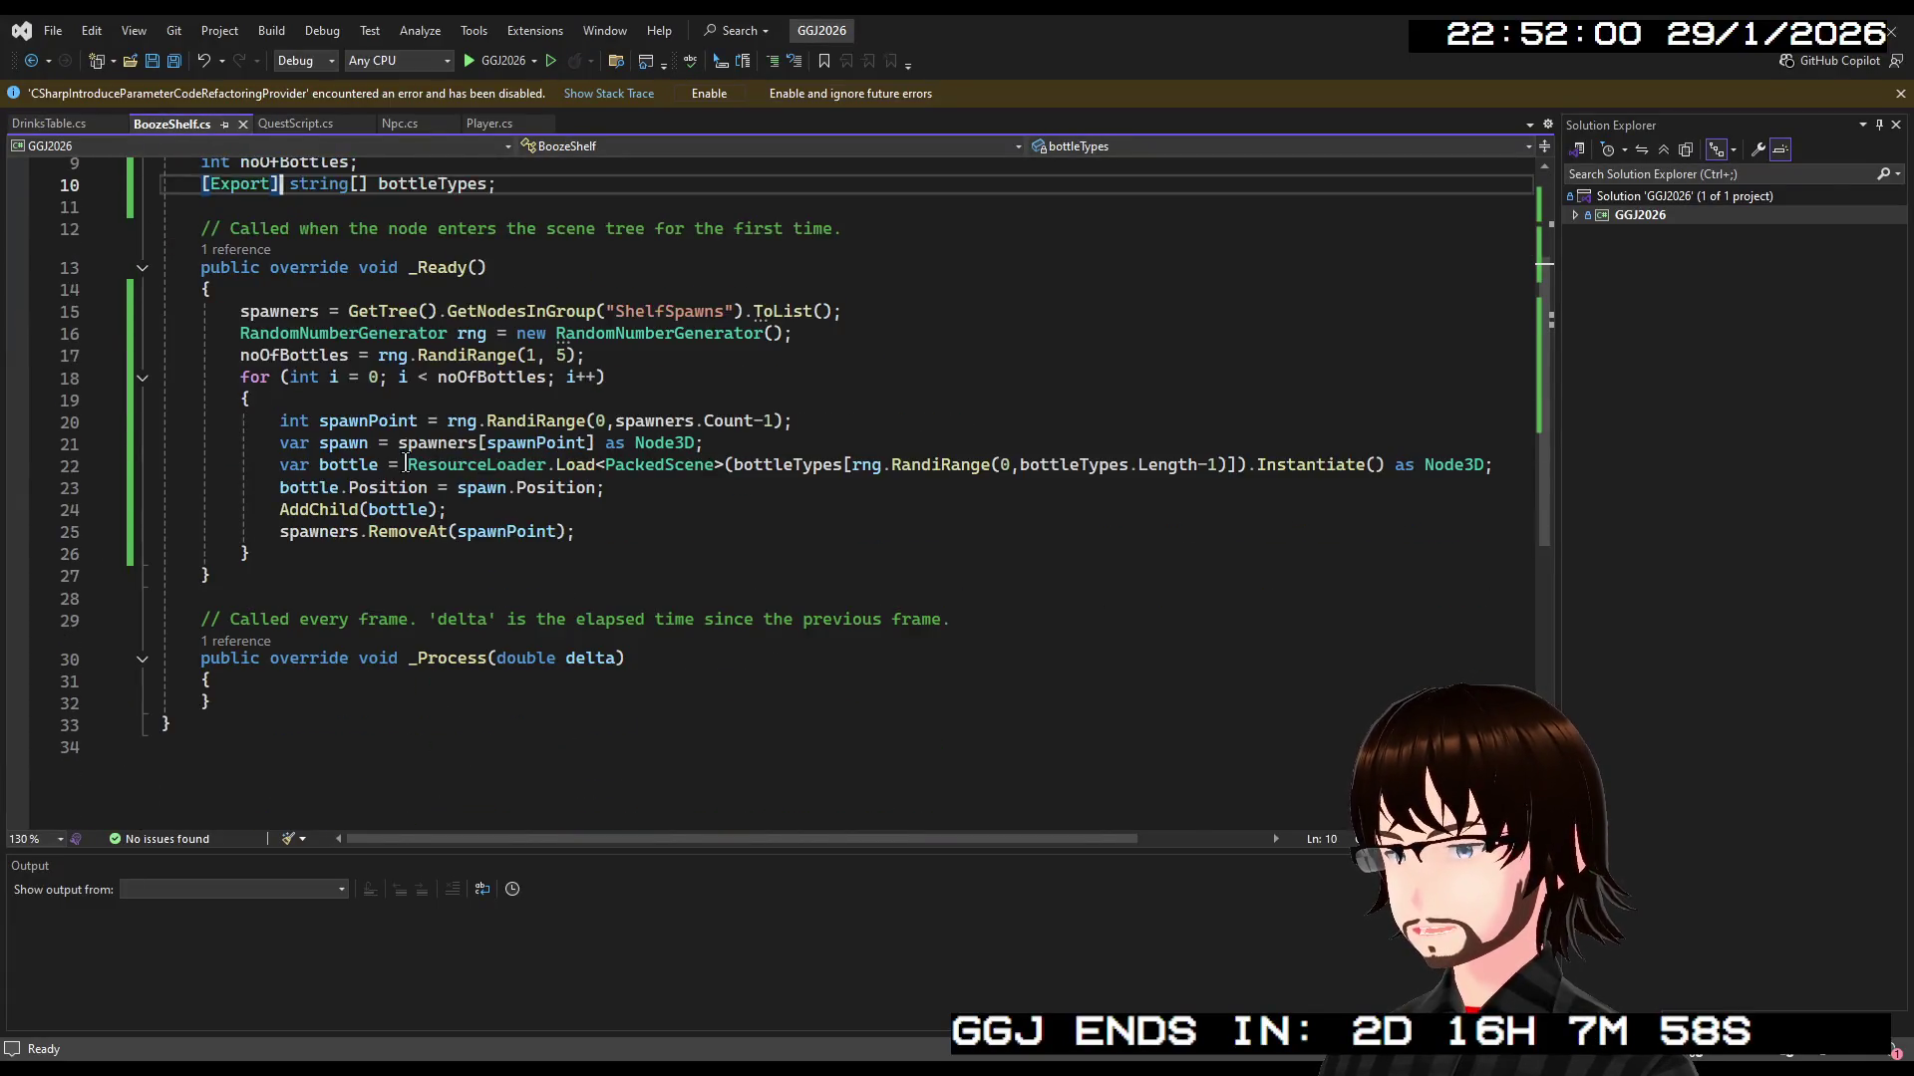
Copy BoozeShelf's fields and spawning code over DrinksTable's empty _Ready method
{"action": "mouse_move", "coordinate": [252, 772]}
{"action": "left_mouse_down"}
{"action": "mouse_move", "coordinate": [189, 489]}
{"action": "mouse_move", "coordinate": [133, 359]}
{"action": "left_mouse_up"}
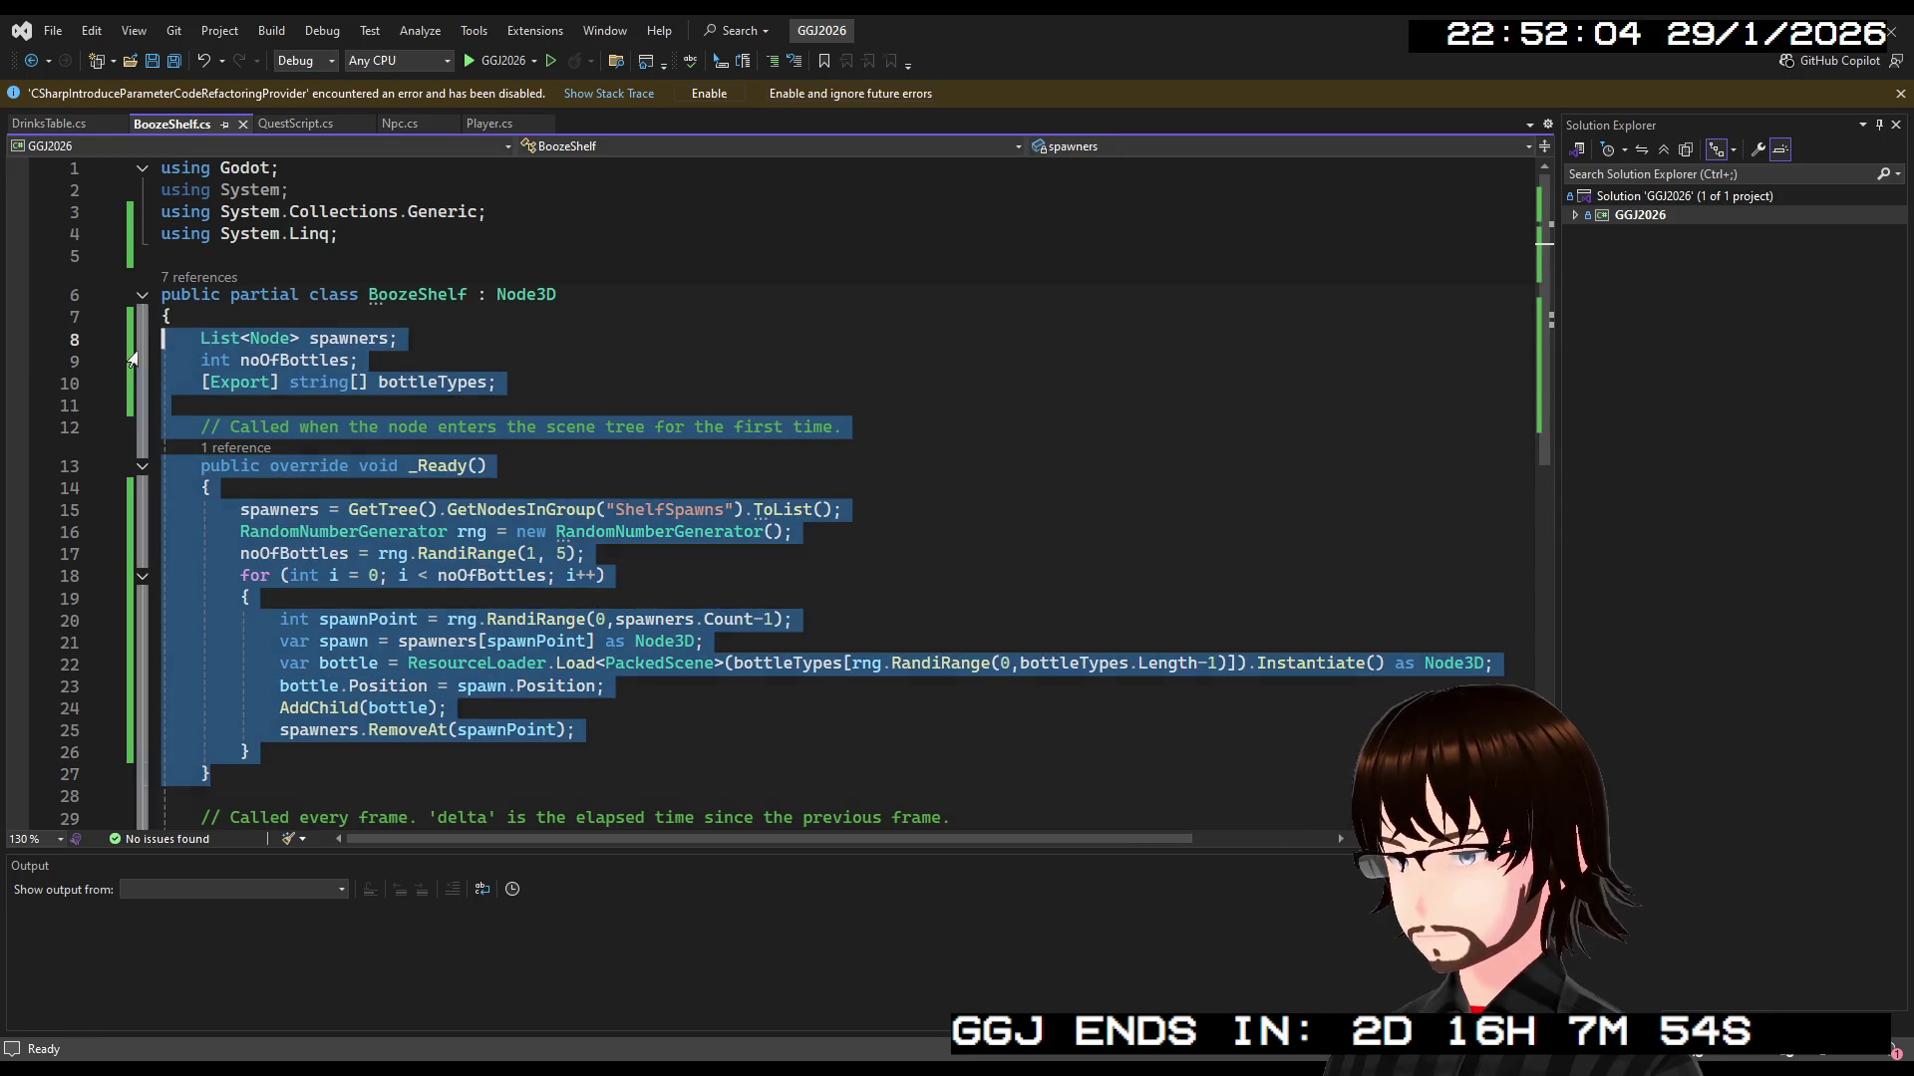
{"action": "left_click", "coordinate": [81, 123]}
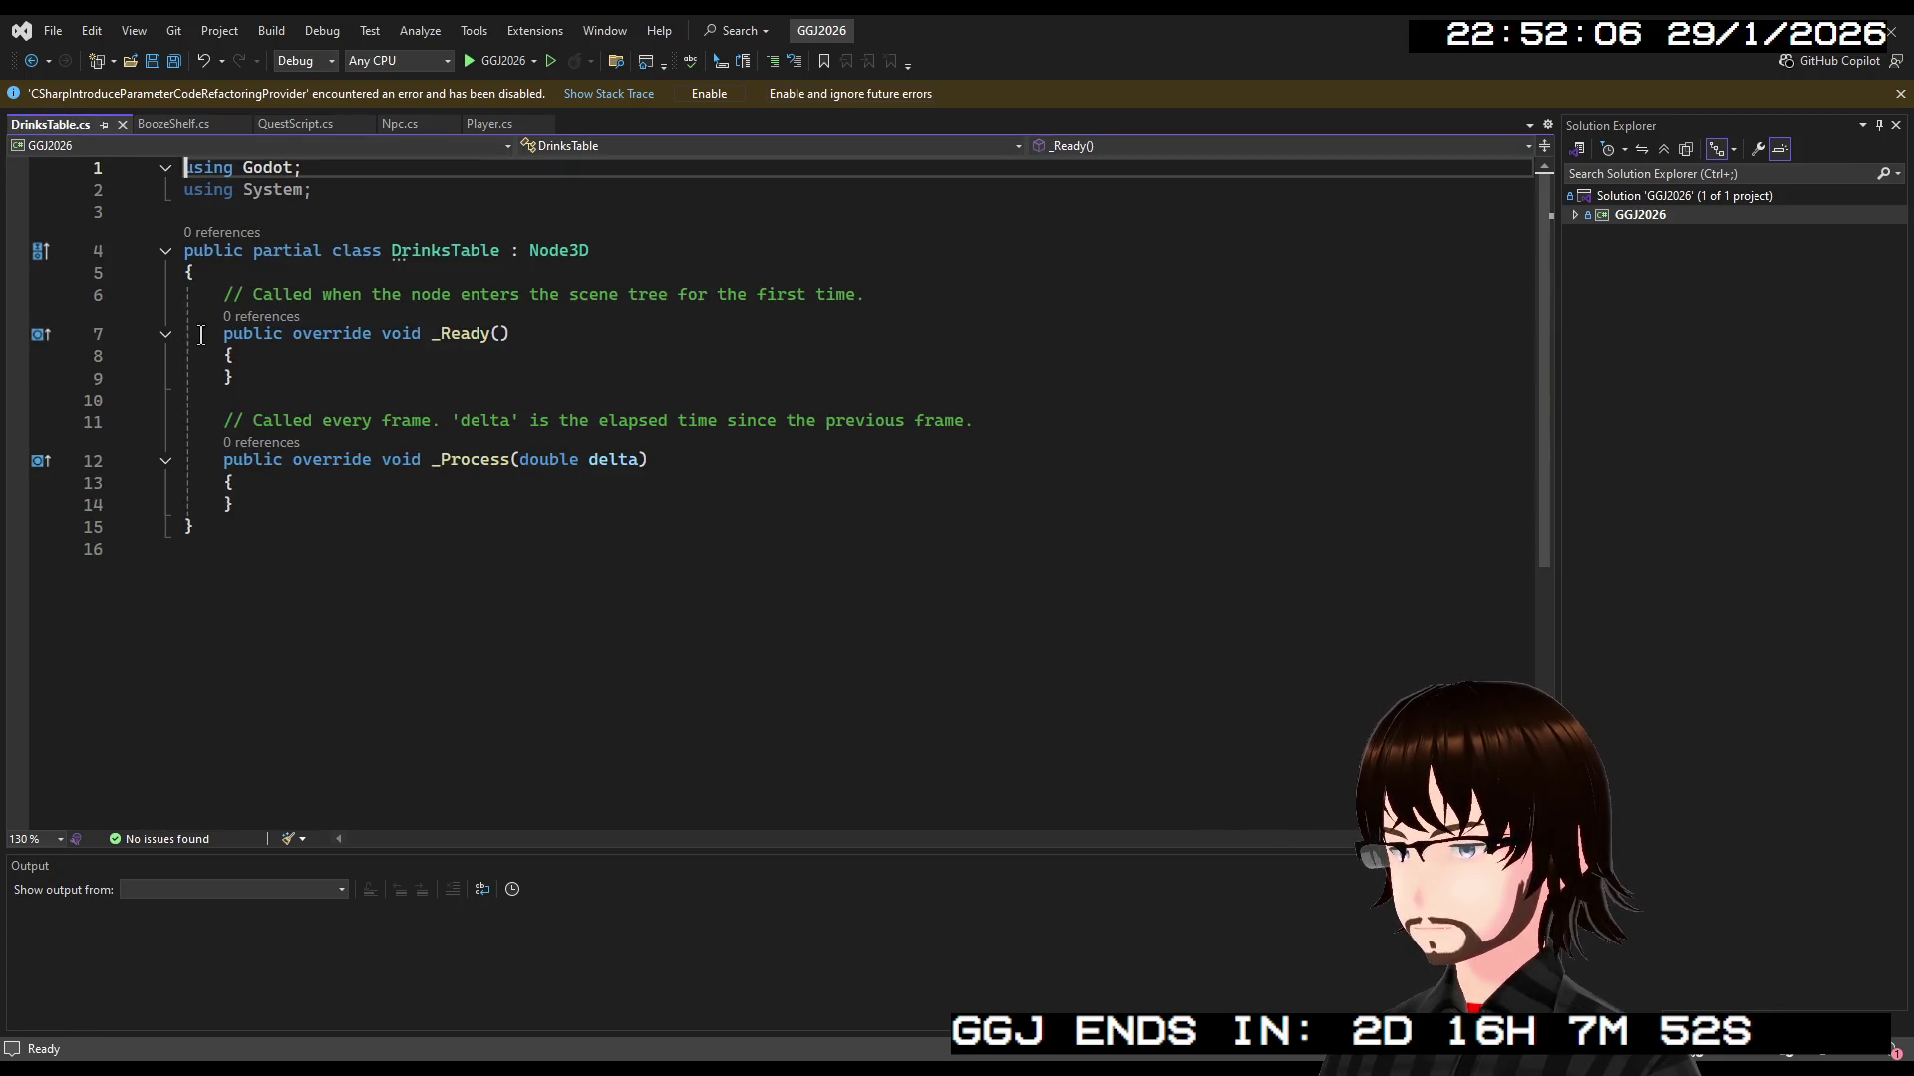
{"action": "left_click_drag", "start_coordinate": [237, 377], "coordinate": [111, 301]}
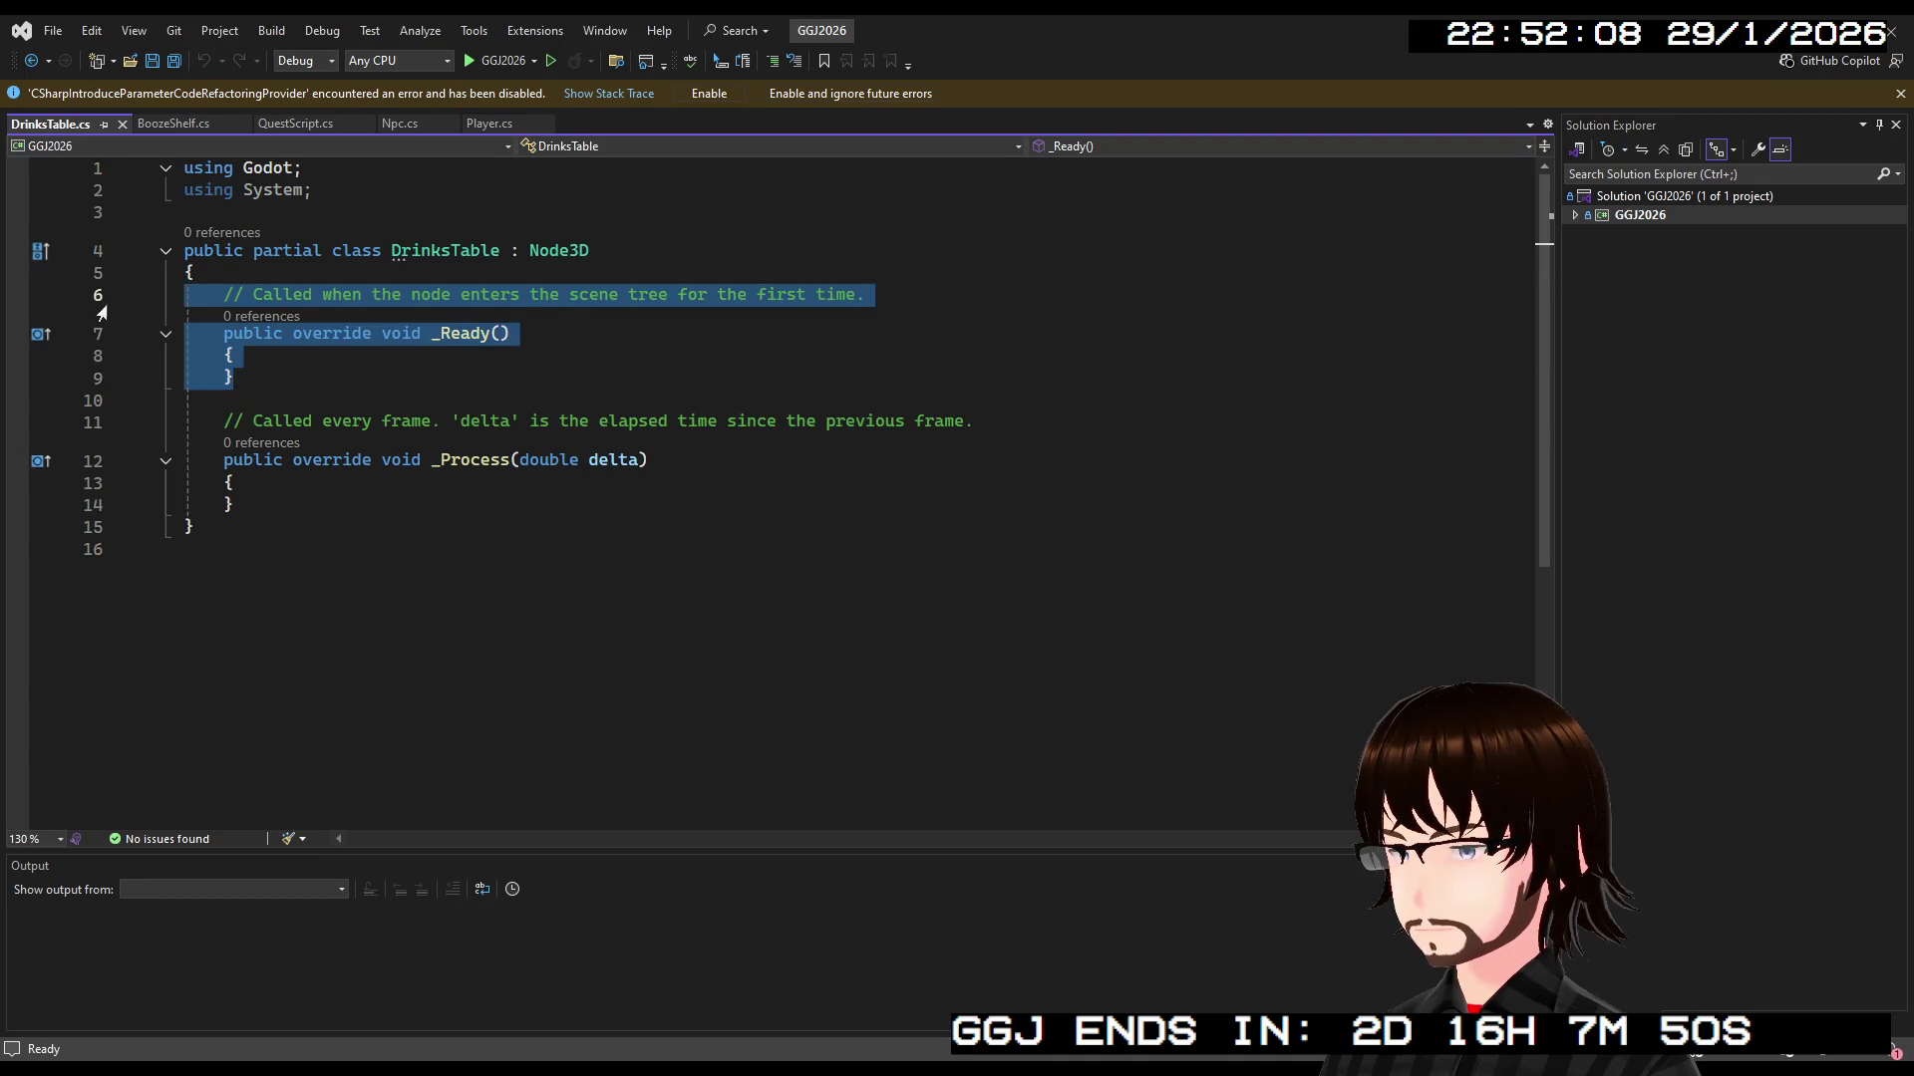
{"action": "key", "text": "ctrl+v"}
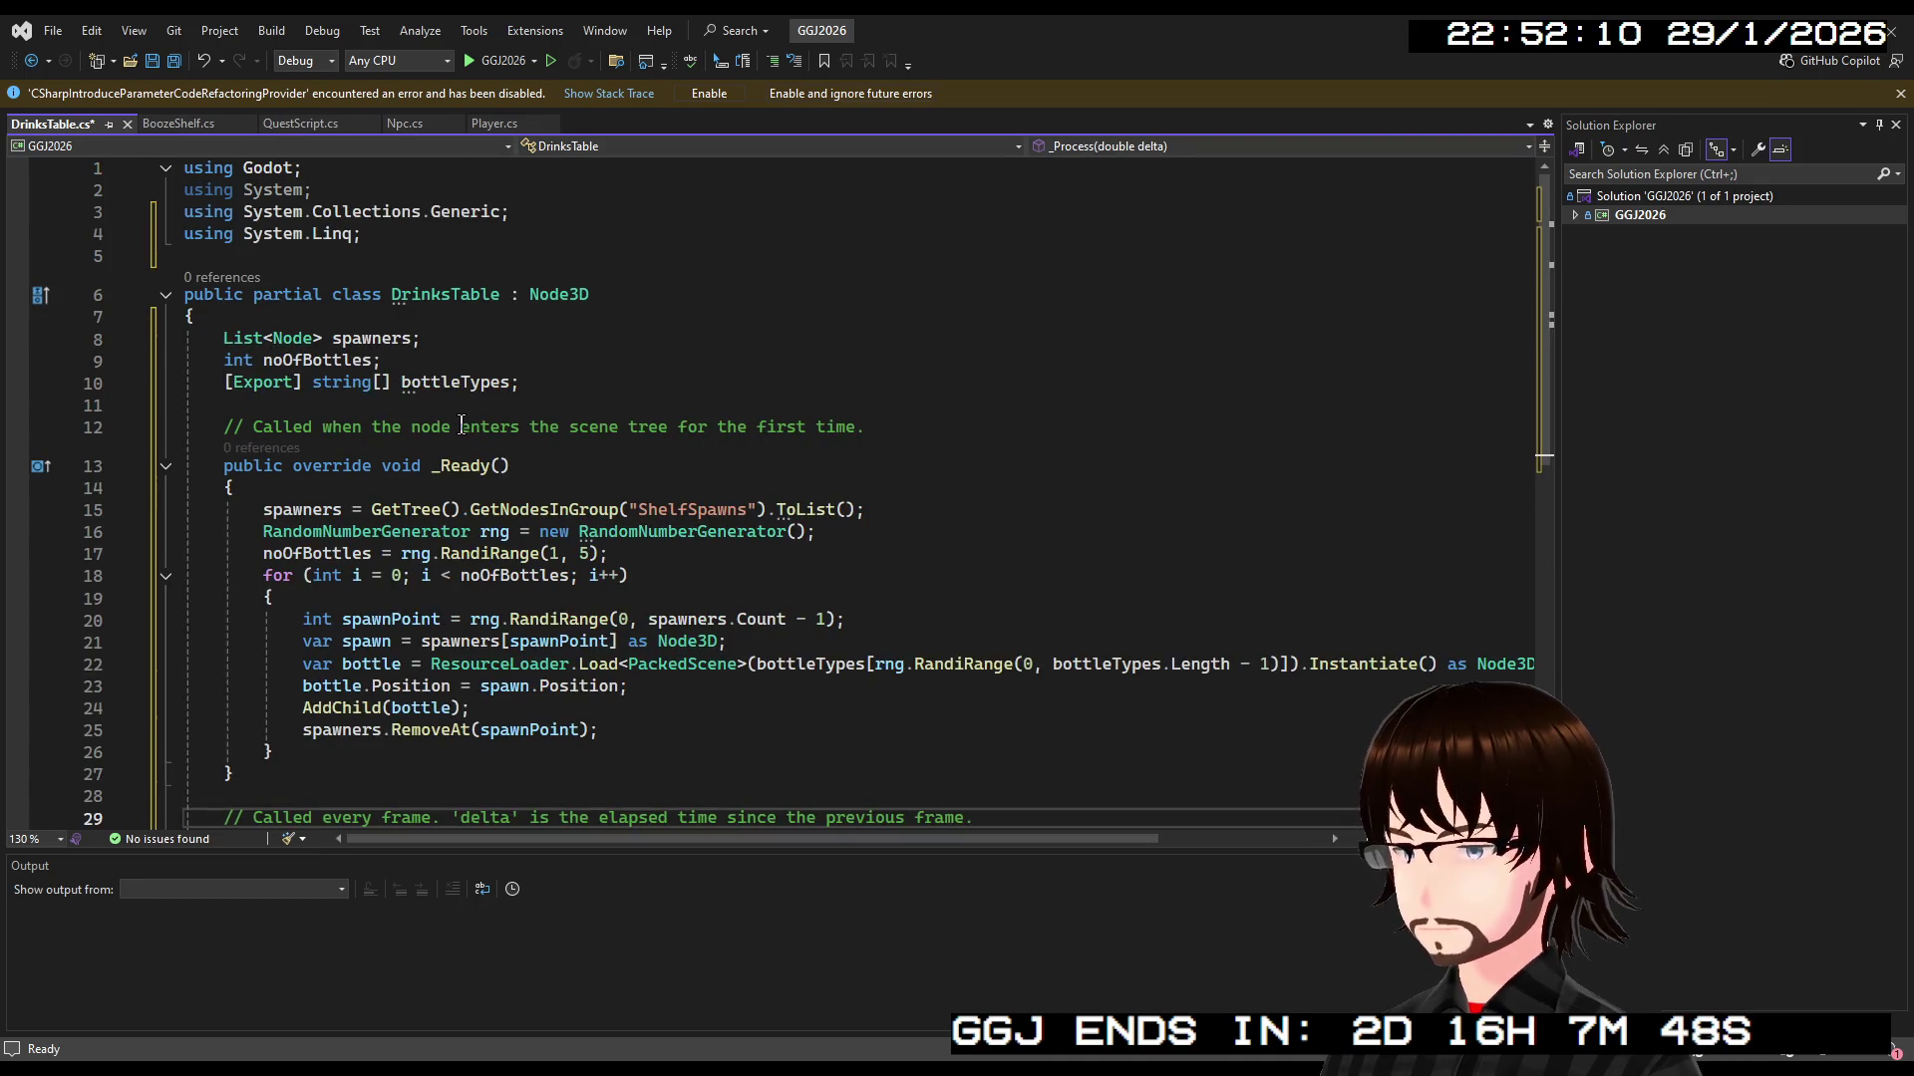
Rename the bottleTypes field to itemsToSpawn across the whole file
{"action": "double_click", "coordinate": [443, 381]}
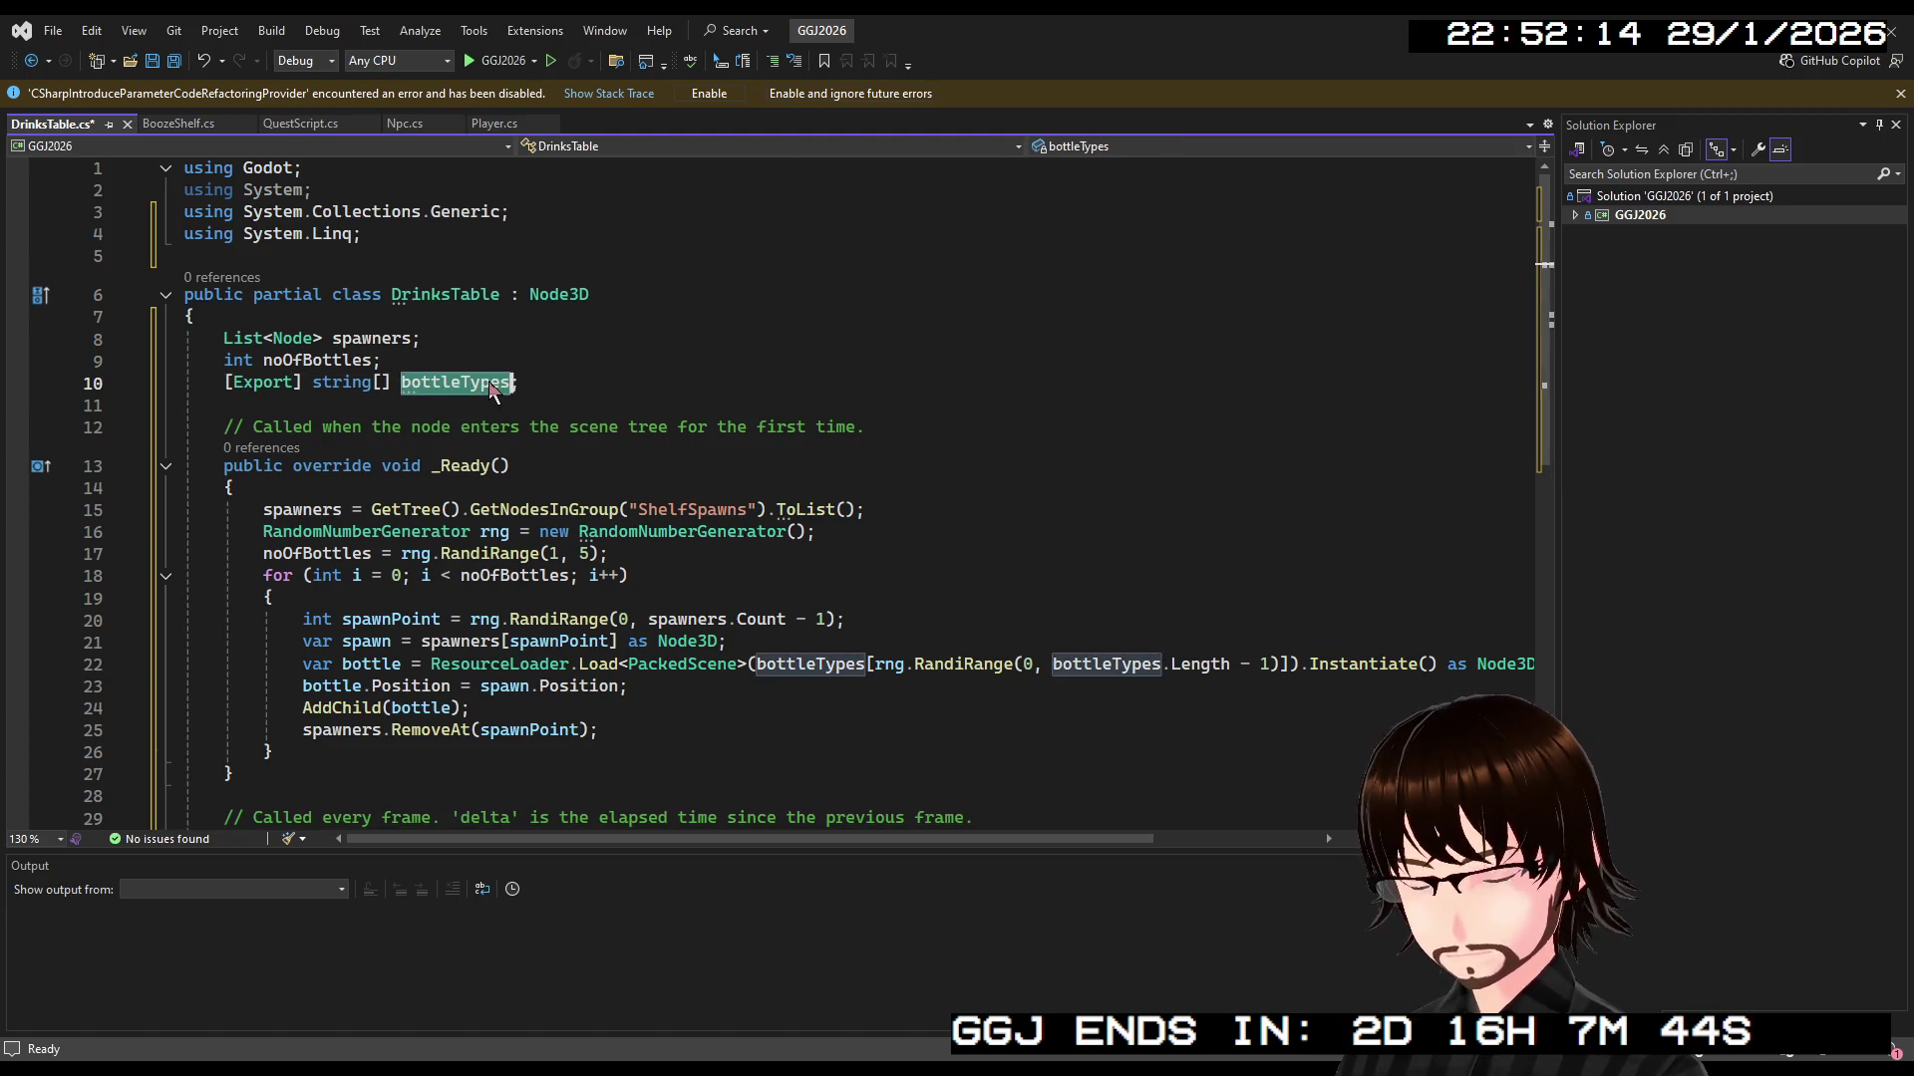
{"action": "type", "text": "itemsTo"}
{"action": "key", "text": "ctrl+z"}
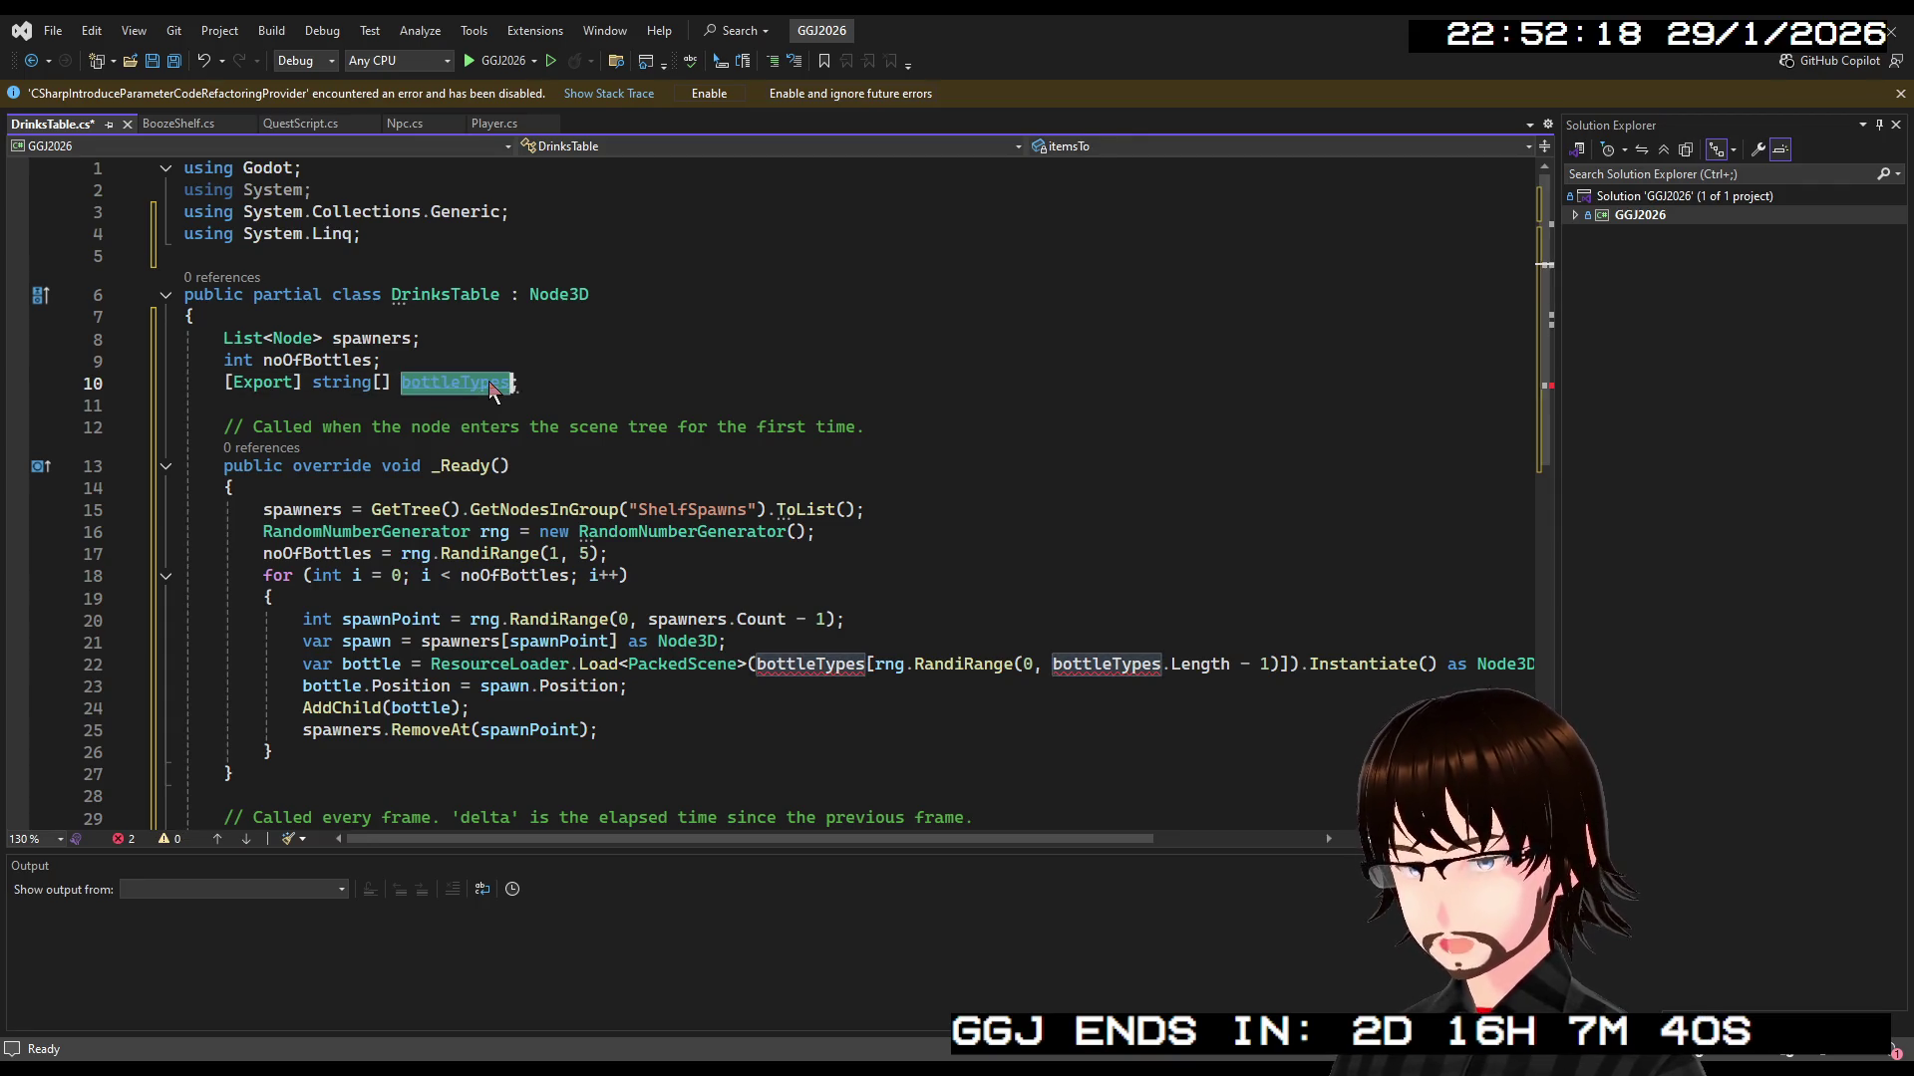
{"action": "key", "text": "ctrl+r"}
{"action": "key", "text": "ctrl+r"}
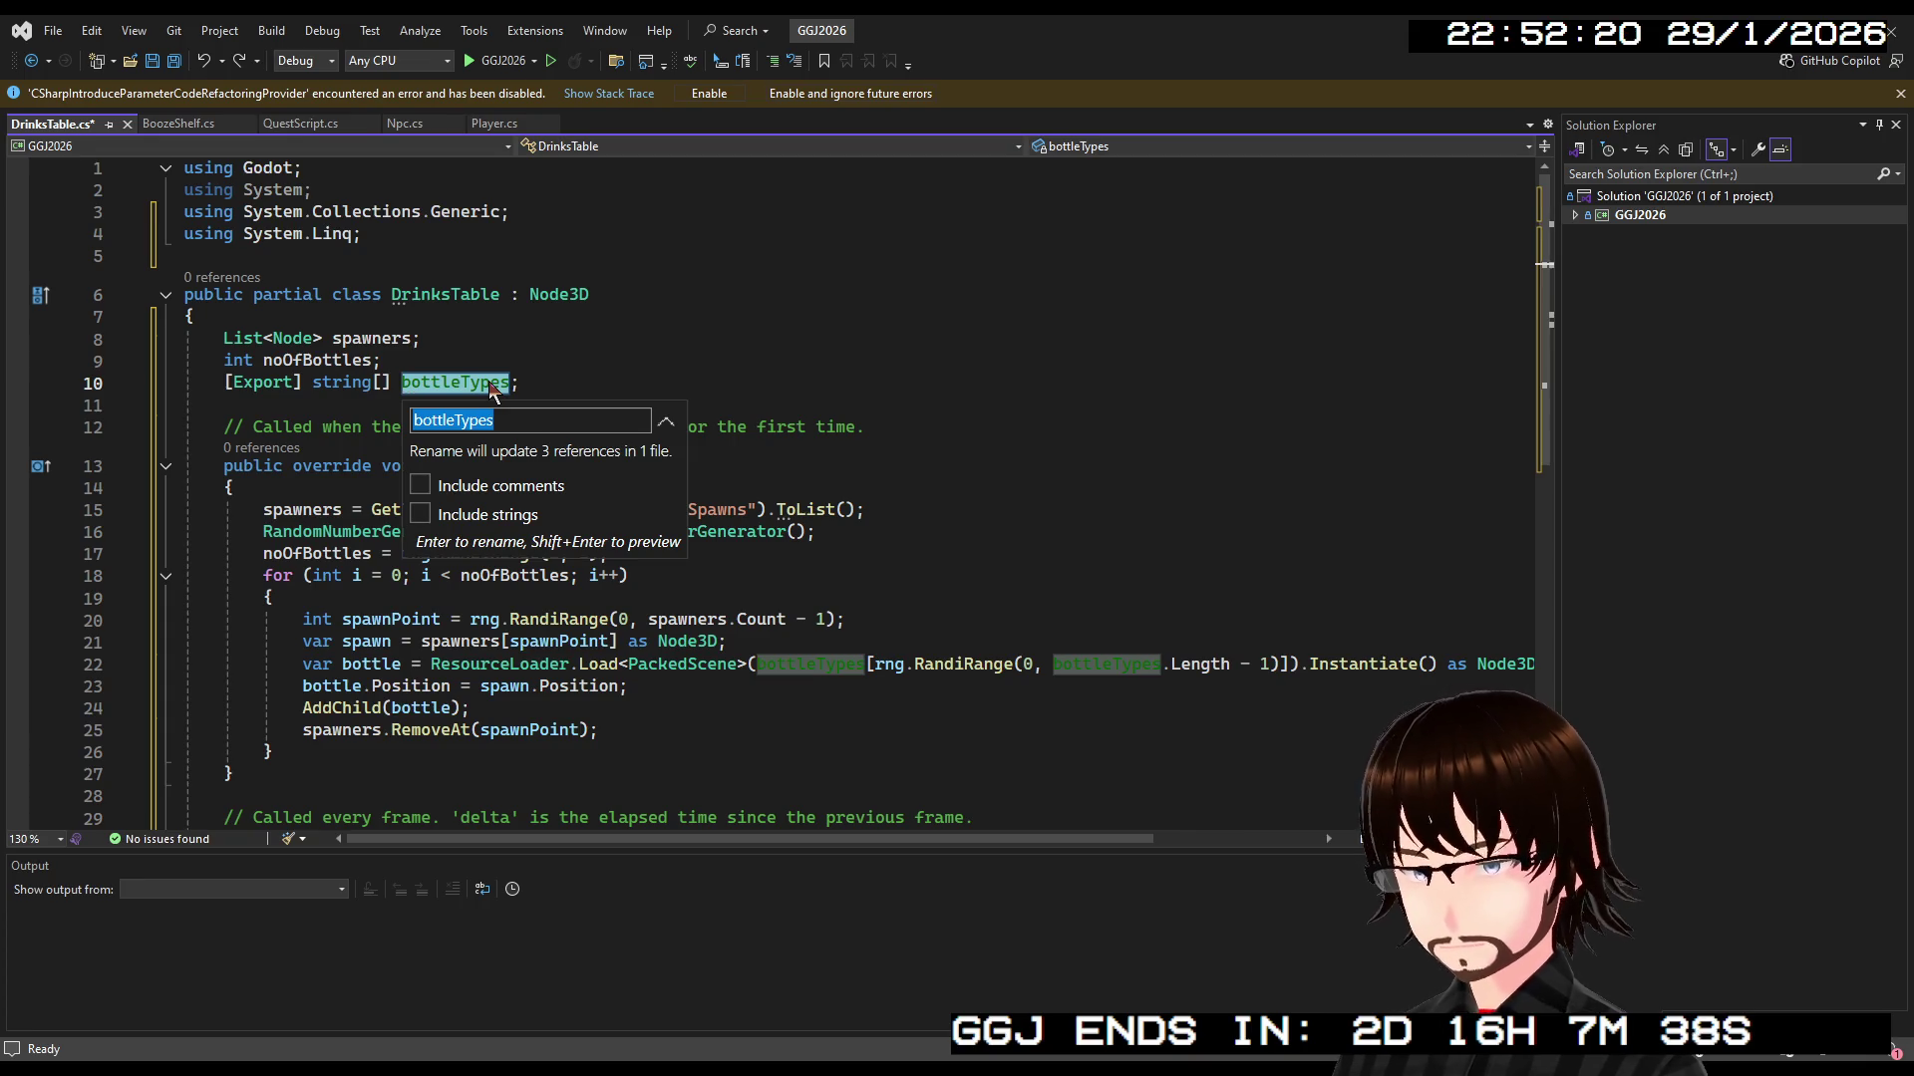
{"action": "type", "text": "items"}
{"action": "type", "text": "To"}
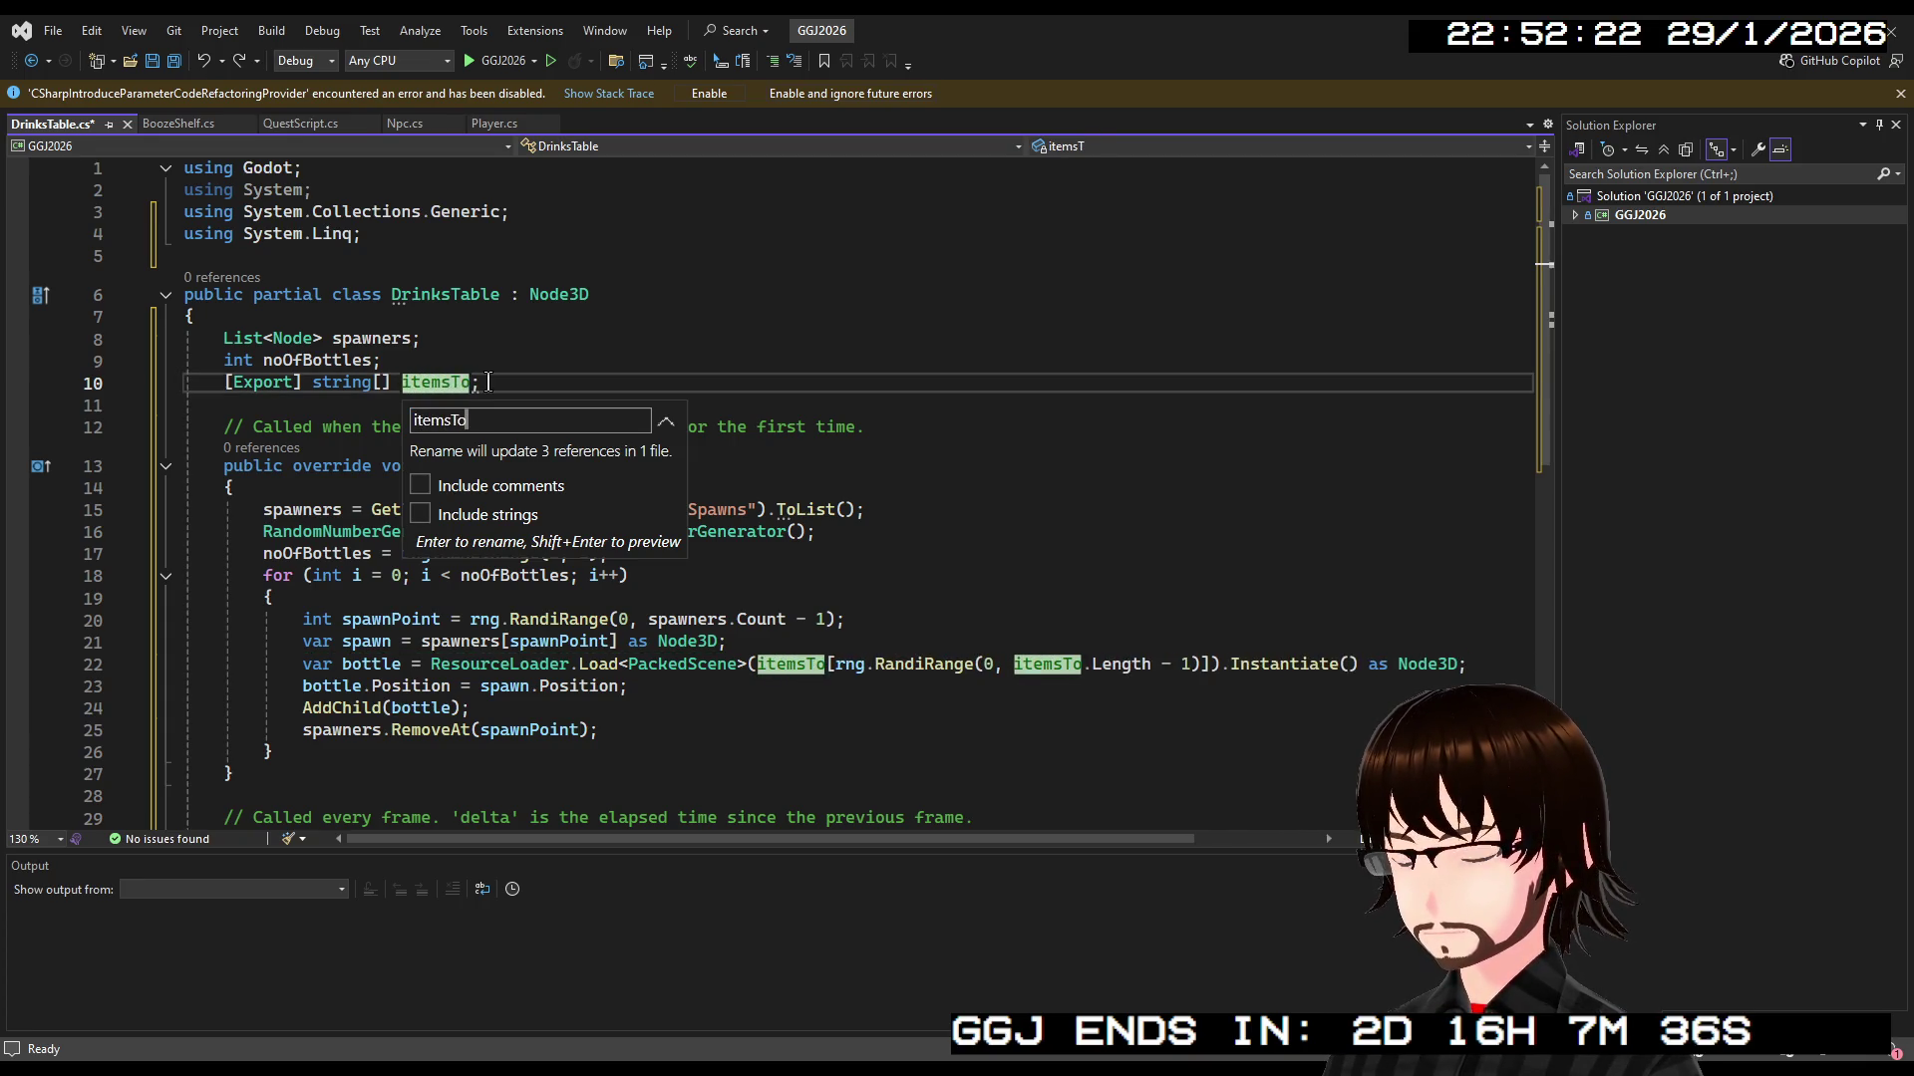
{"action": "type", "text": "Spawn"}
{"action": "key", "text": "Return"}
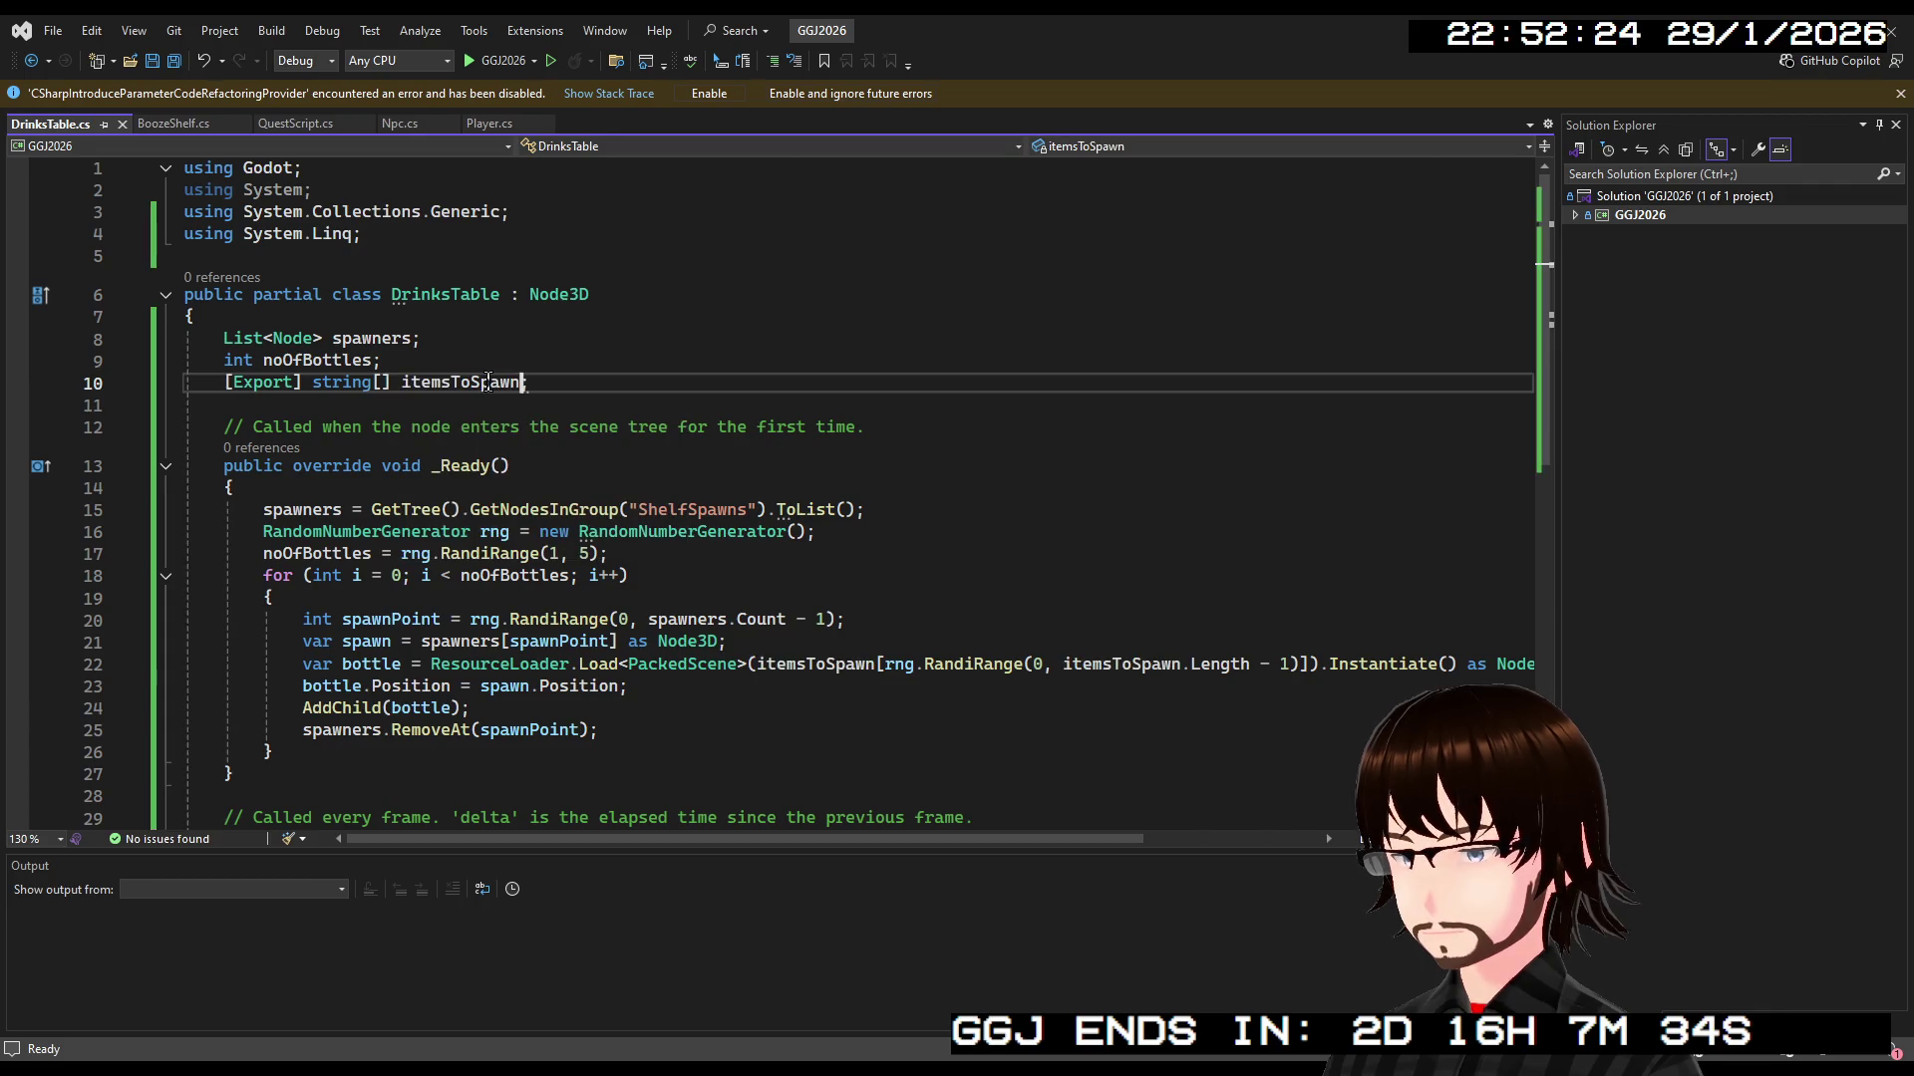
{"action": "type", "text": ";"}
Rename the bottle variable to item everywhere it is used
{"action": "double_click", "coordinate": [362, 667]}
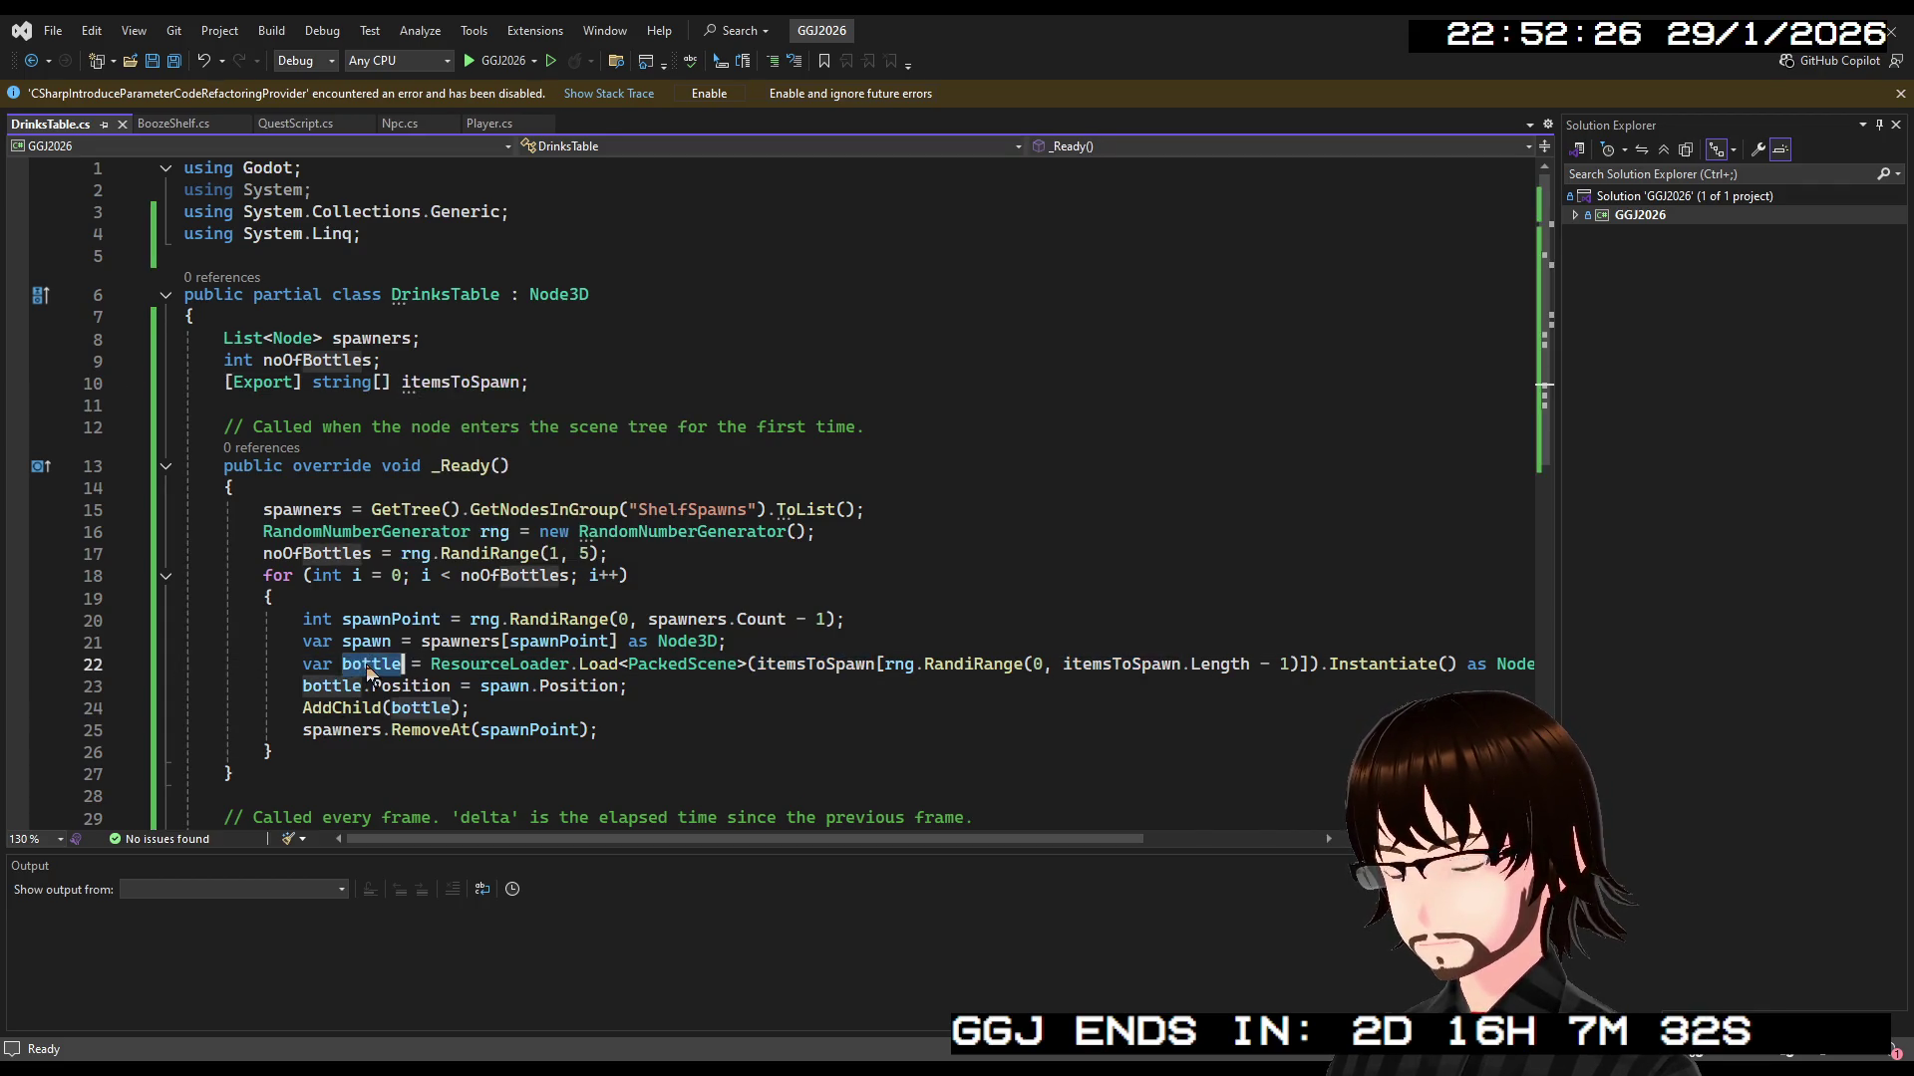
{"action": "key", "text": "ctrl+r"}
{"action": "key", "text": "ctrl+r"}
{"action": "type", "text": "item"}
{"action": "key", "text": "Return"}
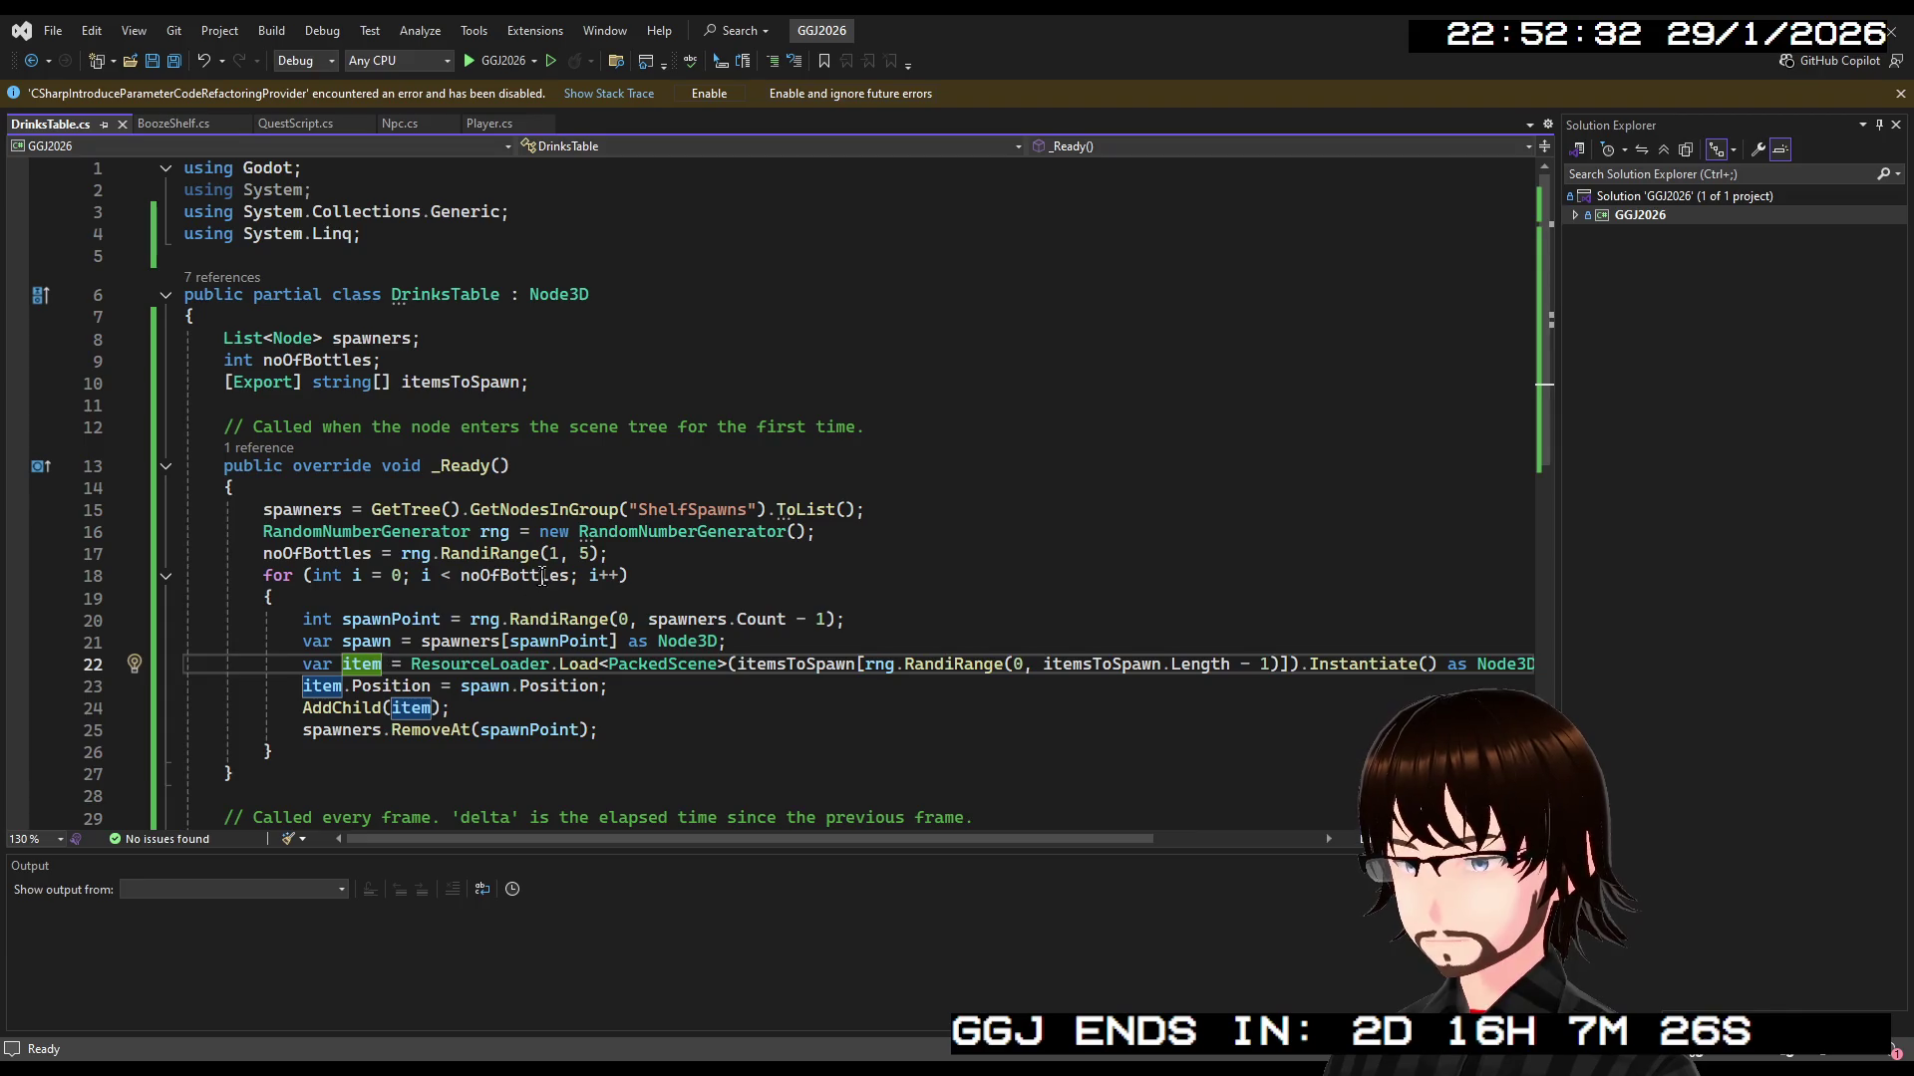
{"action": "left_click", "coordinate": [670, 509]}
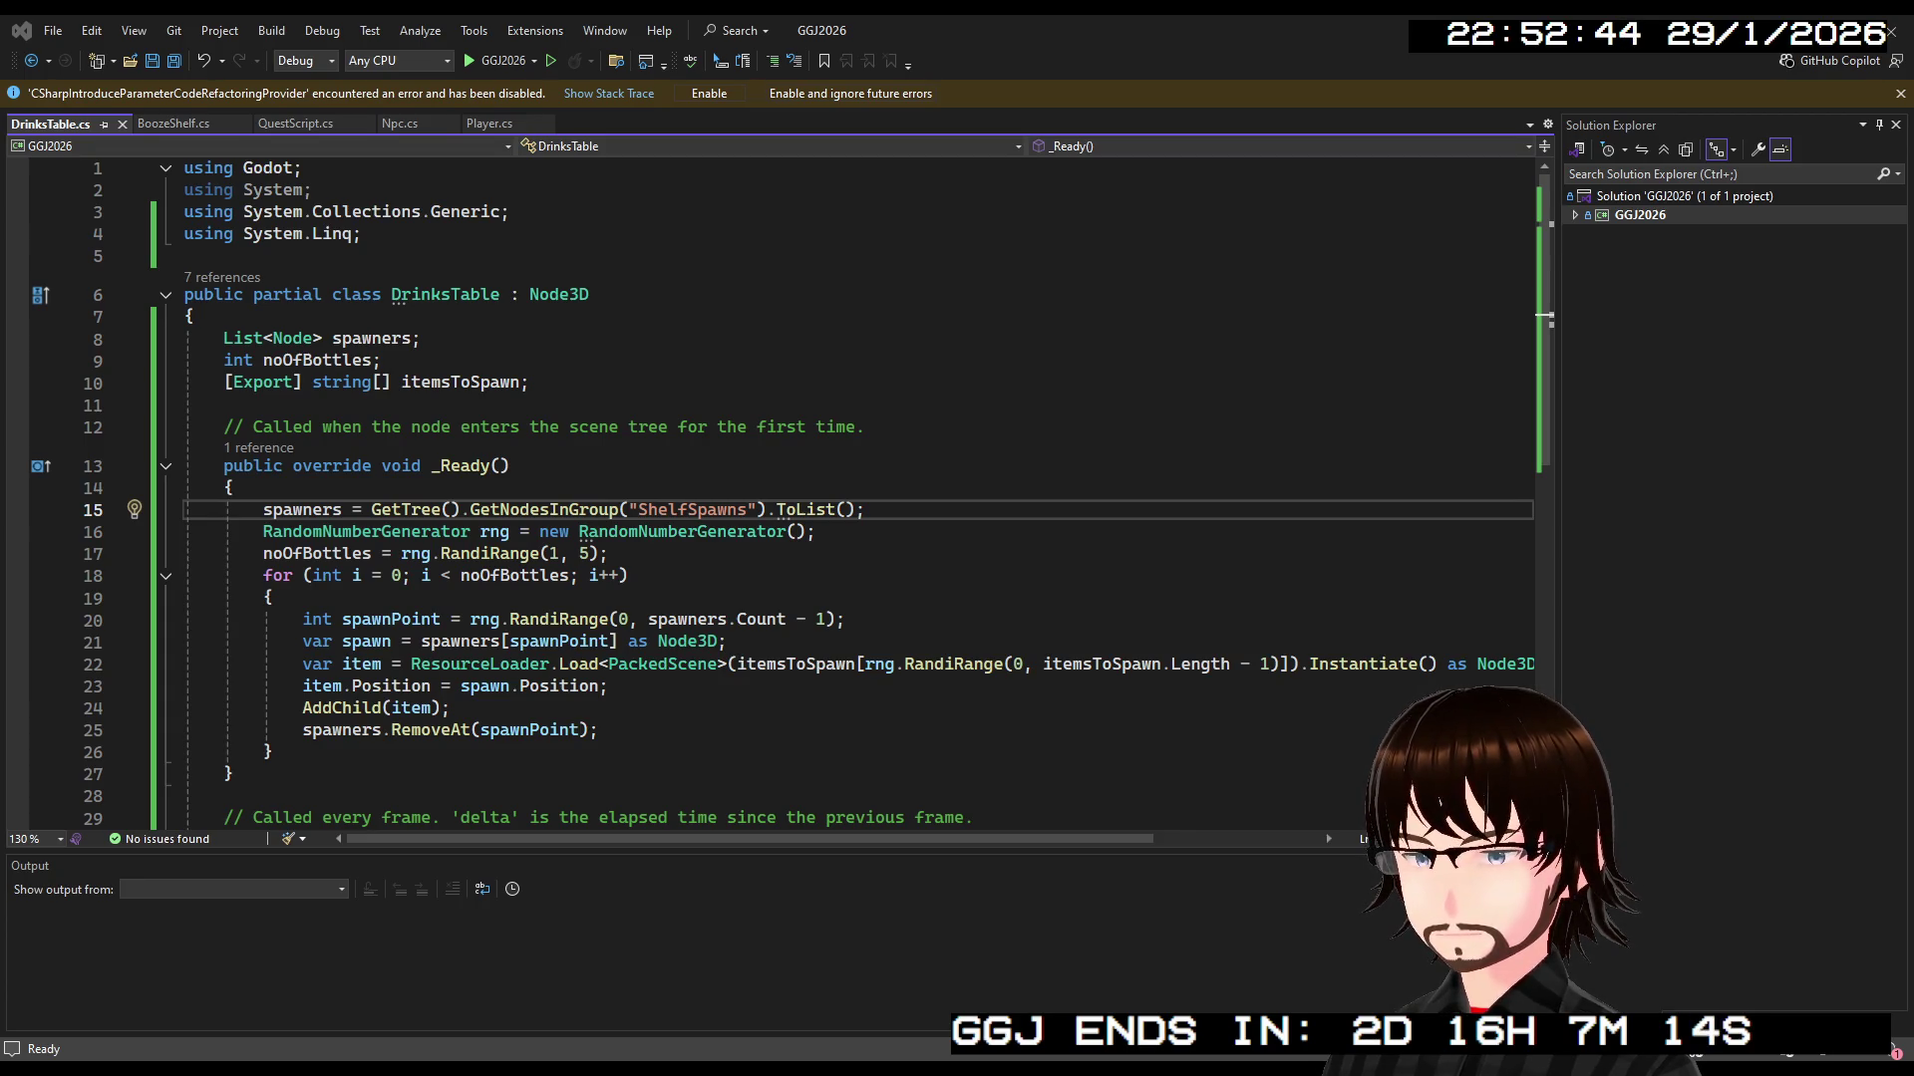
Change the group name from ShelfSpawns to TableSpawn on line 15 and save DrinksTable.cs
{"action": "double_click", "coordinate": [703, 511]}
{"action": "type", "text": "TableSpawn"}
{"action": "left_click", "coordinate": [880, 557]}
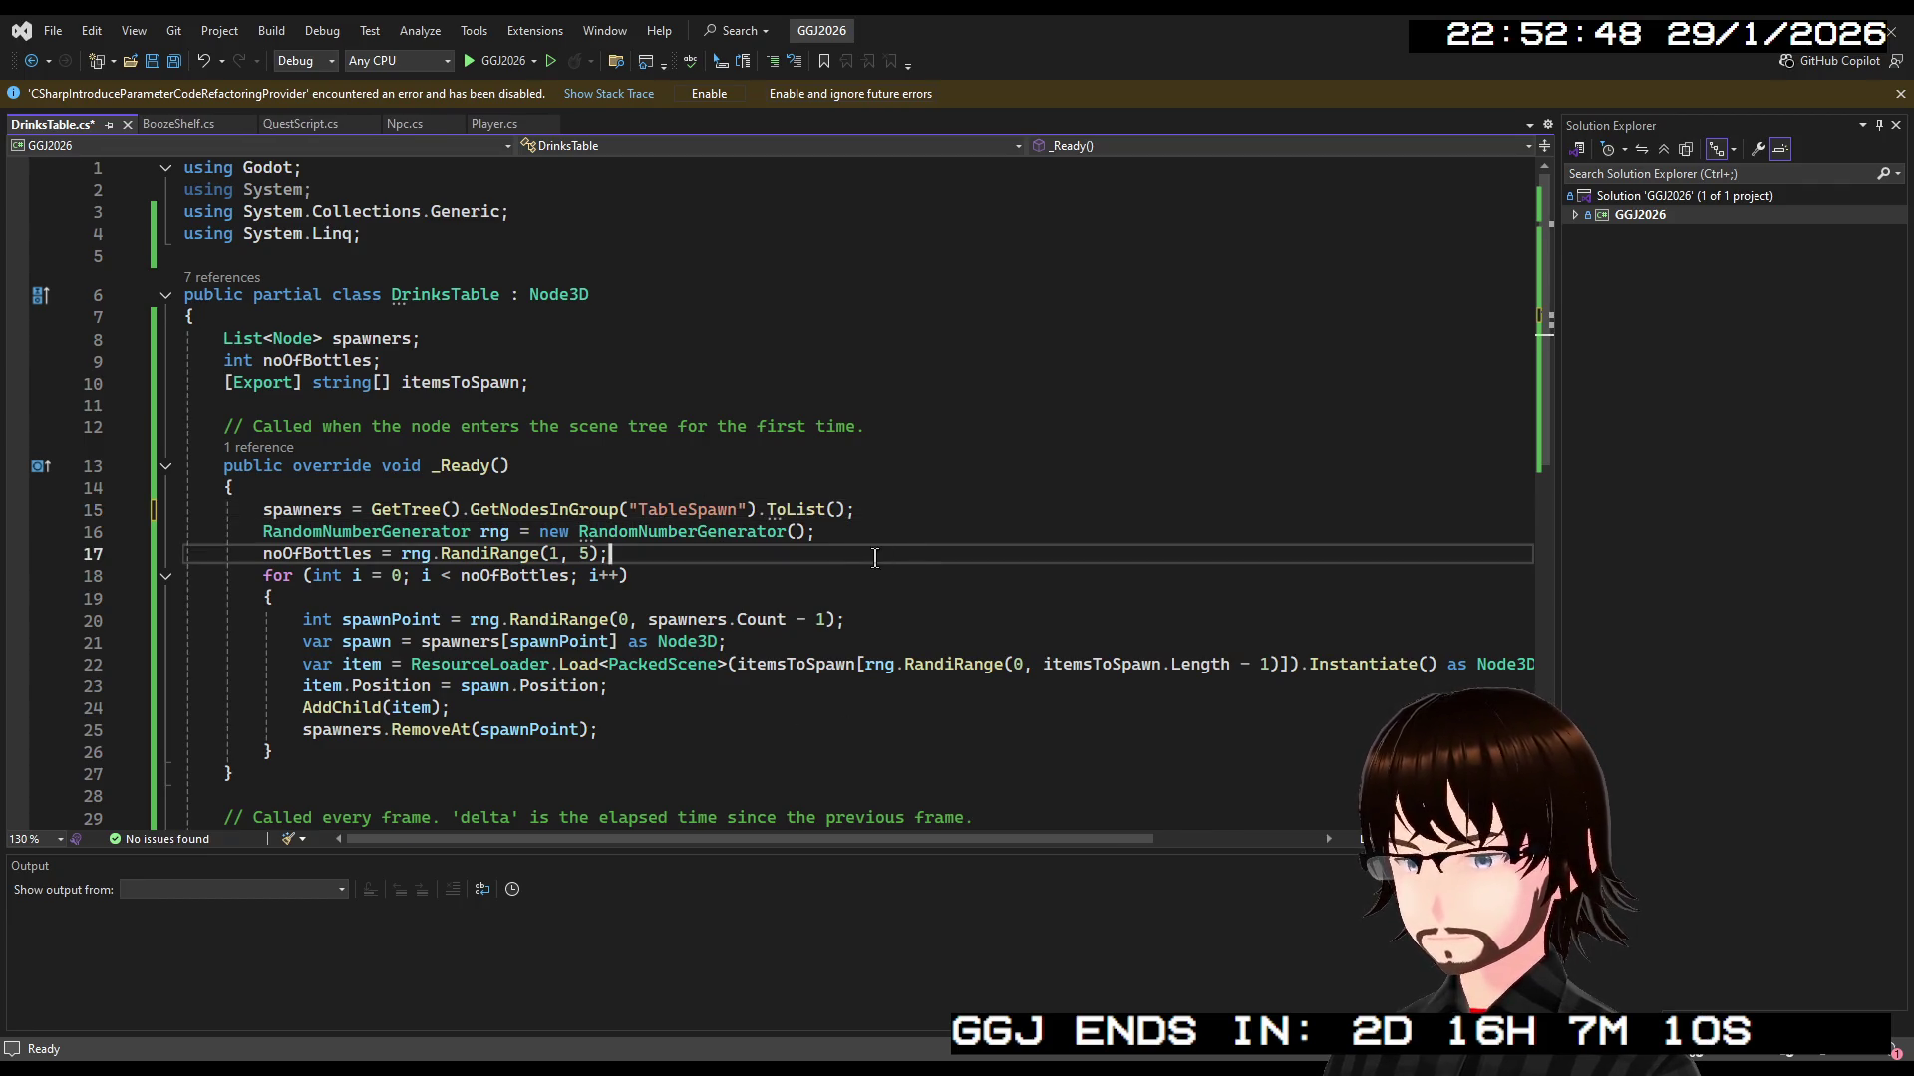
{"action": "key", "text": "ctrl+s"}
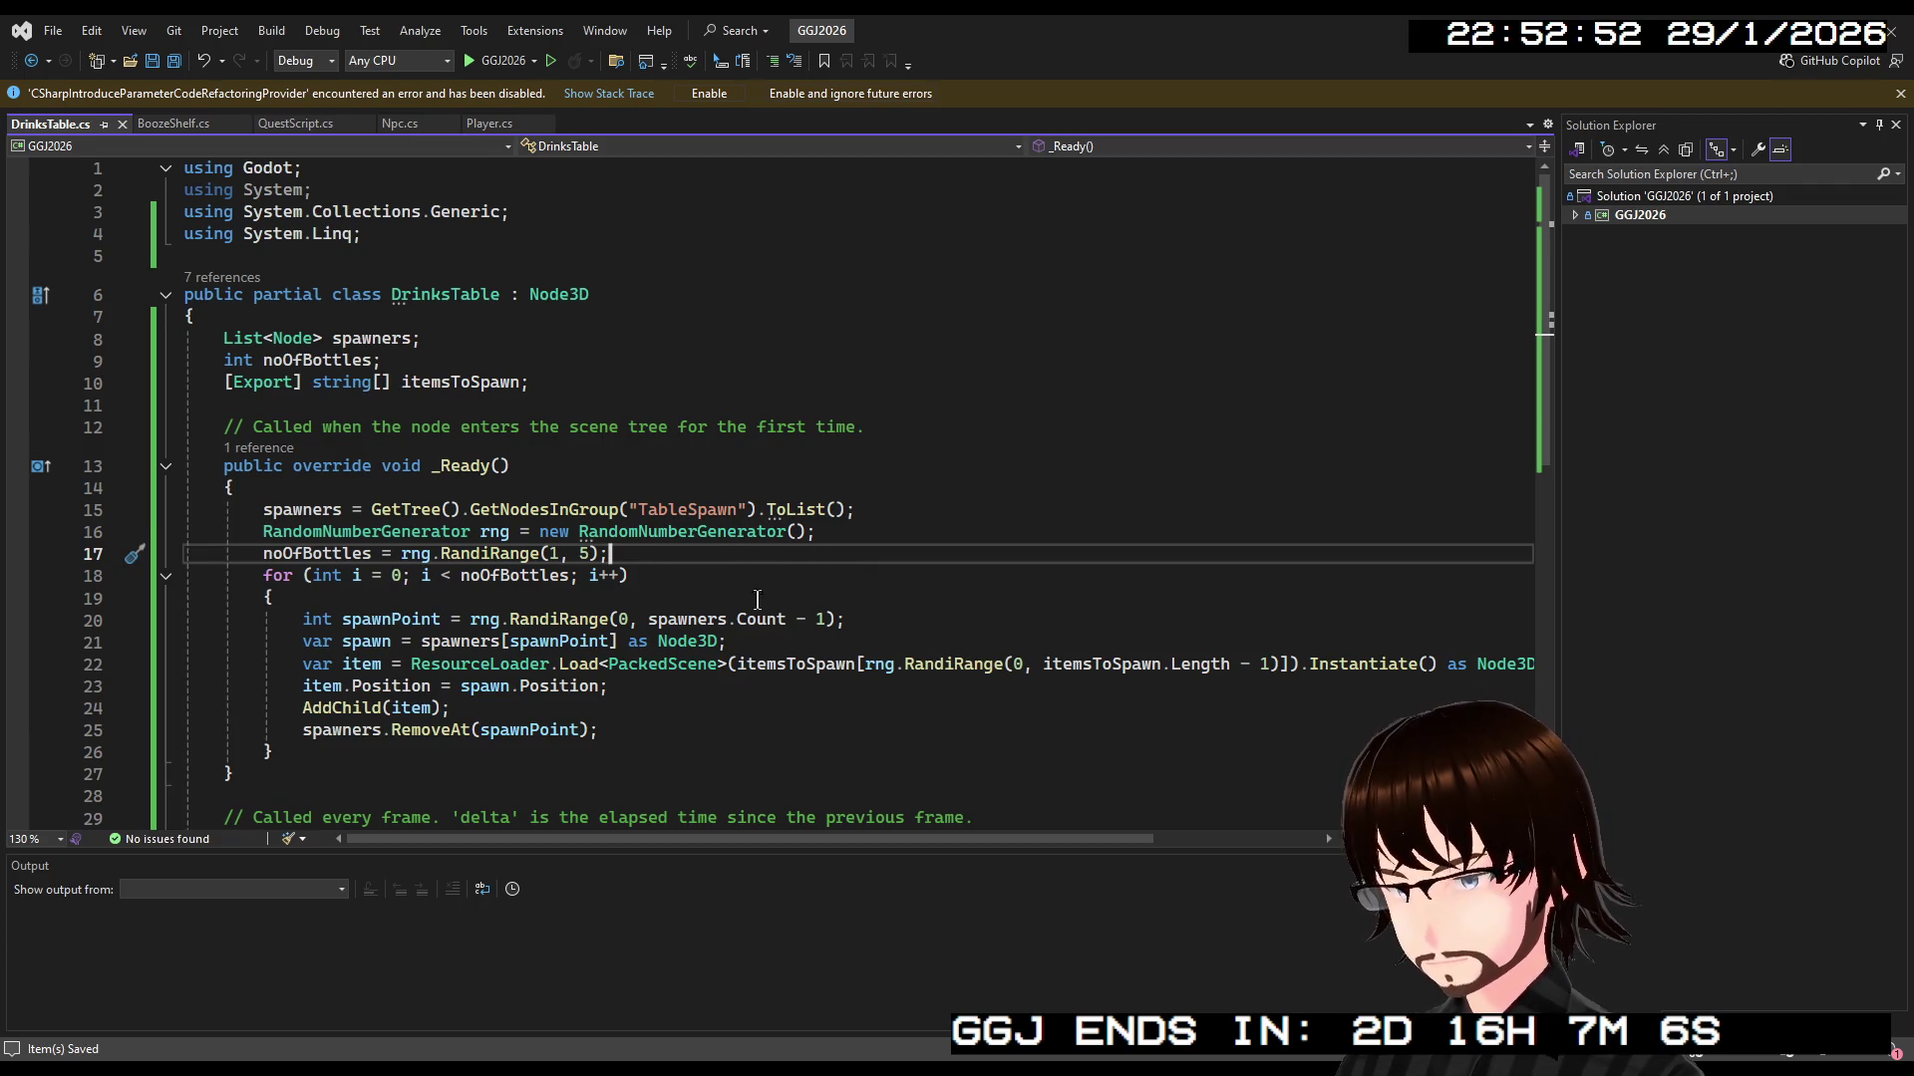
Review the script's fields and change RandiRange(1, 5) to RandiRange(1, 3)
{"action": "mouse_move", "coordinate": [909, 837]}
{"action": "left_mouse_down"}
{"action": "mouse_move", "coordinate": [1066, 840]}
{"action": "mouse_move", "coordinate": [909, 838]}
{"action": "left_mouse_up"}
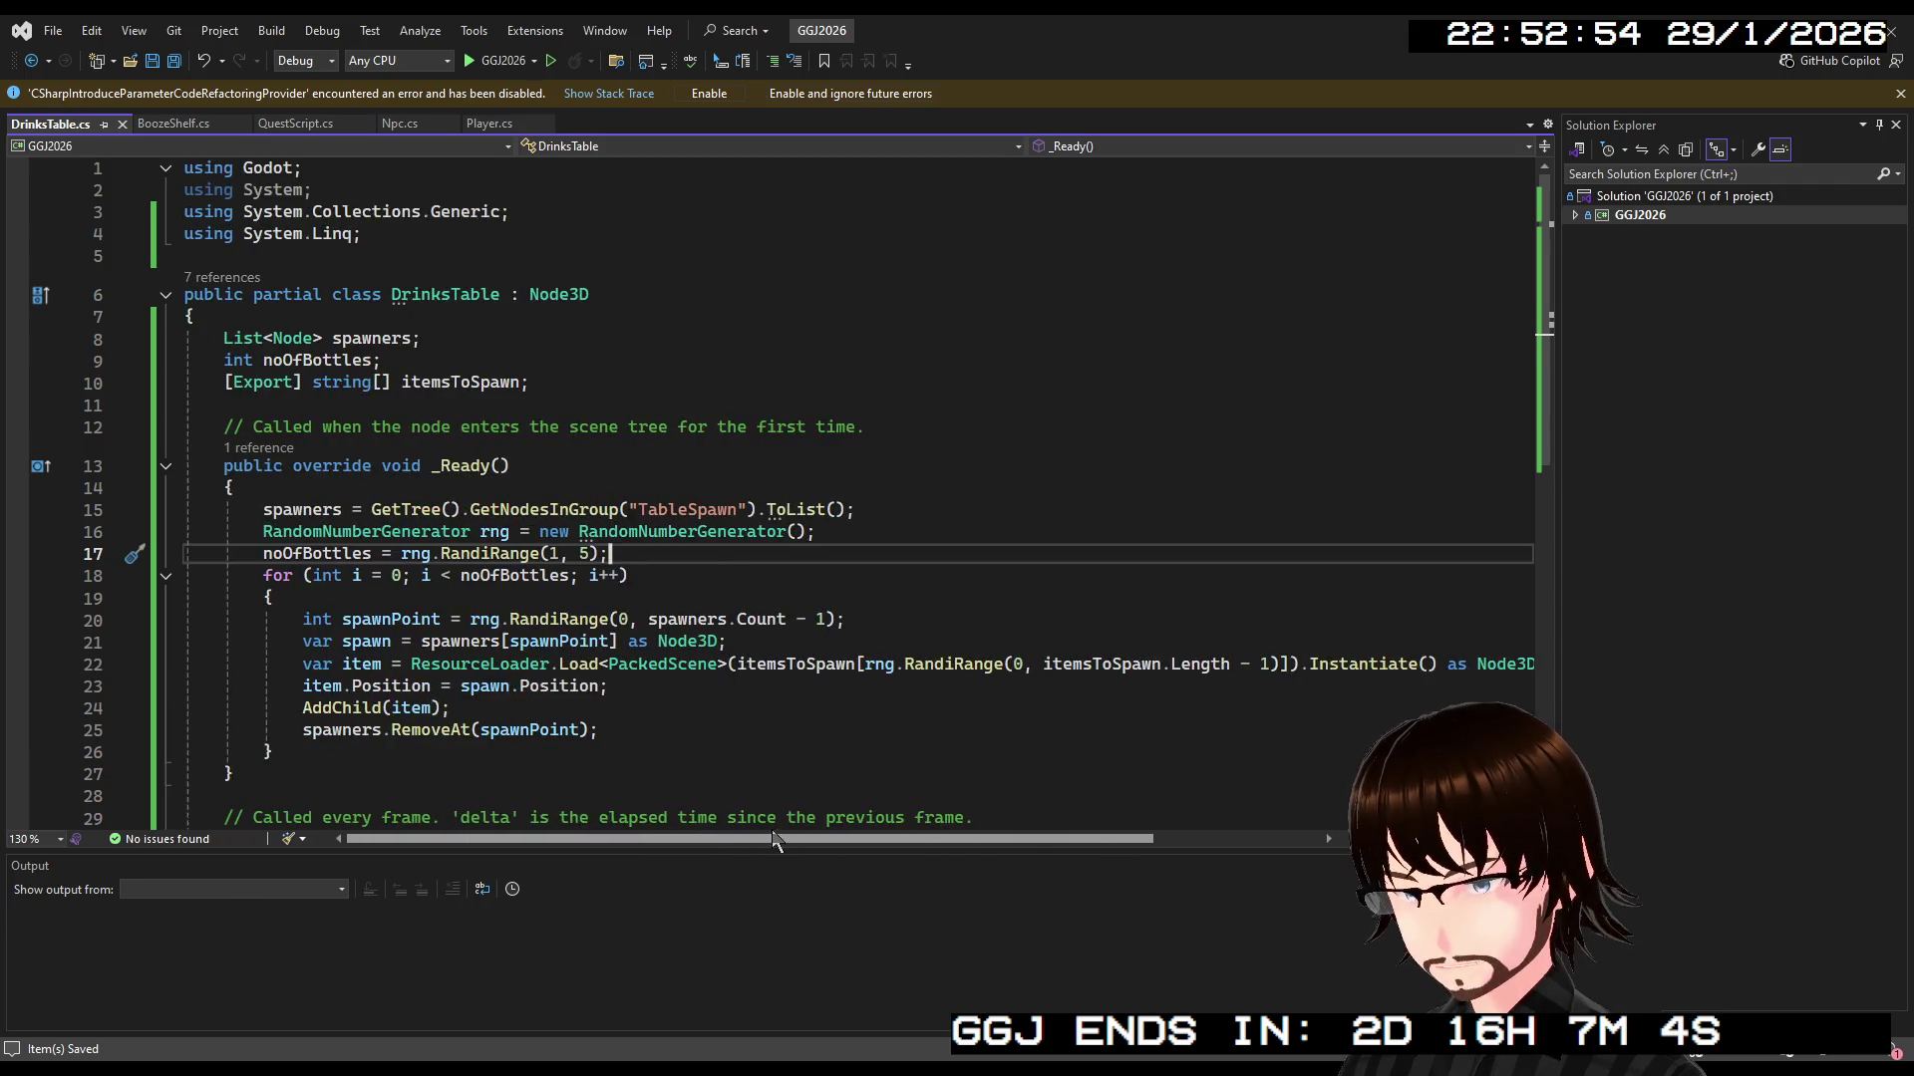
{"action": "left_click", "coordinate": [468, 387]}
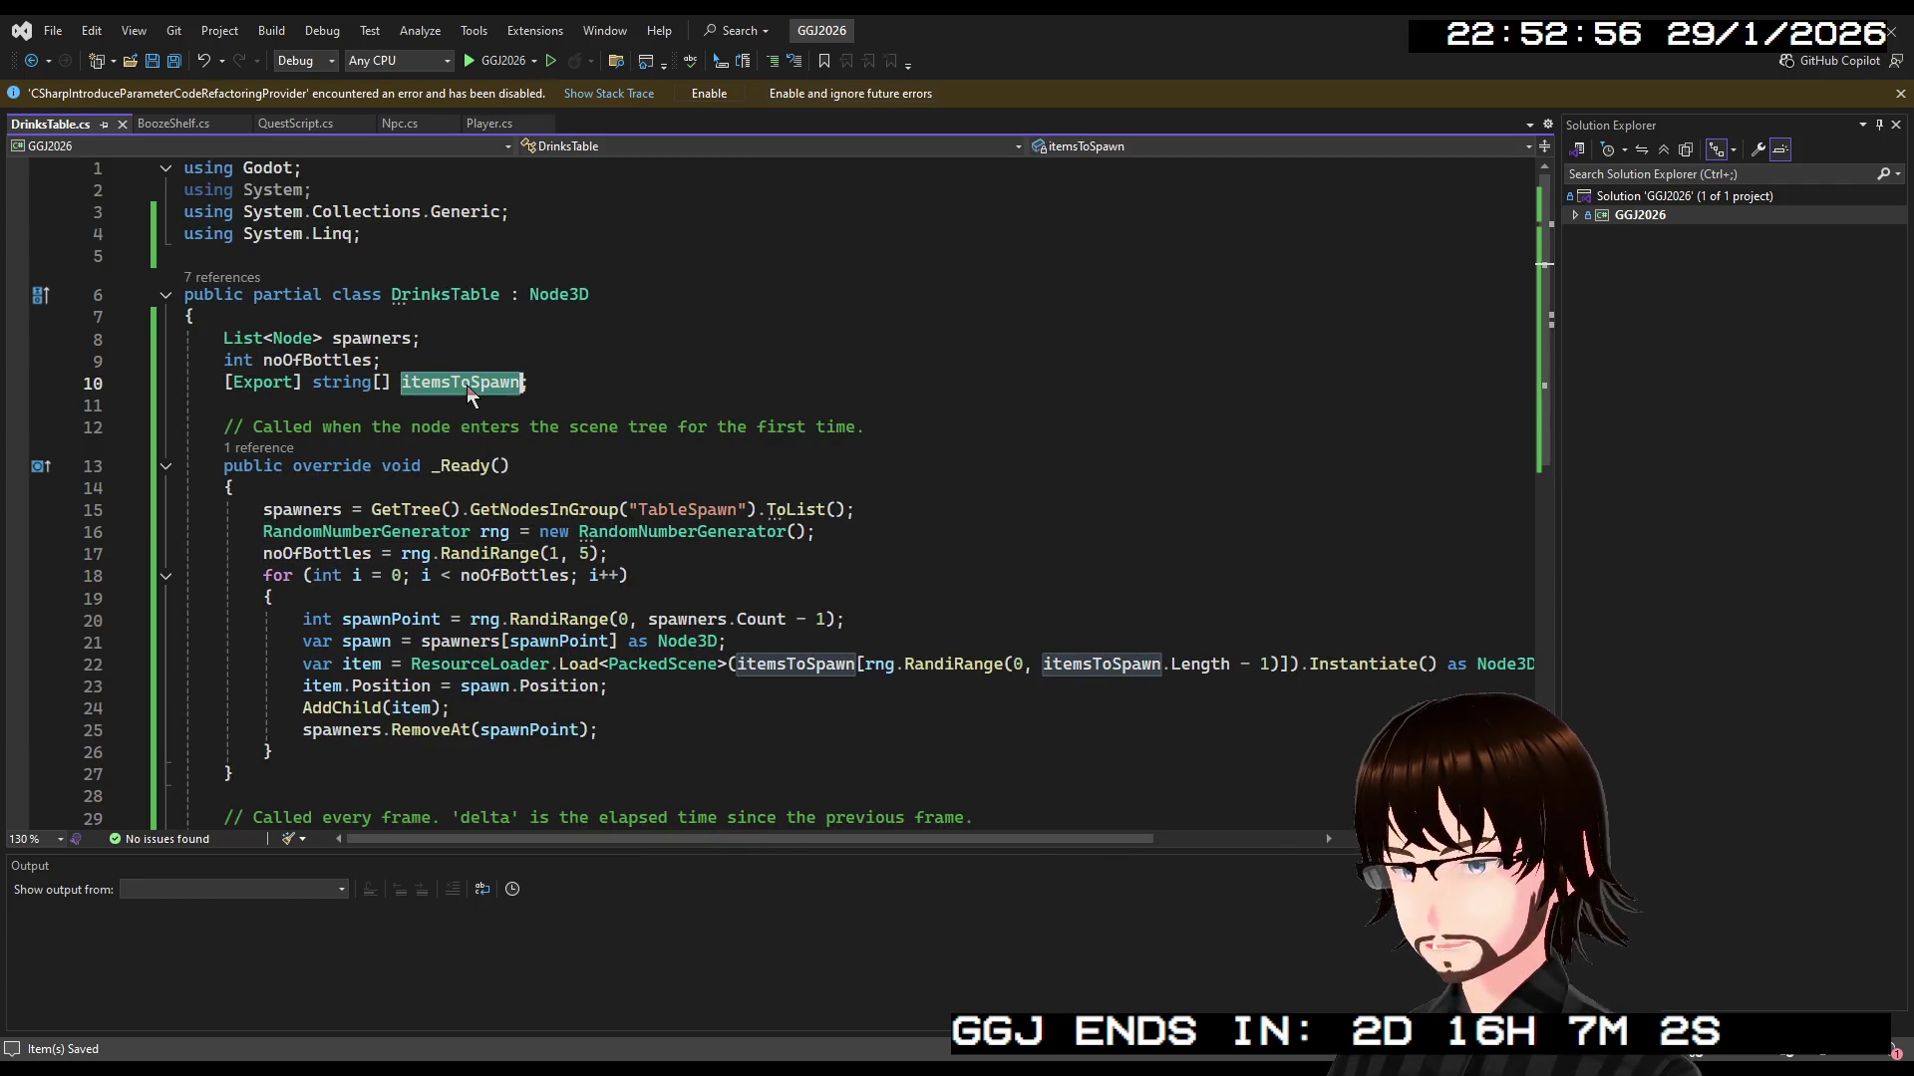
{"action": "left_click", "coordinate": [385, 341]}
{"action": "left_click", "coordinate": [344, 361]}
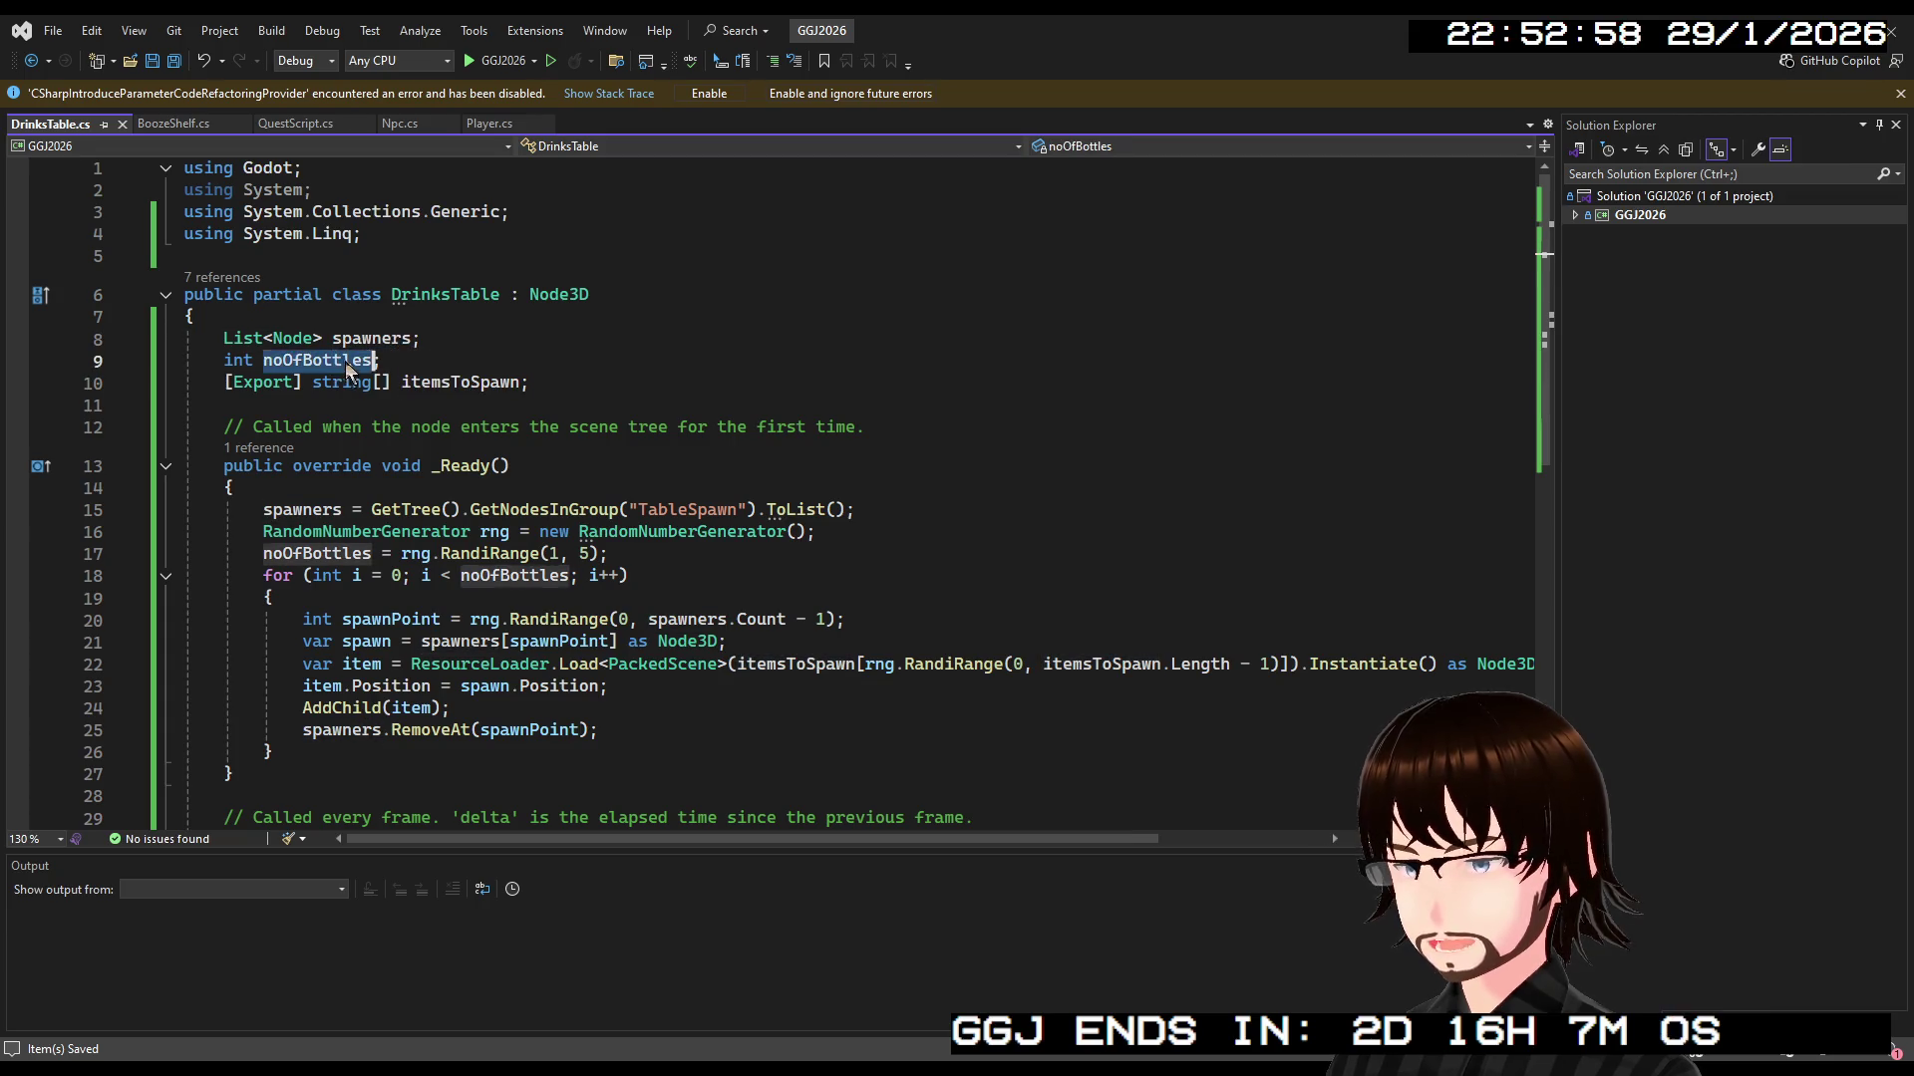
{"action": "left_click", "coordinate": [399, 334]}
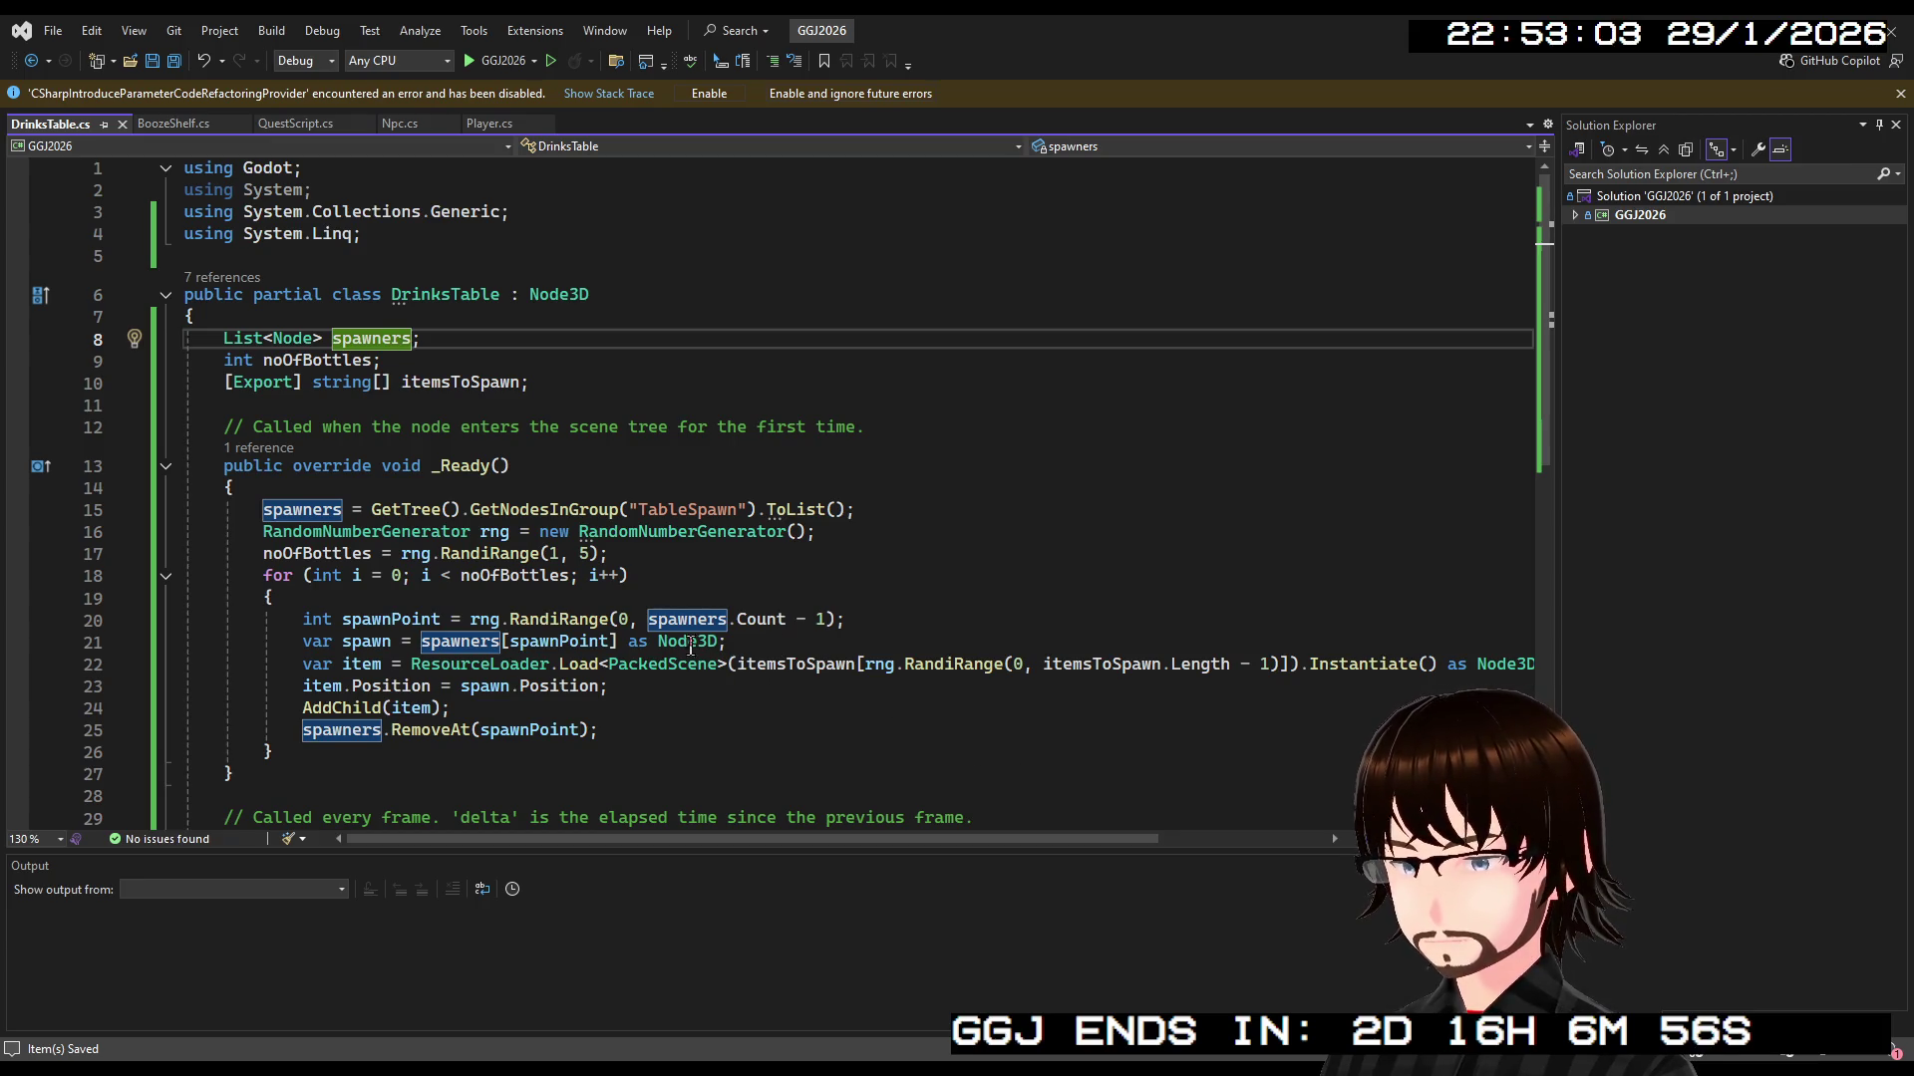
{"action": "left_click", "coordinate": [584, 554]}
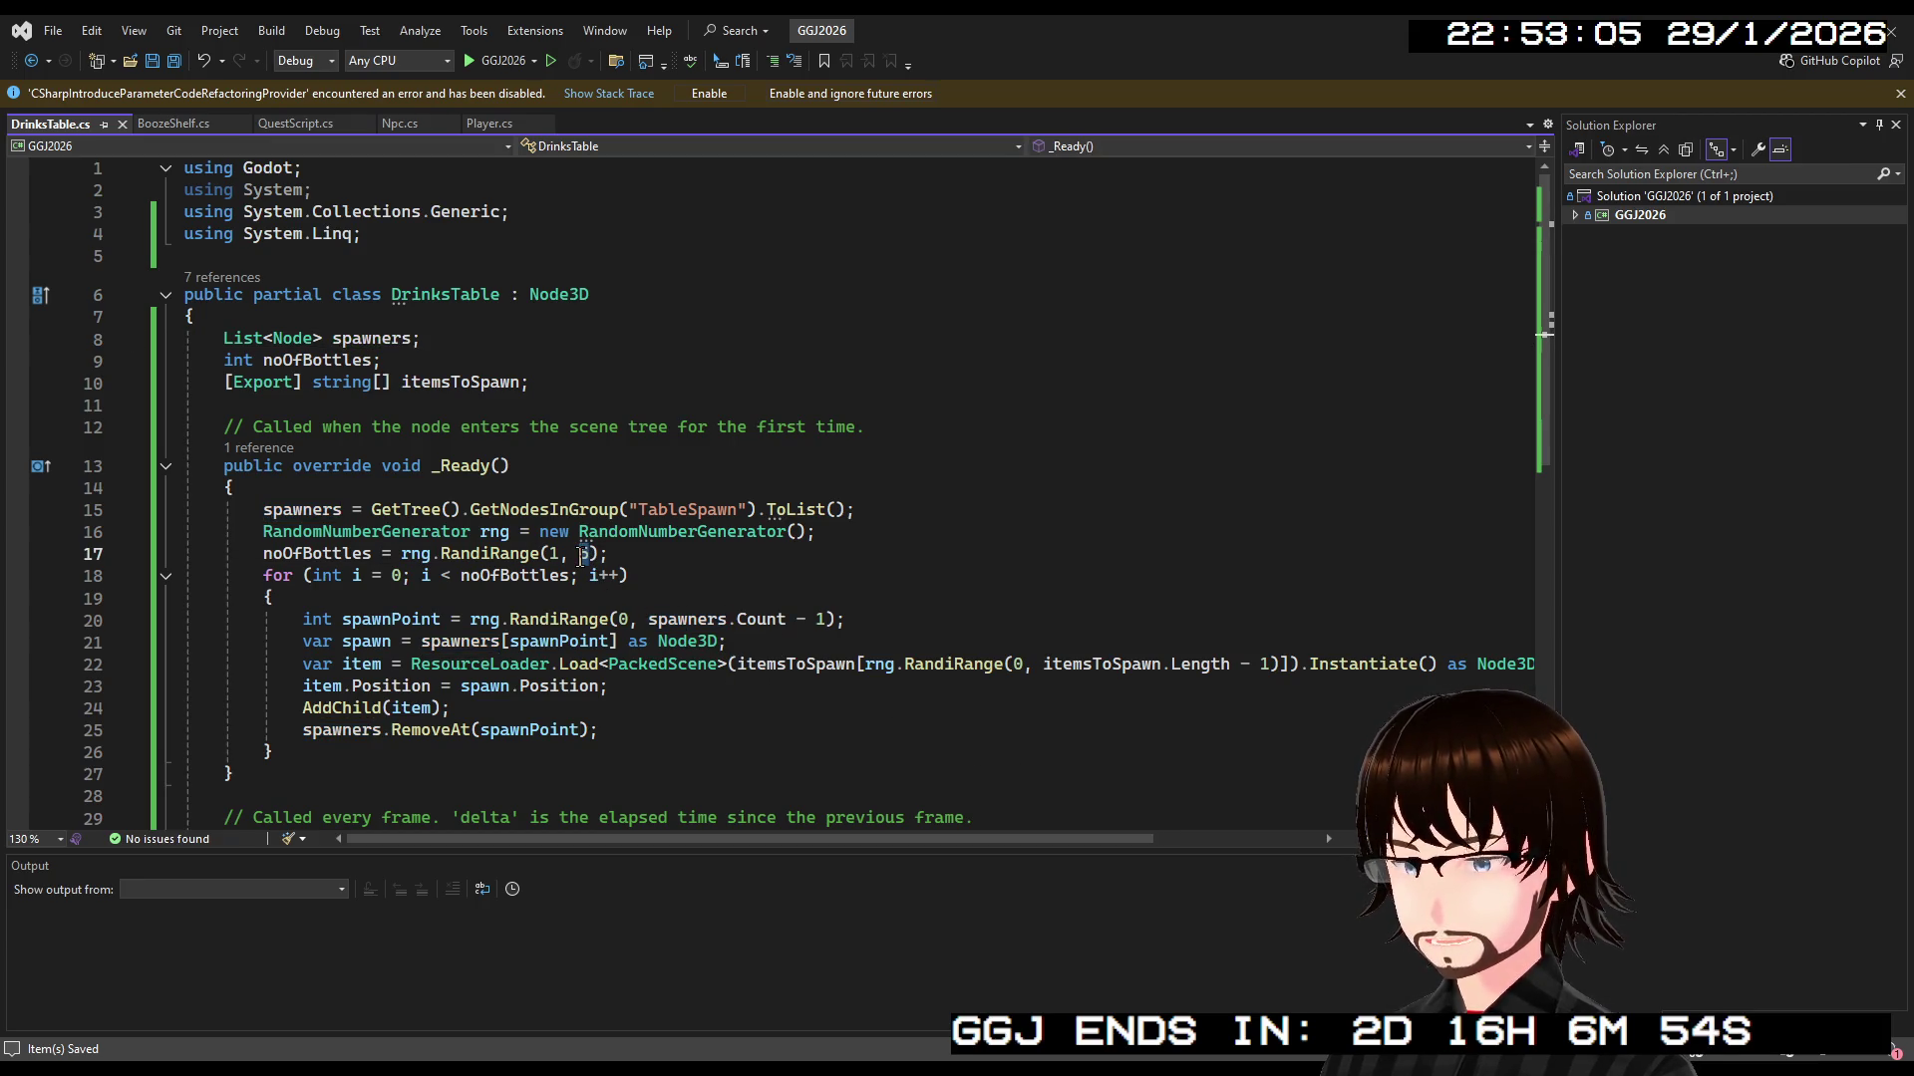
{"action": "type", "text": "3"}
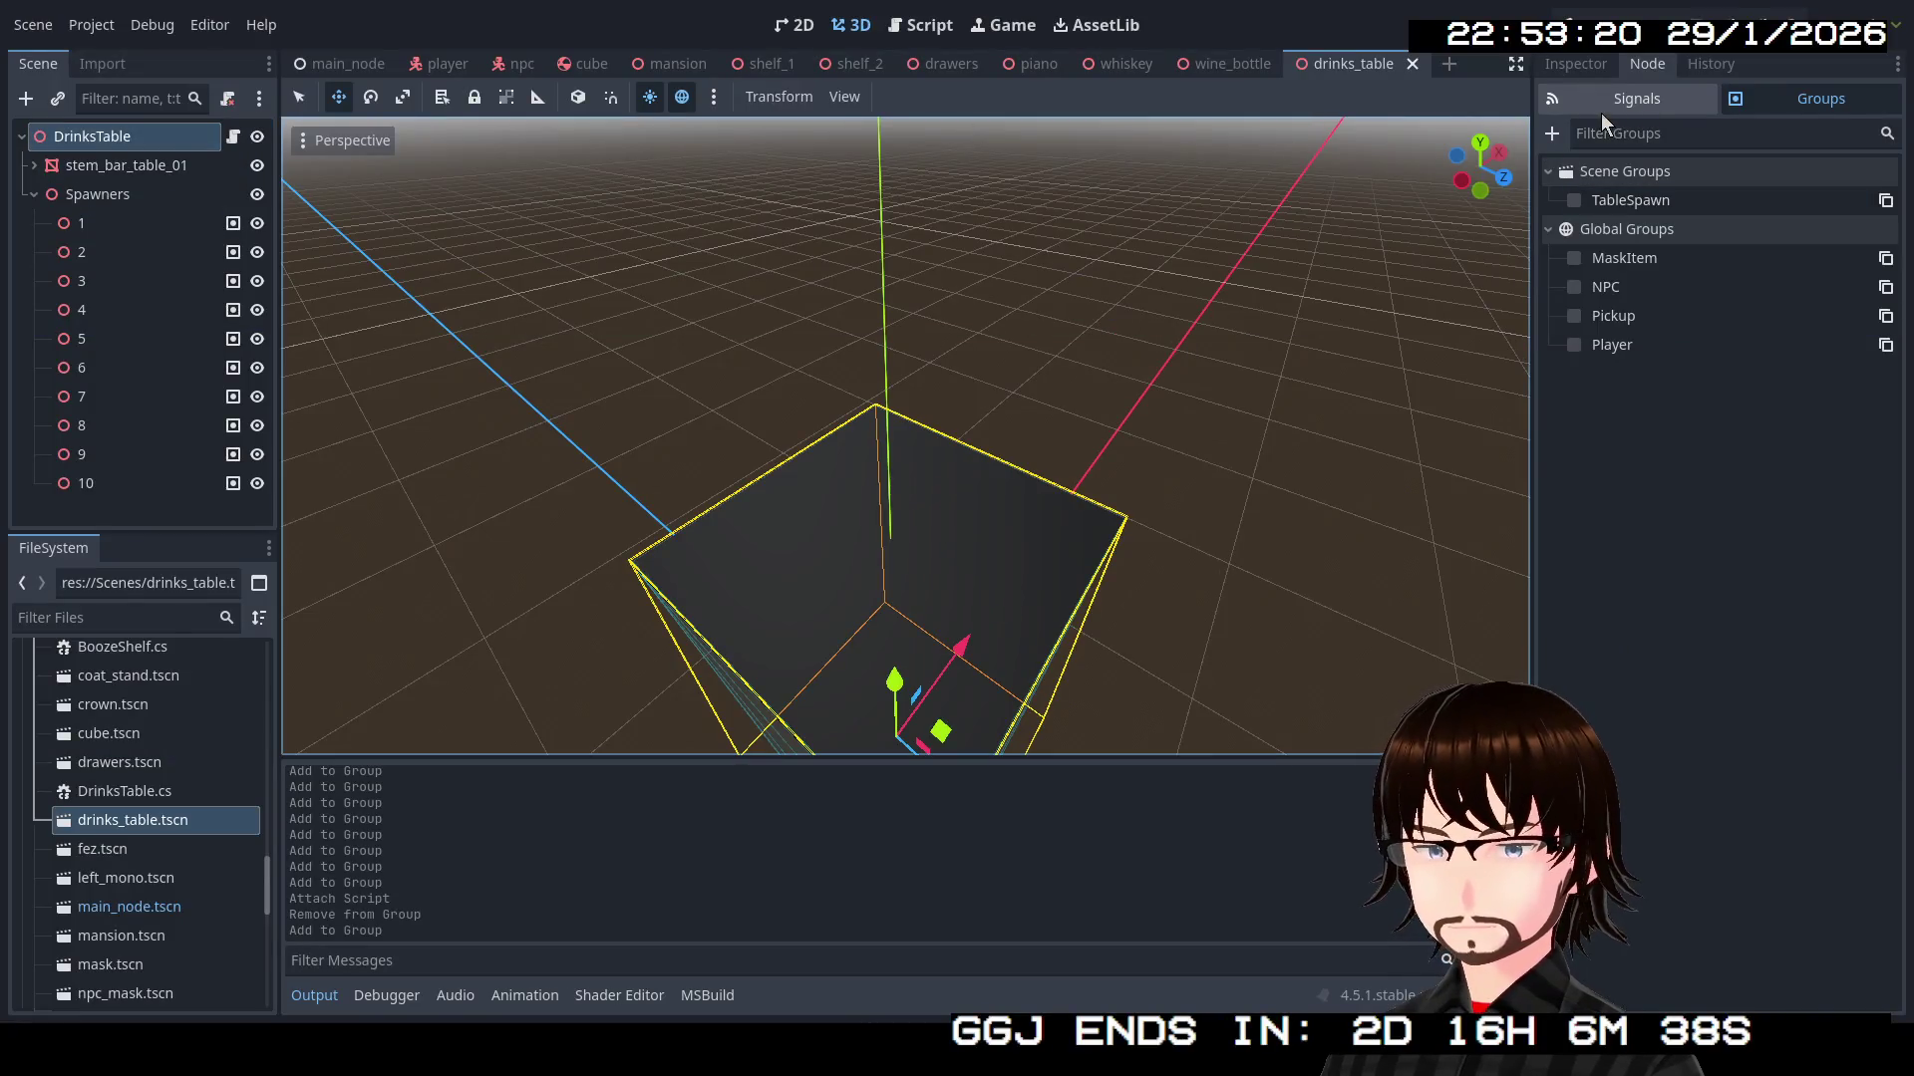
Build the C# project and add two empty entries to DrinksTable's Items To Spawn list
{"action": "left_click", "coordinate": [1594, 66]}
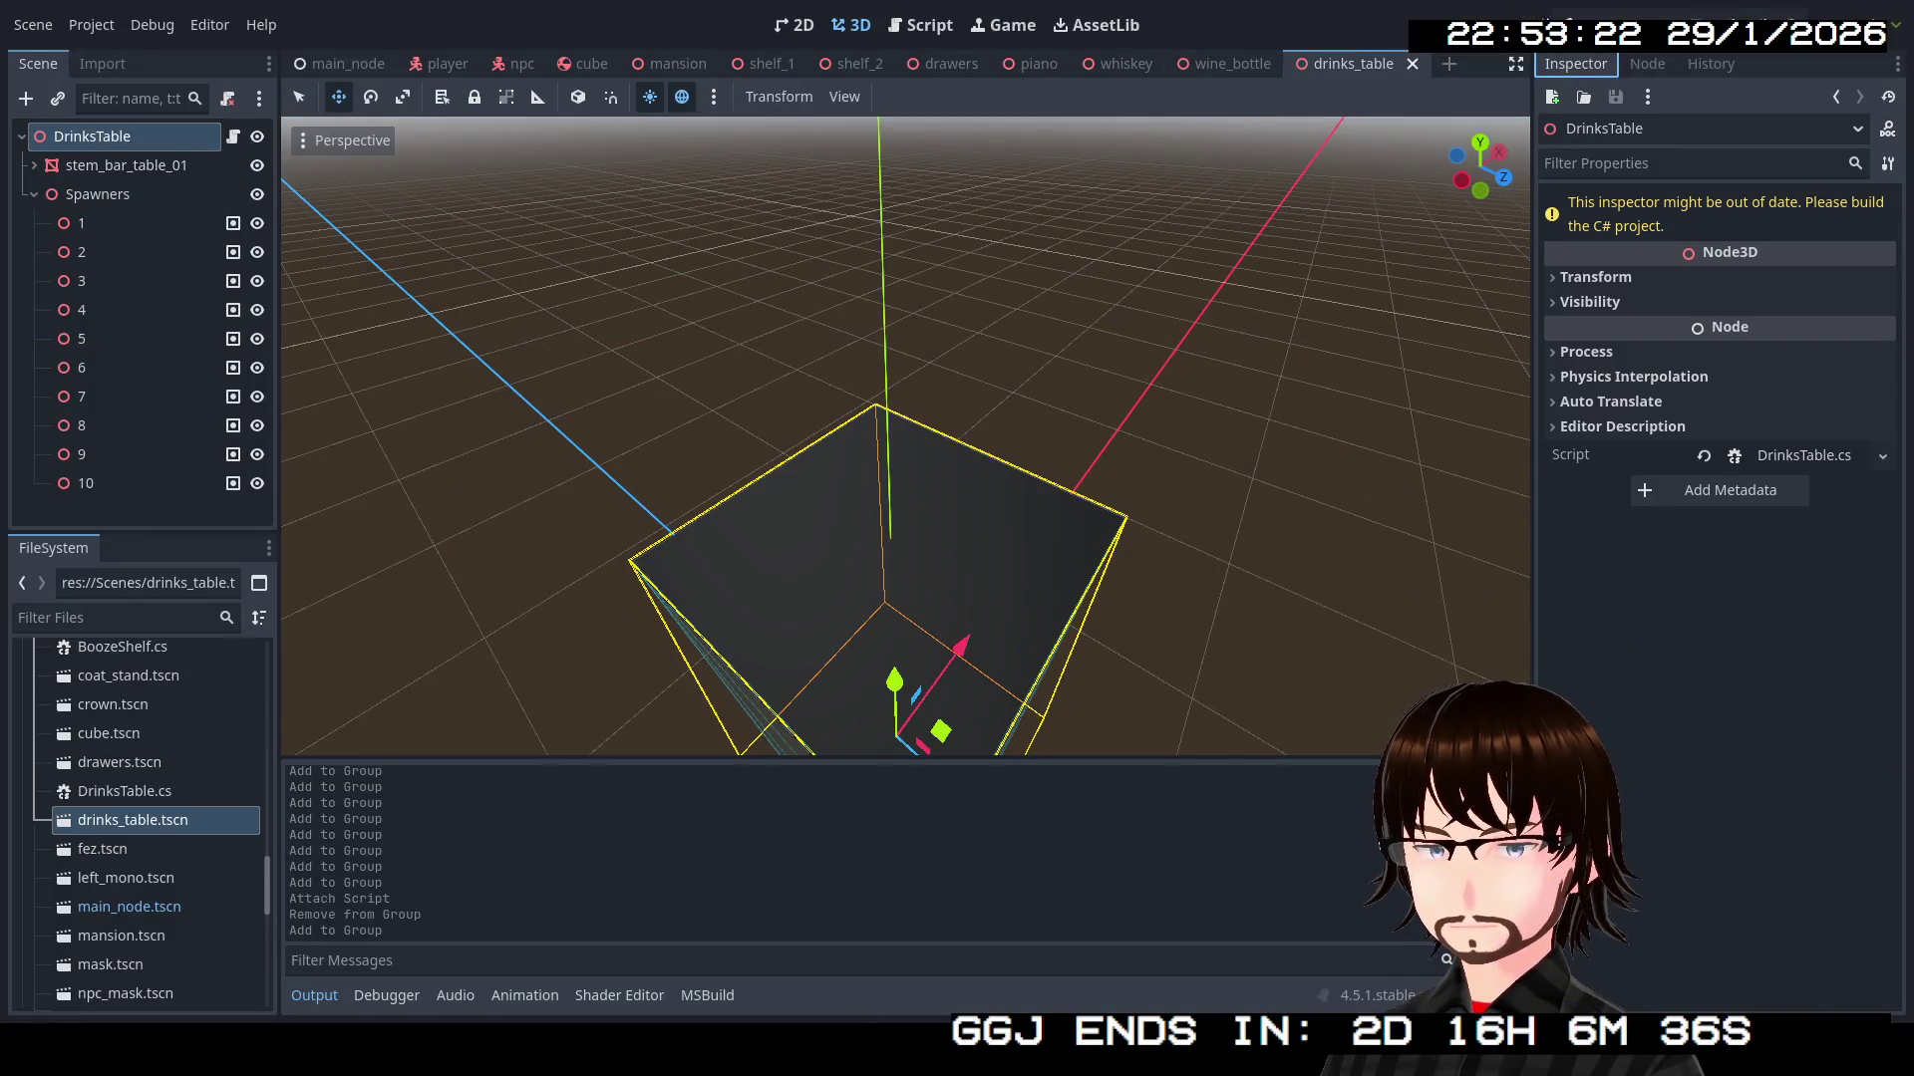
{"action": "key", "text": "alt+b"}
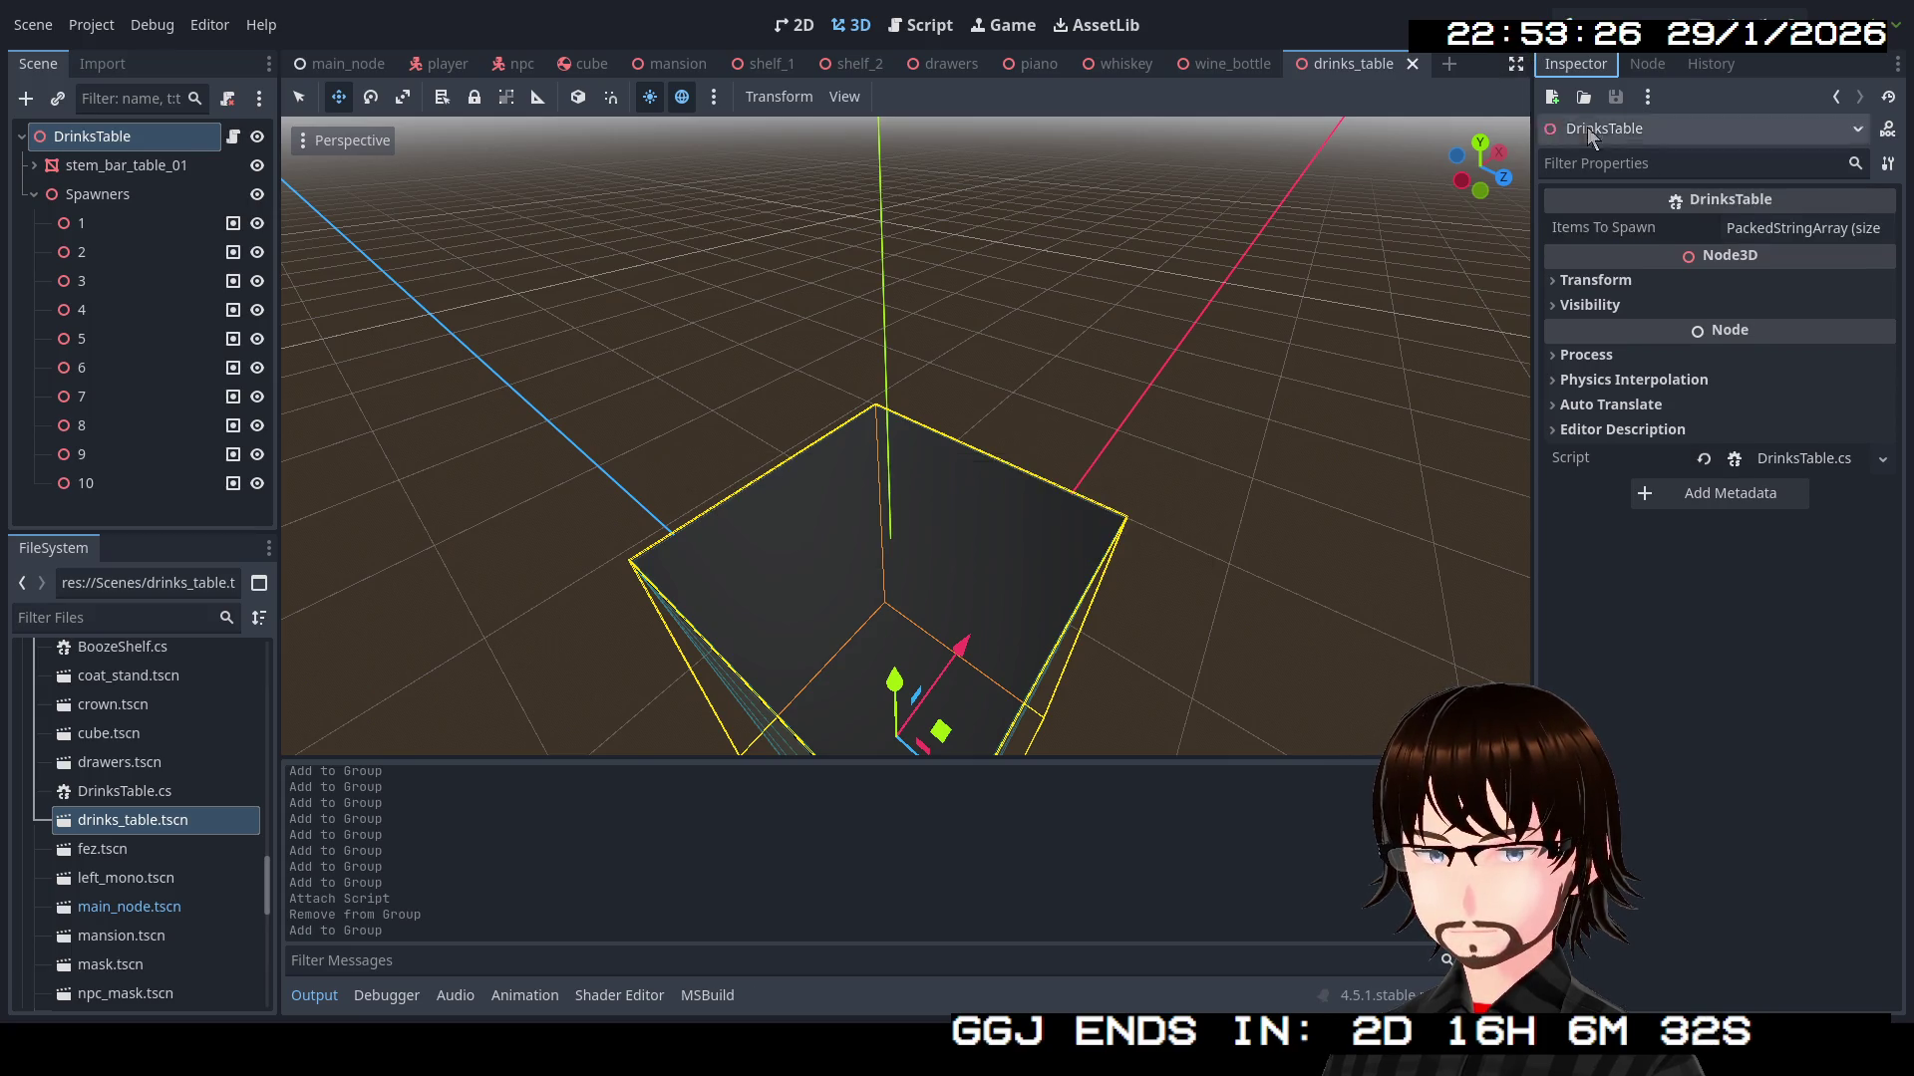
{"action": "left_click", "coordinate": [1784, 229]}
{"action": "left_click", "coordinate": [1734, 301]}
{"action": "left_click", "coordinate": [1731, 333]}
Fill the first Items To Spawn entry with the wine_bottle.tscn path
{"action": "scroll", "coordinate": [139, 737], "scroll_direction": "down", "scroll_amount": 2}
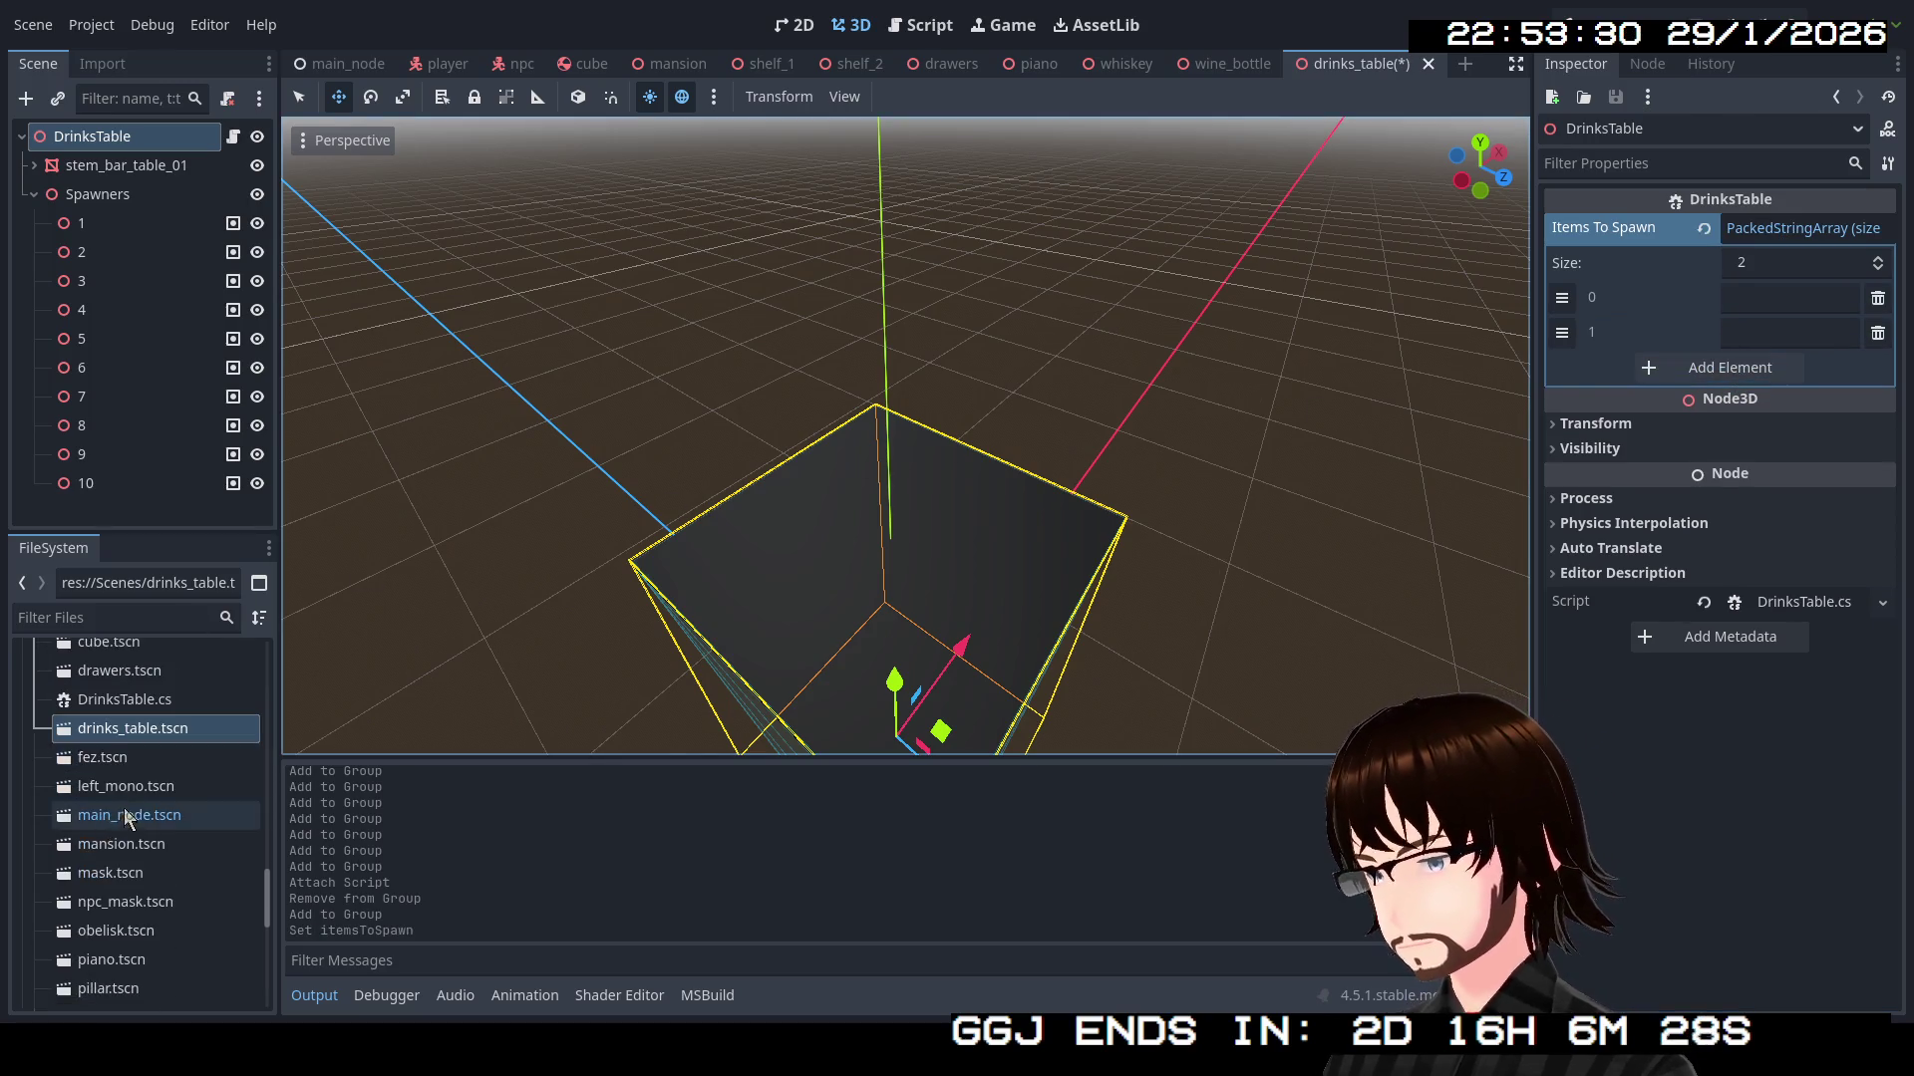
{"action": "scroll", "coordinate": [151, 757], "scroll_direction": "down", "scroll_amount": 1}
{"action": "scroll", "coordinate": [150, 836], "scroll_direction": "down", "scroll_amount": 7}
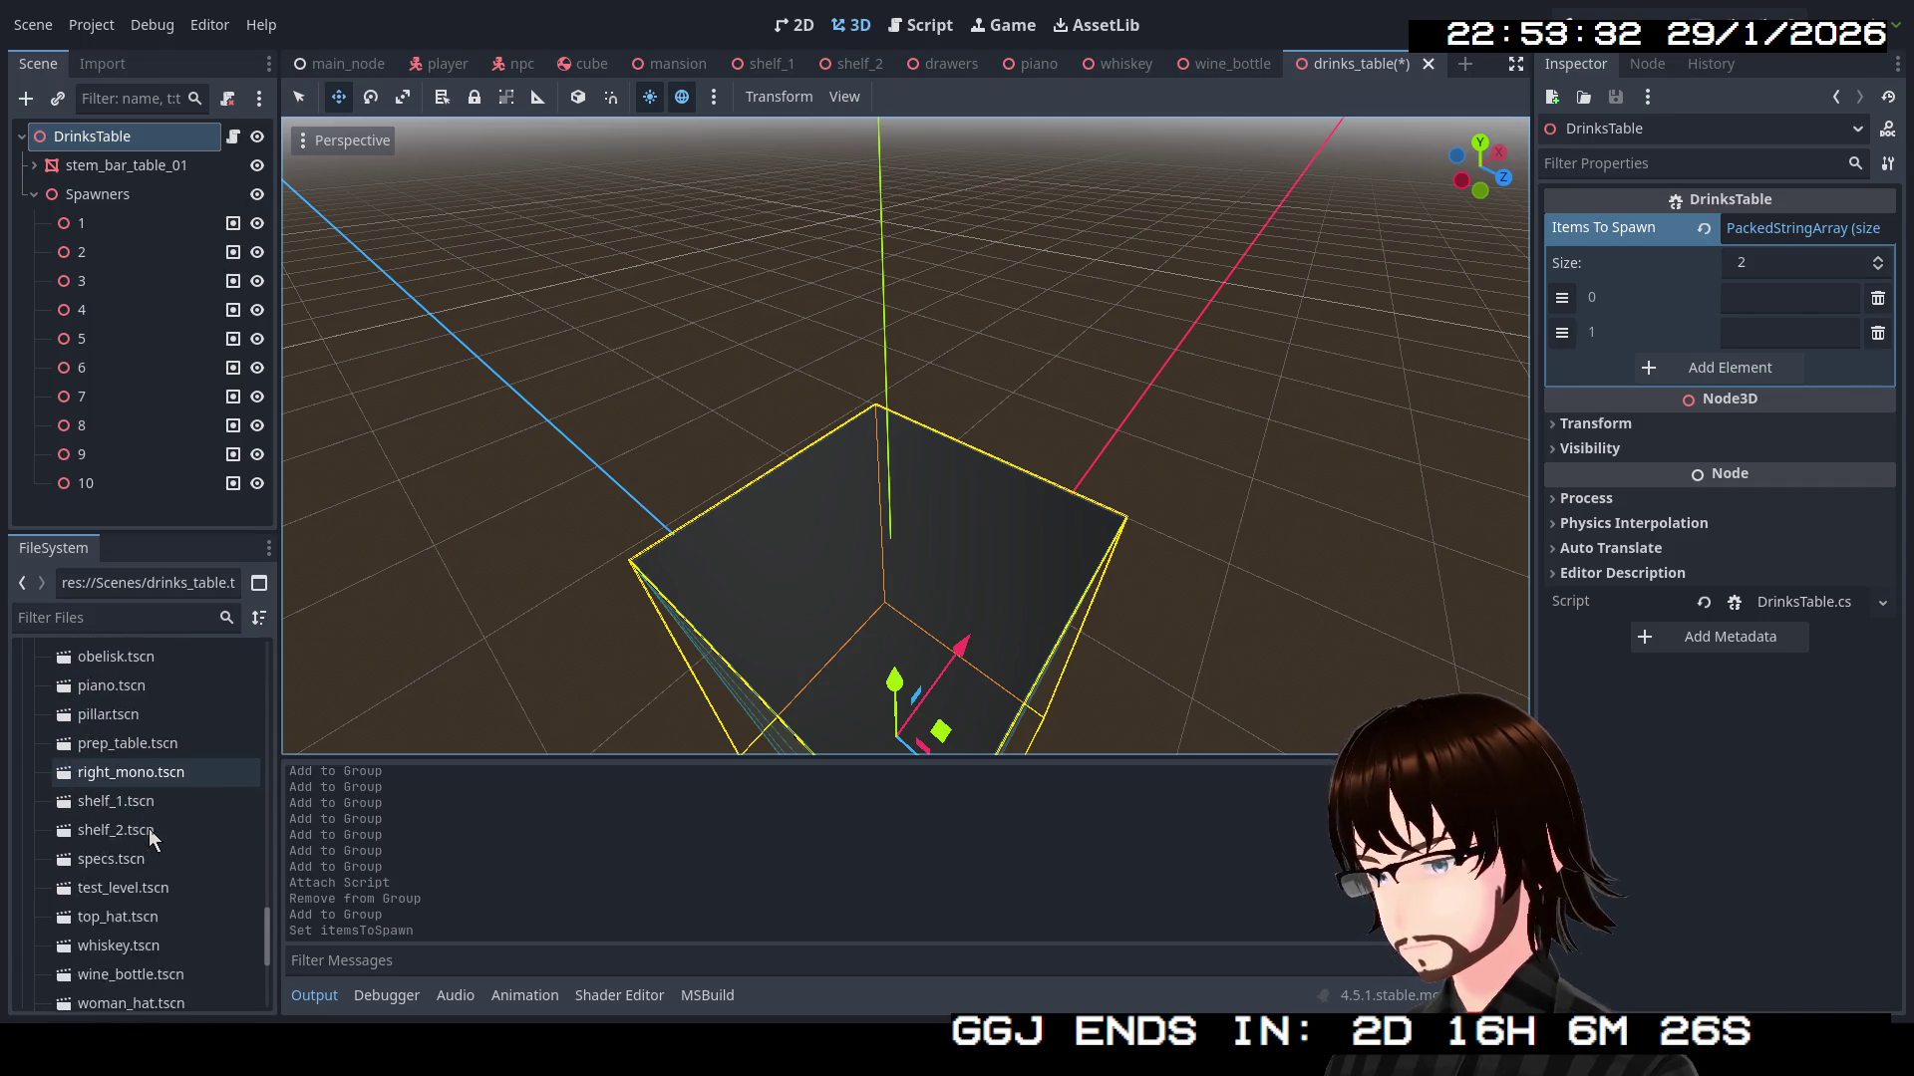
{"action": "left_click", "coordinate": [149, 883]}
{"action": "right_click", "coordinate": [128, 883]}
{"action": "left_click", "coordinate": [215, 734]}
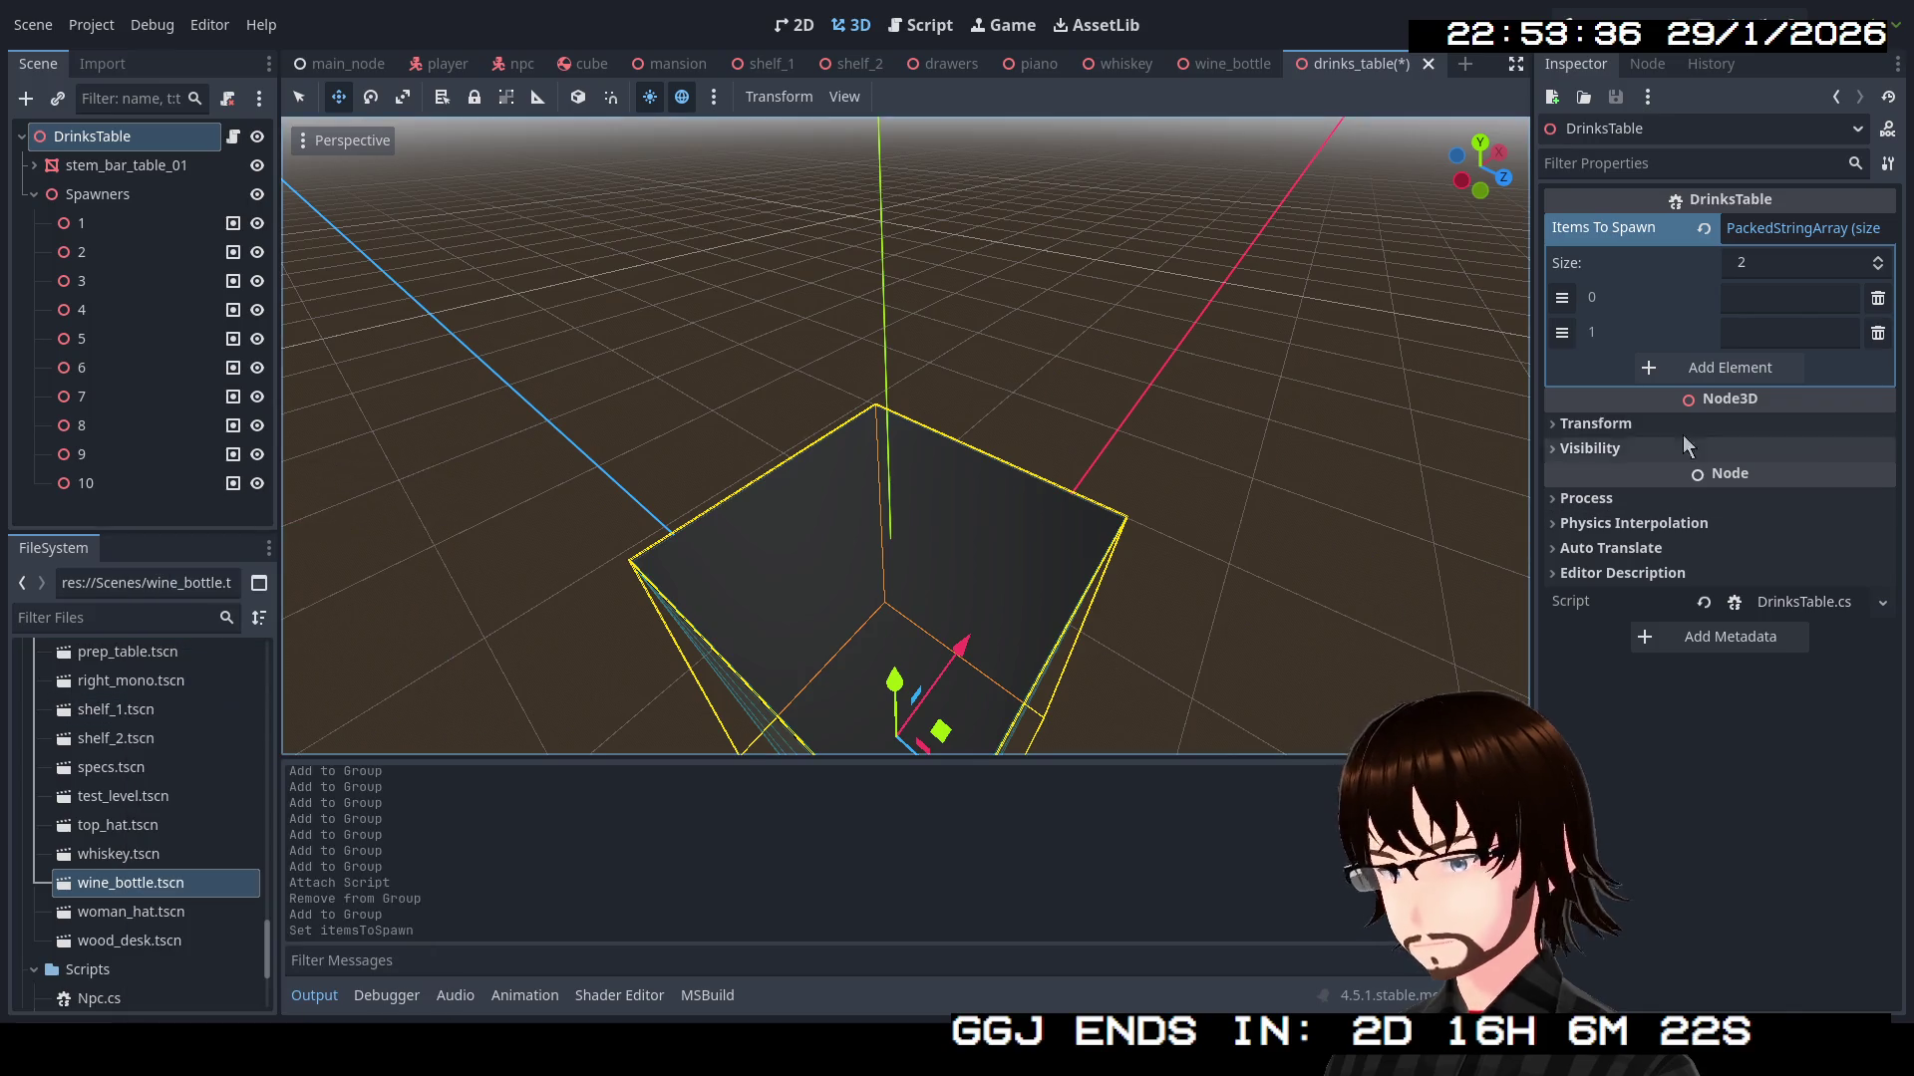
{"action": "left_click", "coordinate": [1746, 296]}
{"action": "key", "text": "ctrl+v"}
Fill the second entry with the whiskey.tscn path, save, and run the main_node scene
{"action": "left_click", "coordinate": [1732, 332]}
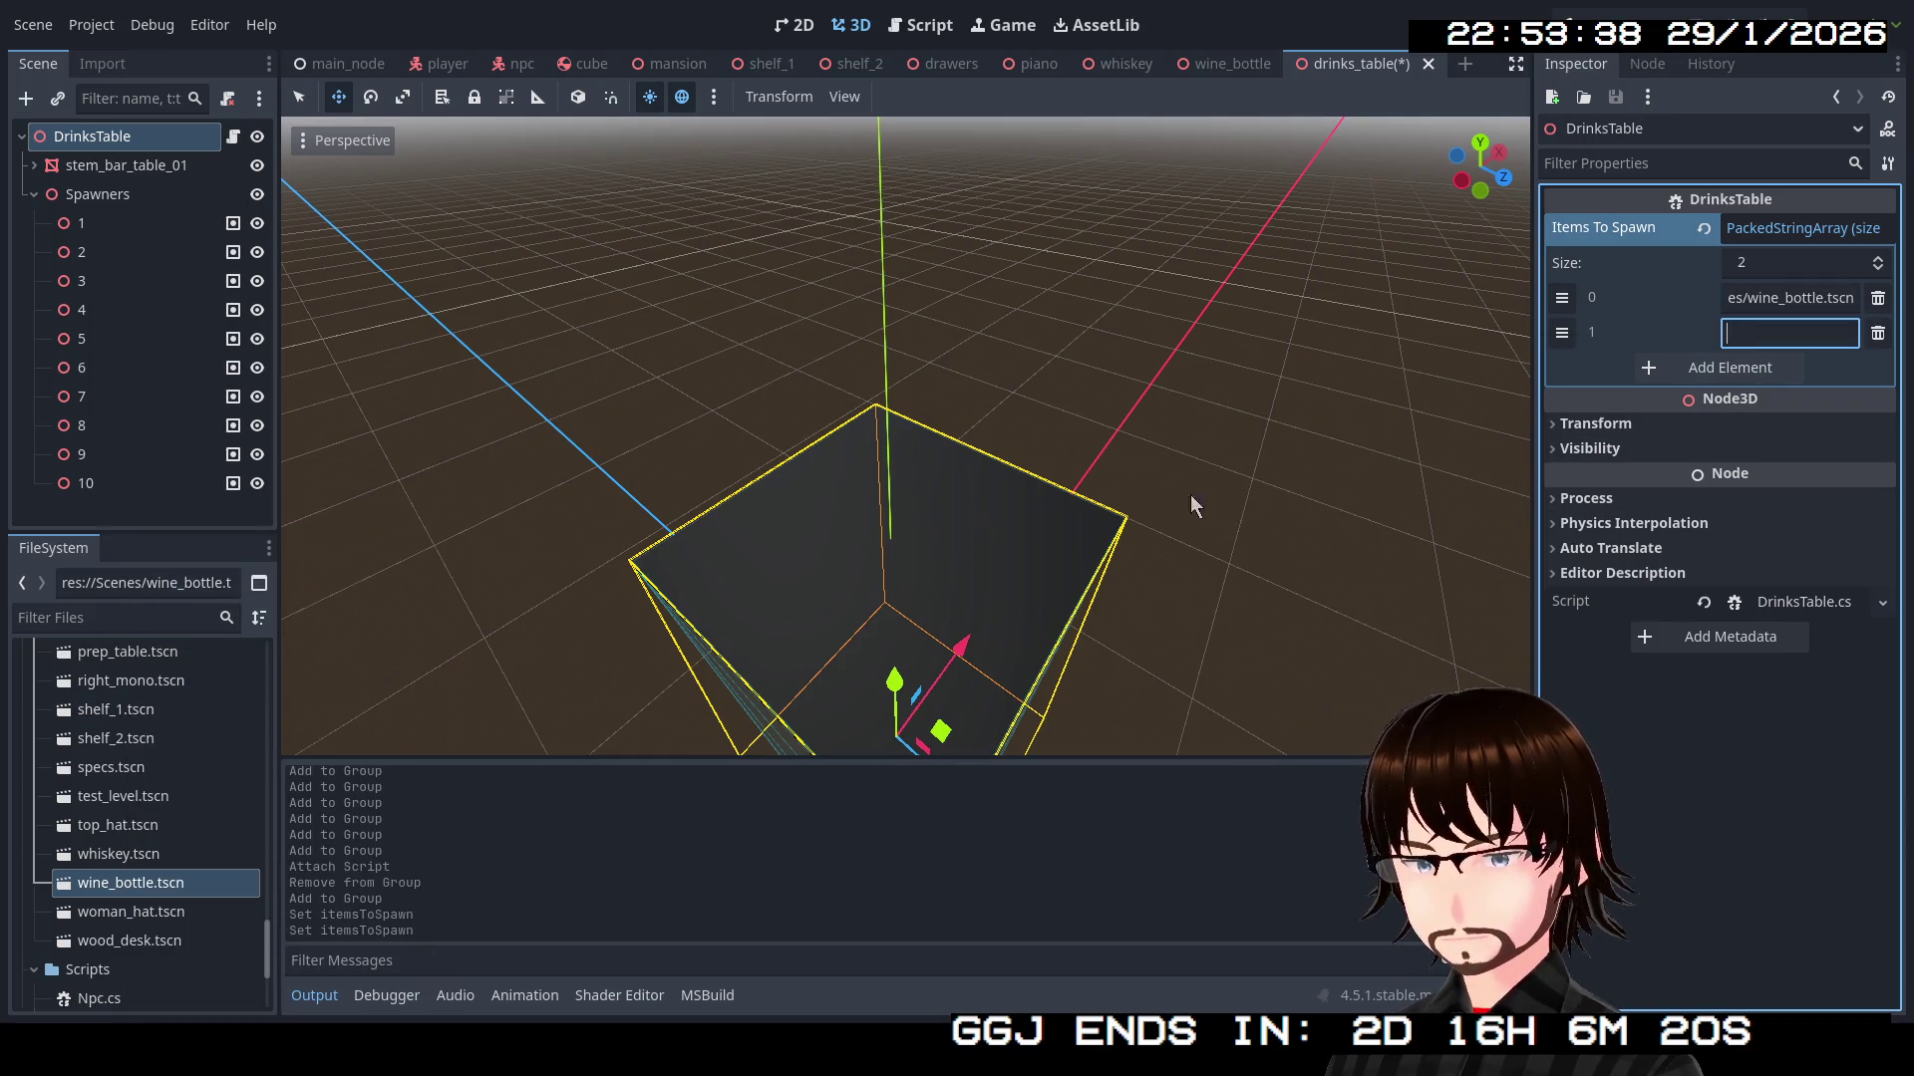
{"action": "right_click", "coordinate": [128, 863]}
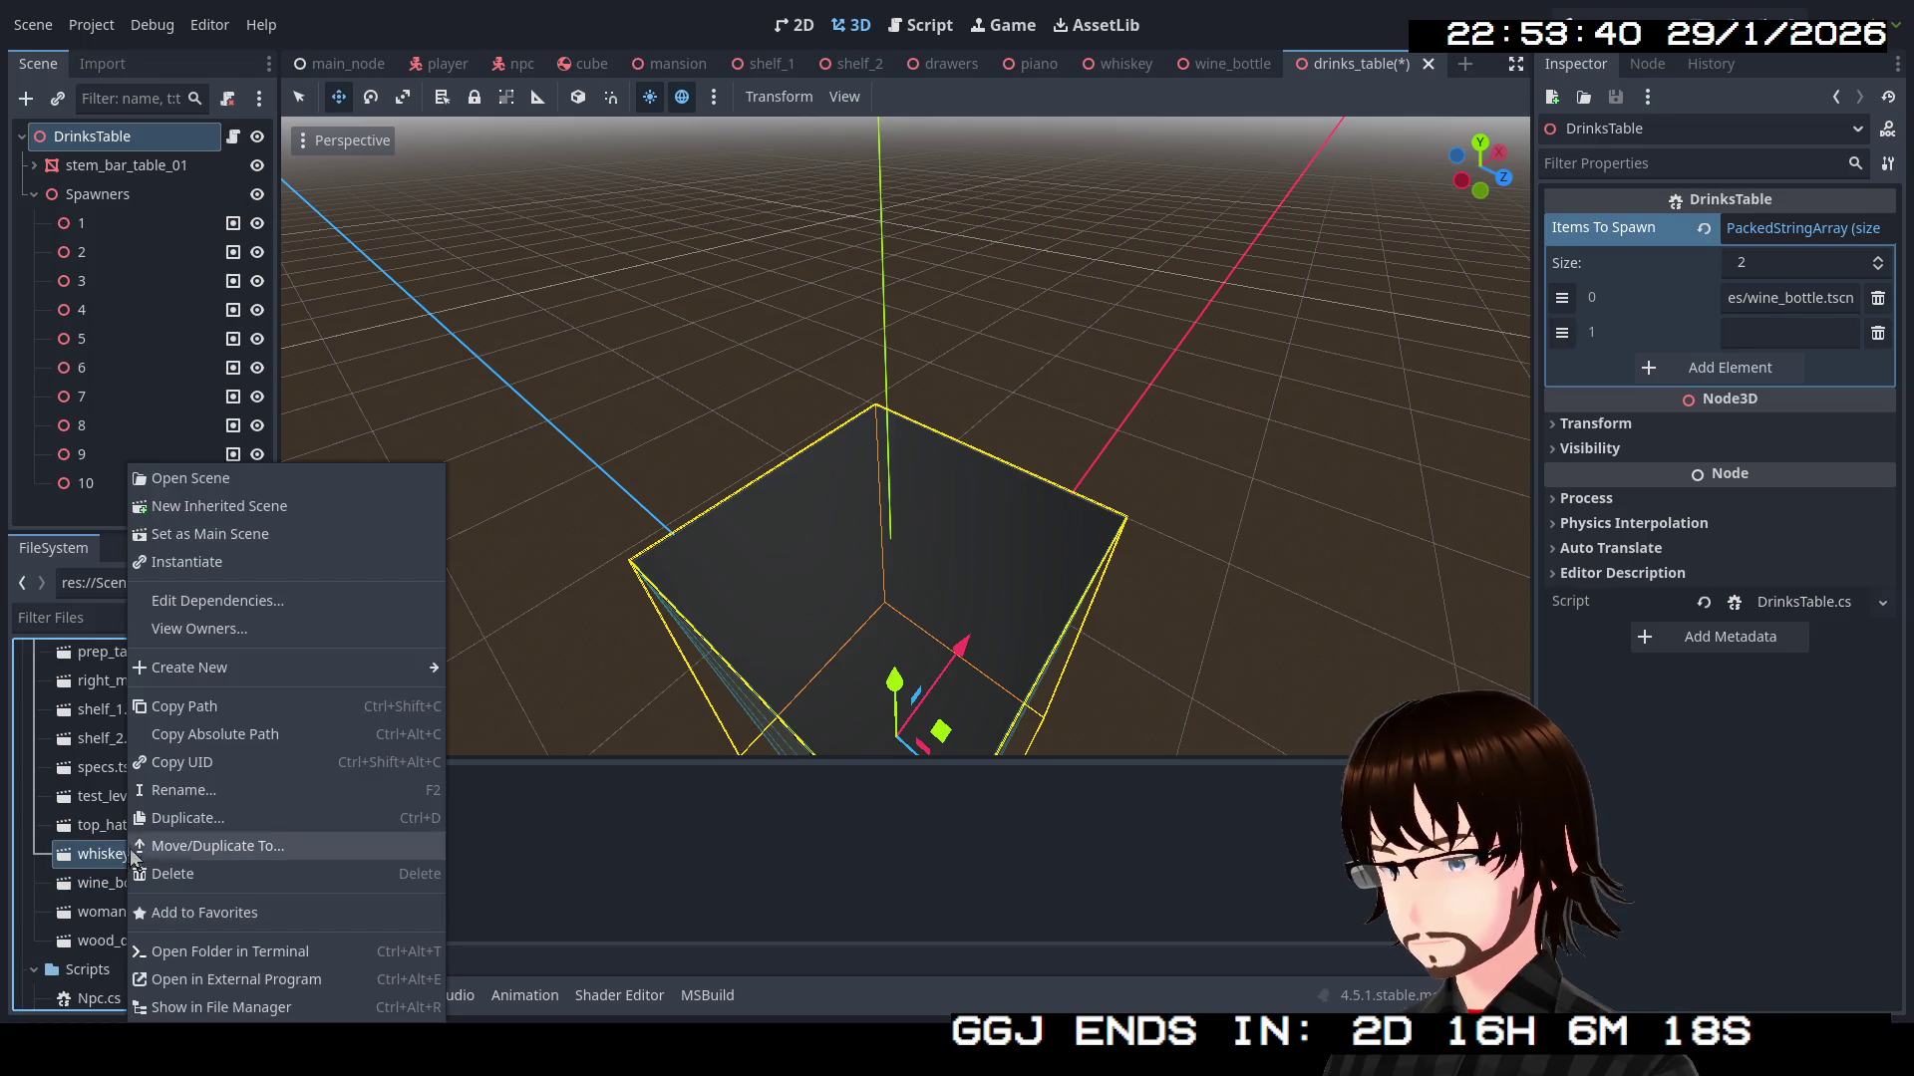
{"action": "left_click", "coordinate": [206, 713]}
{"action": "left_click", "coordinate": [1801, 336]}
{"action": "key", "text": "ctrl+v"}
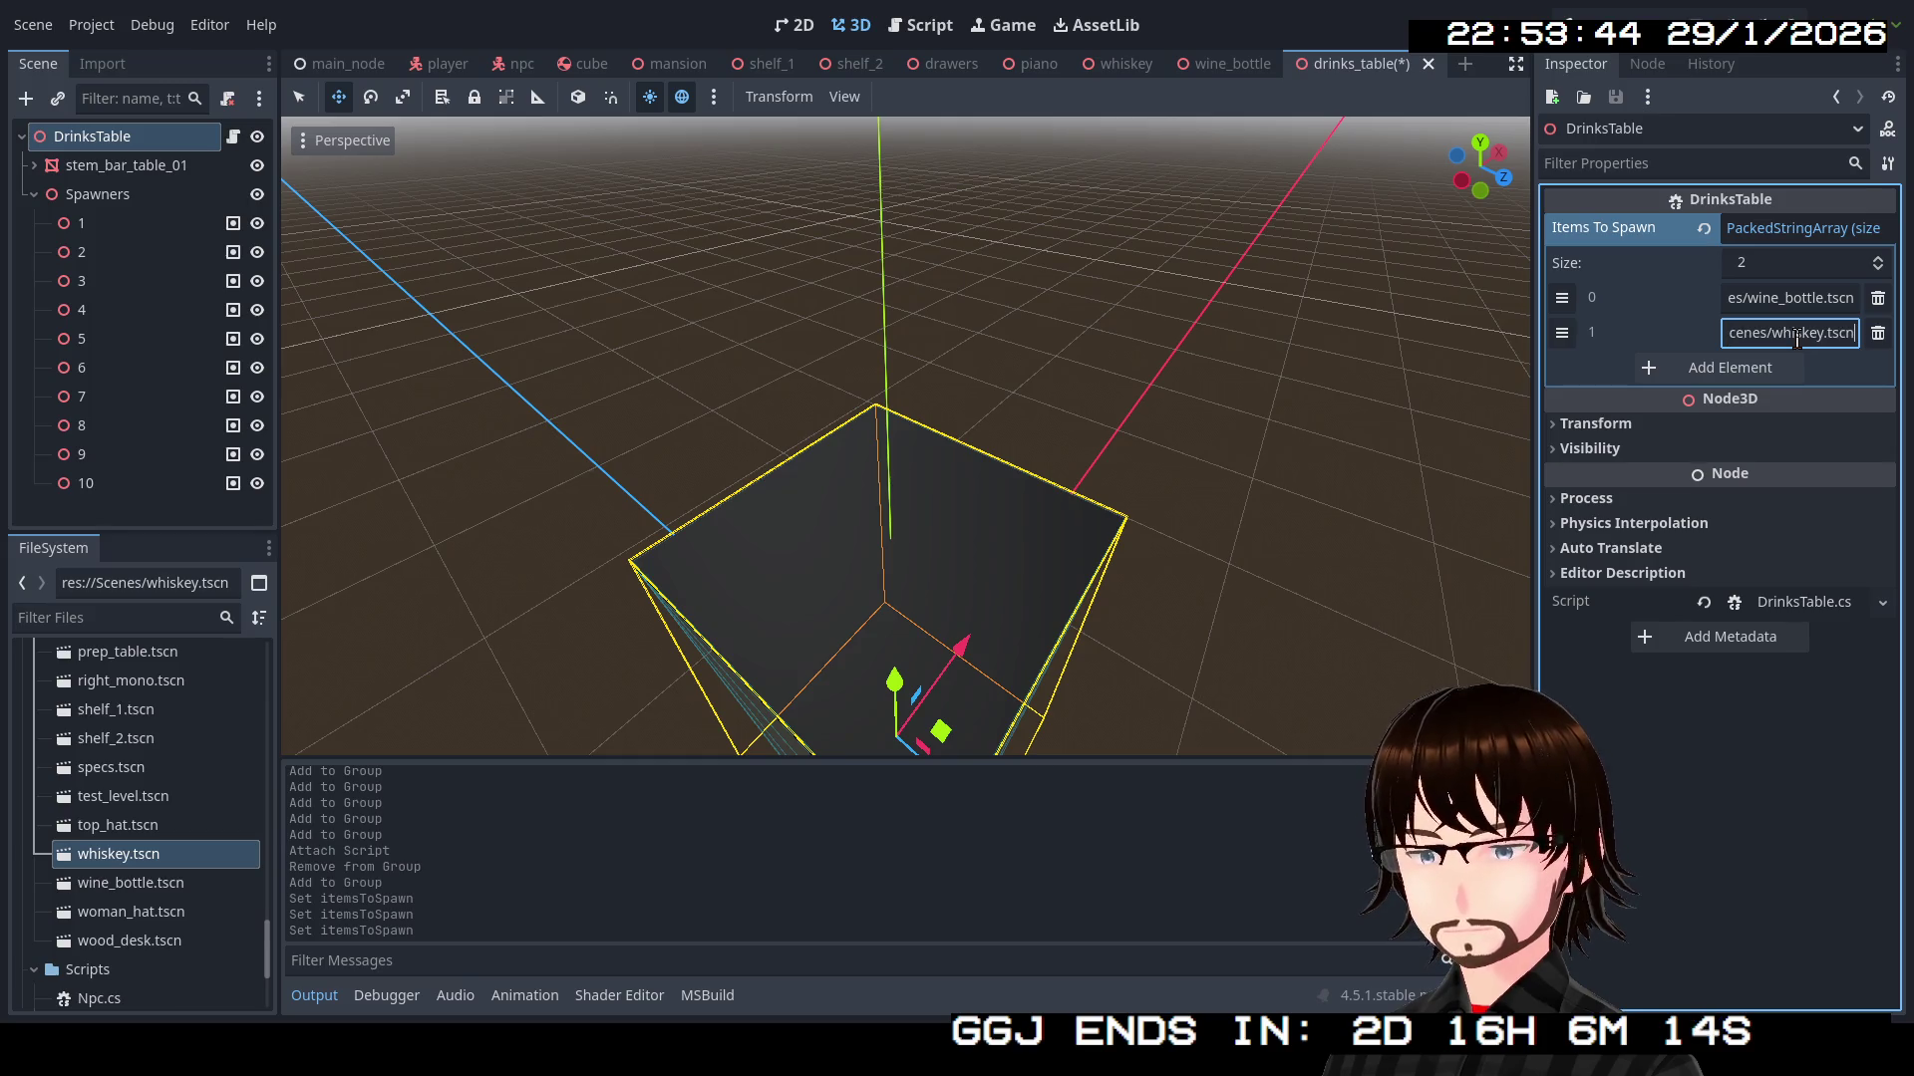
{"action": "left_click", "coordinate": [1766, 755]}
{"action": "key", "text": "ctrl+s"}
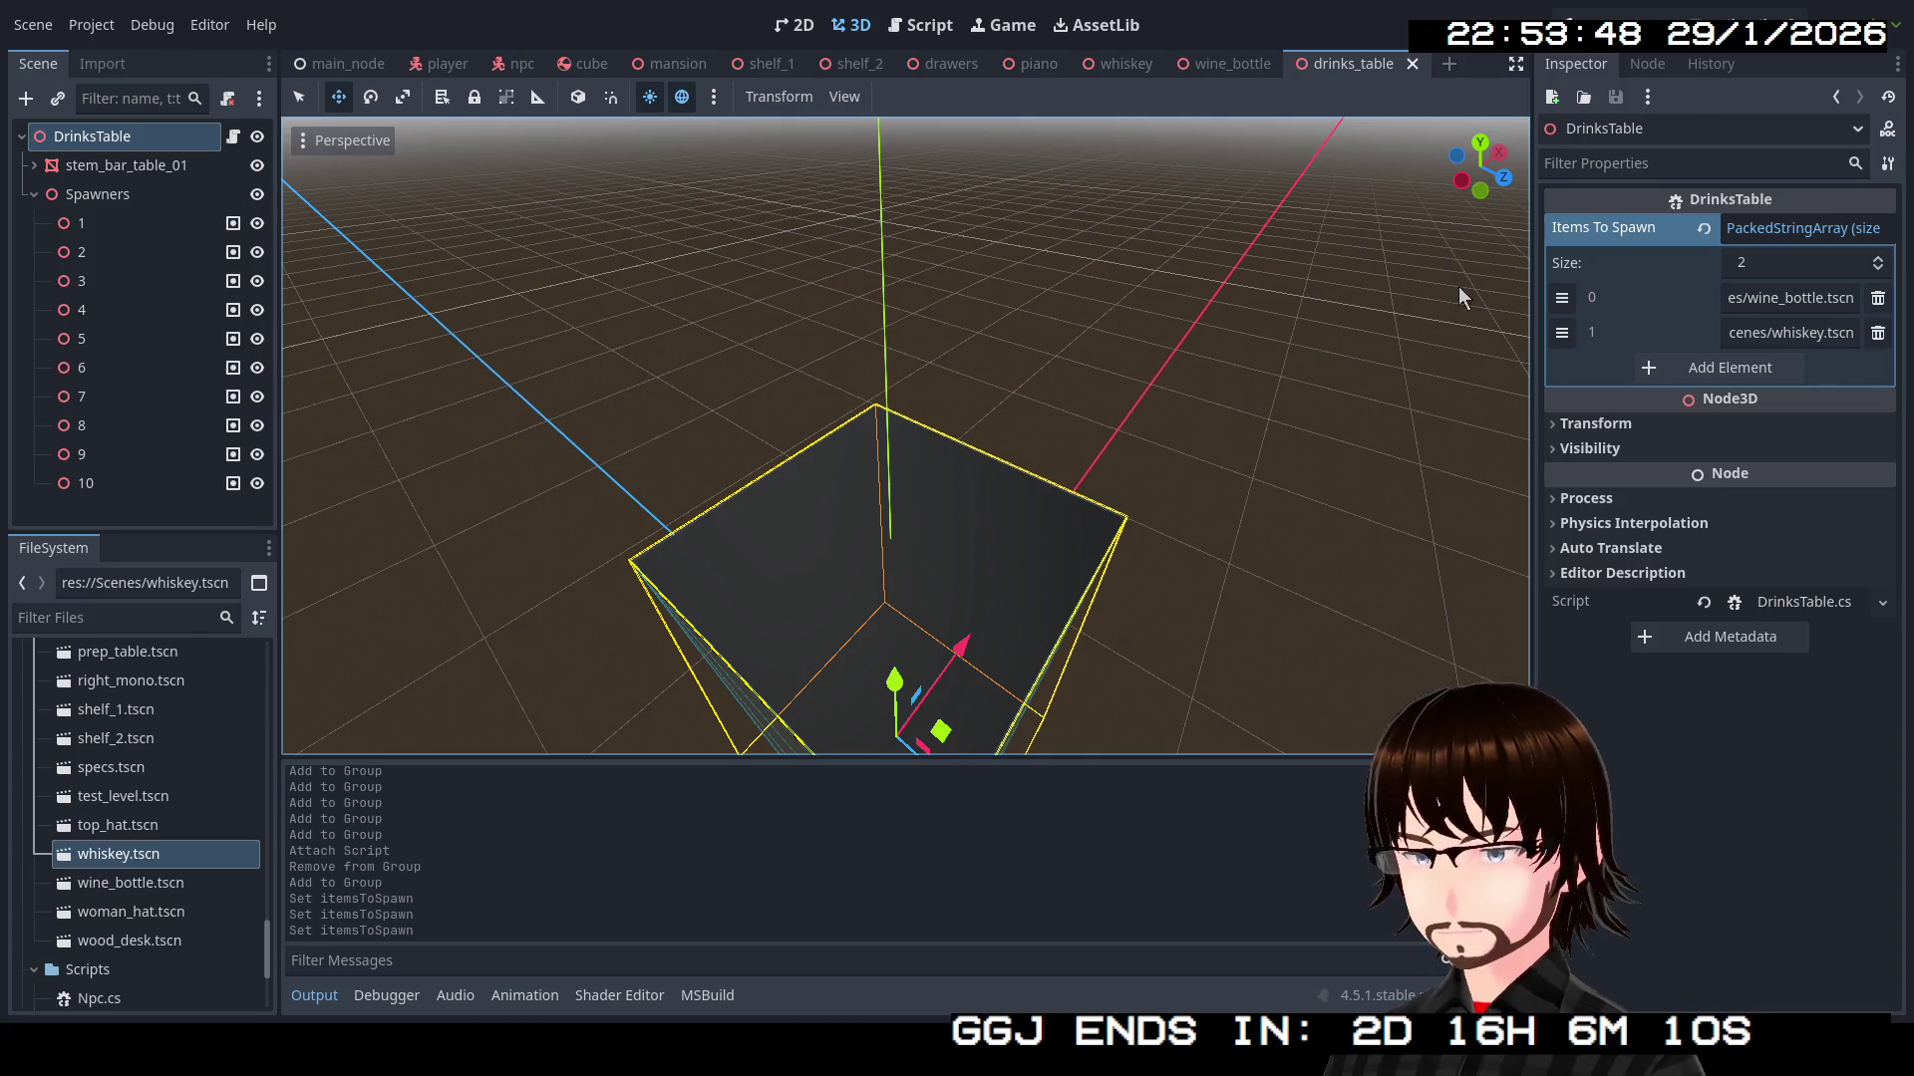
{"action": "left_click", "coordinate": [394, 70]}
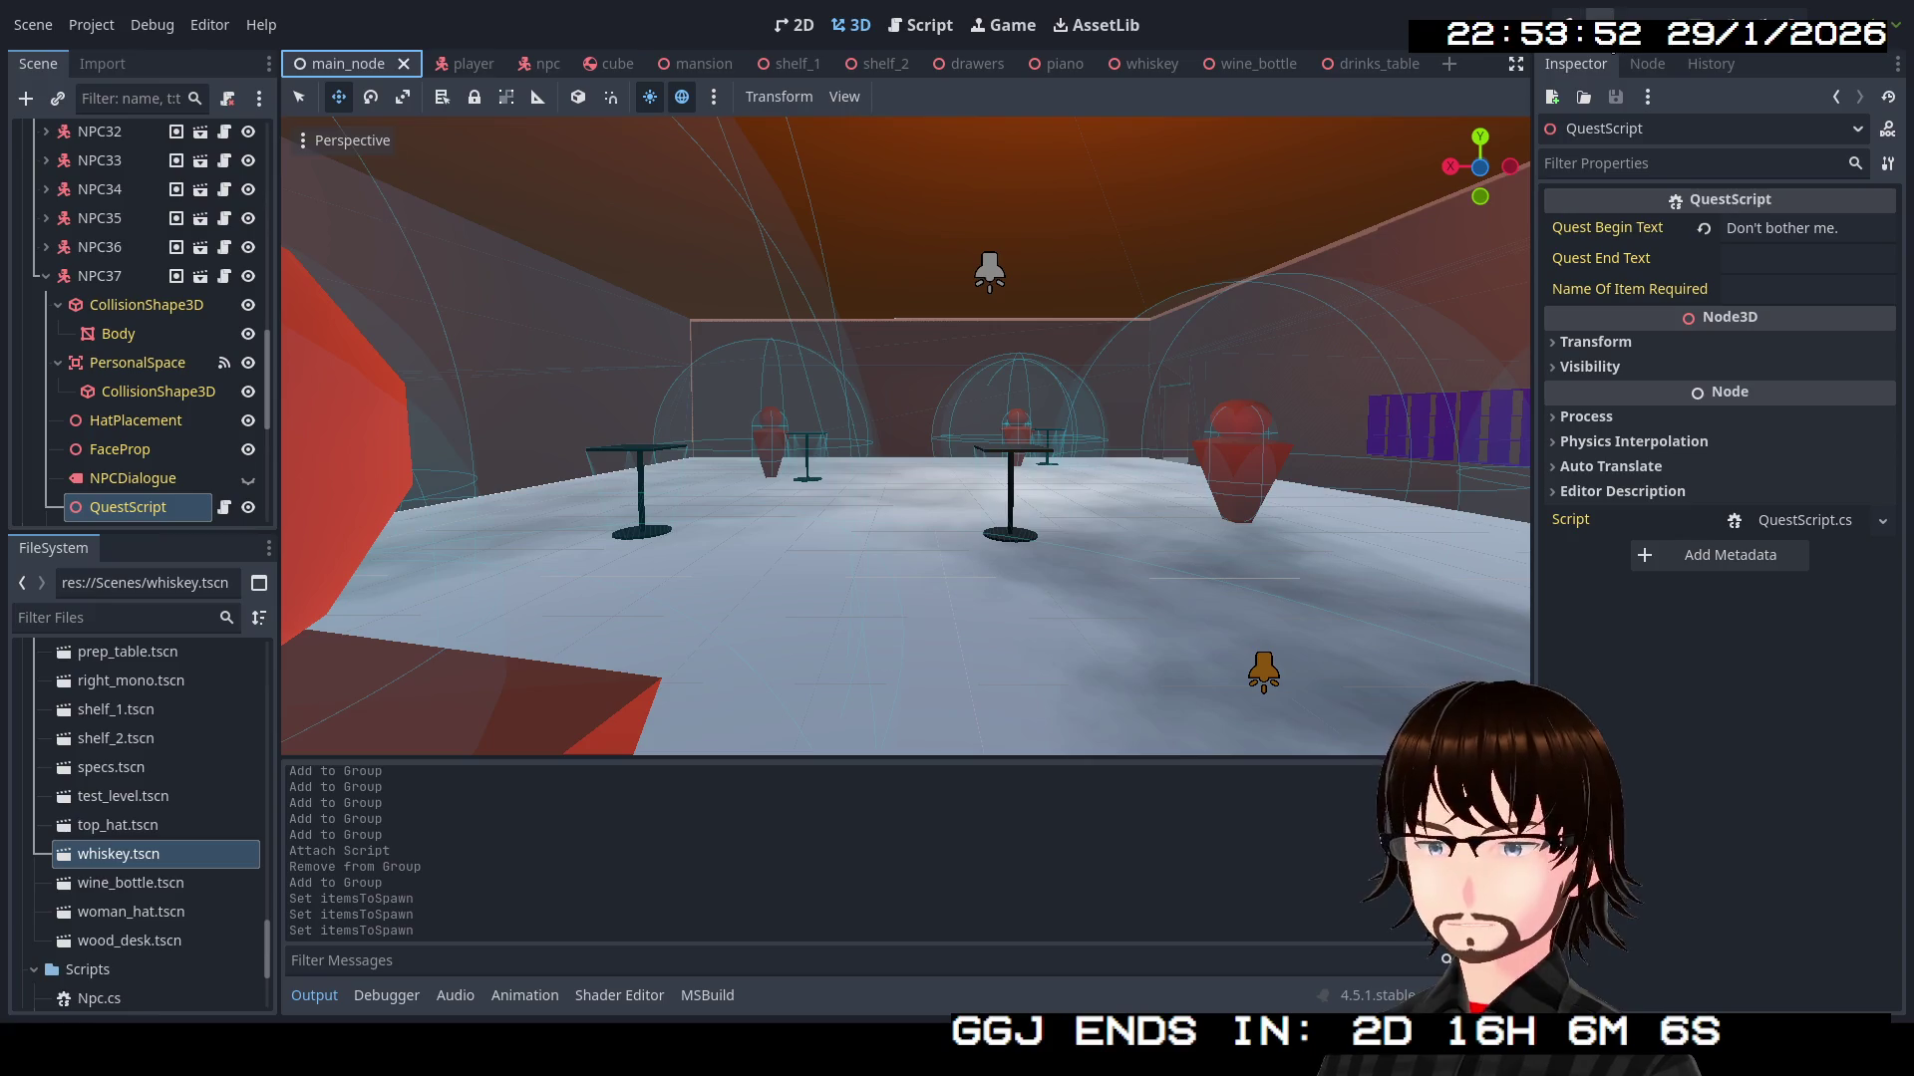
{"action": "key", "text": "F5"}
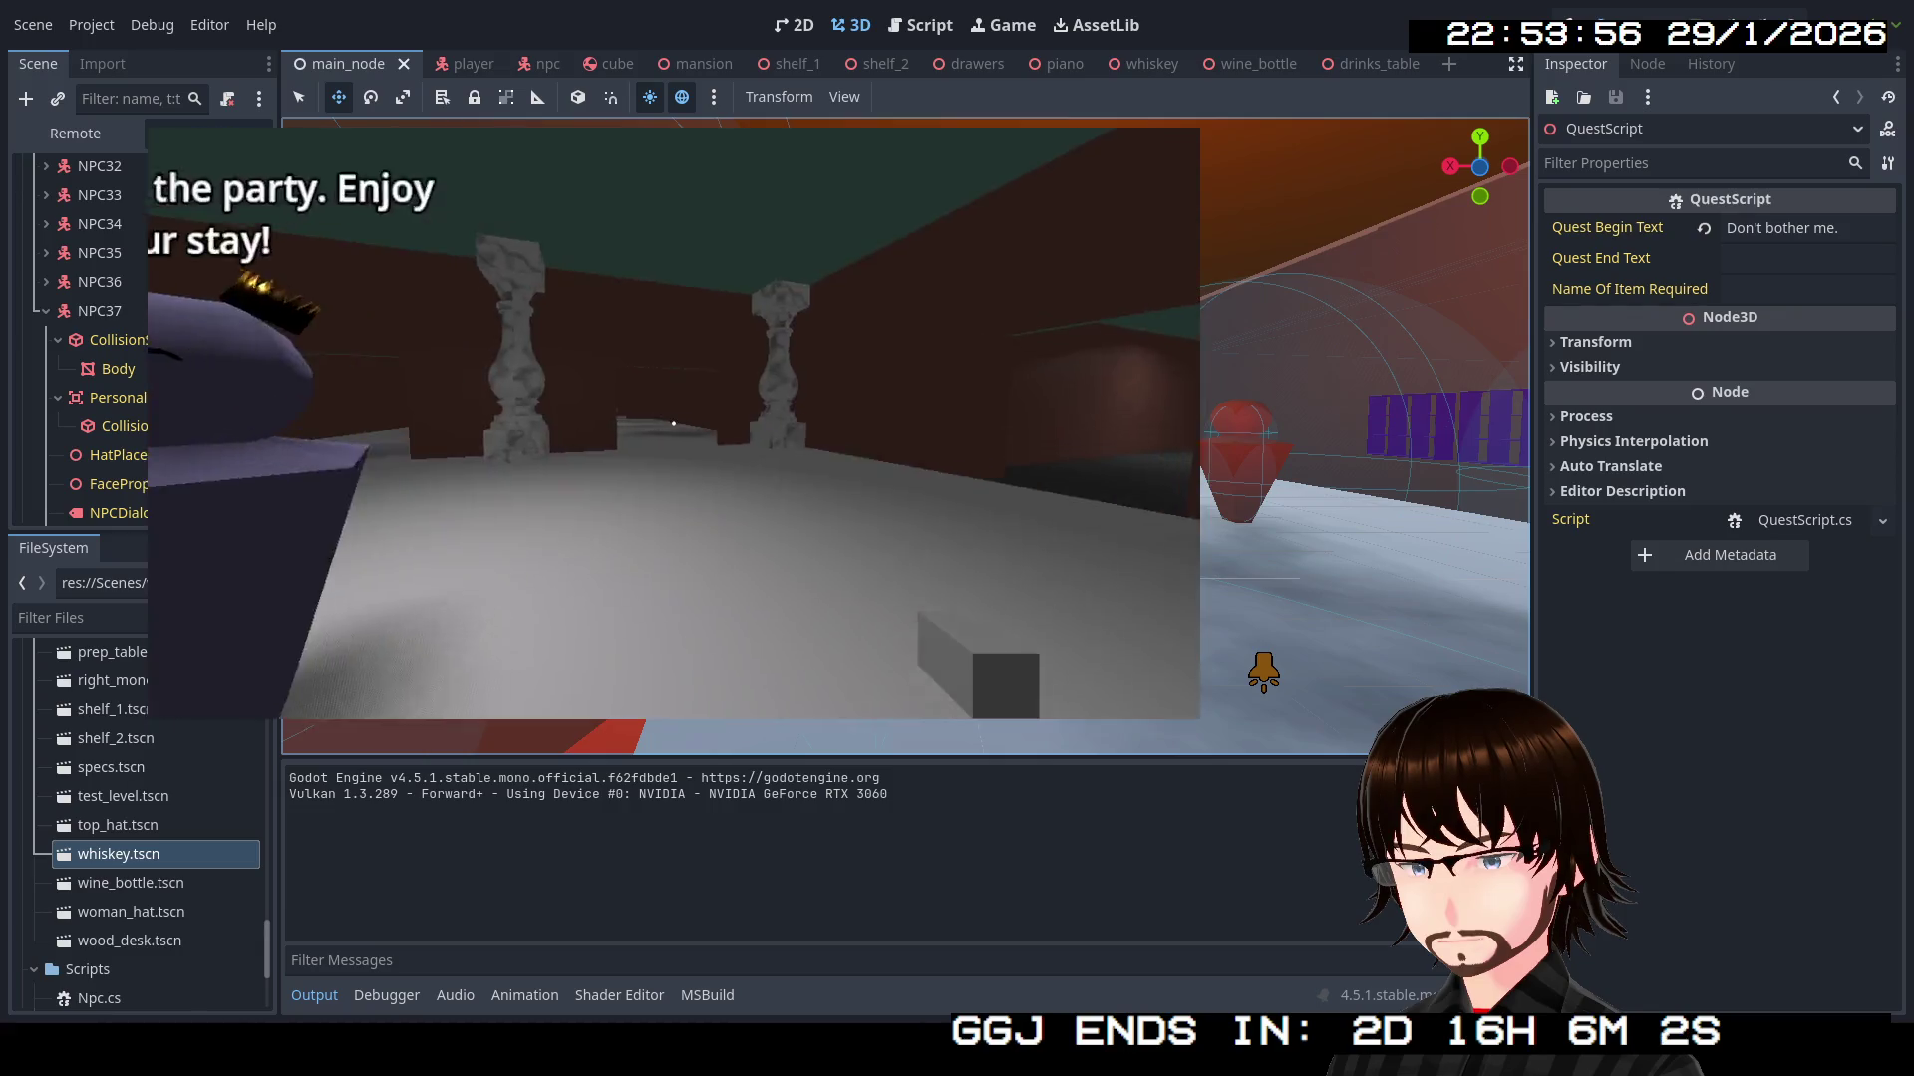
Walk past the two guests and the black table and head down the corridor
{"action": "key", "text": "w"}
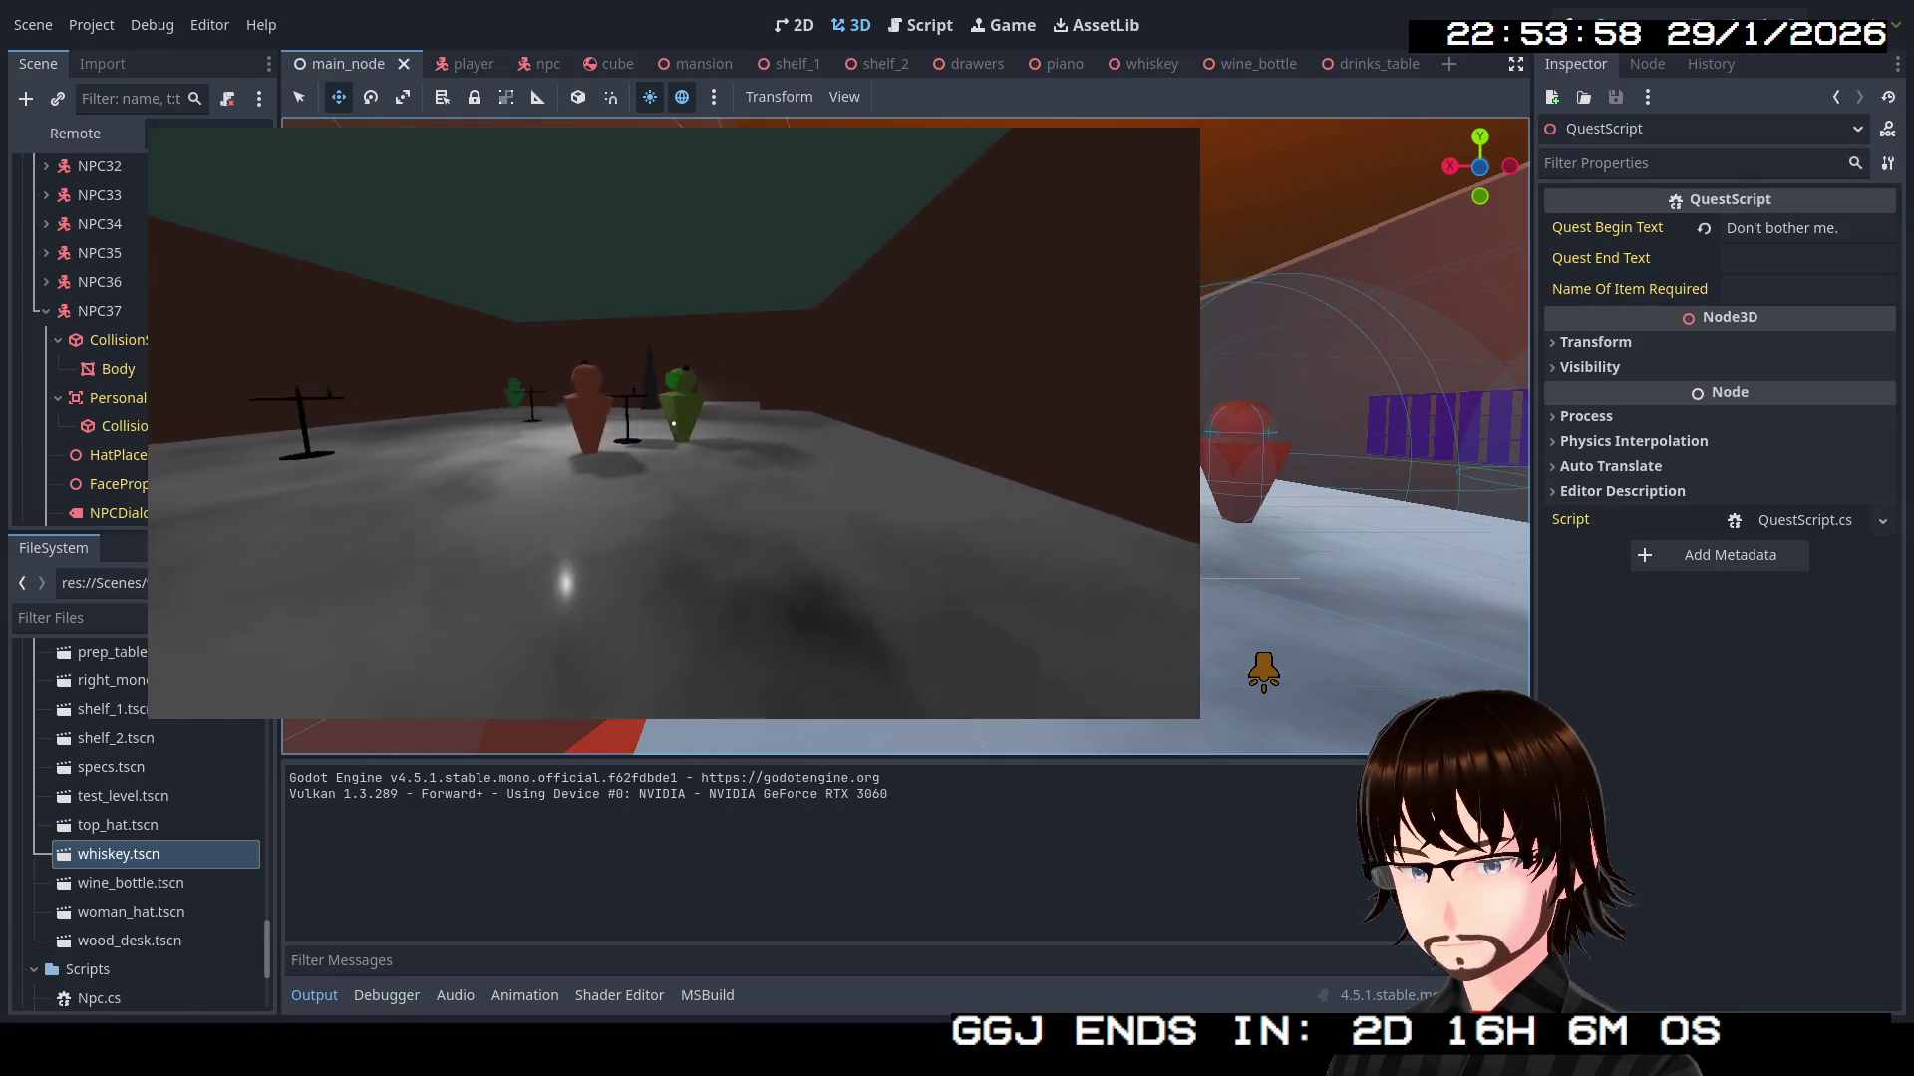
{"action": "key", "text": "w"}
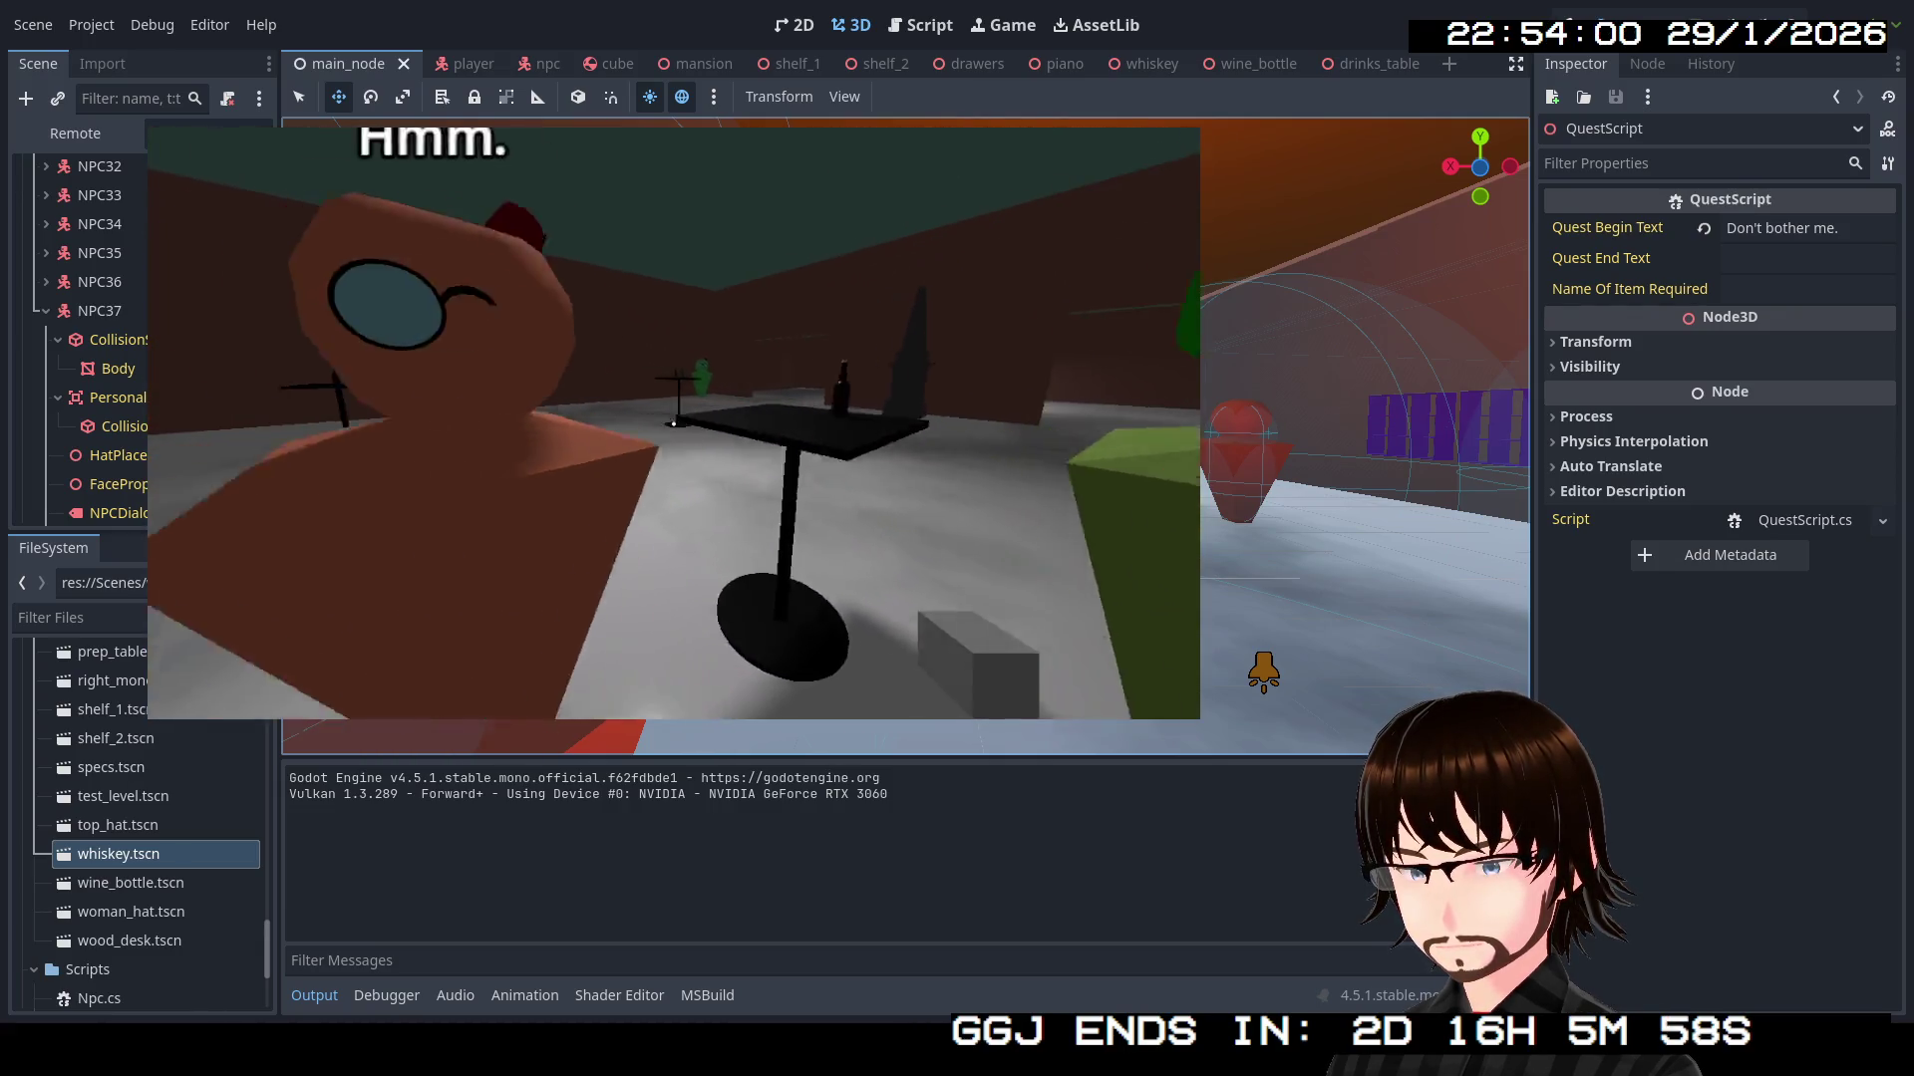
{"action": "key", "text": "s"}
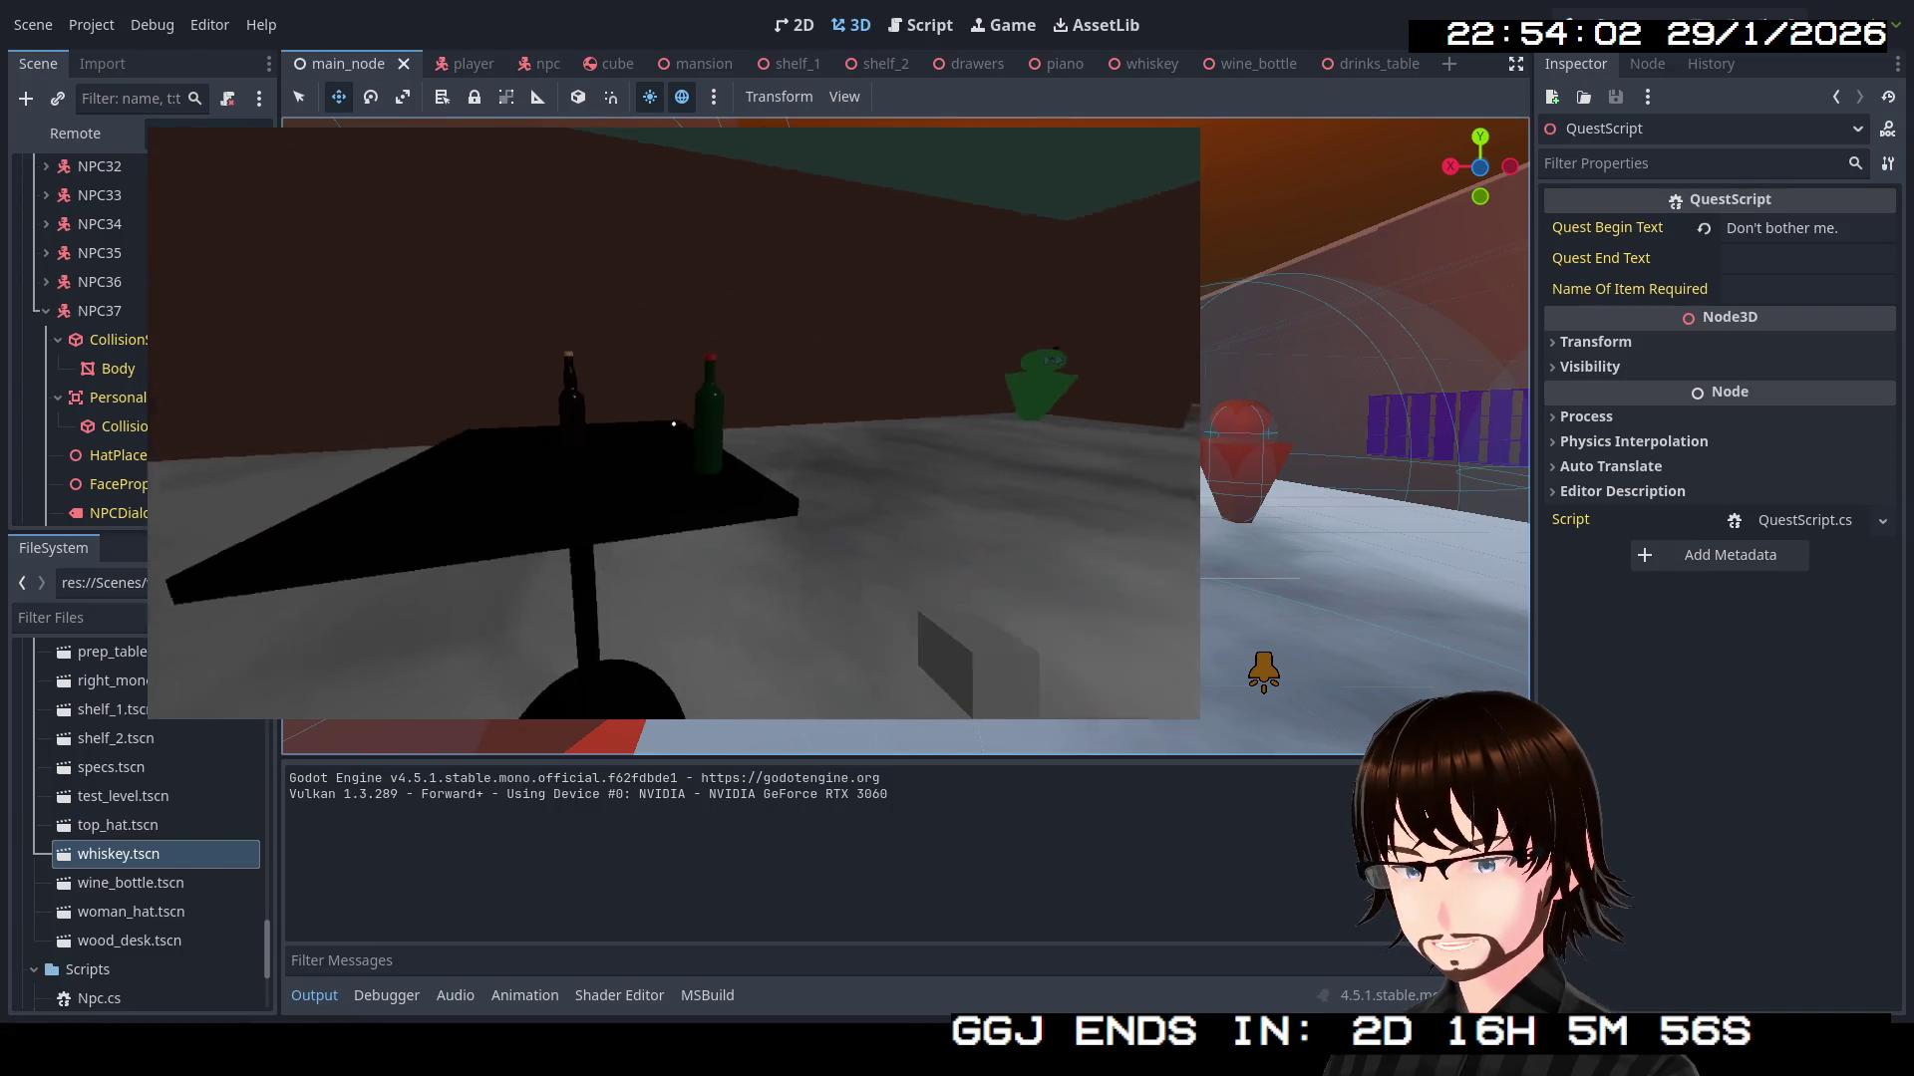
{"action": "key", "text": "w"}
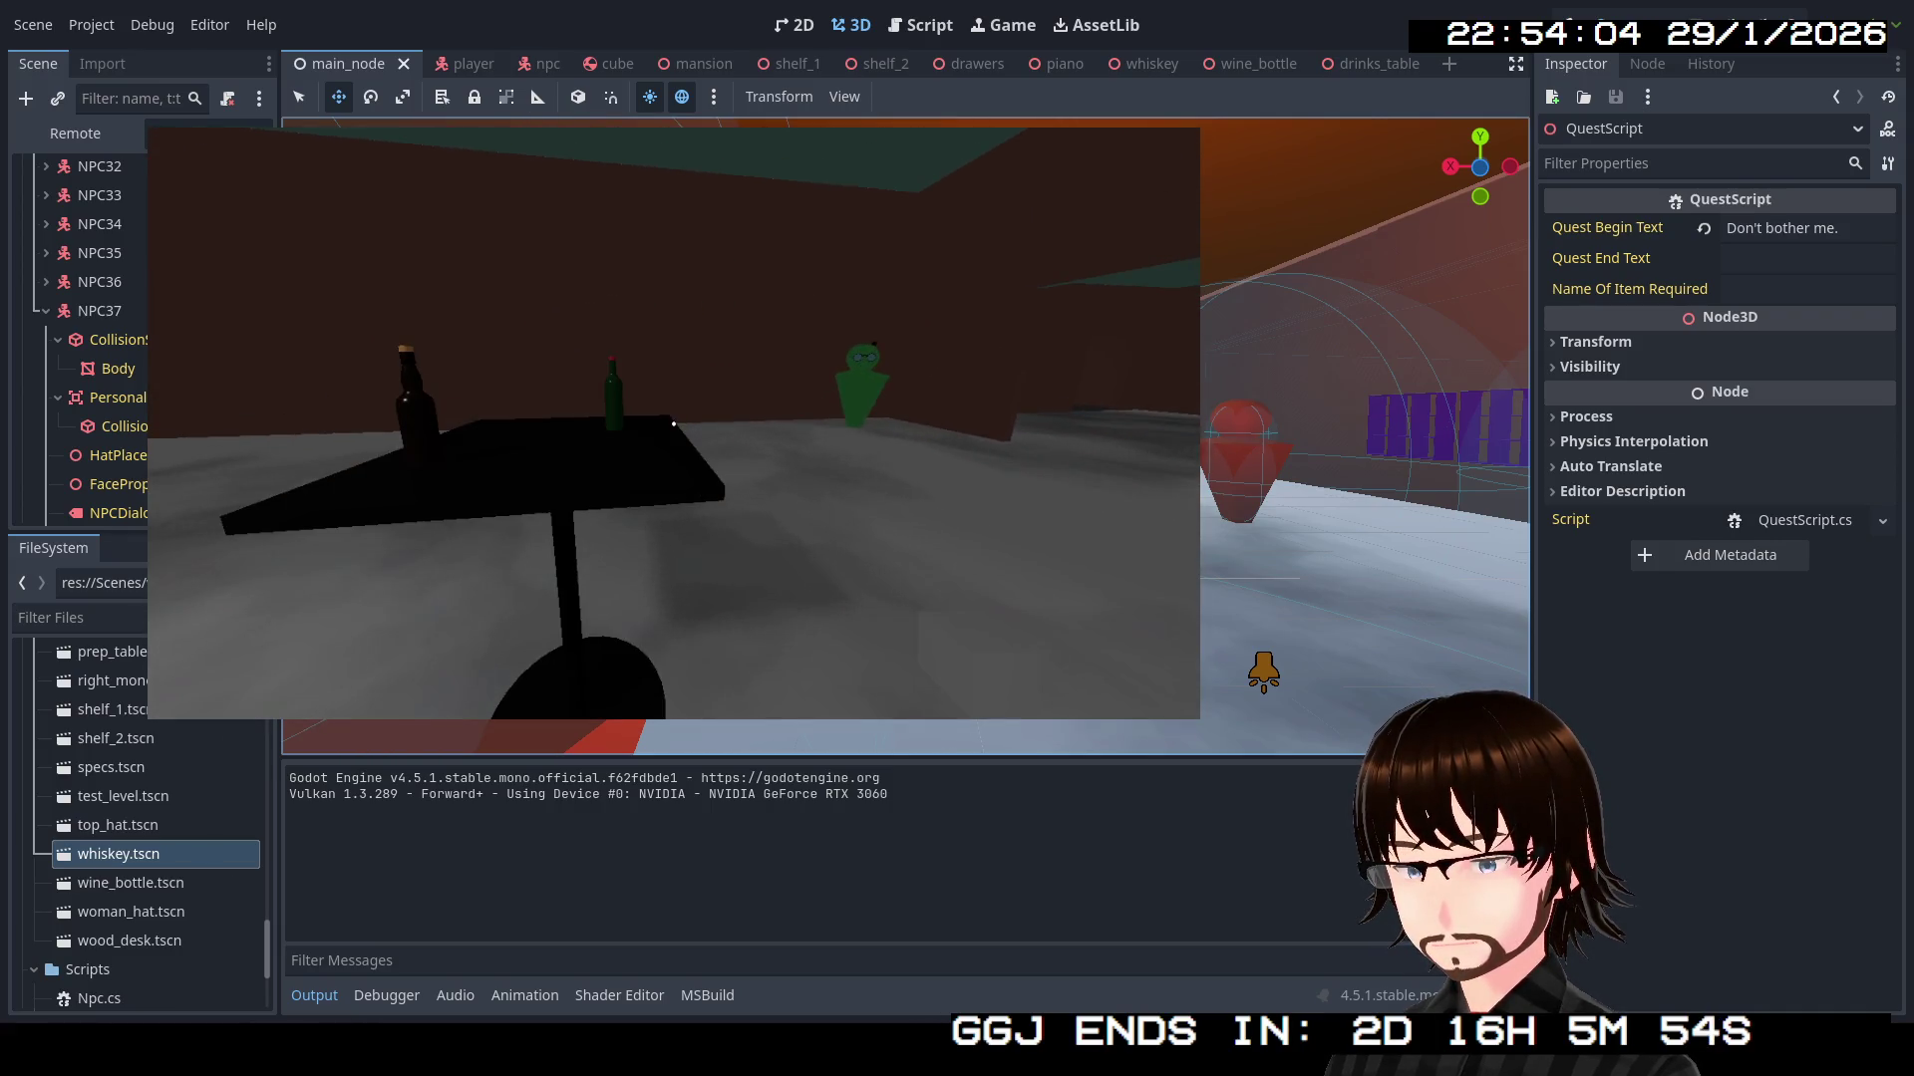
{"action": "key", "text": "w"}
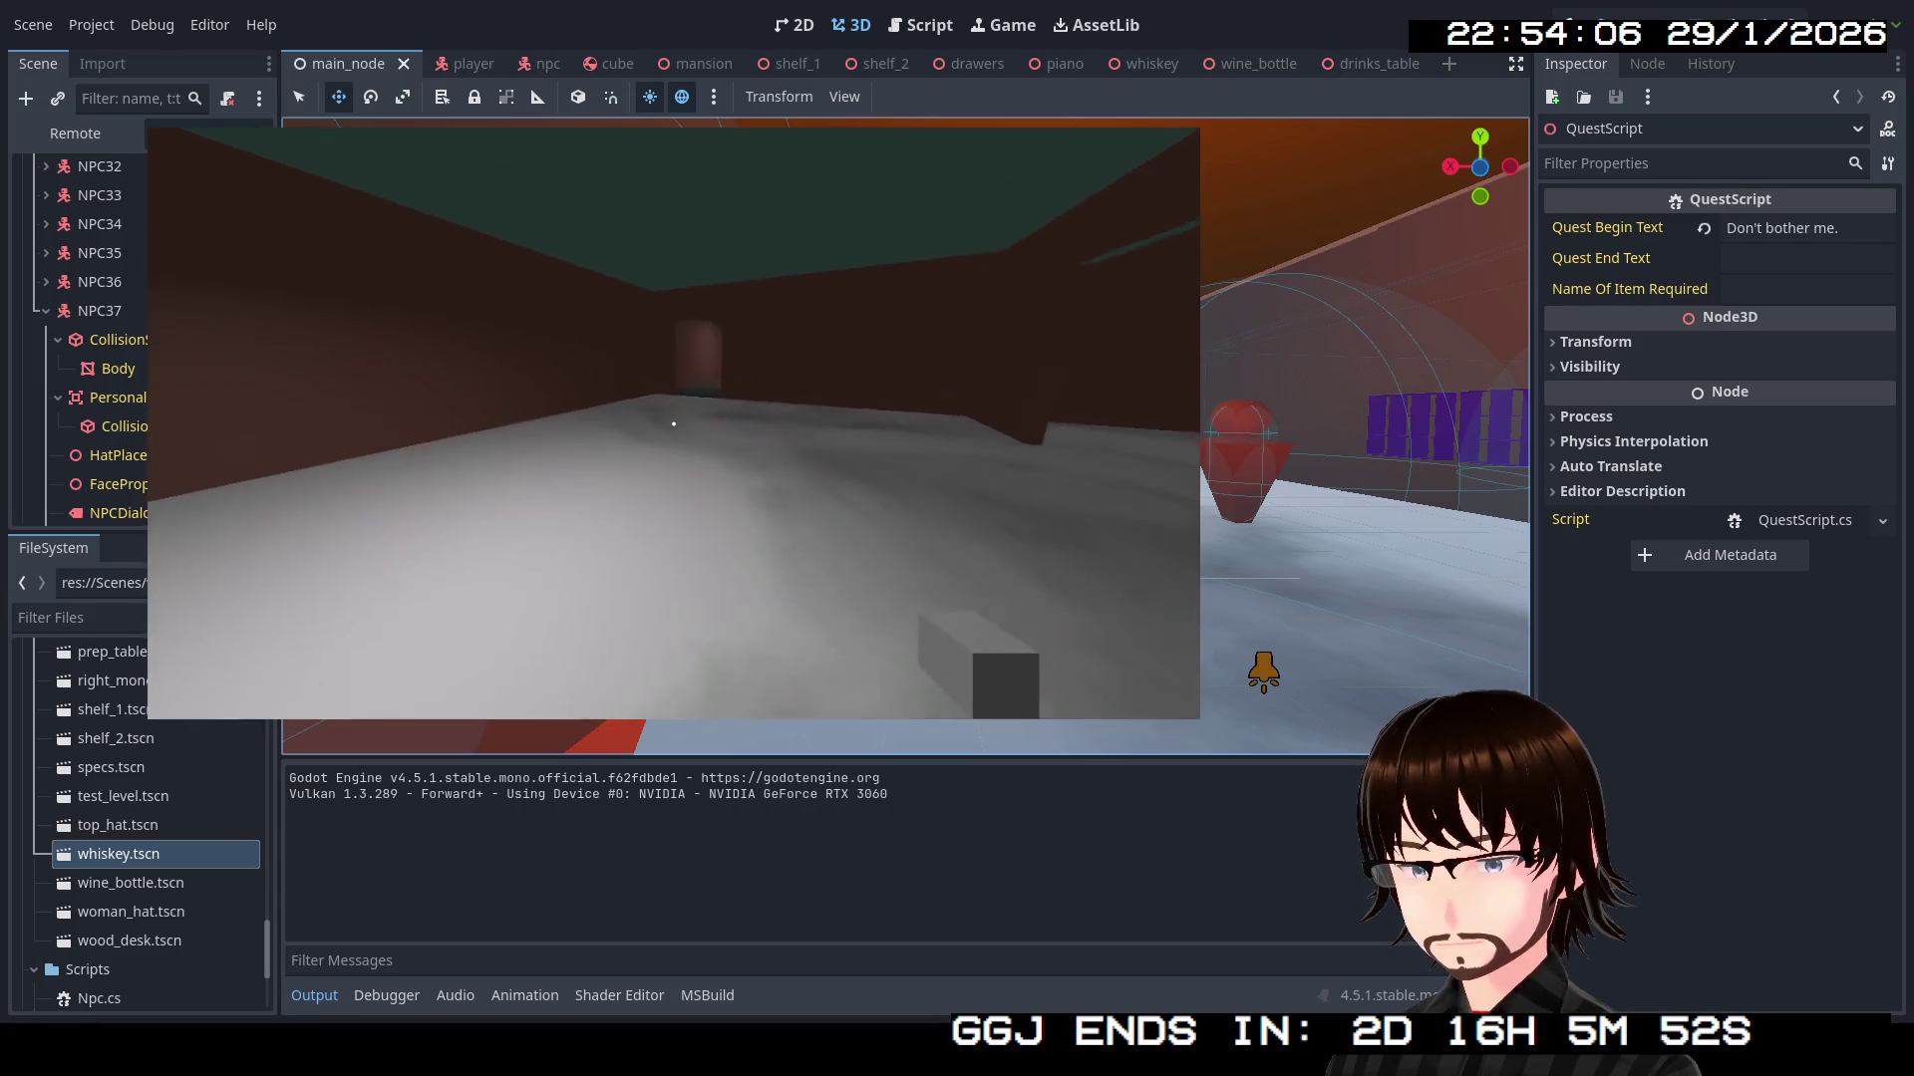
{"action": "key", "text": "s"}
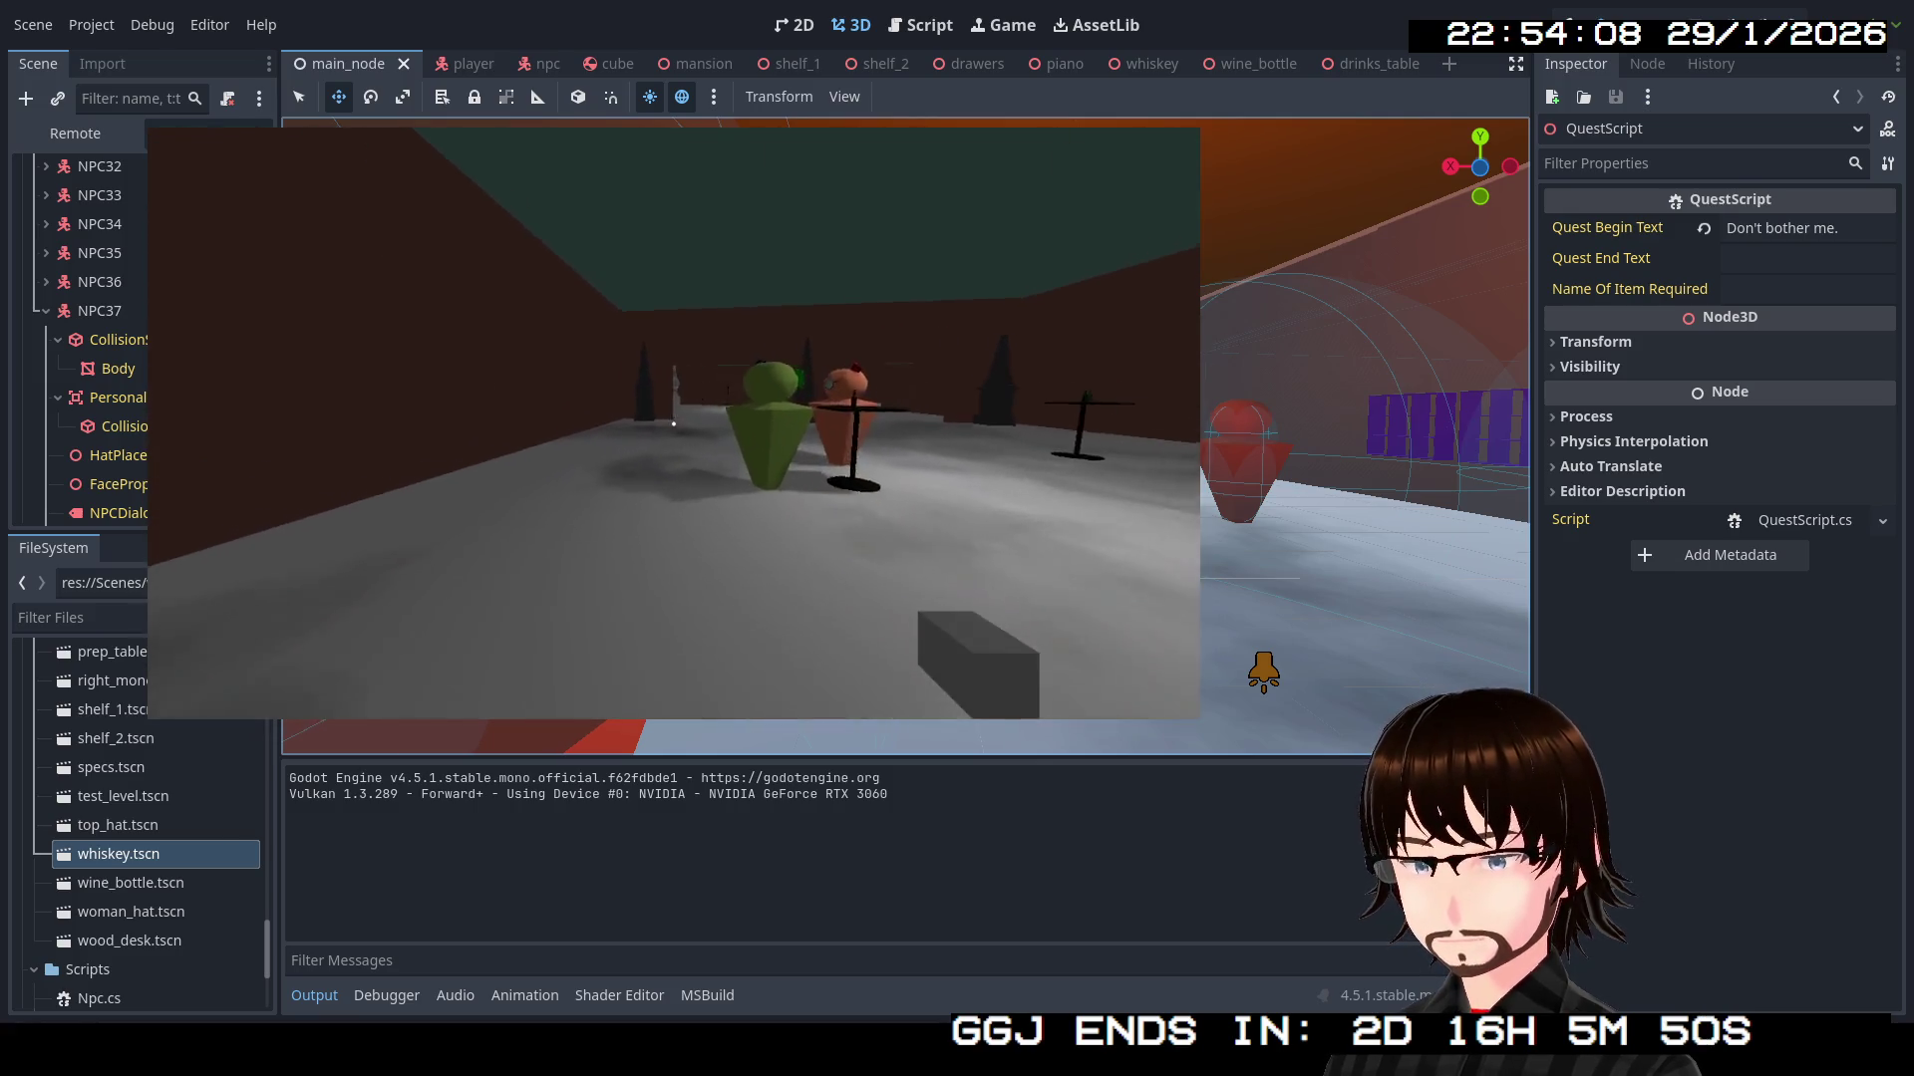
{"action": "key", "text": "w"}
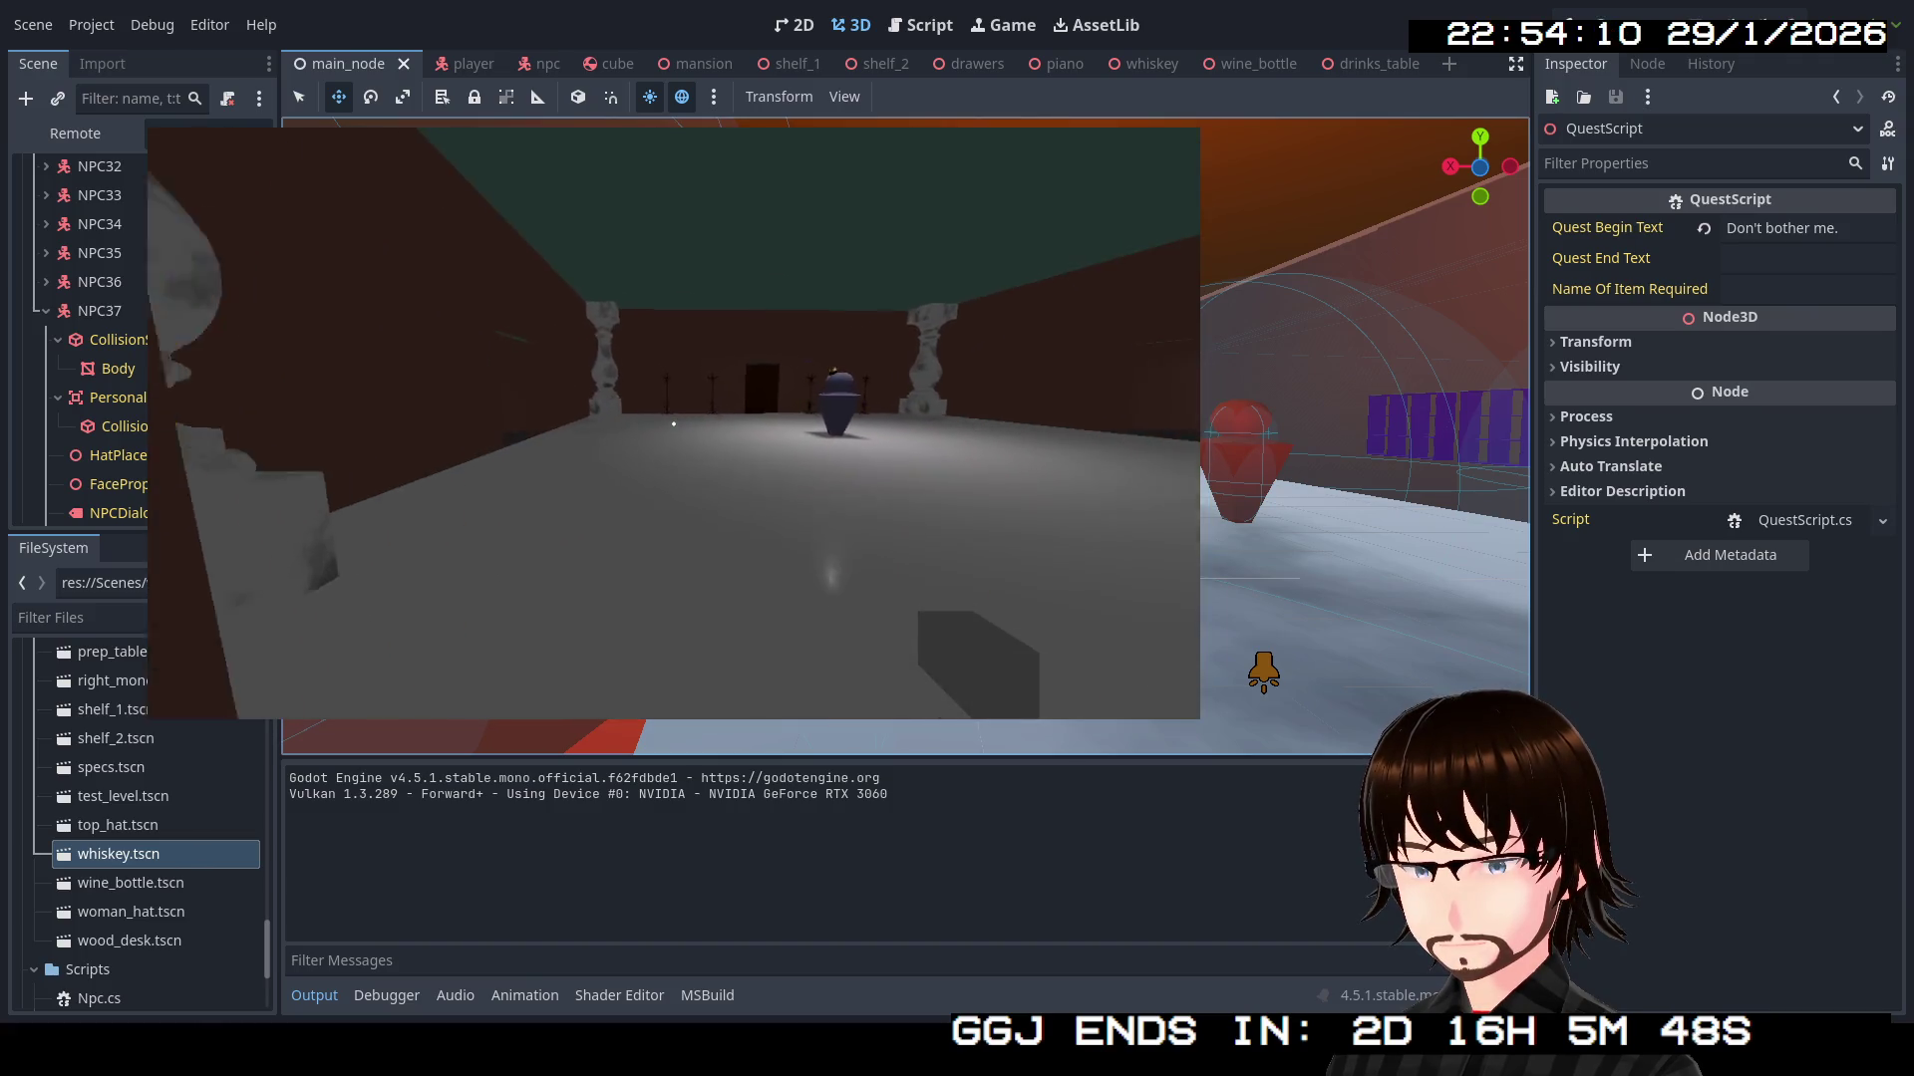
{"action": "key", "text": "w"}
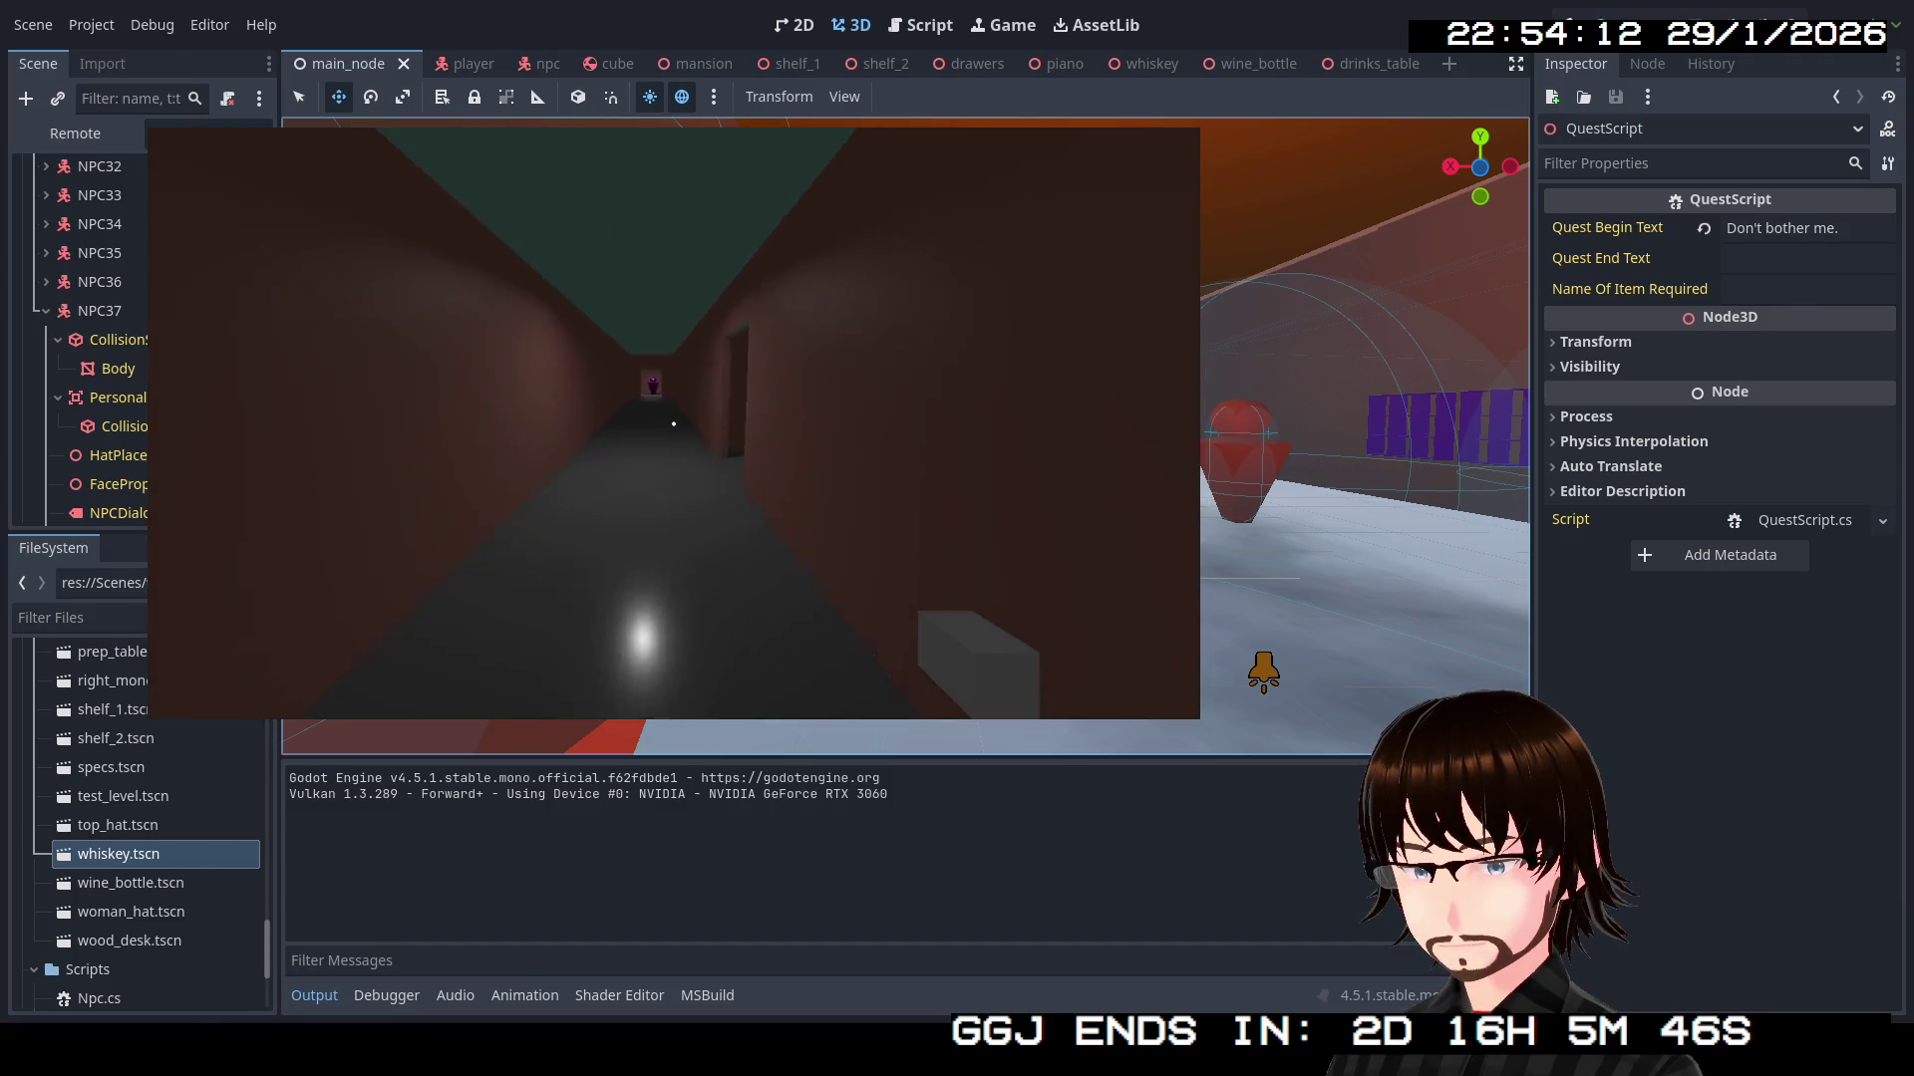
{"action": "key", "text": "a"}
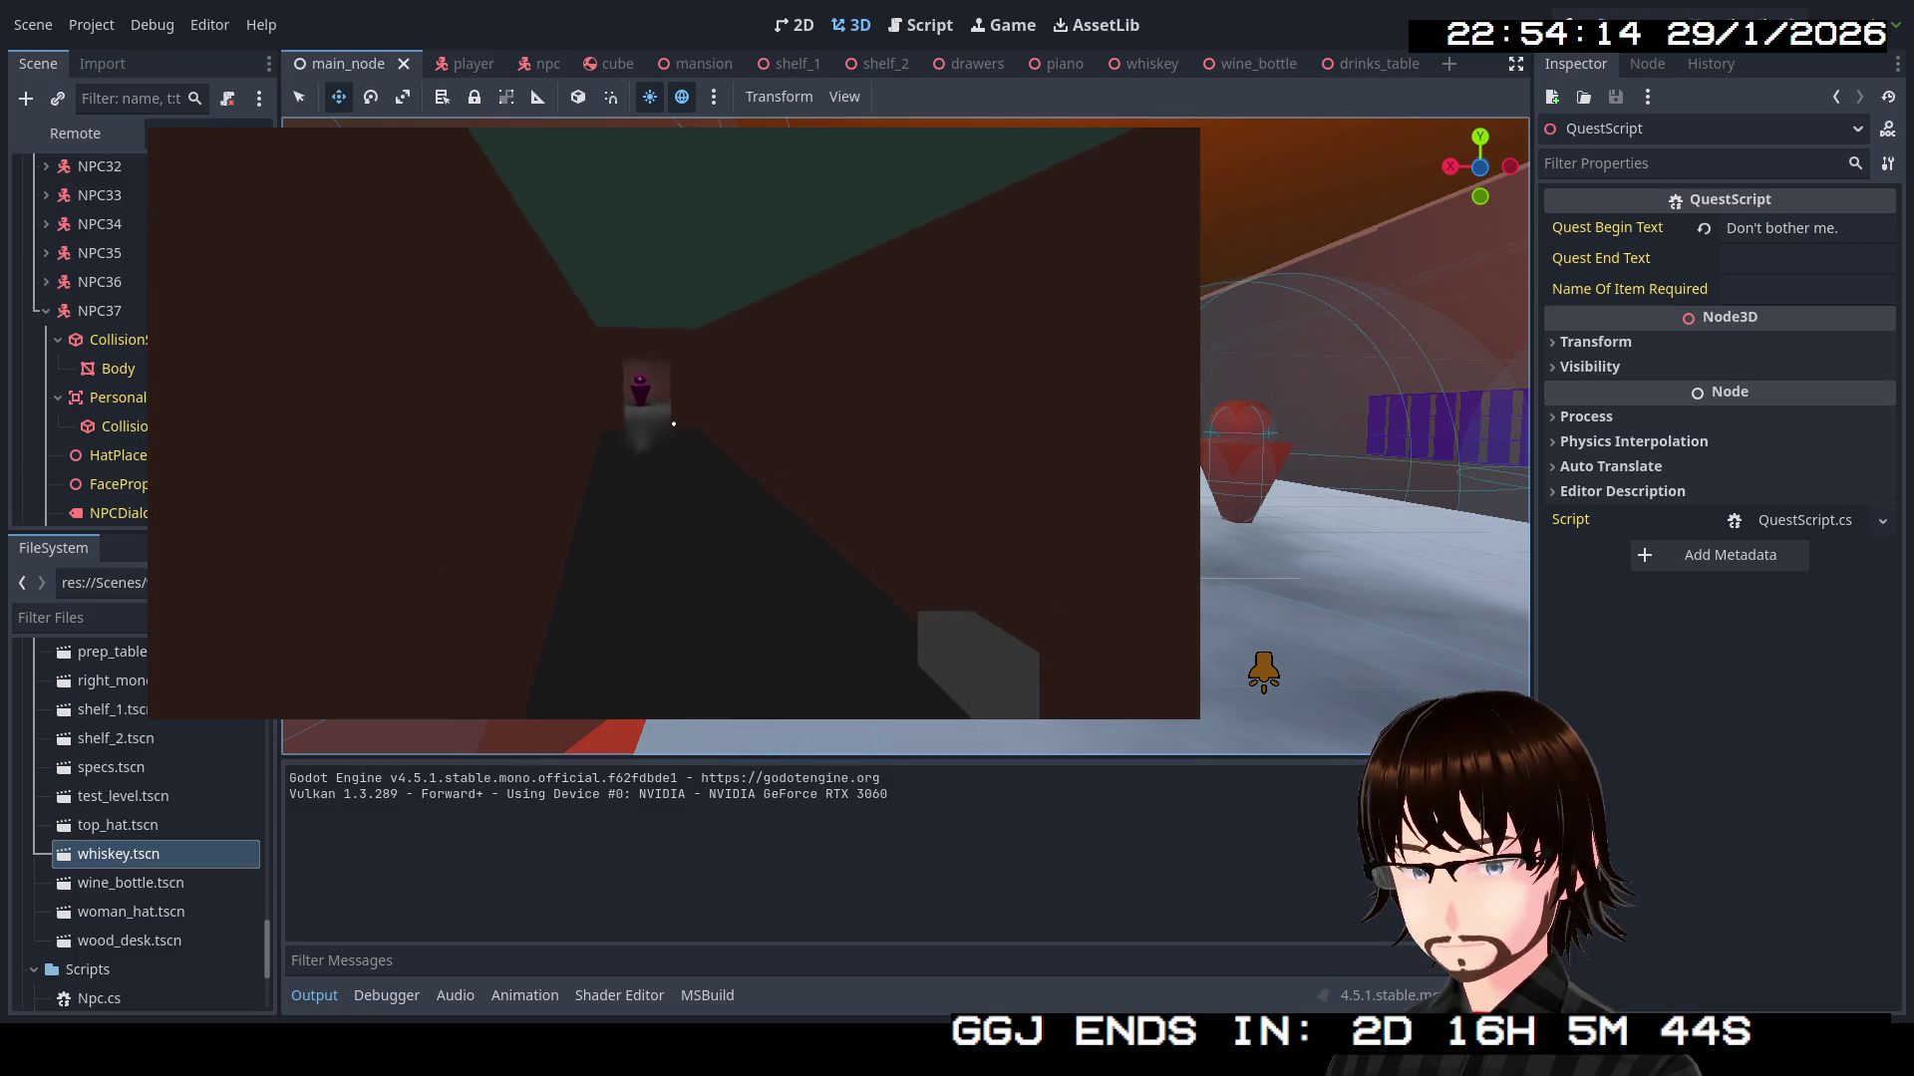
{"action": "key", "text": "w"}
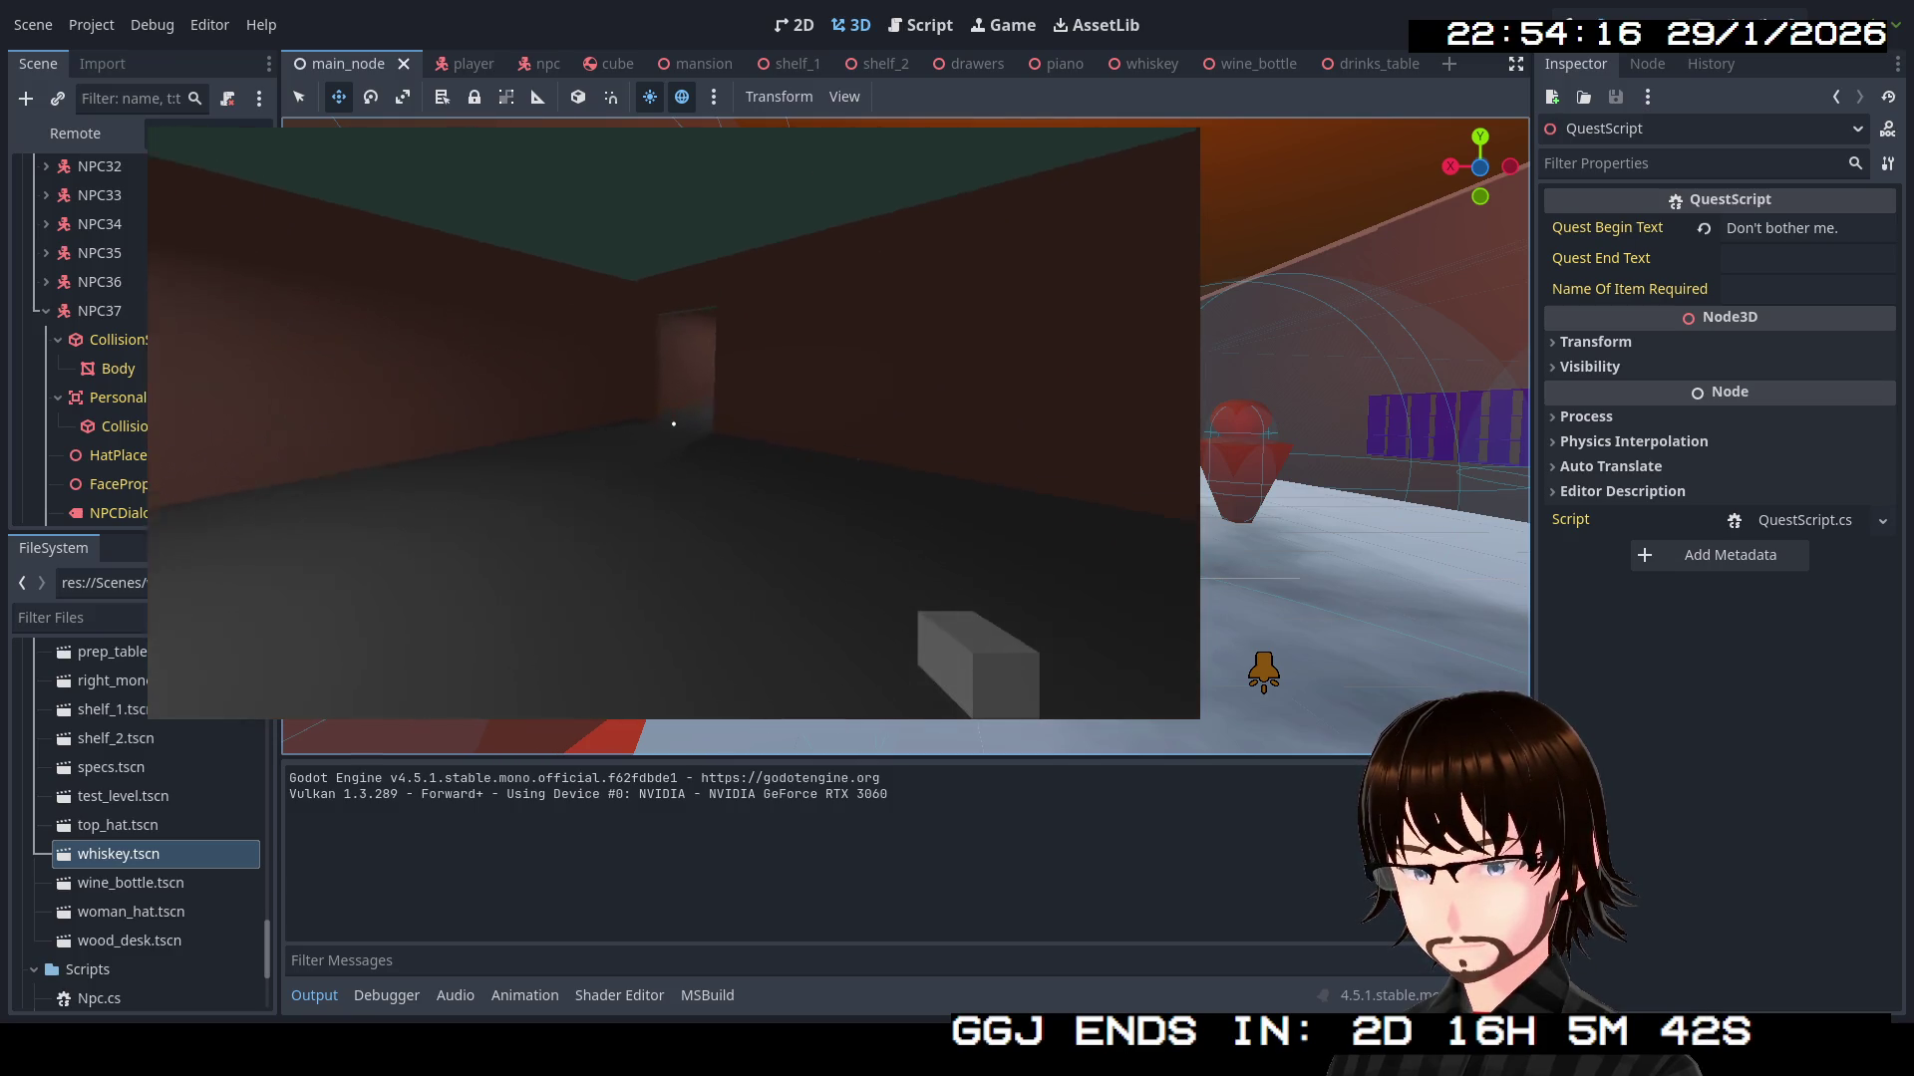
{"action": "key", "text": "w"}
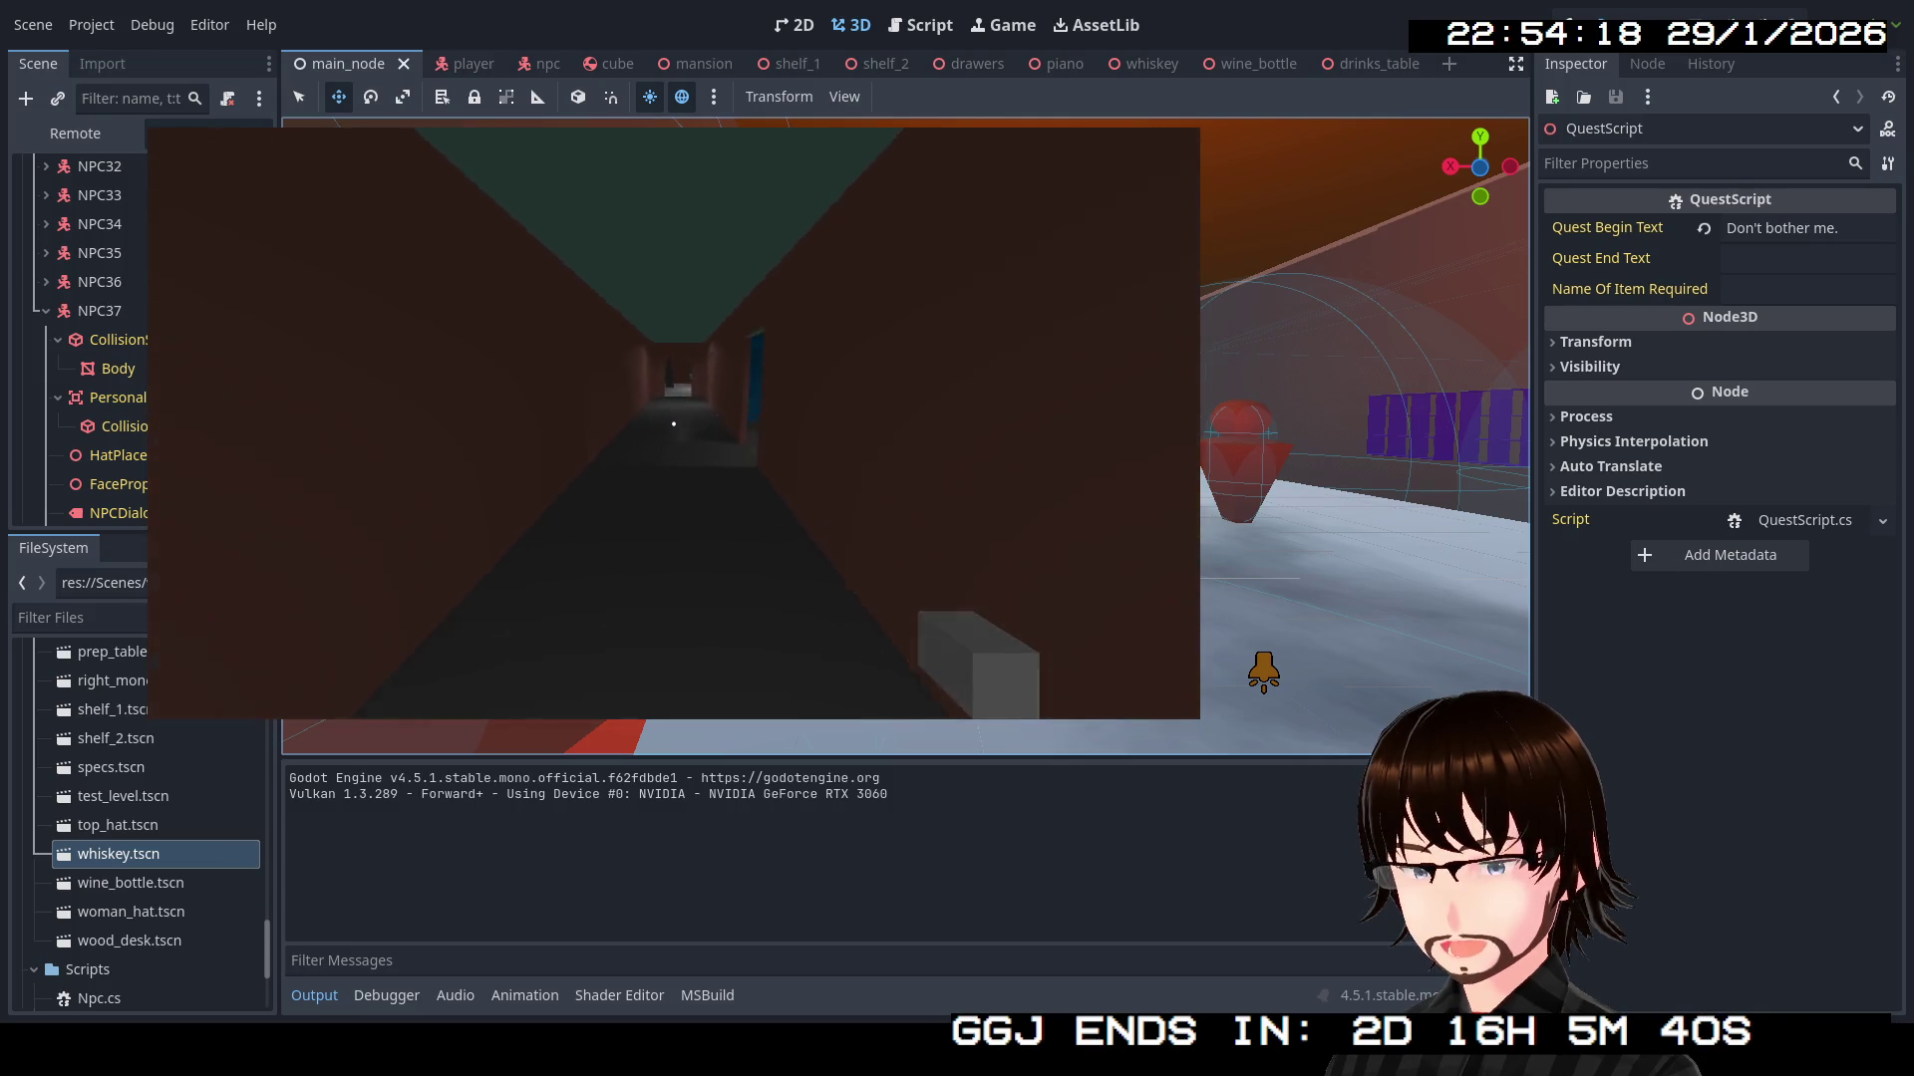
Enter the lit room, visit the bottle tables and guests, then stop the game with F8
{"action": "key", "text": "w"}
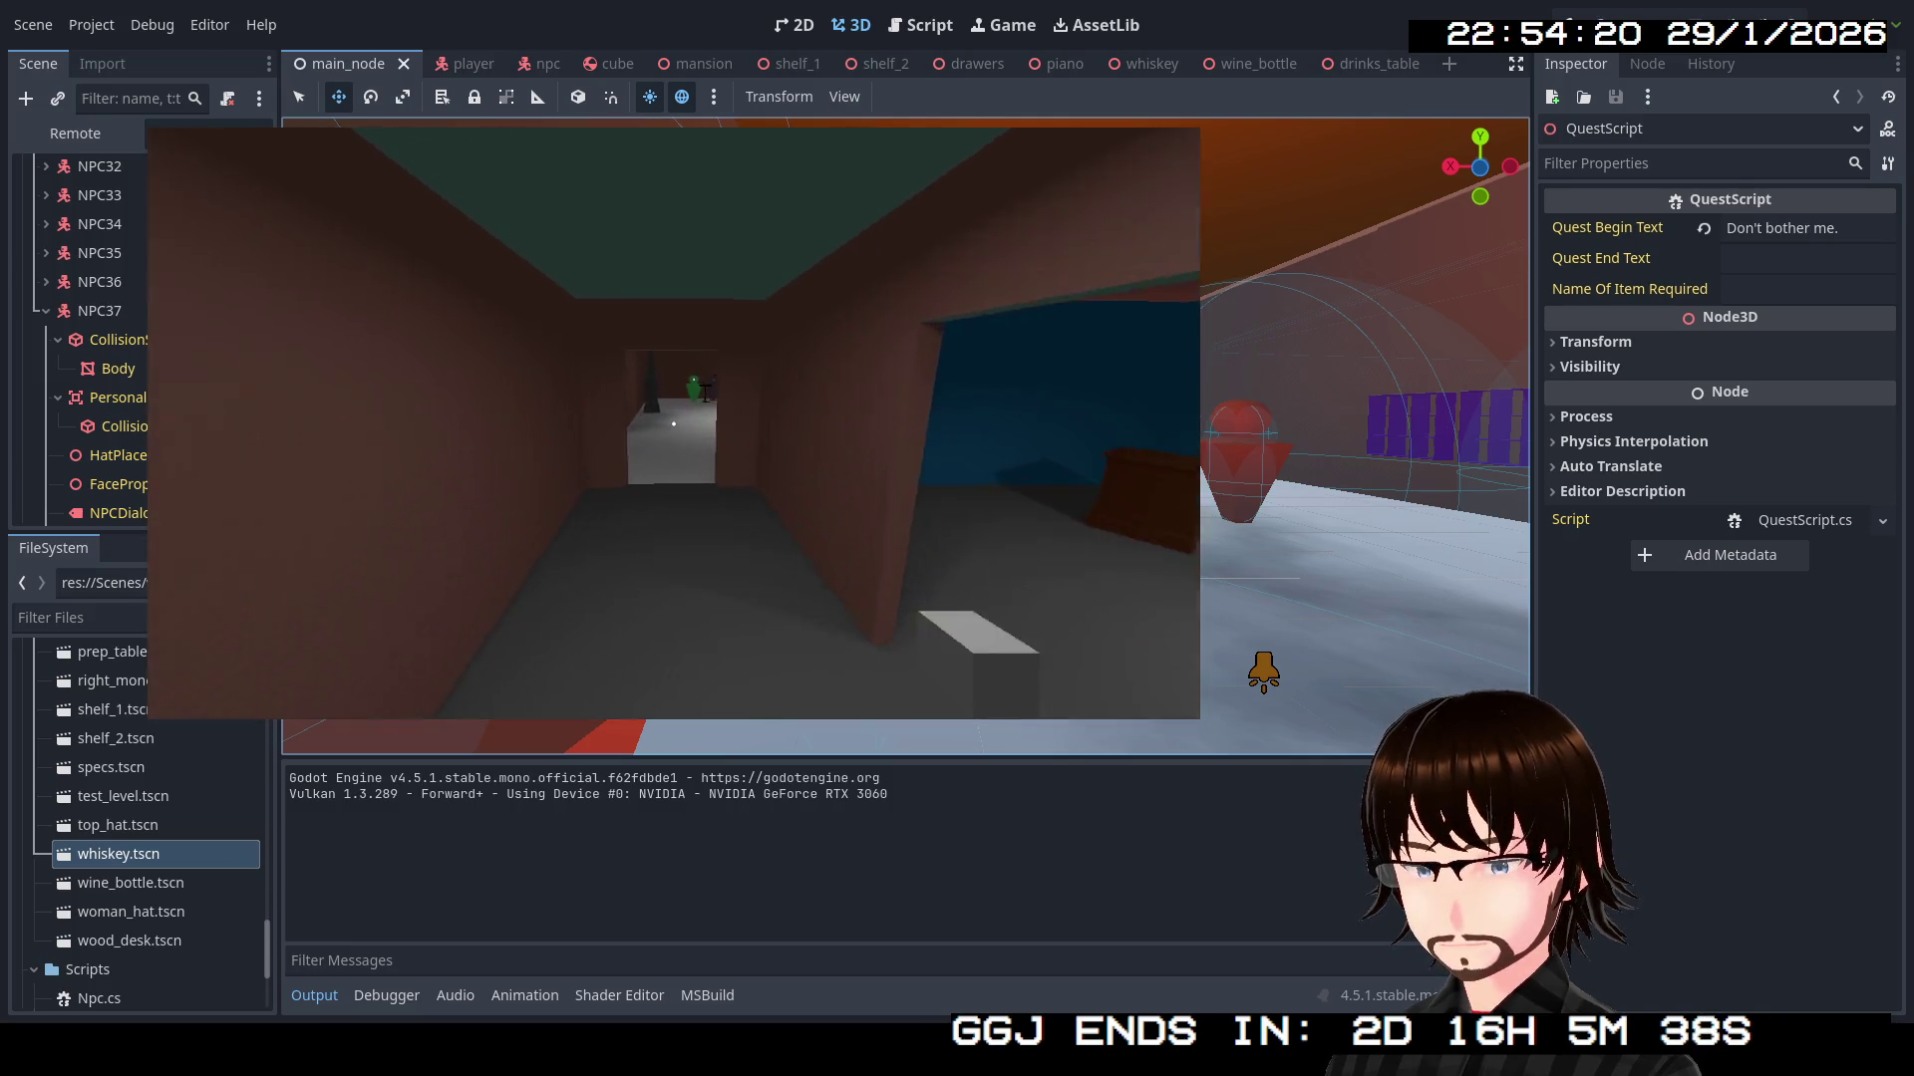
{"action": "key", "text": "w"}
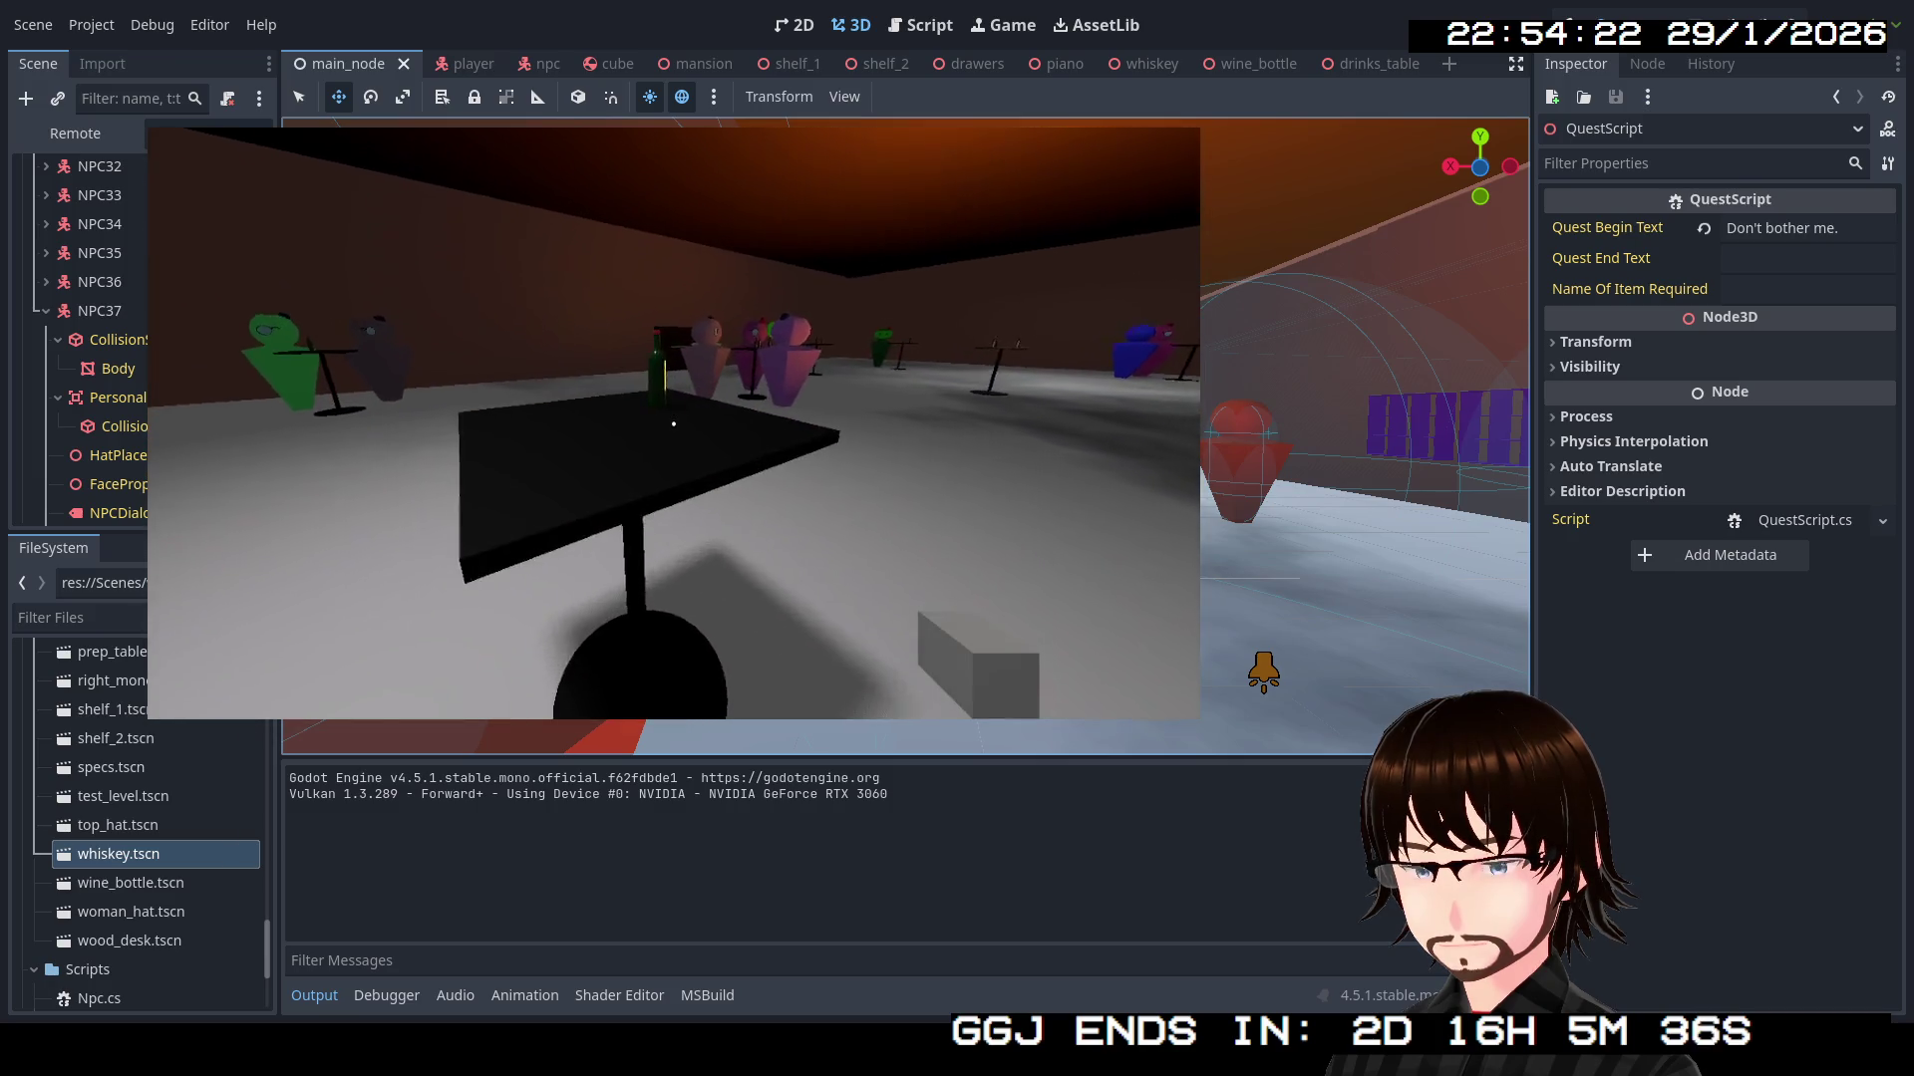
{"action": "key", "text": "w"}
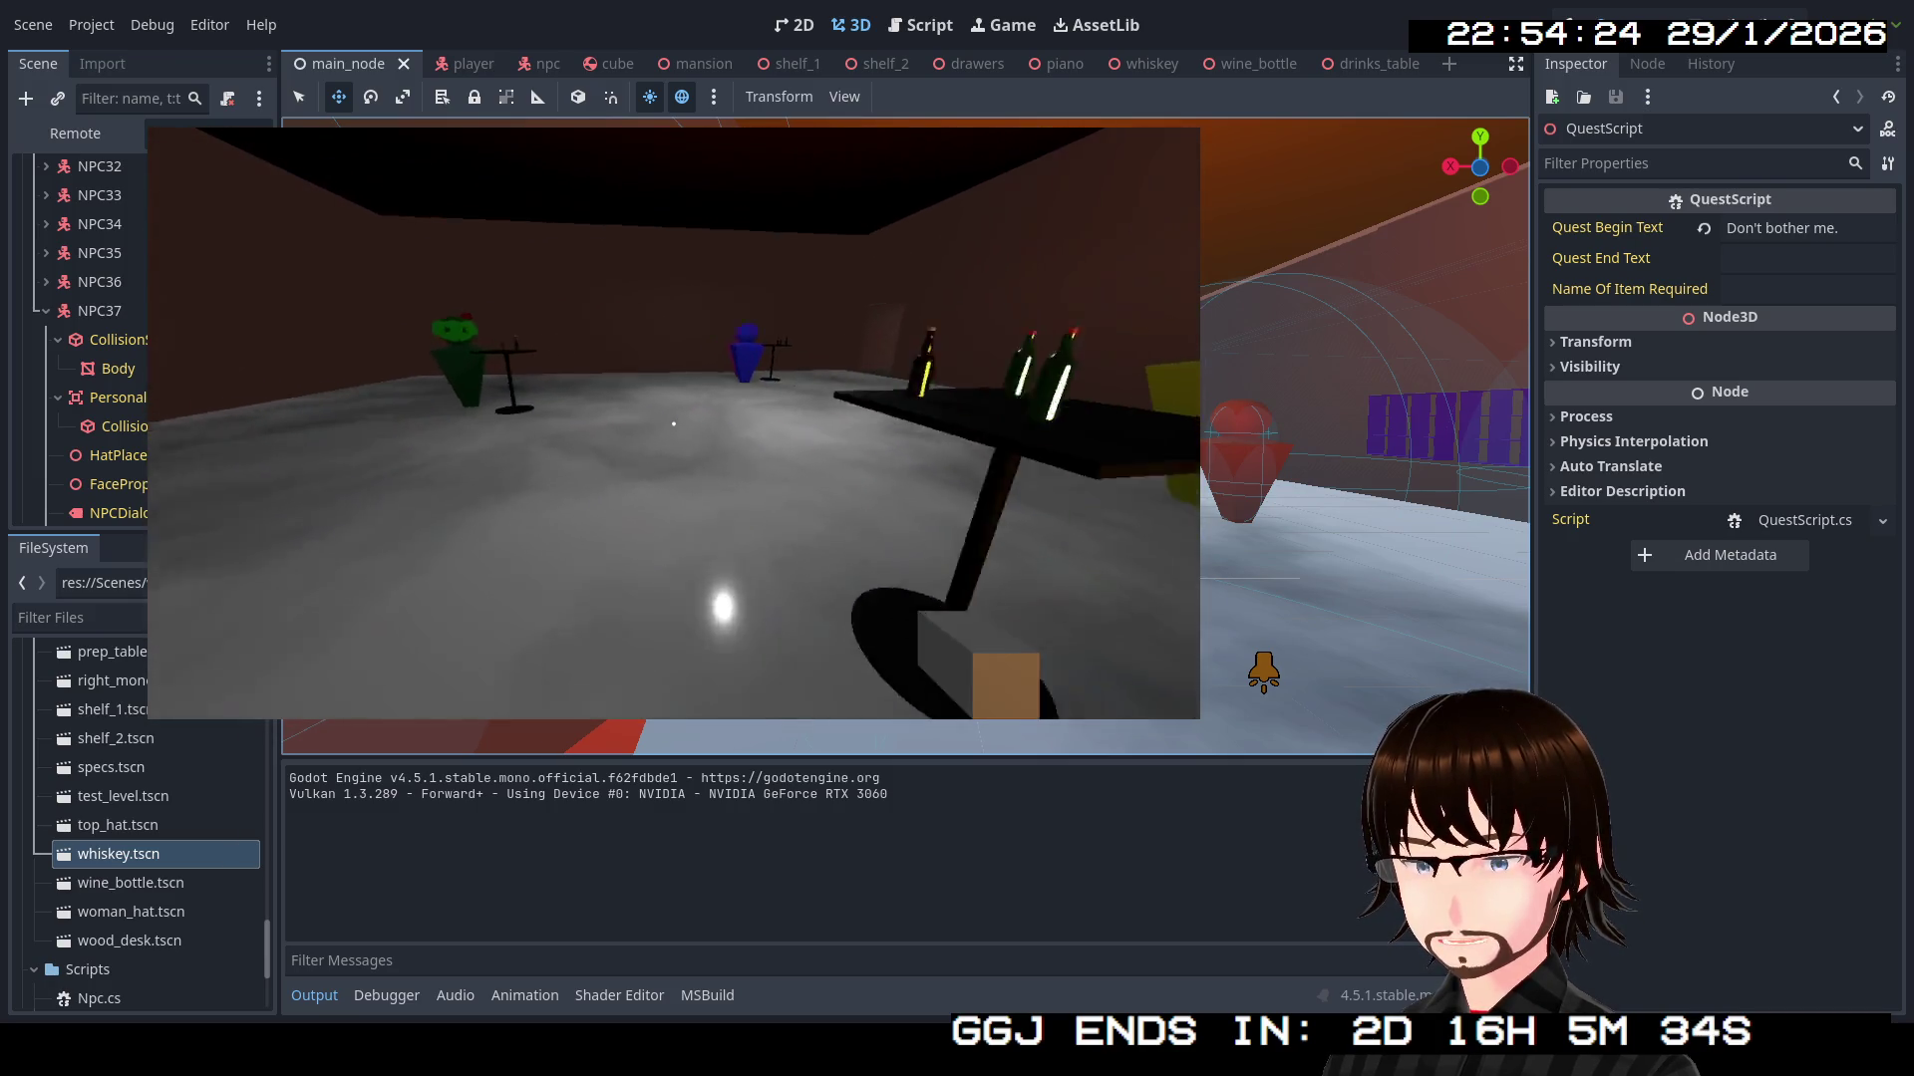
{"action": "key", "text": "w"}
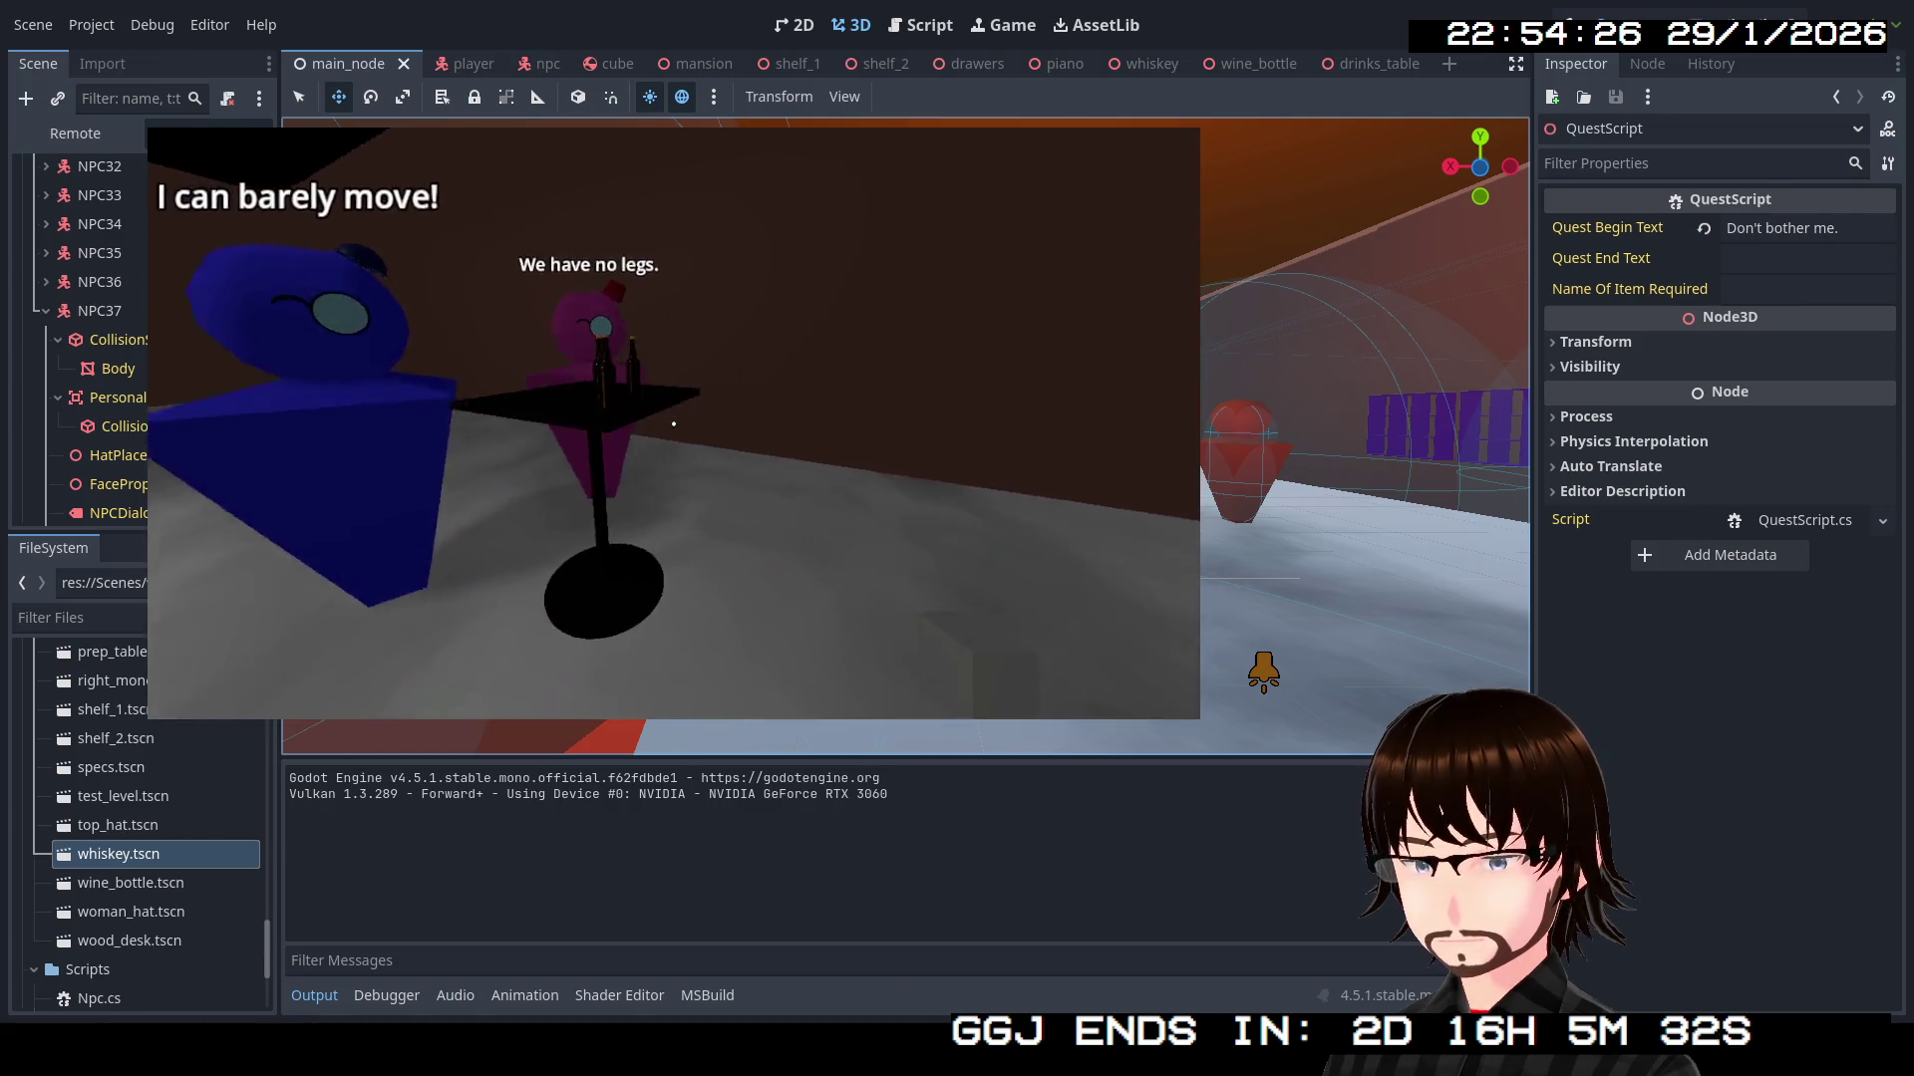
{"action": "key", "text": "w"}
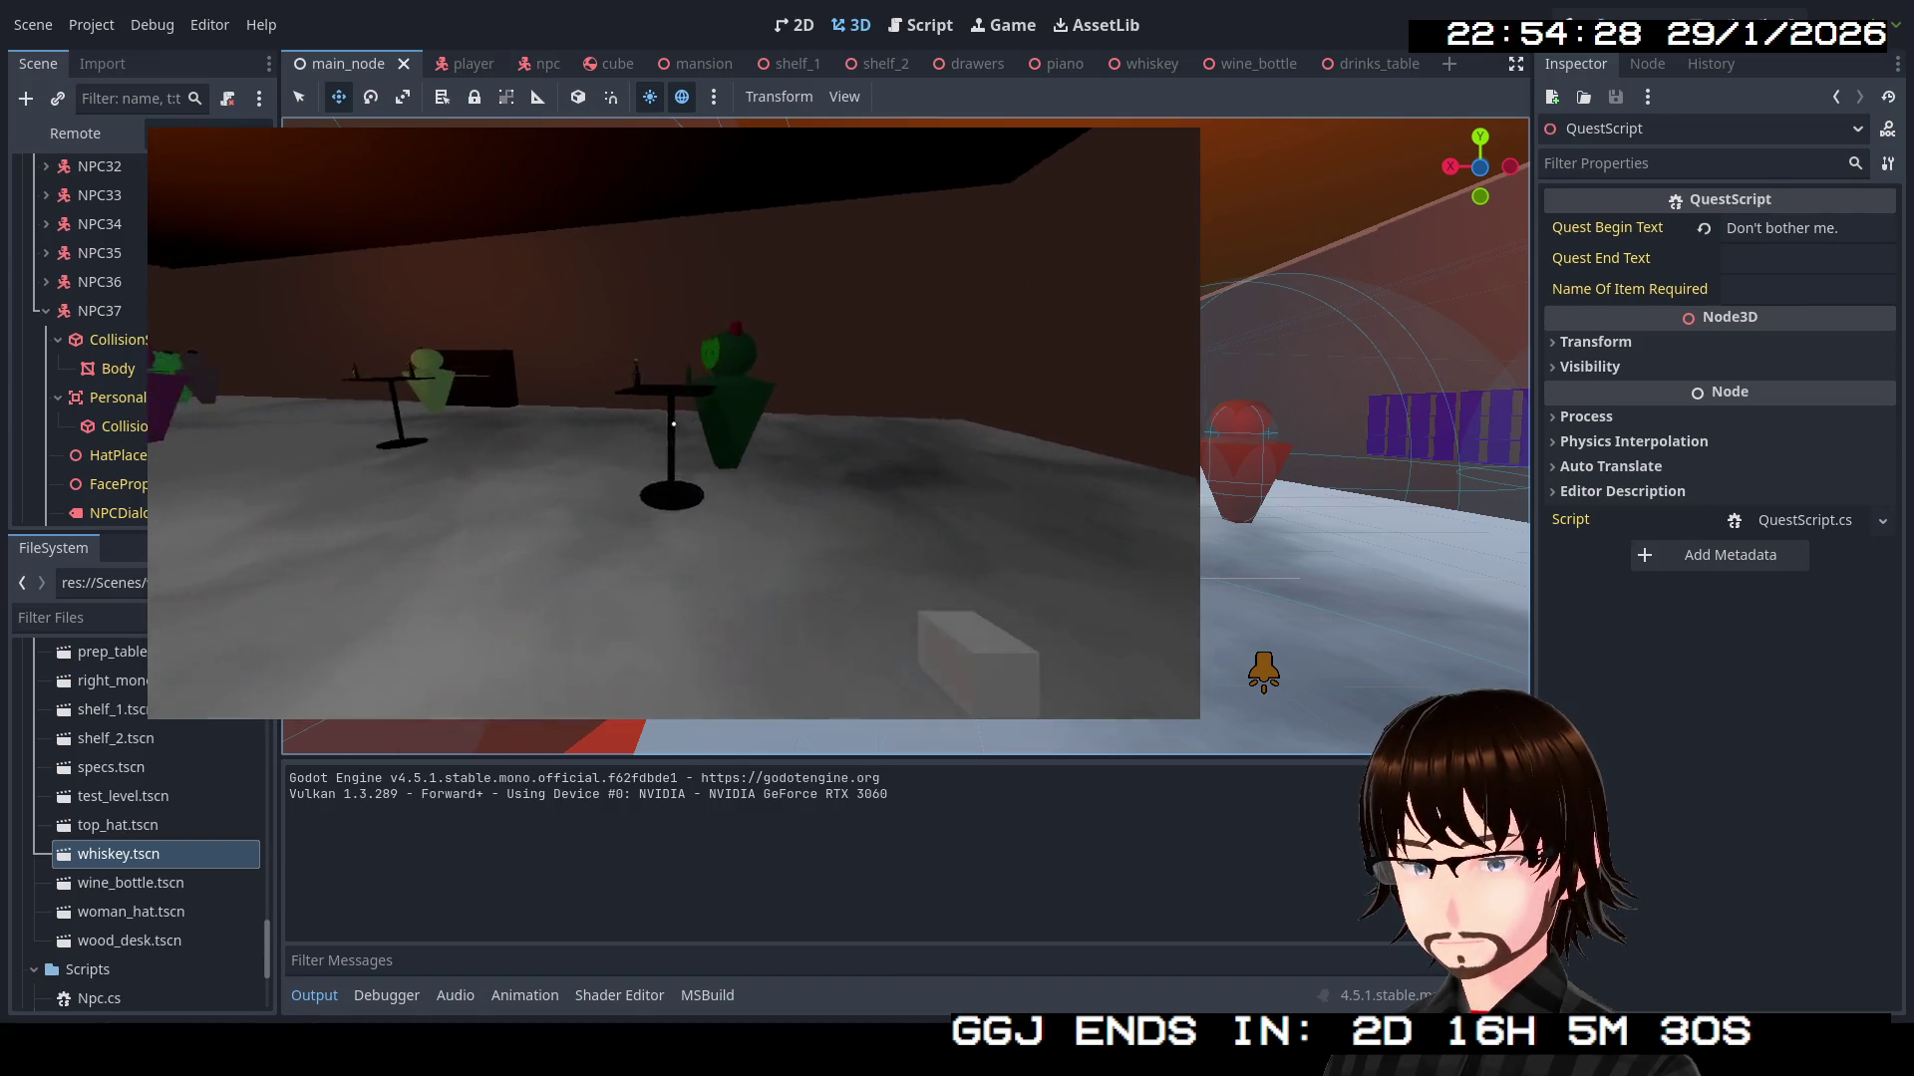
{"action": "key", "text": "w"}
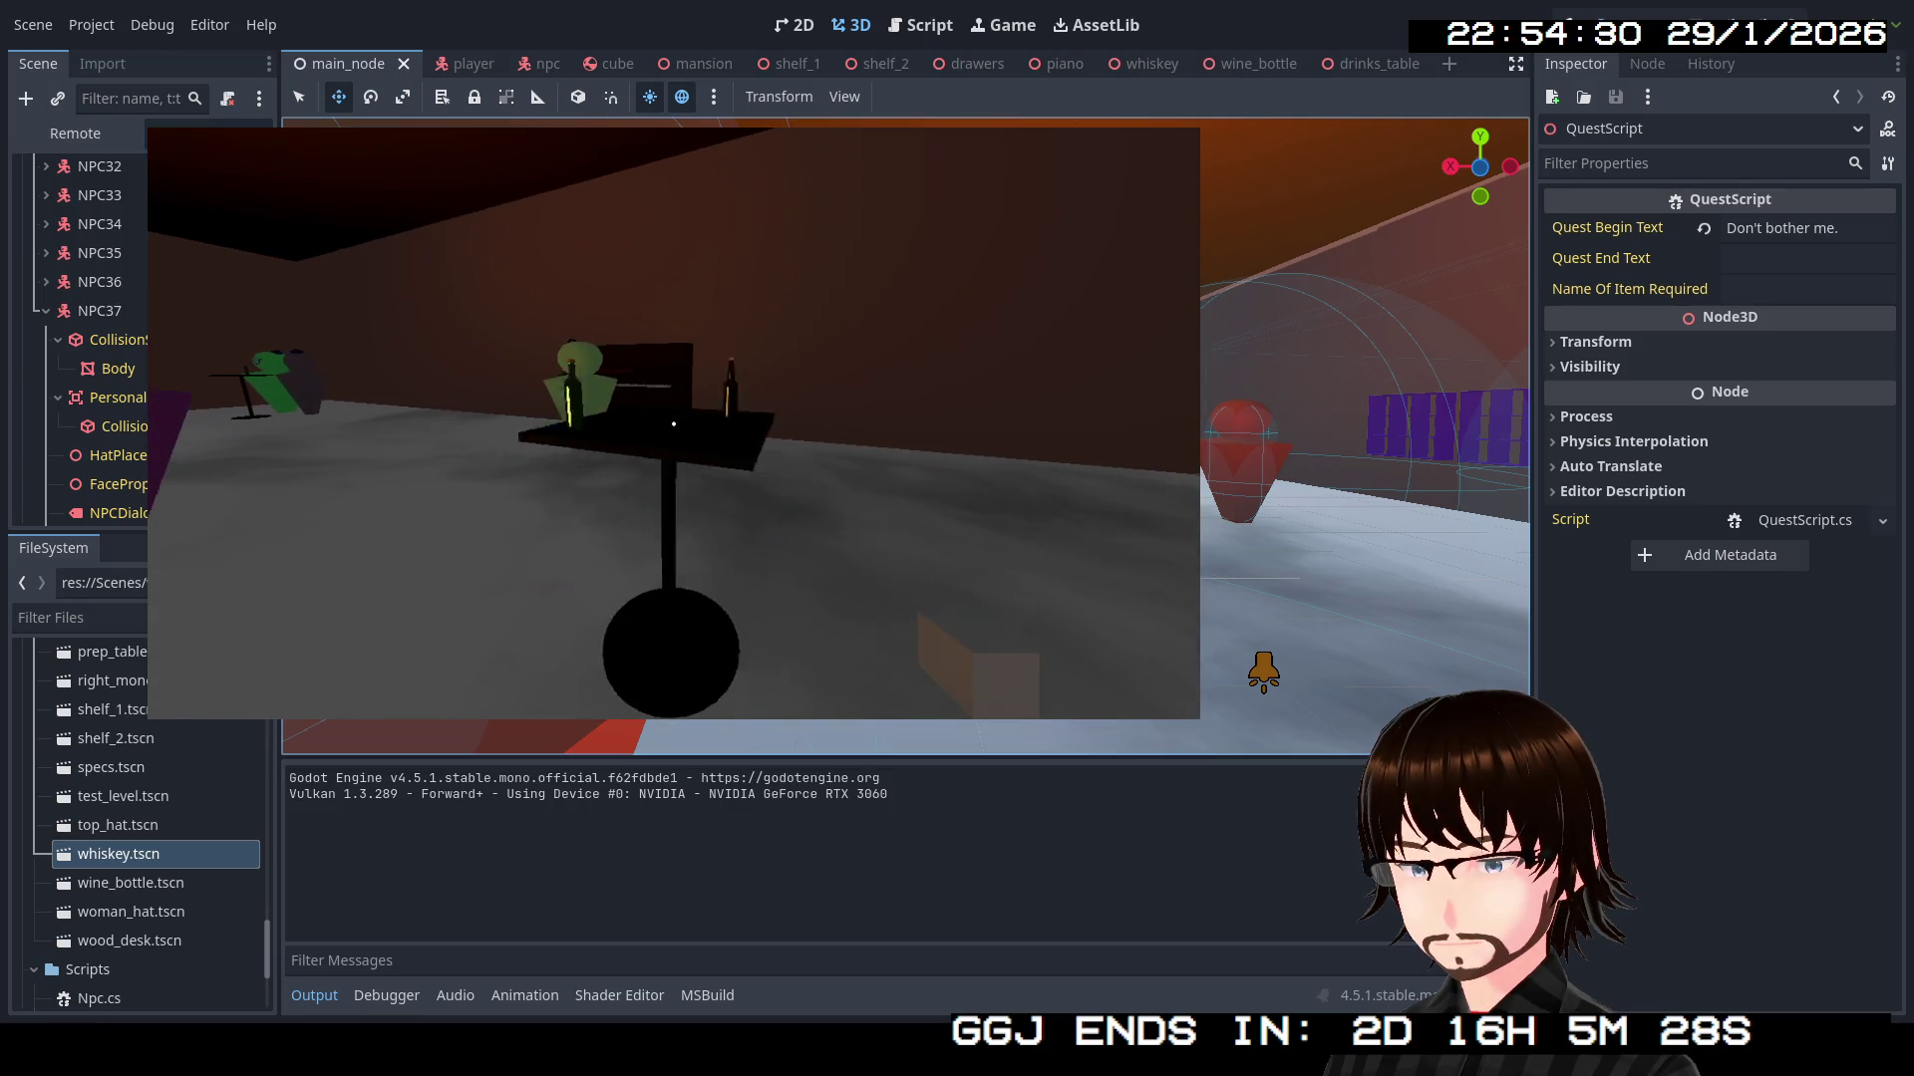
{"action": "key", "text": "w"}
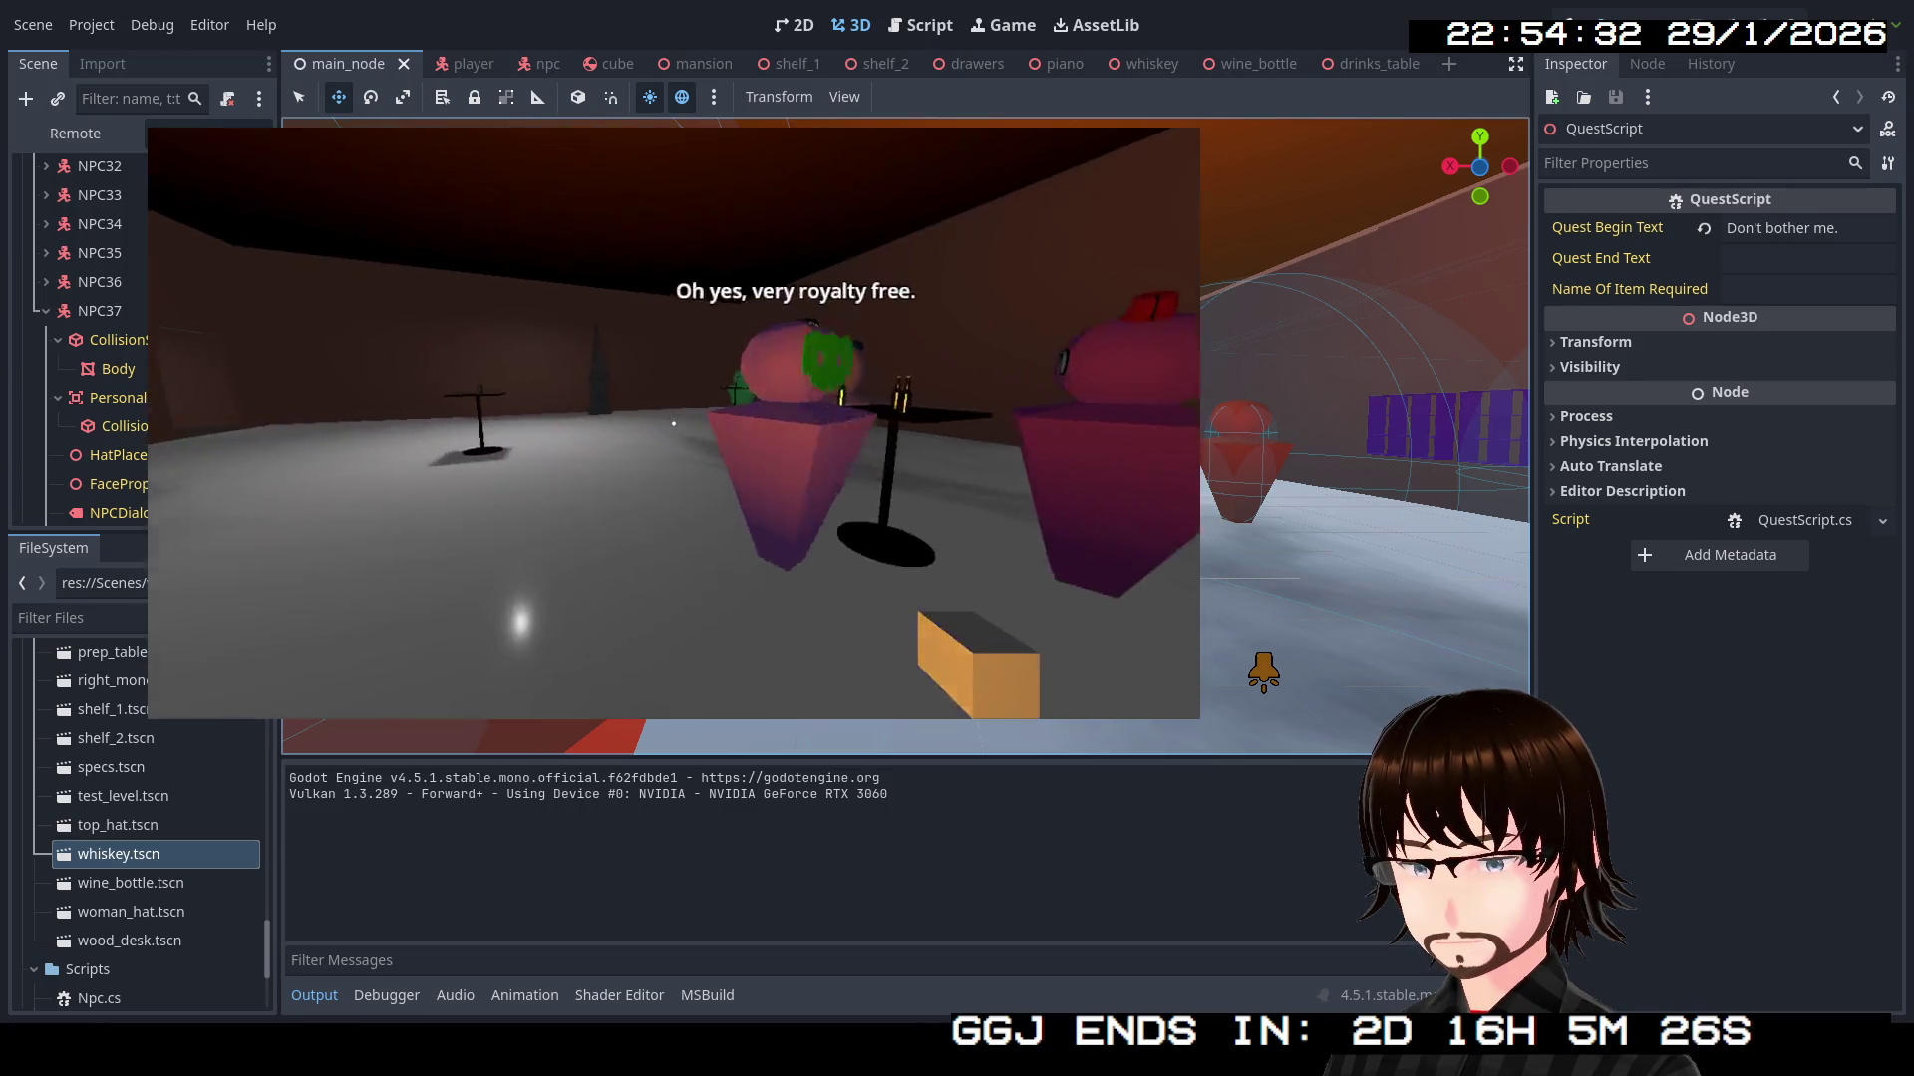
{"action": "key", "text": "w"}
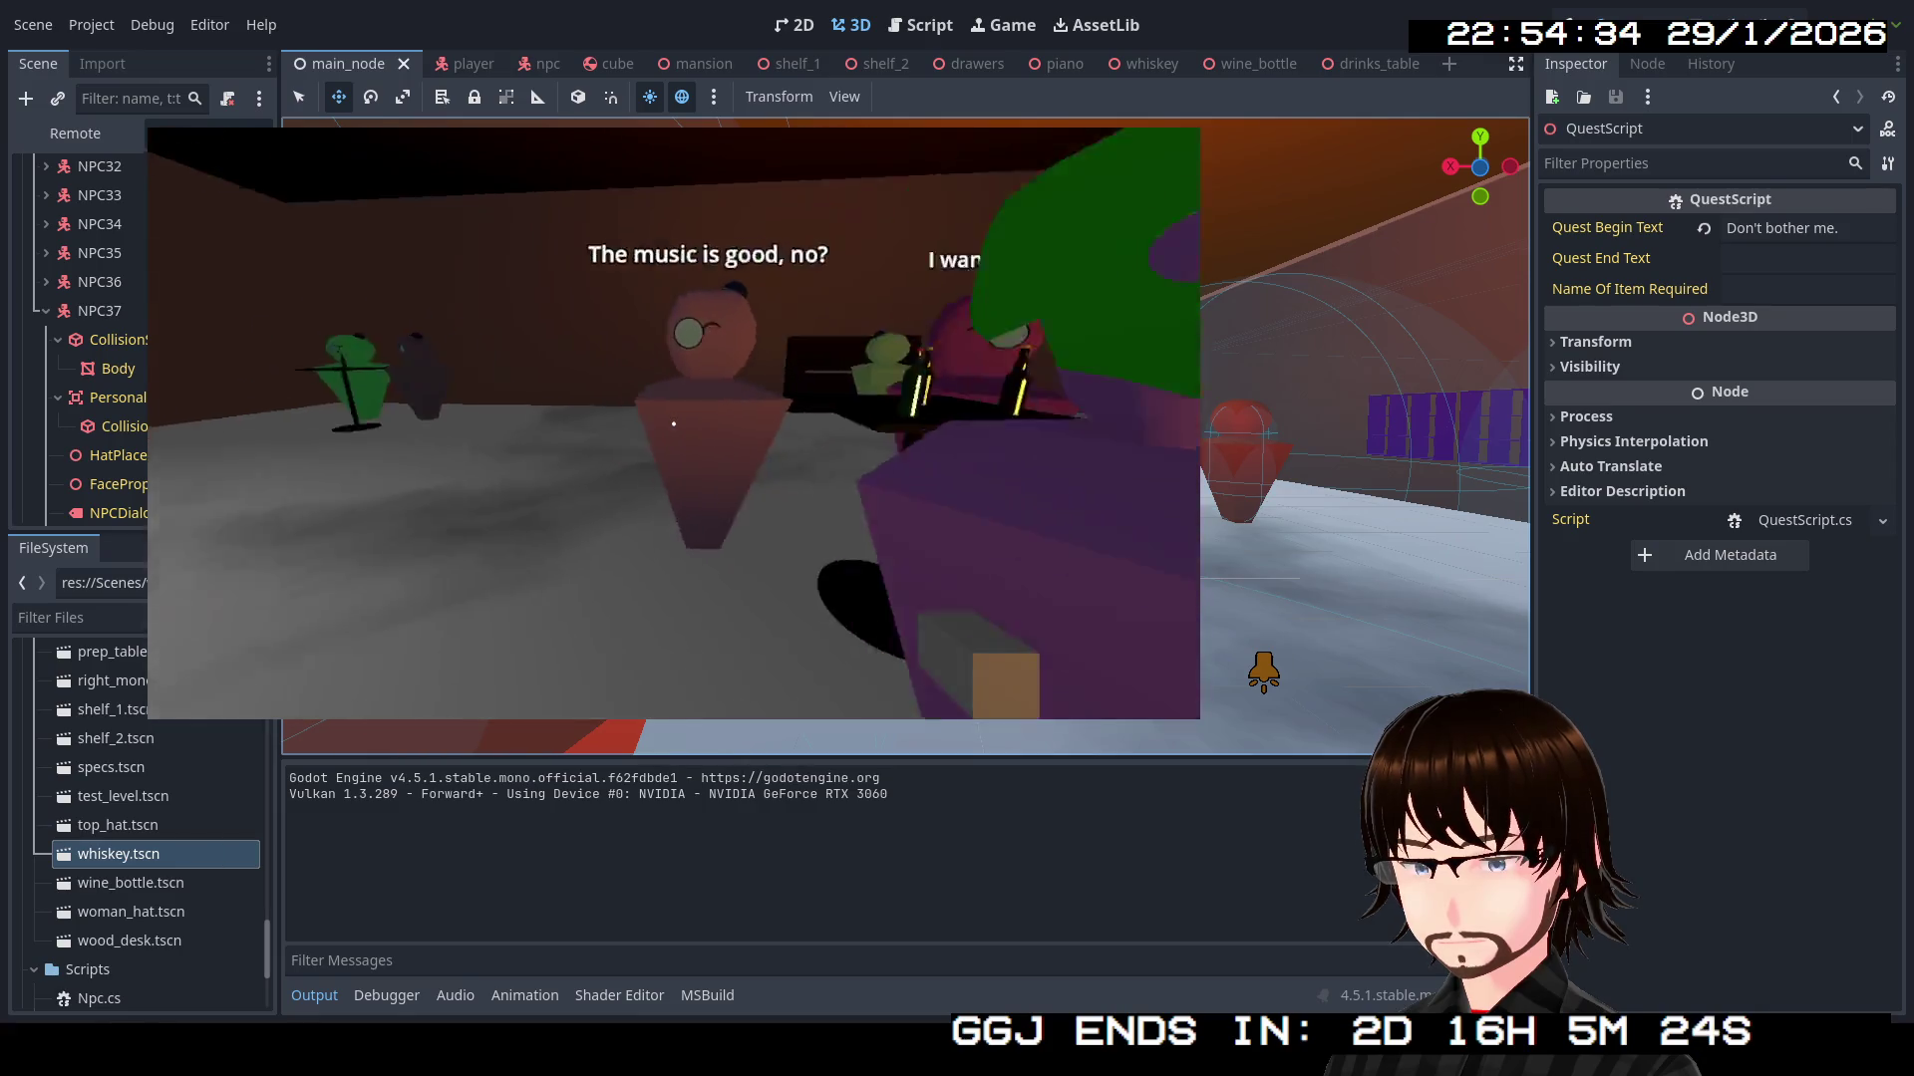
{"action": "key", "text": "w"}
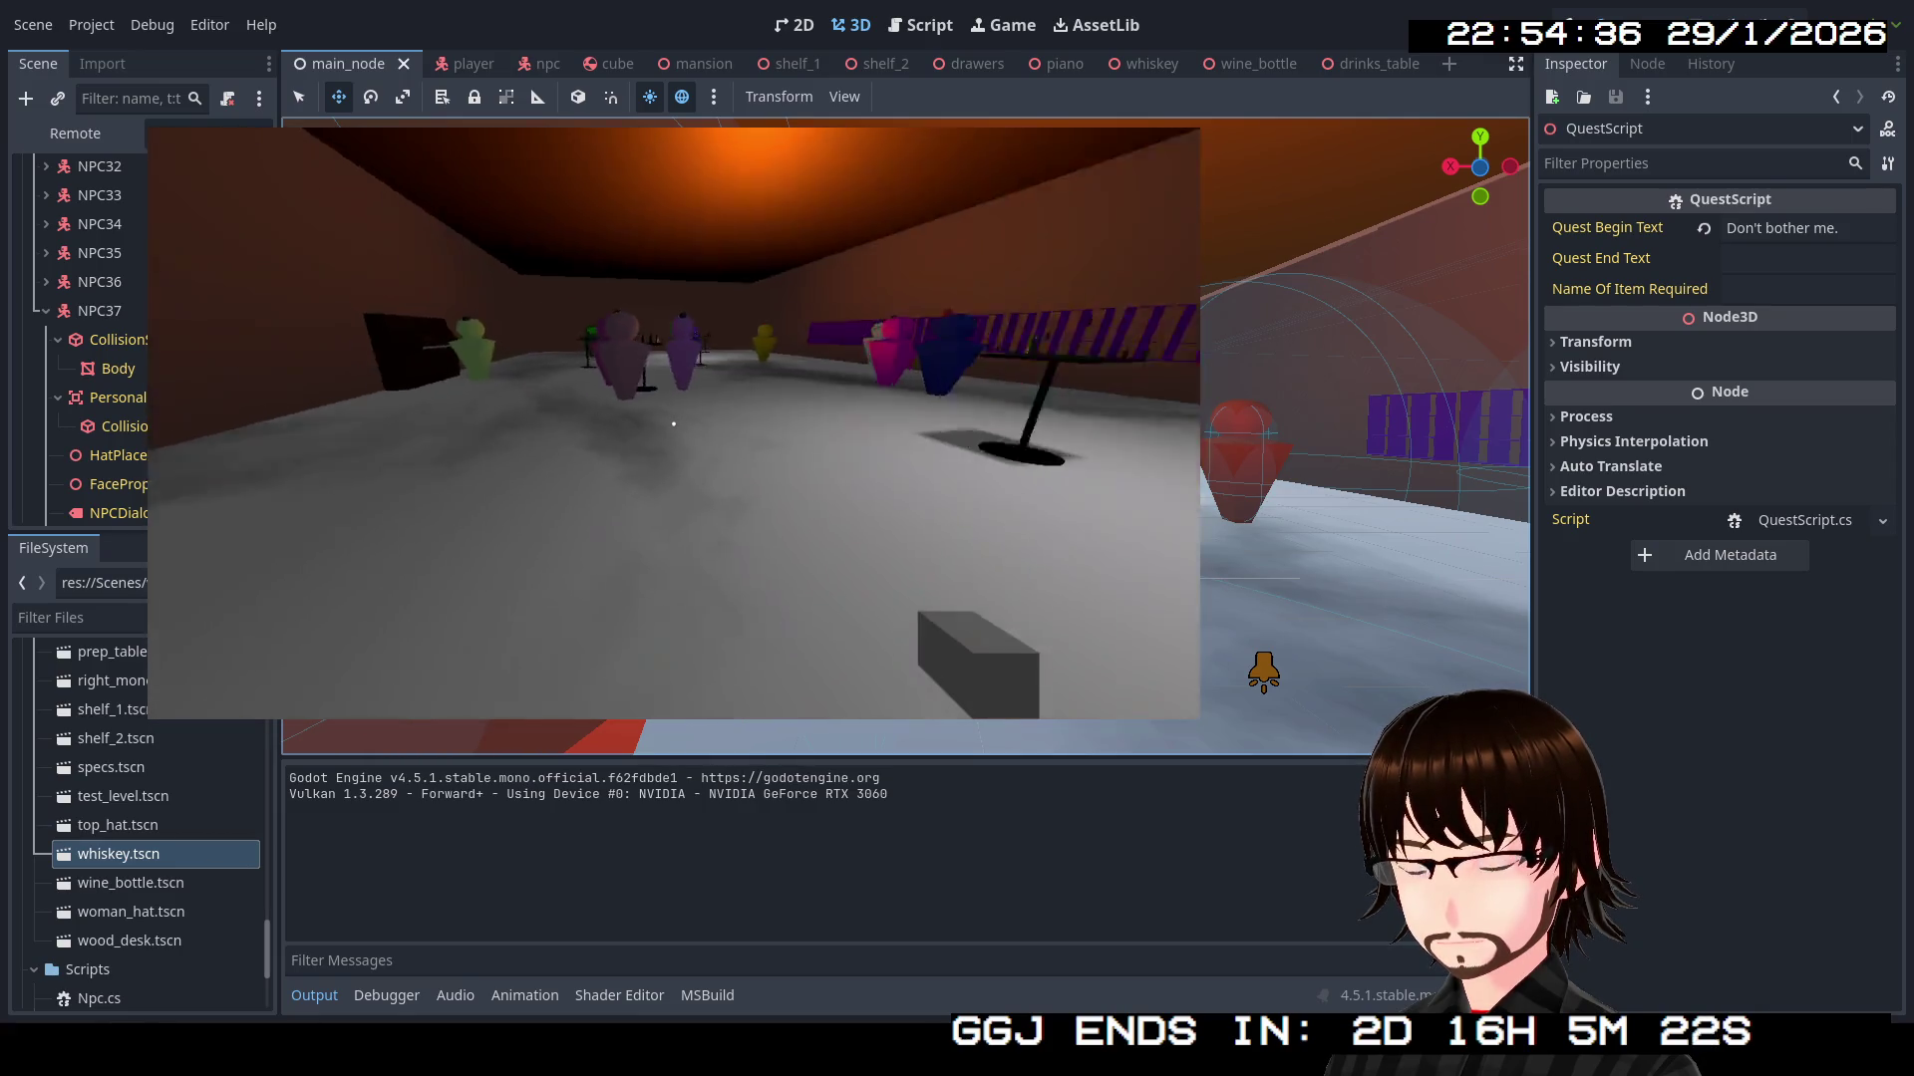
{"action": "key", "text": "Escape"}
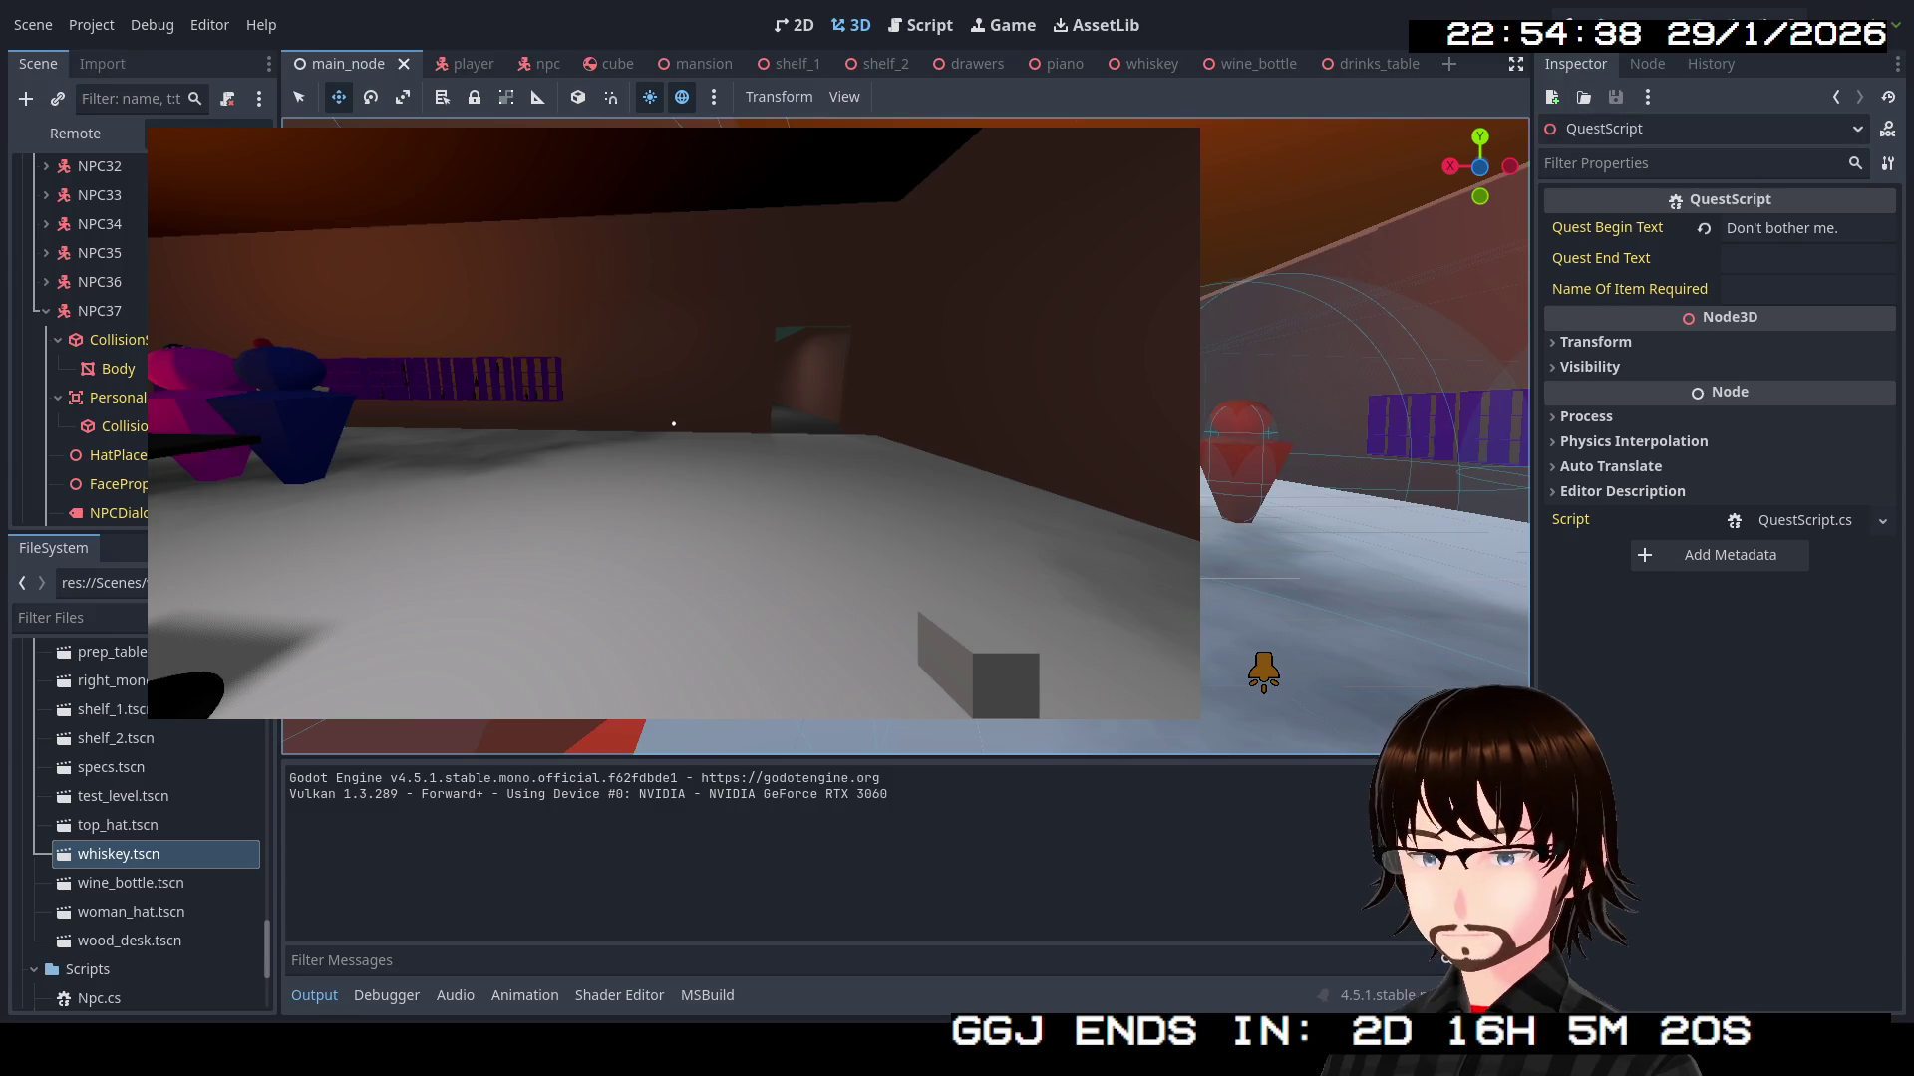
{"action": "key", "text": "F8"}
Add the ashtray.tscn path as a third entry in drinks_table's Items To Spawn list
{"action": "scroll", "coordinate": [208, 869], "scroll_direction": "down", "scroll_amount": 3}
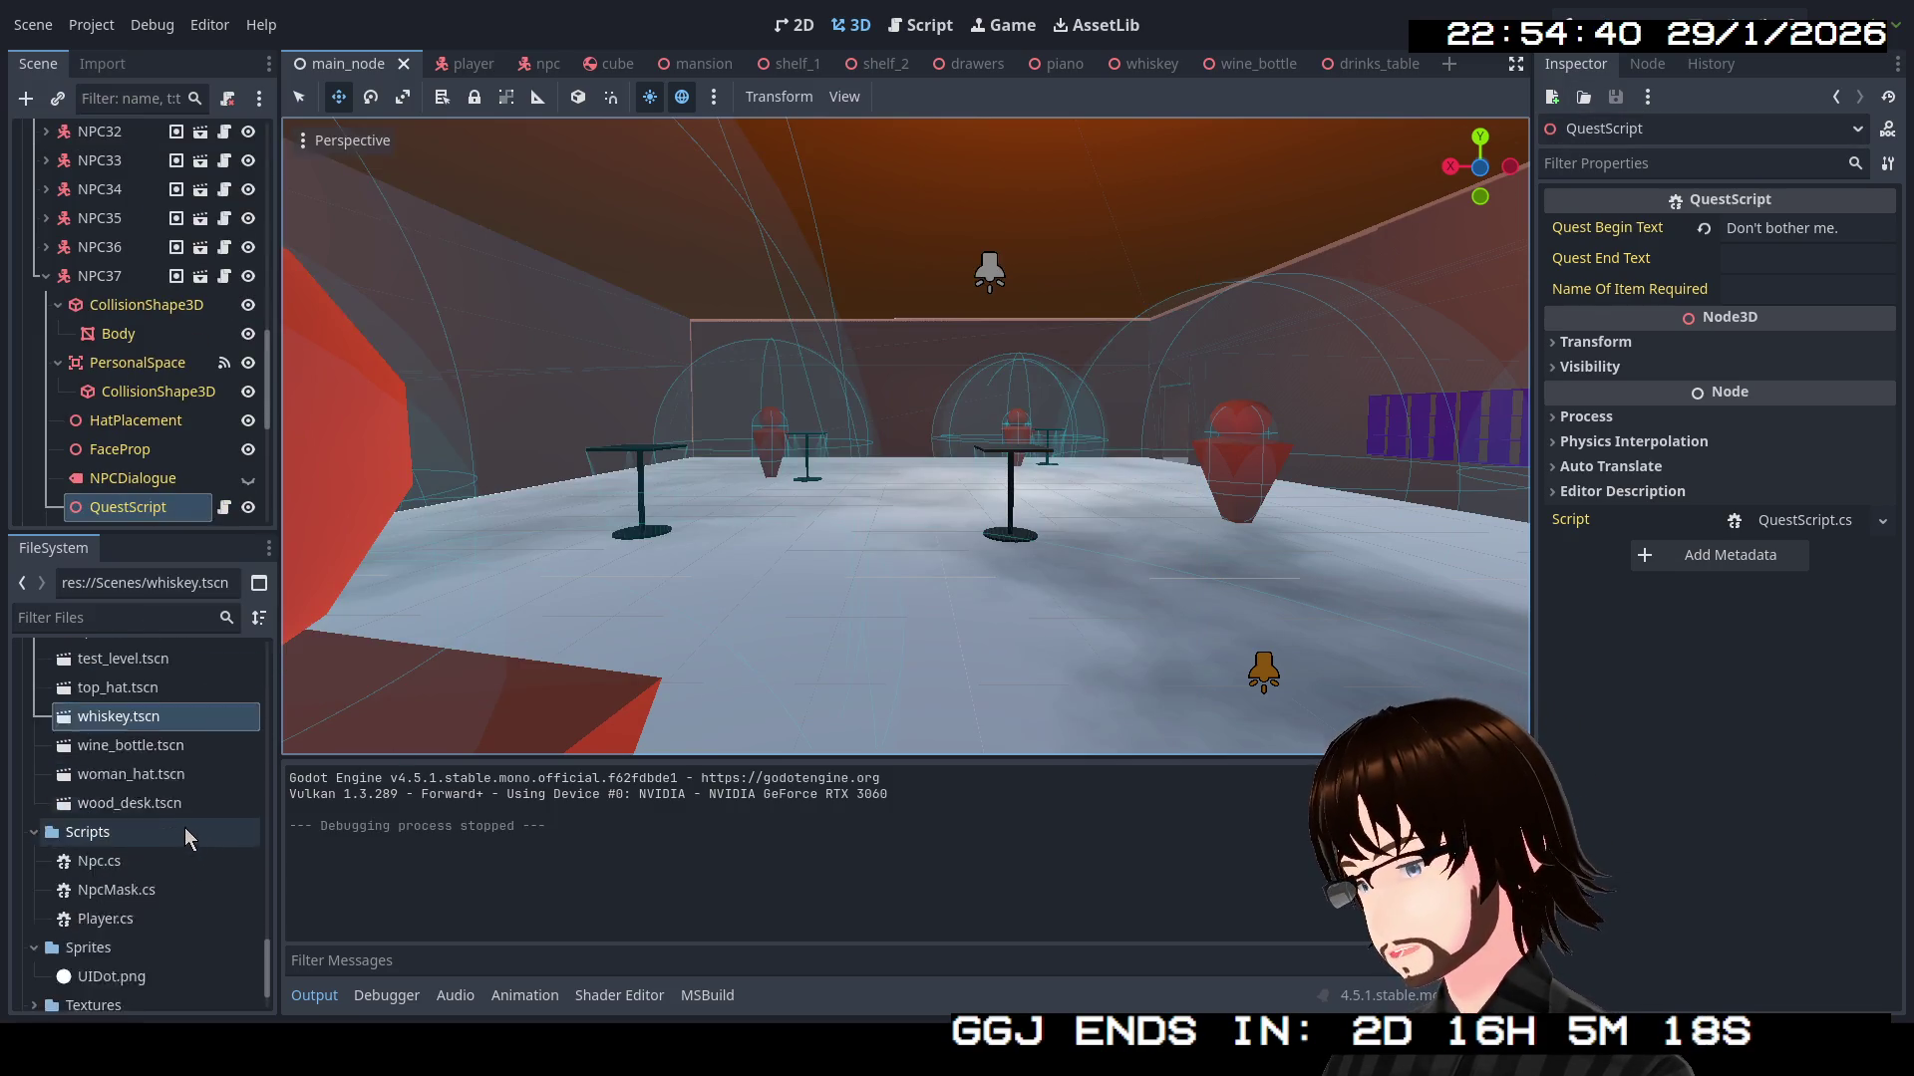
{"action": "scroll", "coordinate": [184, 828], "scroll_direction": "up", "scroll_amount": 8}
{"action": "scroll", "coordinate": [187, 780], "scroll_direction": "up", "scroll_amount": 3}
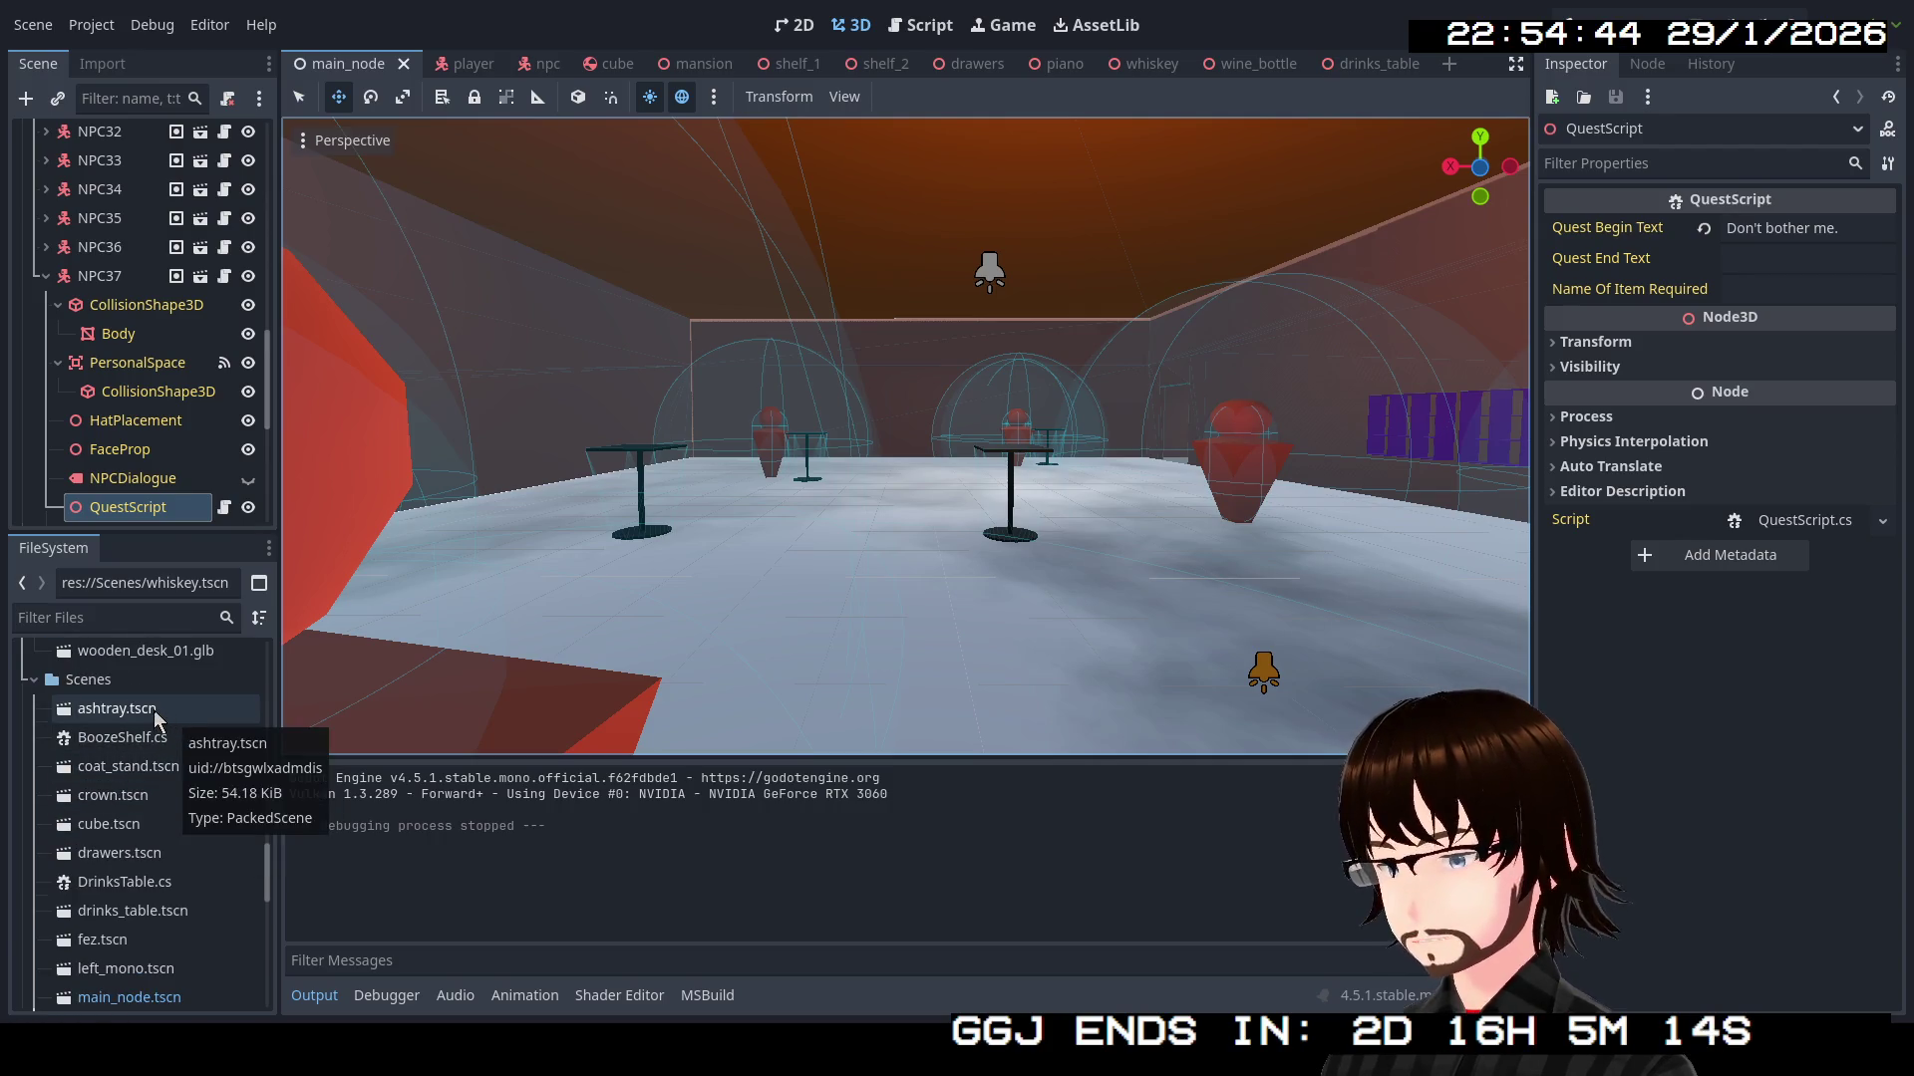
{"action": "right_click", "coordinate": [153, 709]}
{"action": "left_click", "coordinate": [238, 709]}
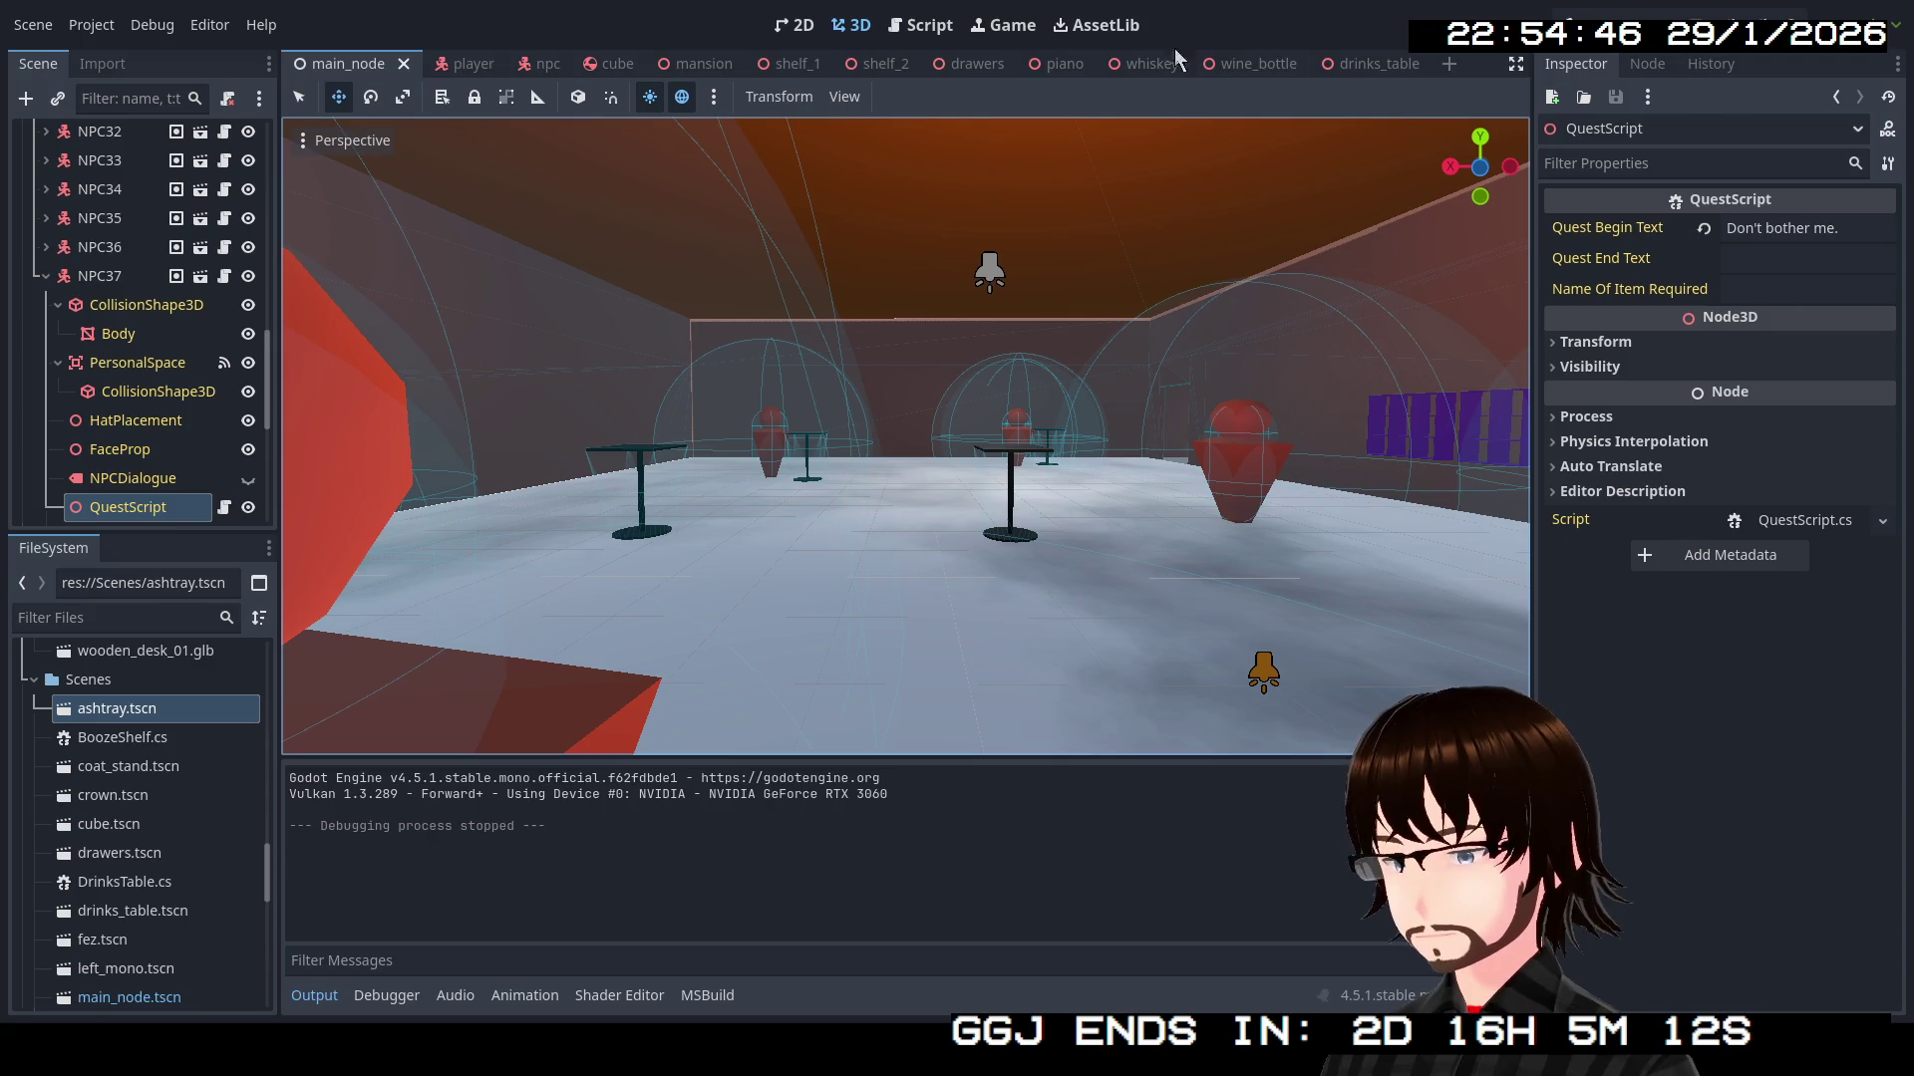
{"action": "left_click", "coordinate": [1367, 65]}
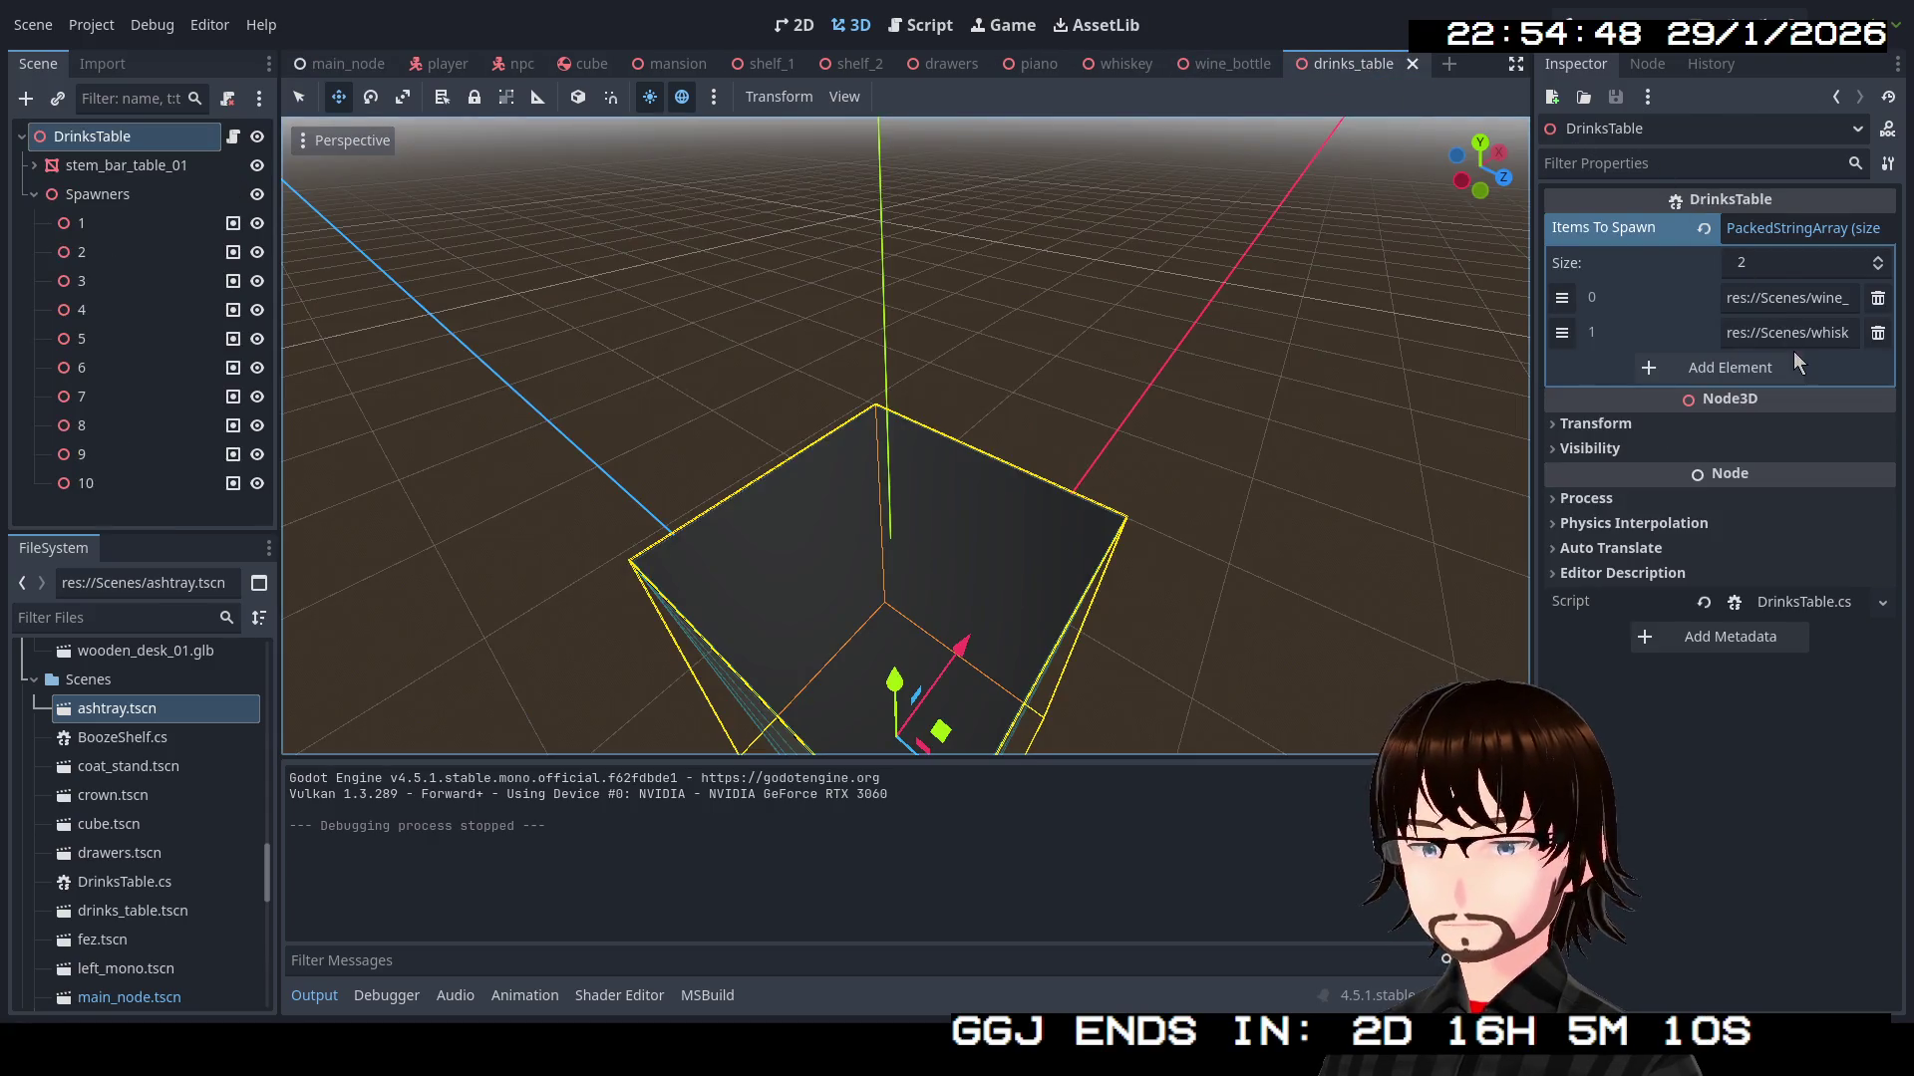
{"action": "left_click", "coordinate": [1763, 368]}
{"action": "key", "text": "ctrl+v"}
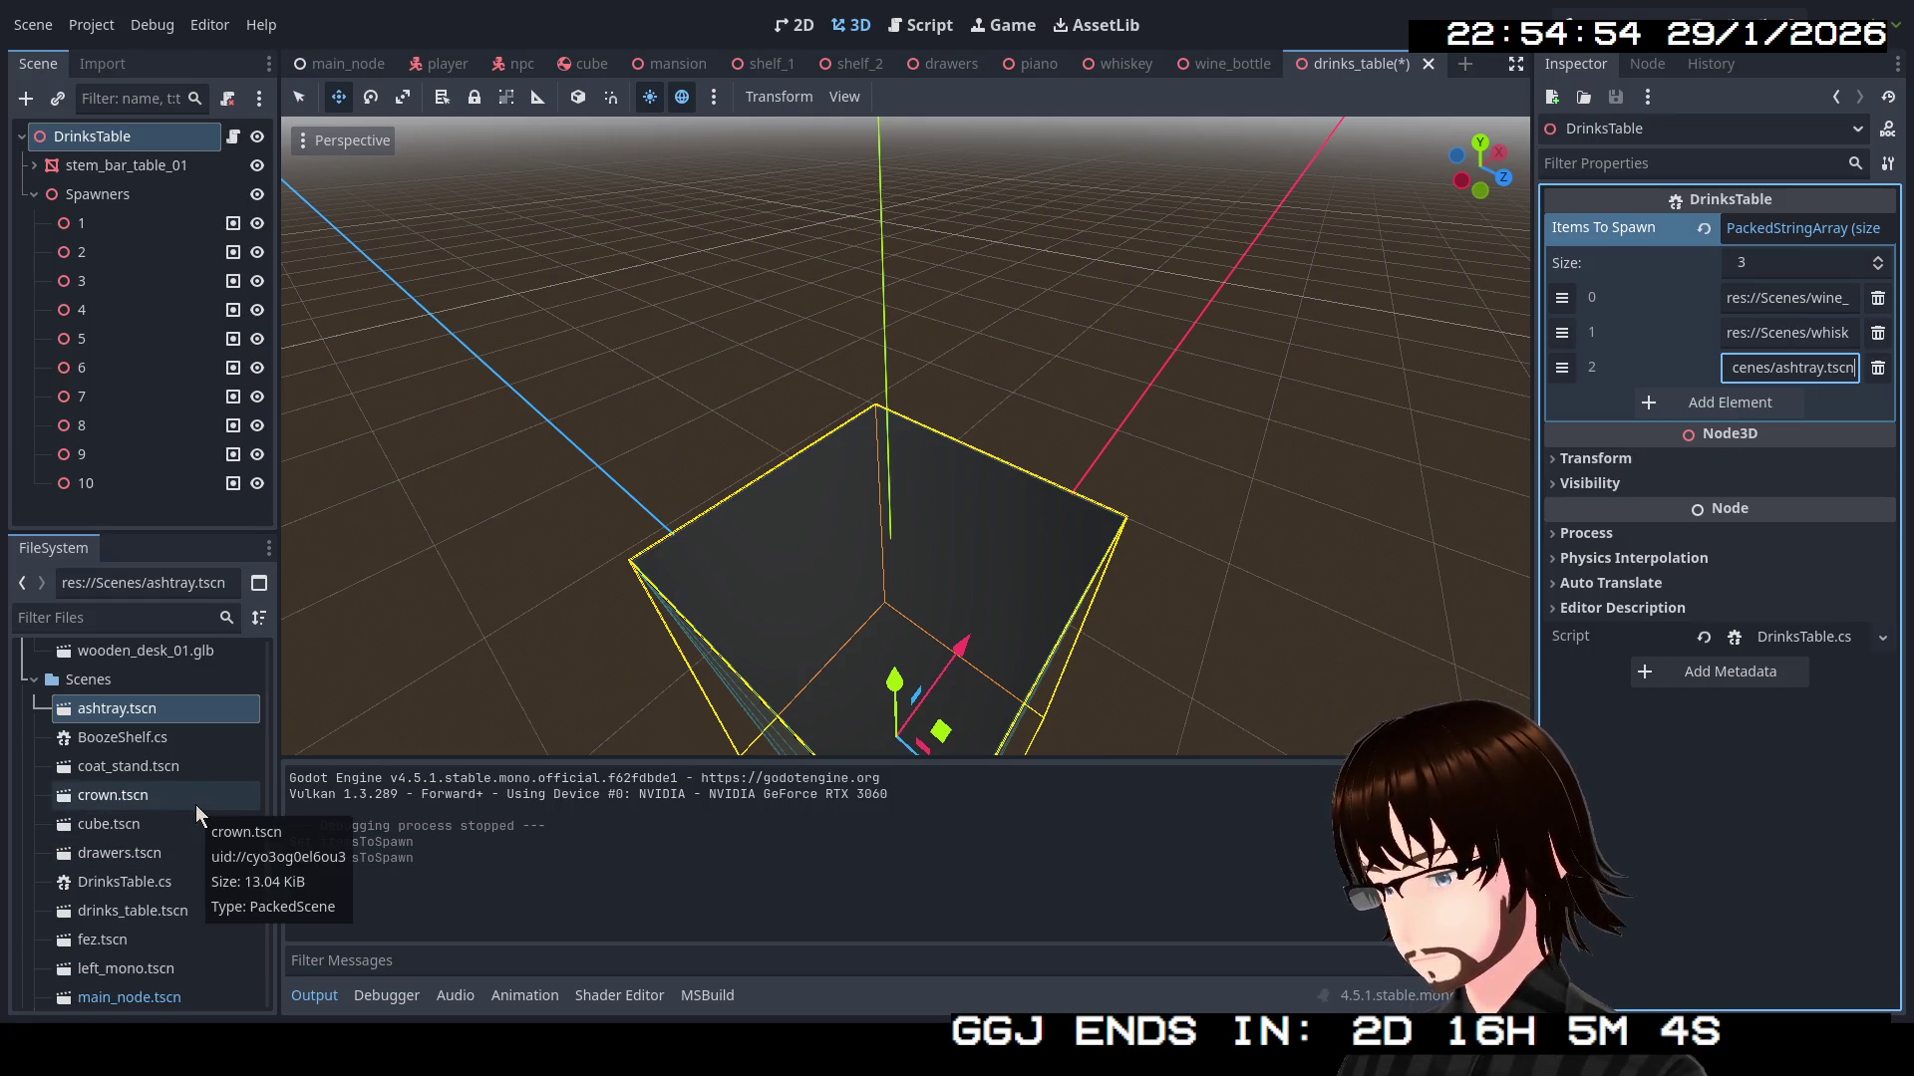
Select both BoozeShelf.cs and DrinksTable.cs in the FileSystem panel for moving
{"action": "left_click", "coordinate": [123, 748]}
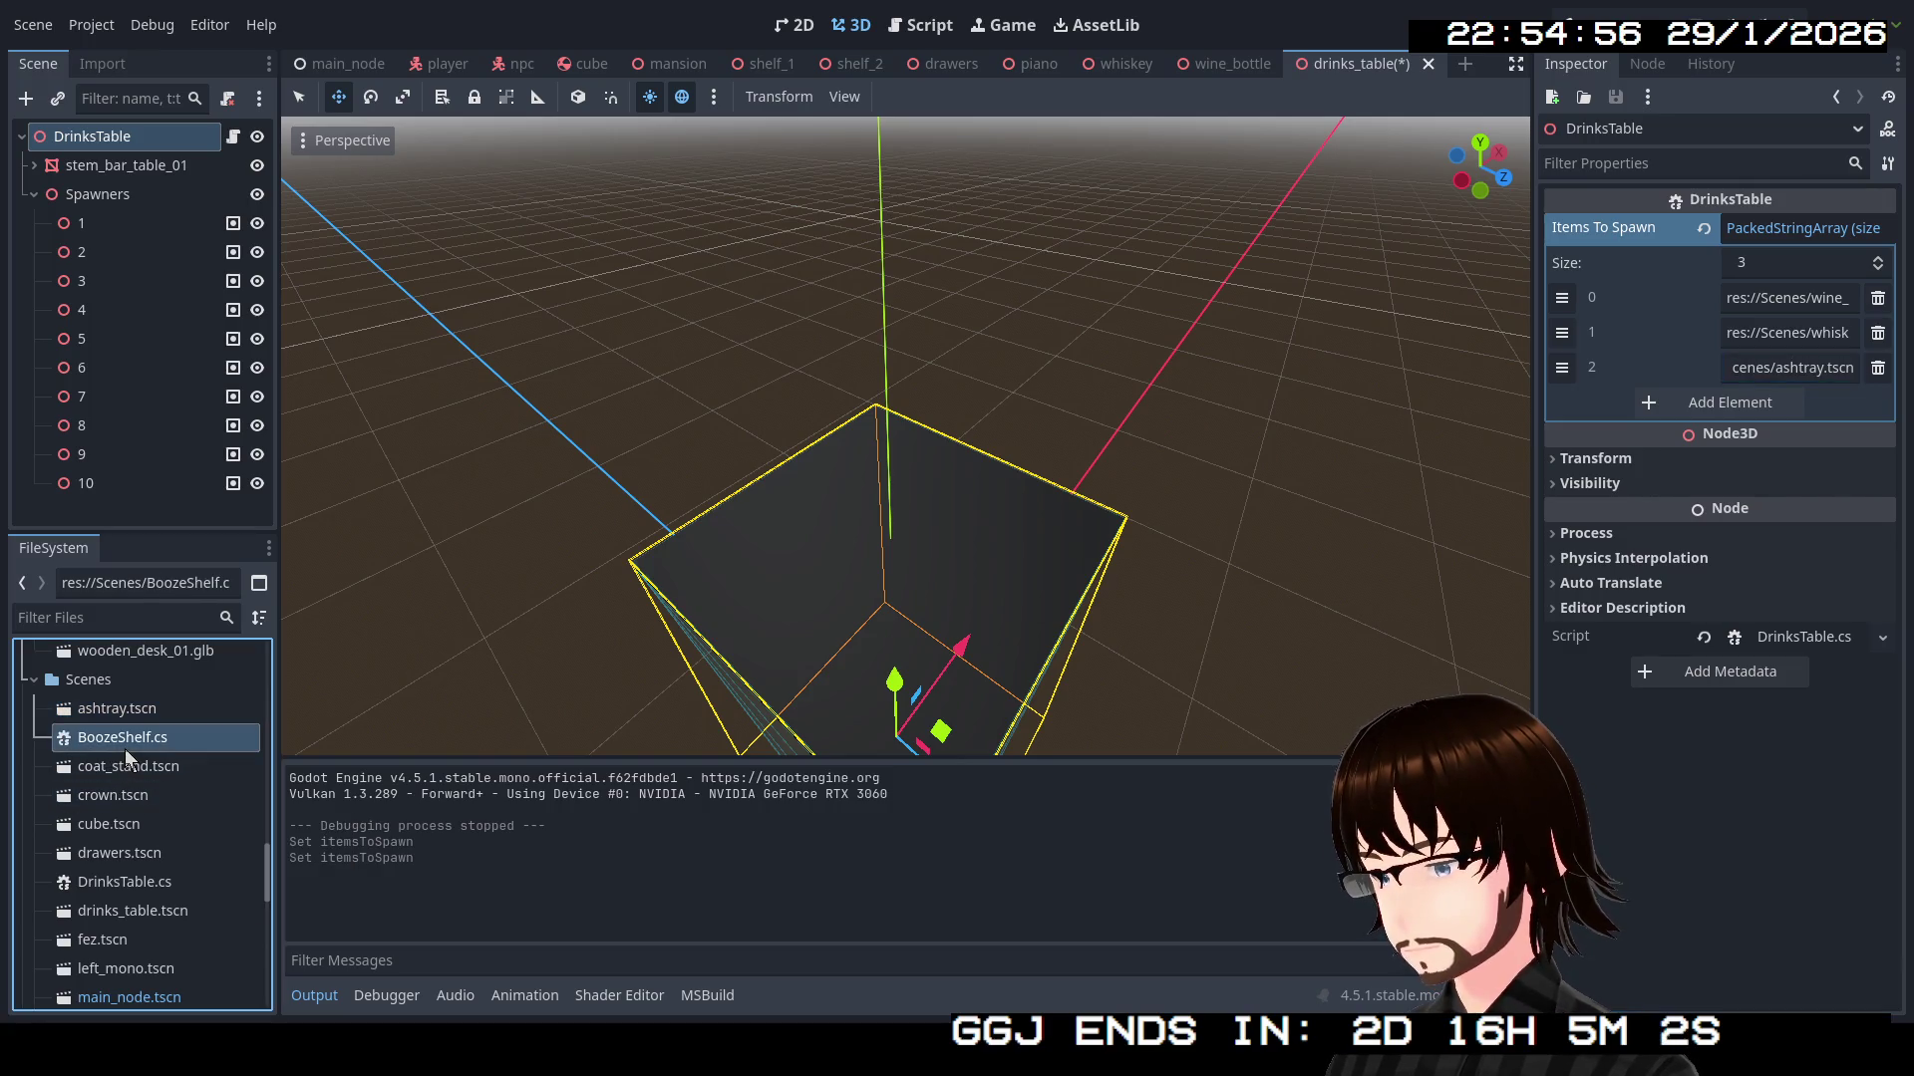
{"action": "scroll", "coordinate": [147, 794], "scroll_direction": "down", "scroll_amount": 1}
{"action": "left_click", "coordinate": [128, 835], "text": "ctrl"}
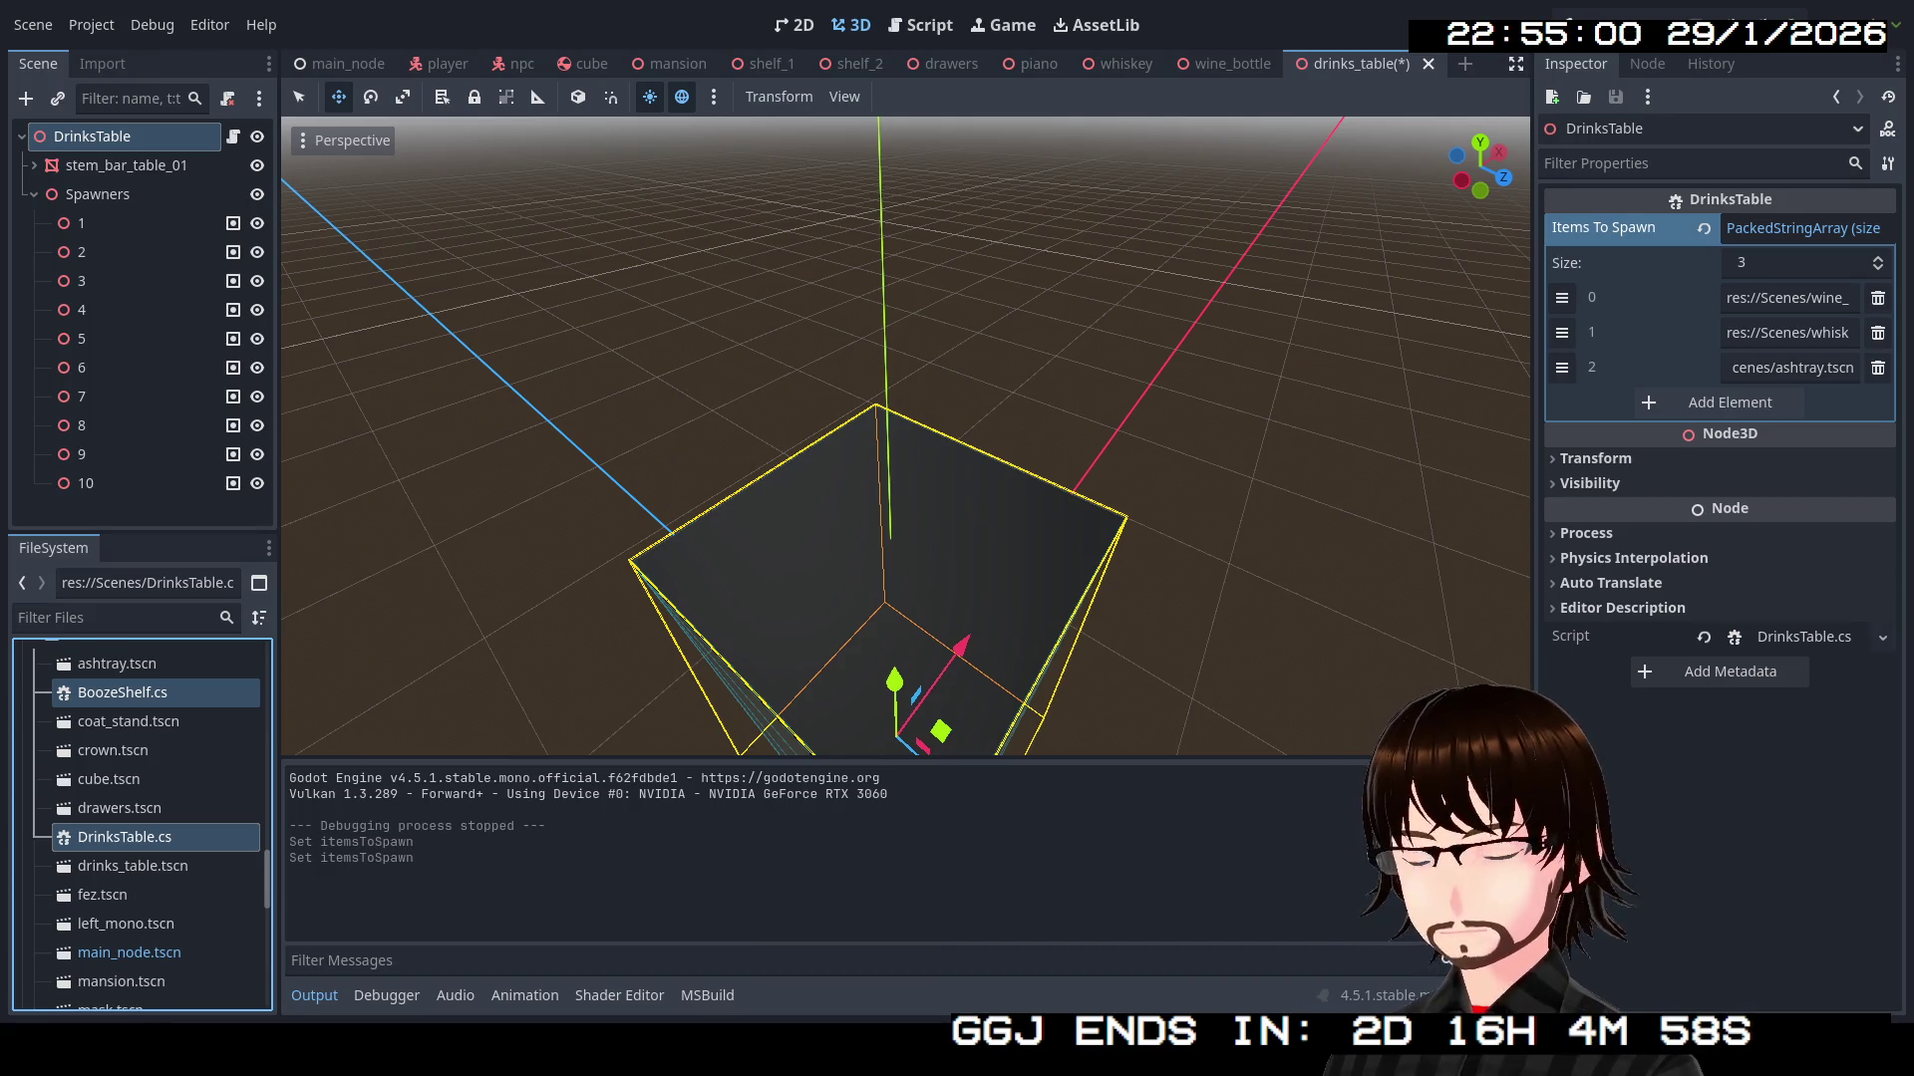
{"action": "scroll", "coordinate": [150, 788], "scroll_direction": "down", "scroll_amount": 6}
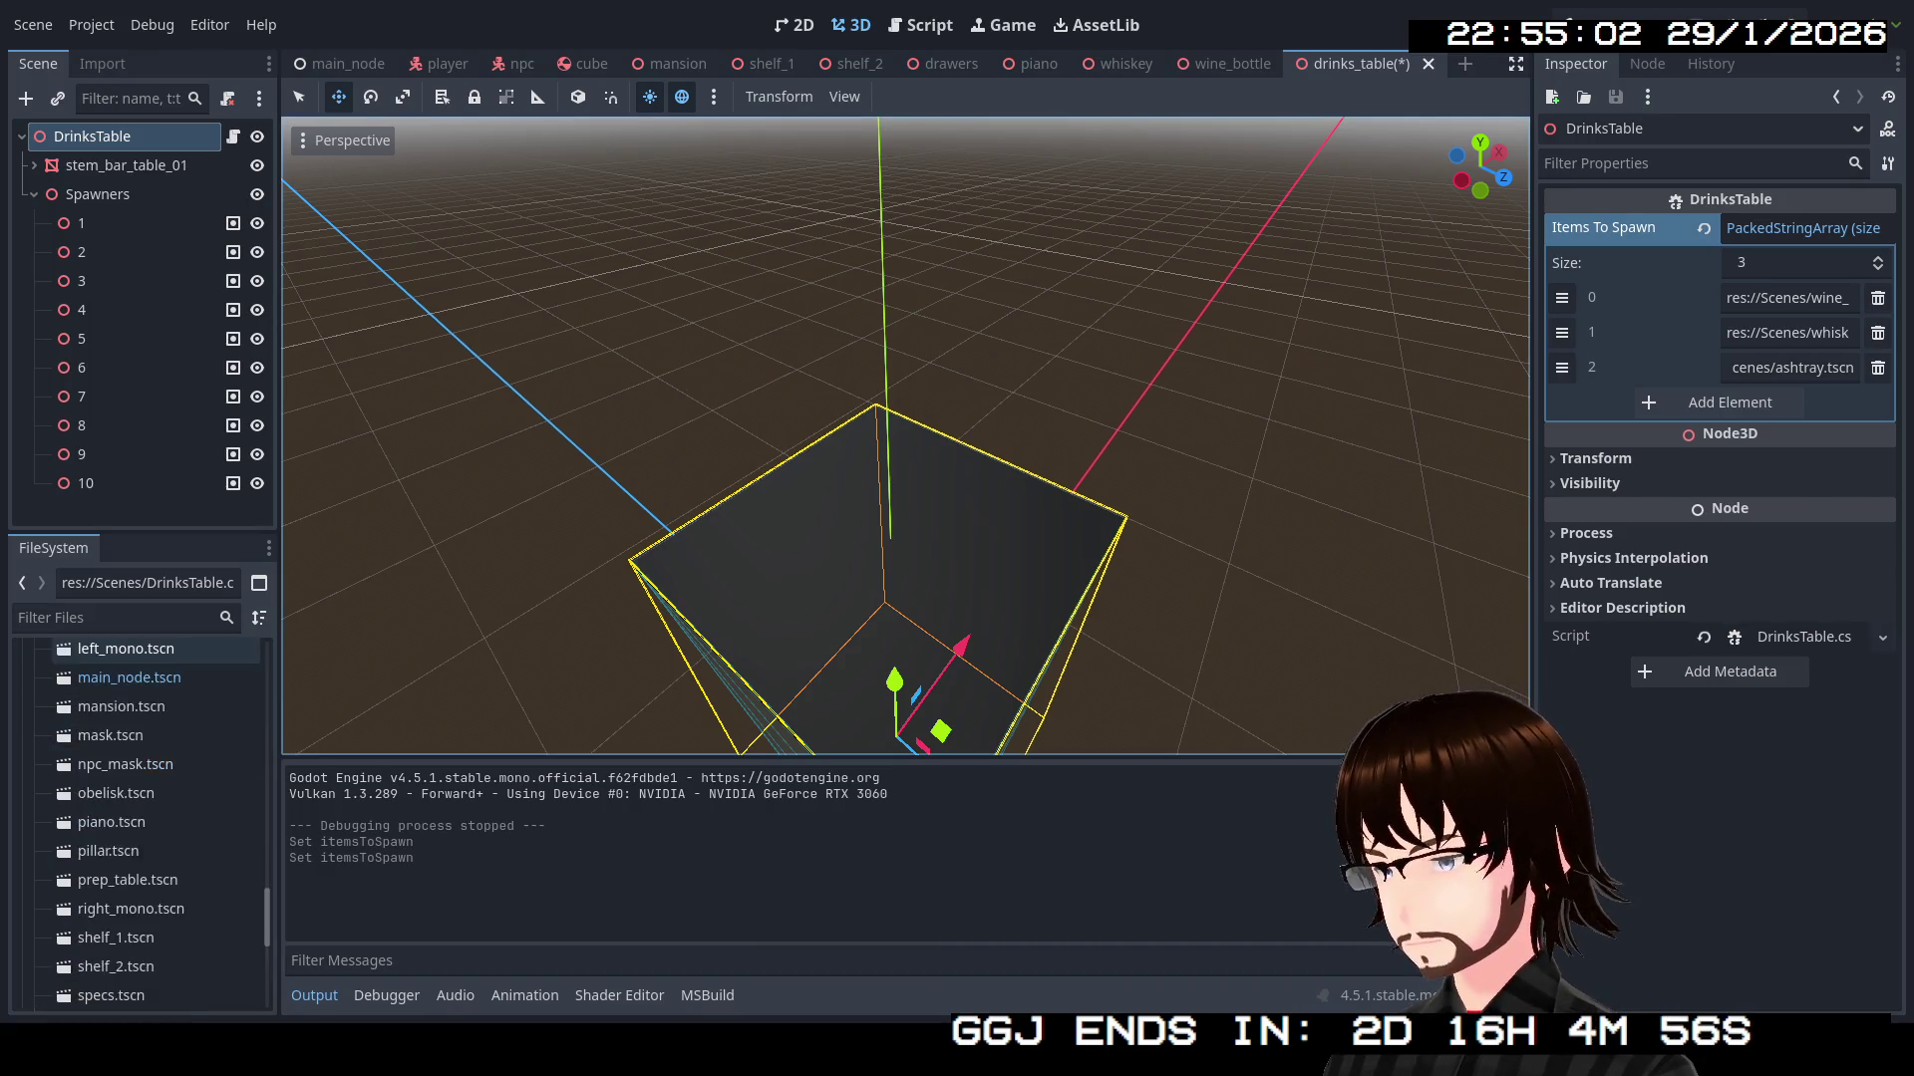
{"action": "scroll", "coordinate": [150, 715], "scroll_direction": "down", "scroll_amount": 4}
{"action": "scroll", "coordinate": [149, 797], "scroll_direction": "up", "scroll_amount": 9}
{"action": "left_click", "coordinate": [124, 699], "text": "ctrl"}
Drop both scripts into the Scripts folder and return to the drinks_table scene
{"action": "mouse_move", "coordinate": [124, 698]}
{"action": "left_mouse_down"}
{"action": "mouse_move", "coordinate": [128, 996]}
{"action": "mouse_move", "coordinate": [94, 843]}
{"action": "left_mouse_up"}
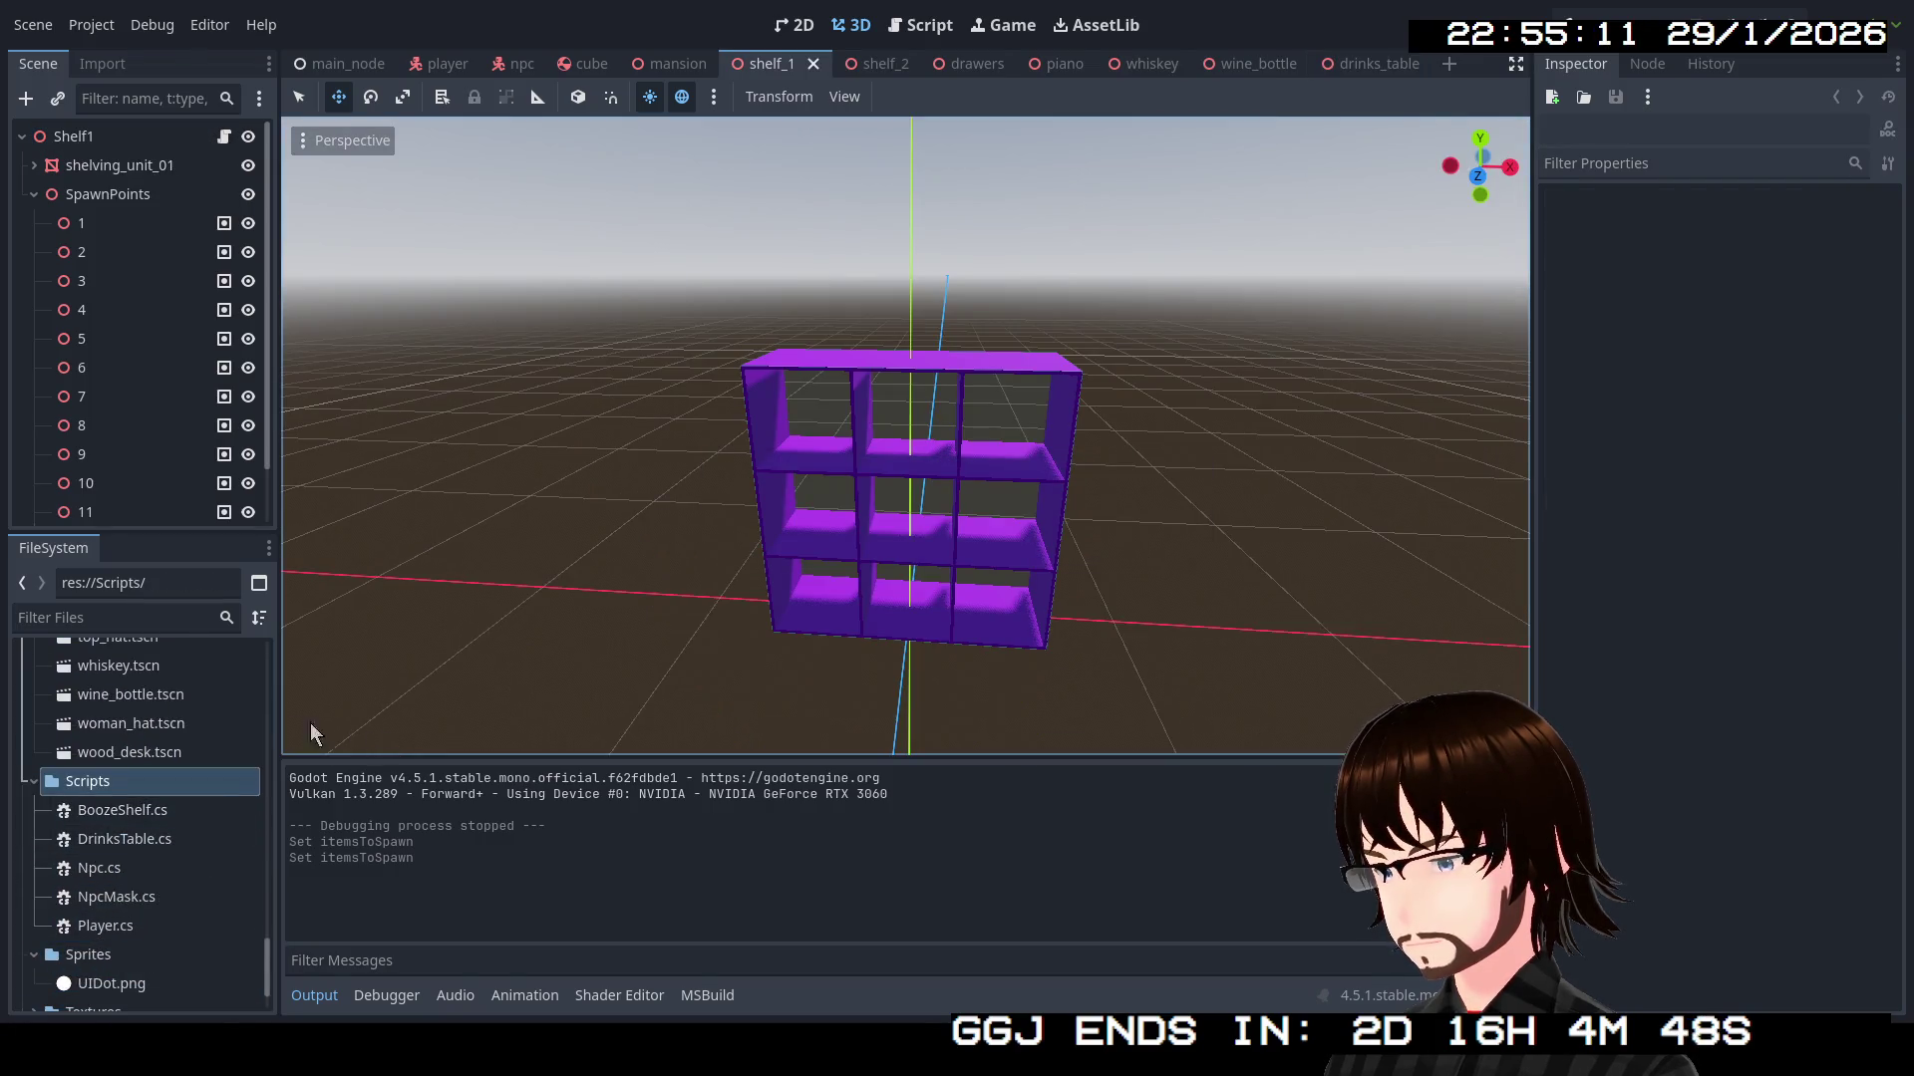
{"action": "scroll", "coordinate": [189, 736], "scroll_direction": "up", "scroll_amount": 5}
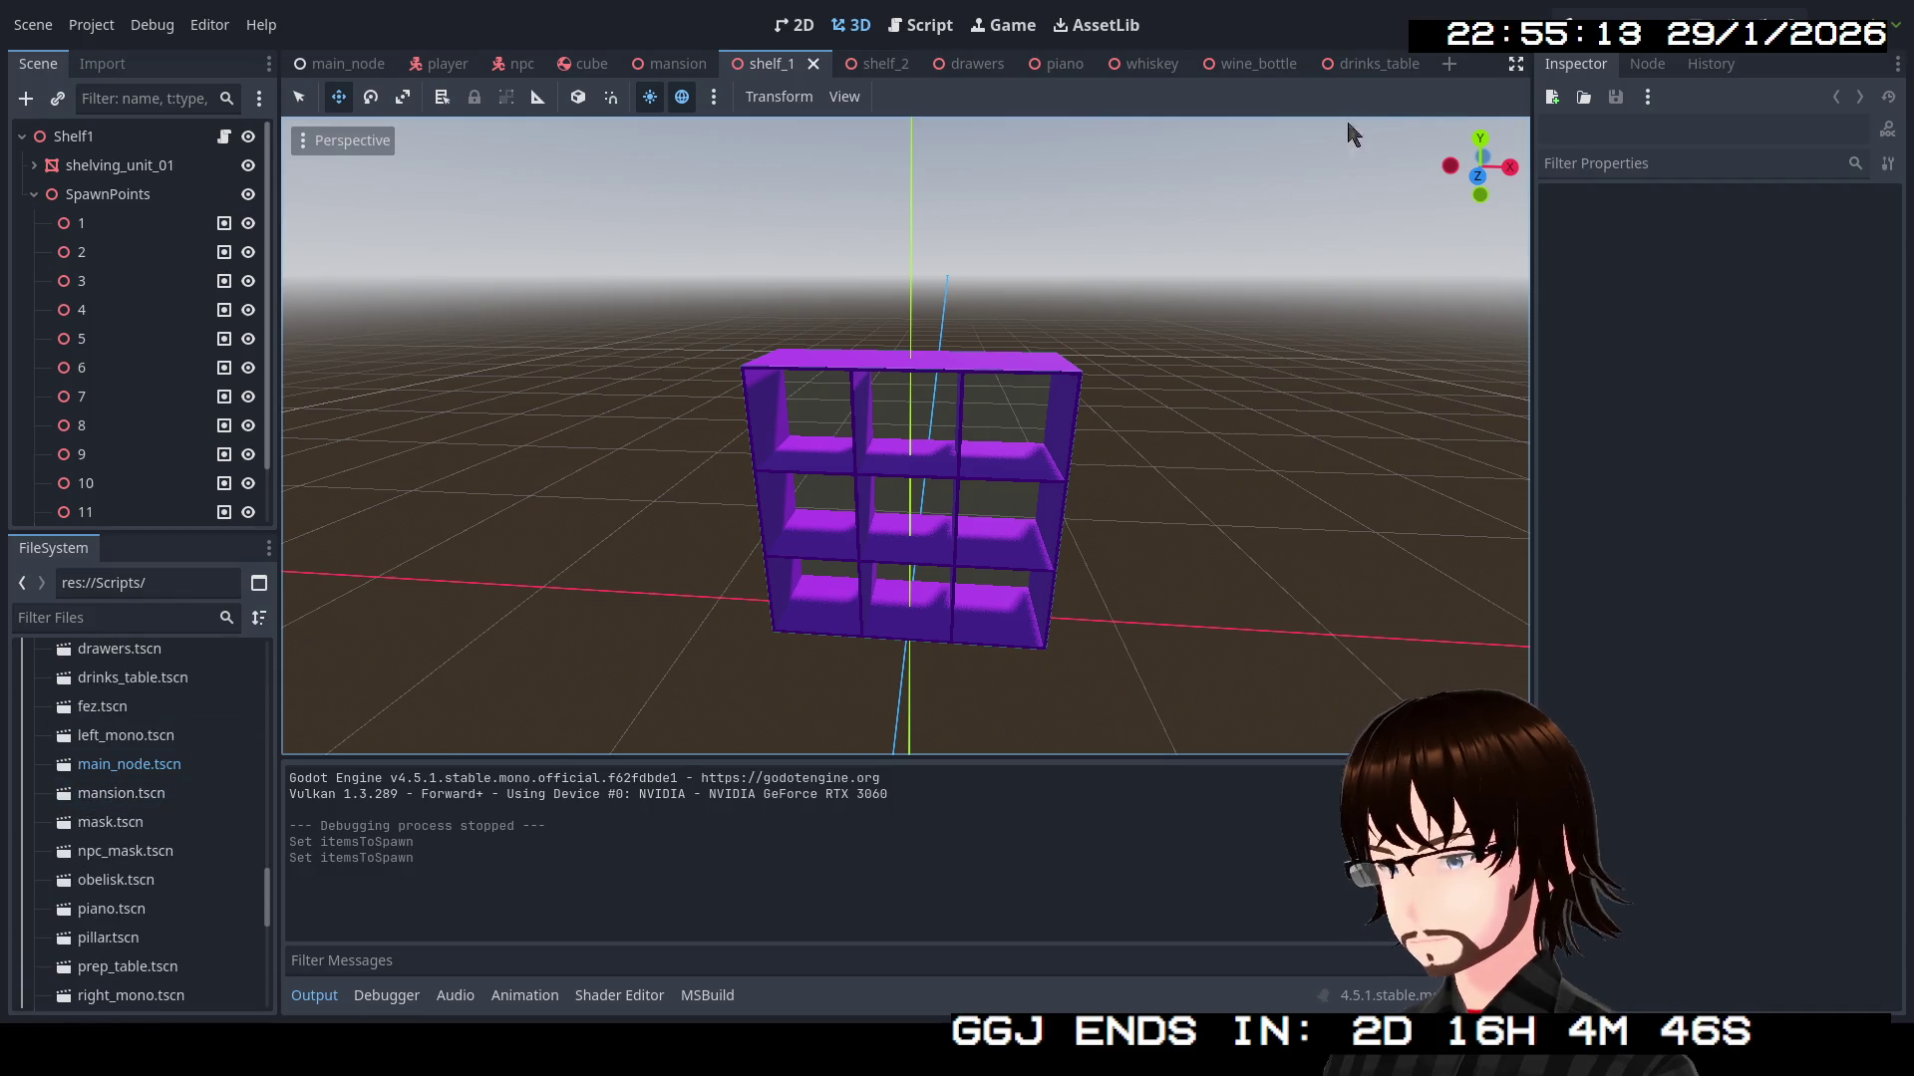
{"action": "left_click", "coordinate": [1363, 61]}
Scroll through drinks_table to review Items To Spawn holding wine_bottle, whiskey and ashtray
{"action": "scroll", "coordinate": [159, 856], "scroll_direction": "down", "scroll_amount": 3}
{"action": "scroll", "coordinate": [160, 855], "scroll_direction": "up", "scroll_amount": 2}
{"action": "scroll", "coordinate": [159, 855], "scroll_direction": "down", "scroll_amount": 2}
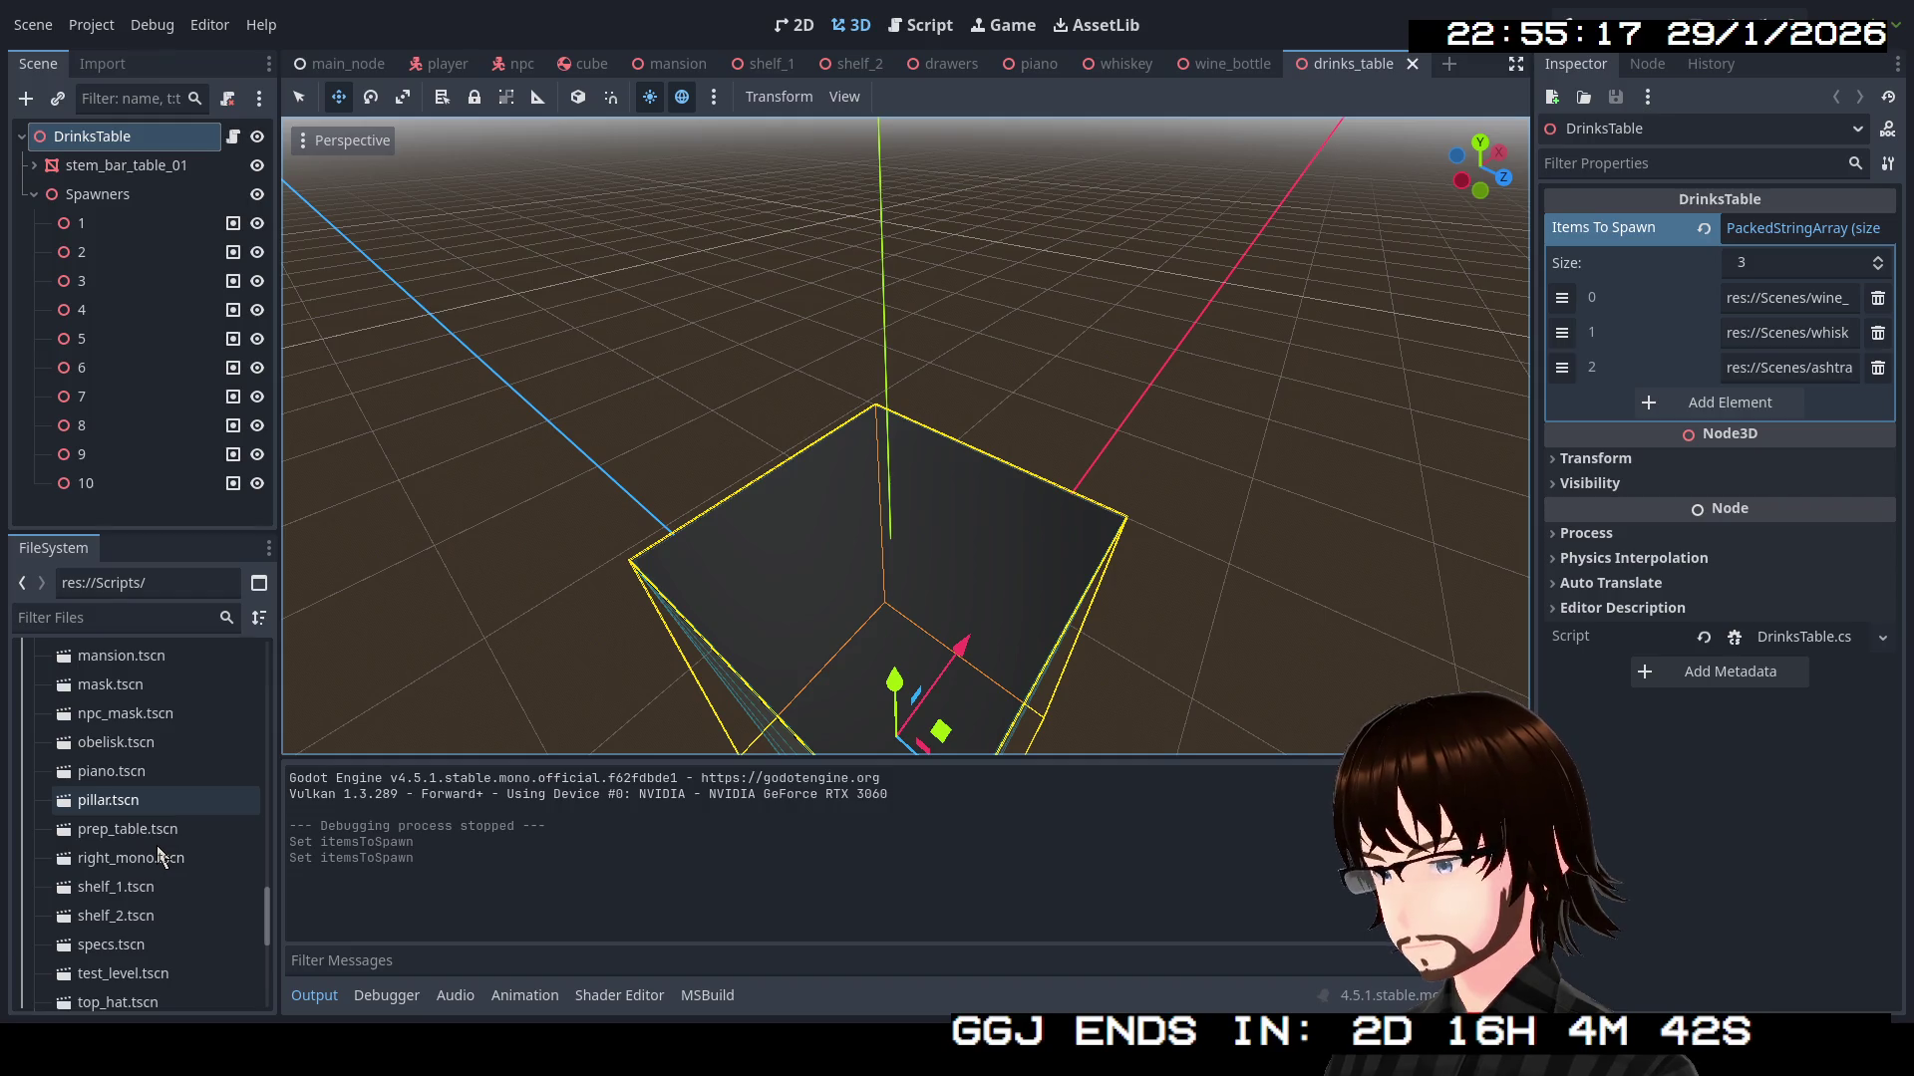
{"action": "scroll", "coordinate": [155, 873], "scroll_direction": "down", "scroll_amount": 3}
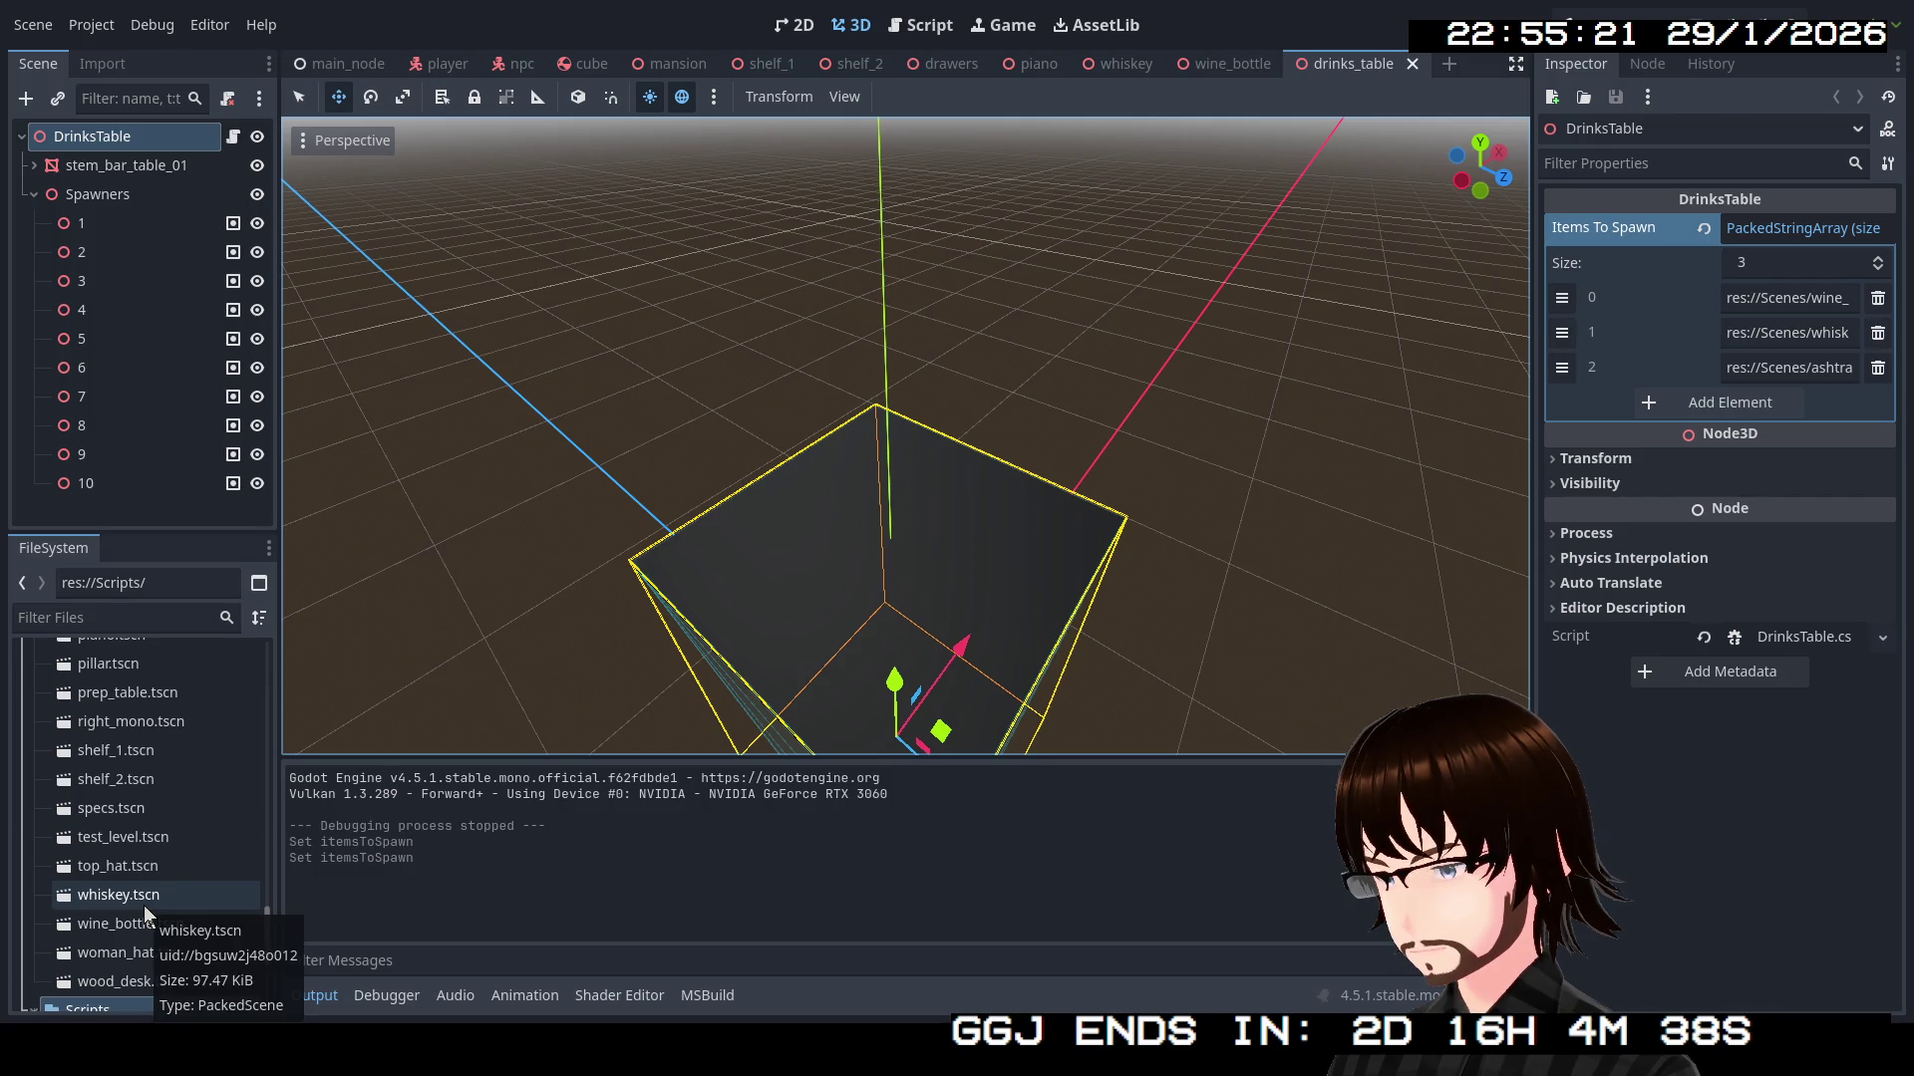
{"action": "scroll", "coordinate": [163, 865], "scroll_direction": "up", "scroll_amount": 2}
{"action": "scroll", "coordinate": [164, 869], "scroll_direction": "up", "scroll_amount": 8}
{"action": "scroll", "coordinate": [170, 867], "scroll_direction": "down", "scroll_amount": 10}
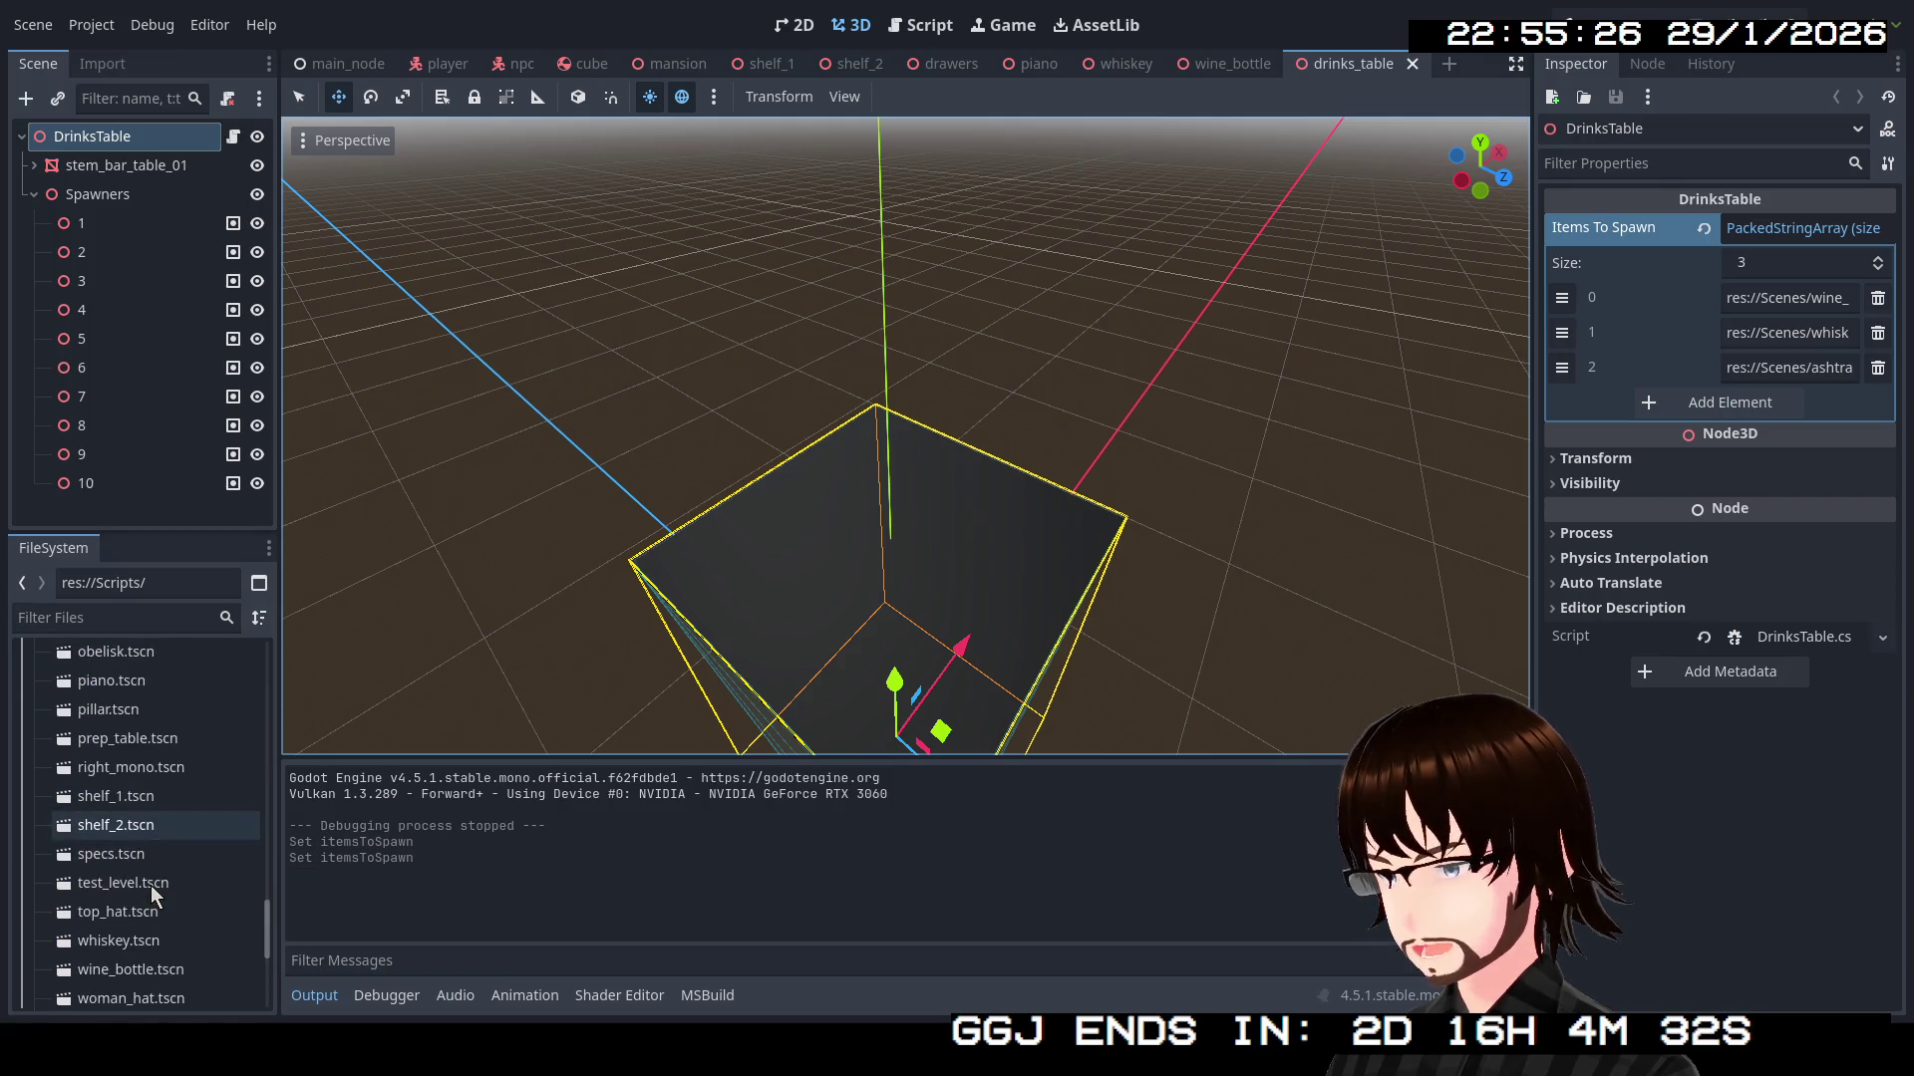
{"action": "scroll", "coordinate": [154, 894], "scroll_direction": "down", "scroll_amount": 4}
{"action": "scroll", "coordinate": [144, 847], "scroll_direction": "up", "scroll_amount": 3}
{"action": "scroll", "coordinate": [131, 820], "scroll_direction": "up", "scroll_amount": 8}
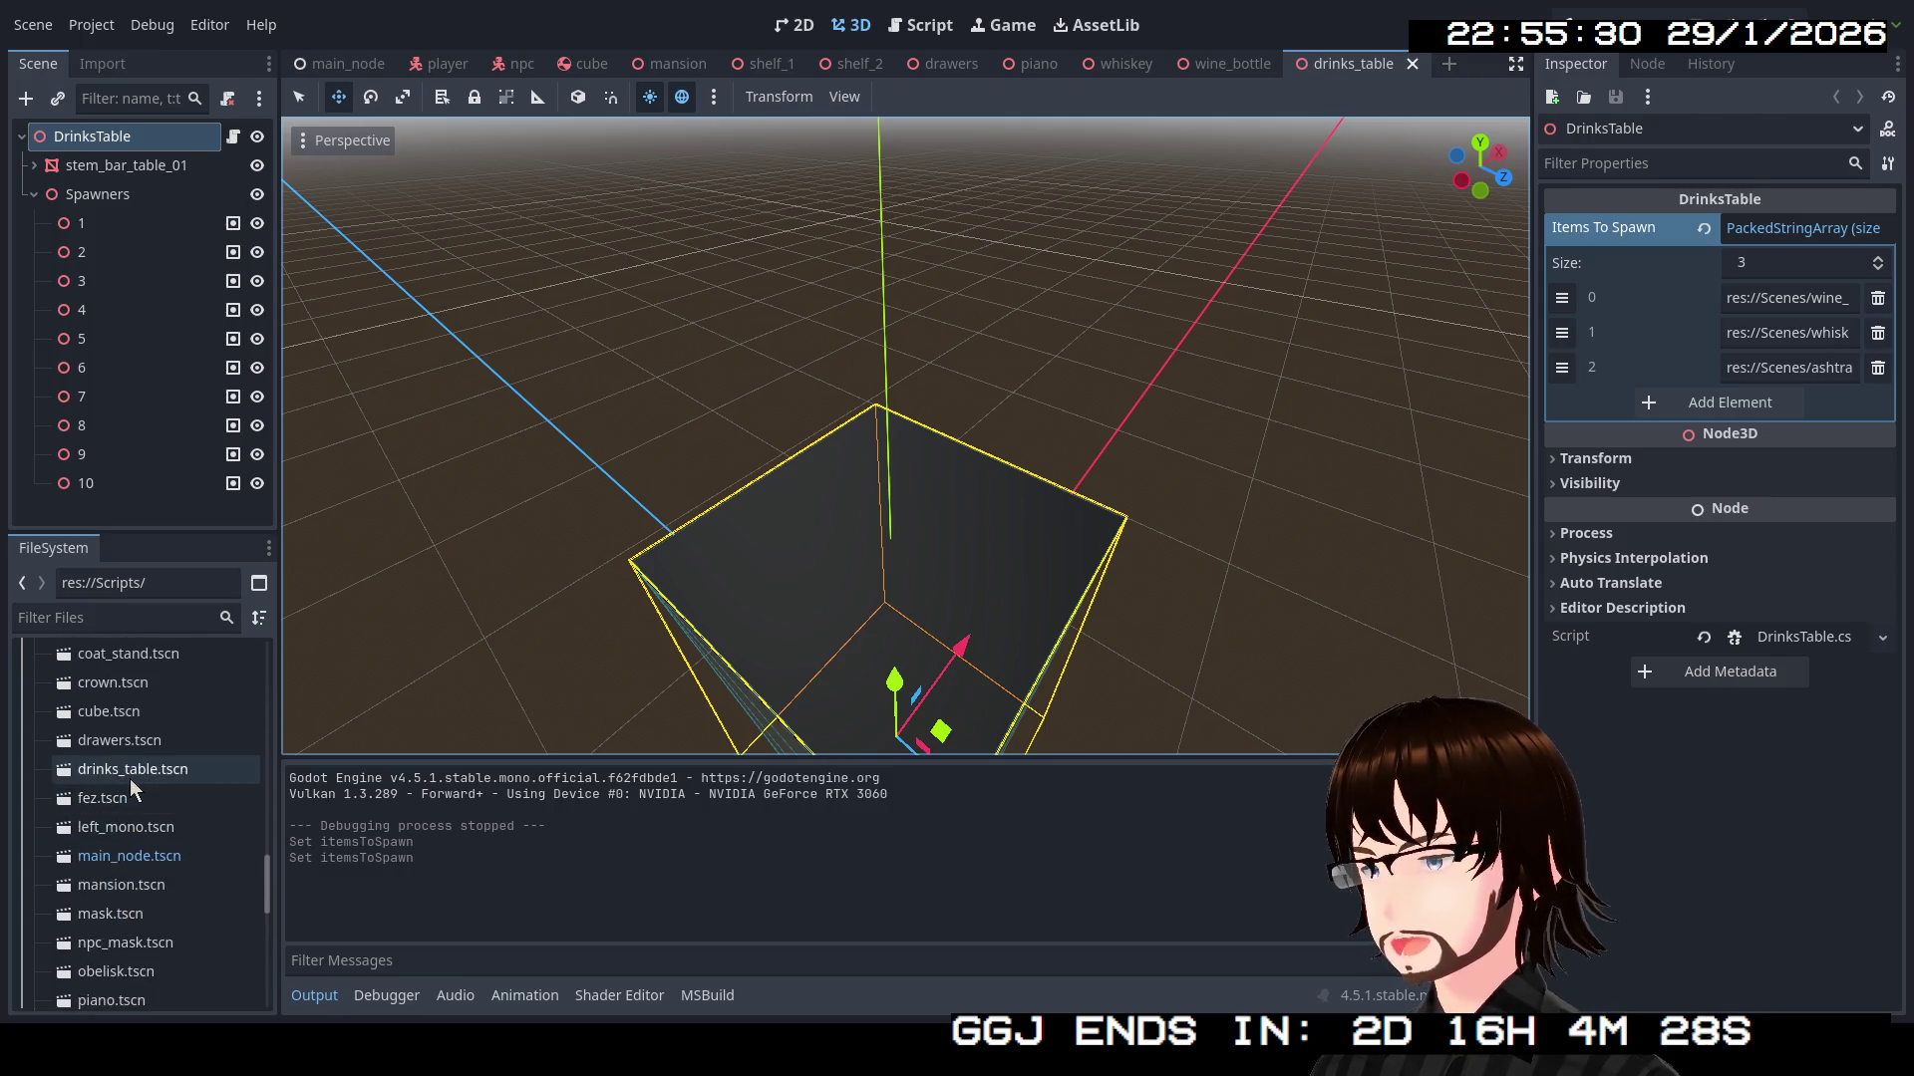
{"action": "scroll", "coordinate": [136, 788], "scroll_direction": "up", "scroll_amount": 2}
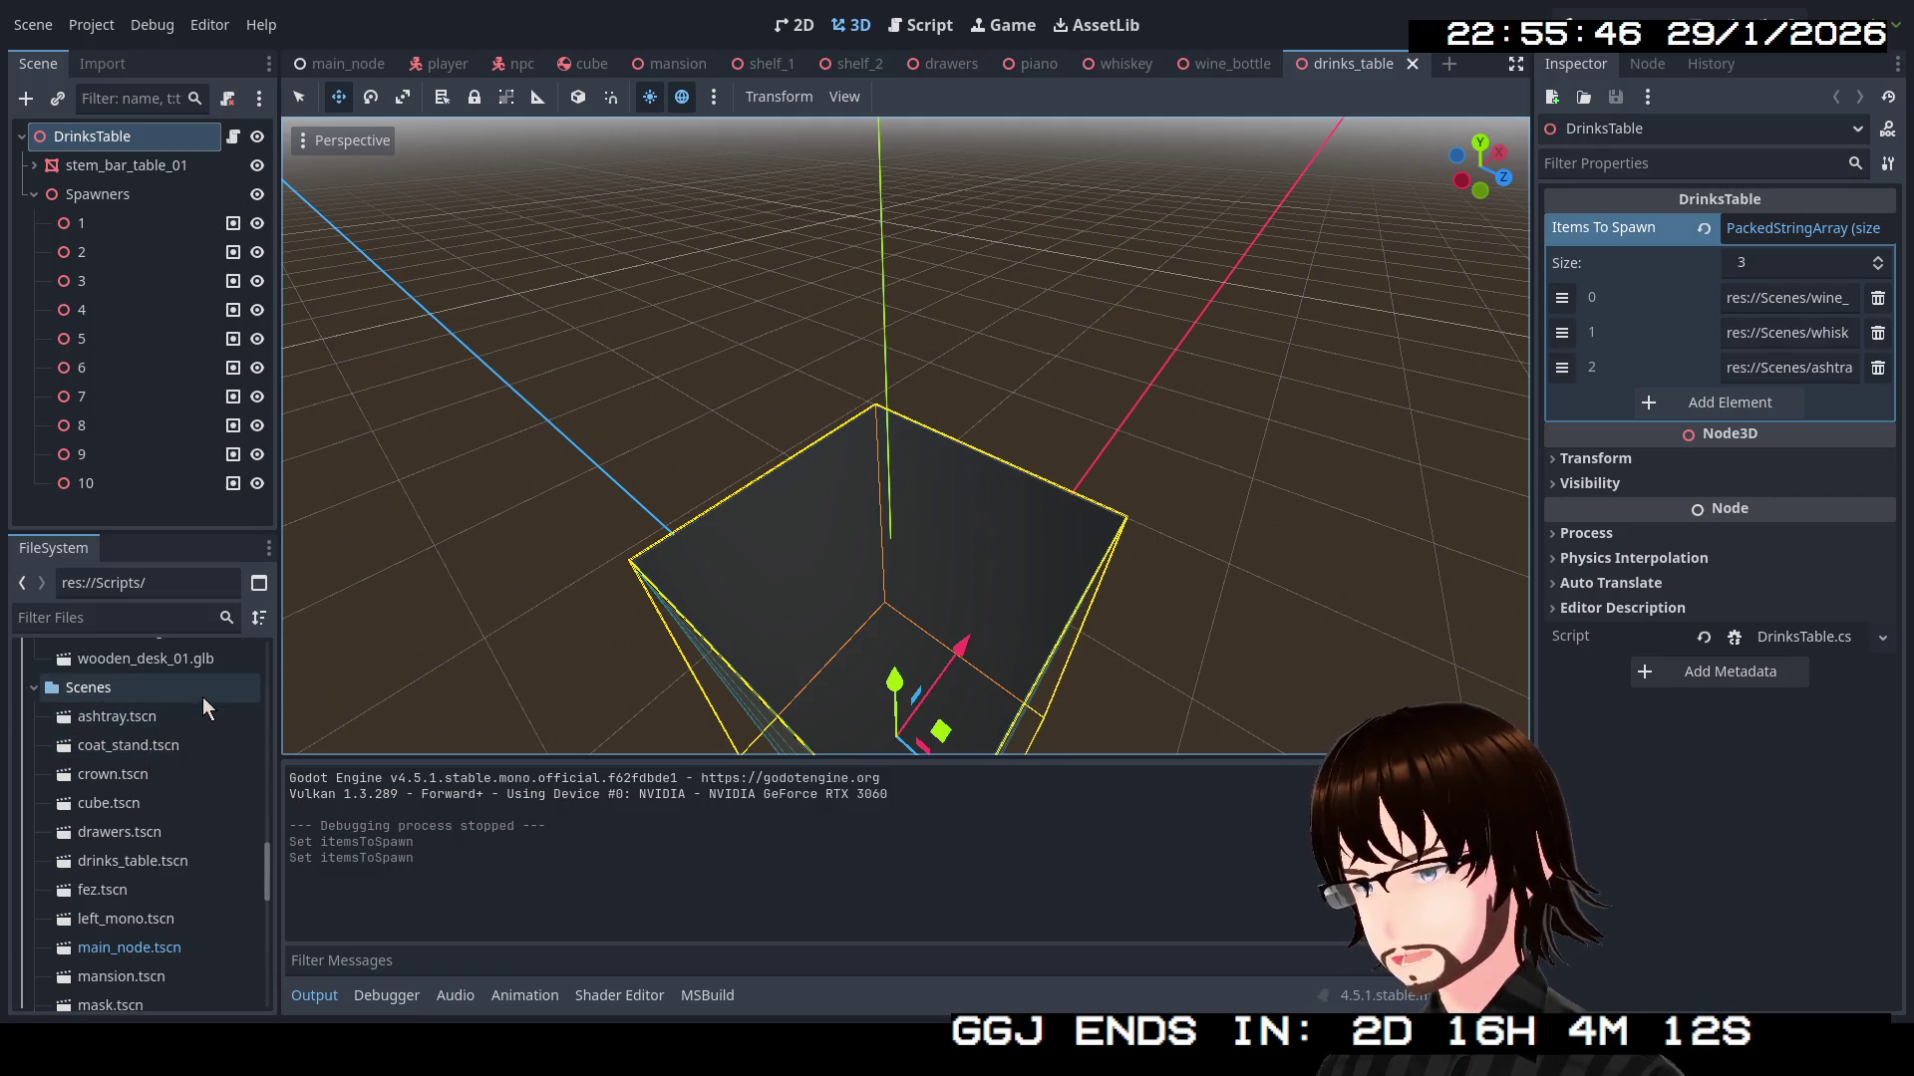
{"action": "scroll", "coordinate": [201, 708], "scroll_direction": "down", "scroll_amount": 6}
{"action": "scroll", "coordinate": [160, 775], "scroll_direction": "up", "scroll_amount": 8}
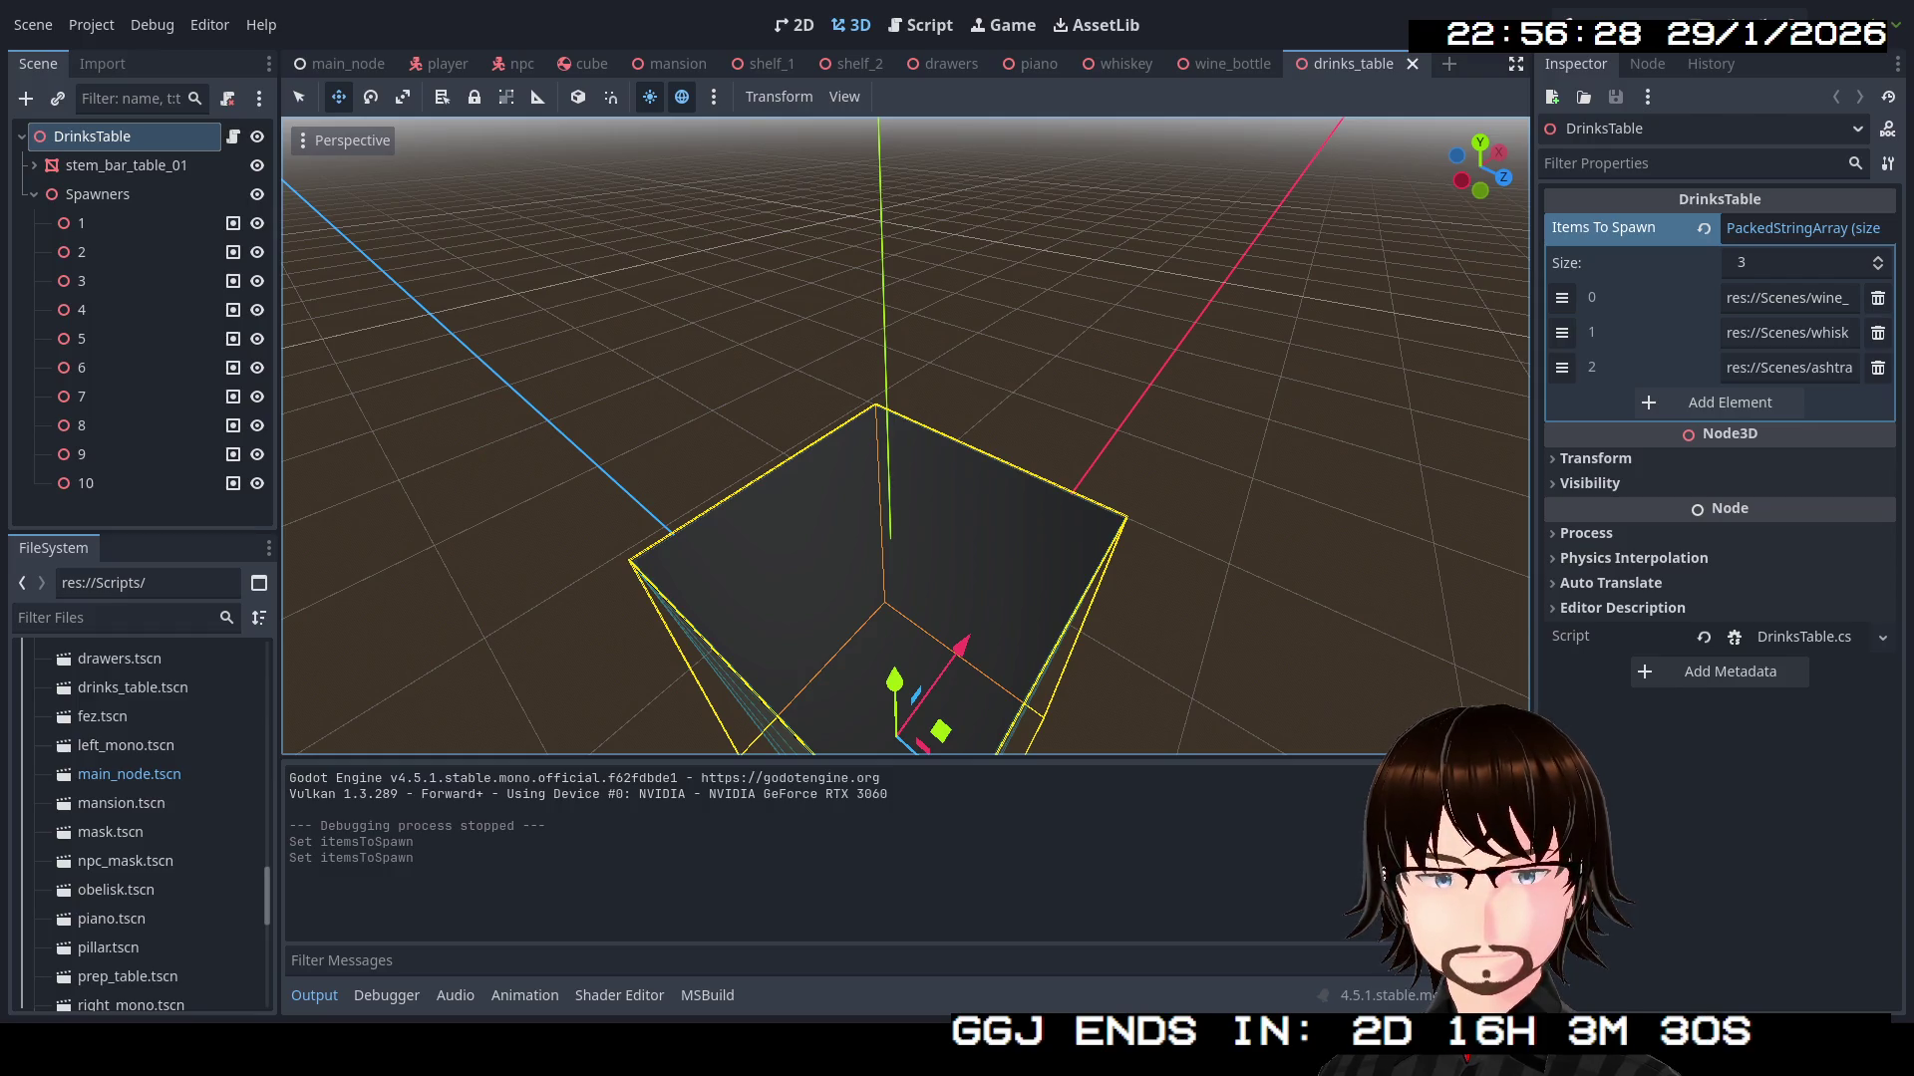
{"action": "scroll", "coordinate": [139, 828], "scroll_direction": "up", "scroll_amount": 10}
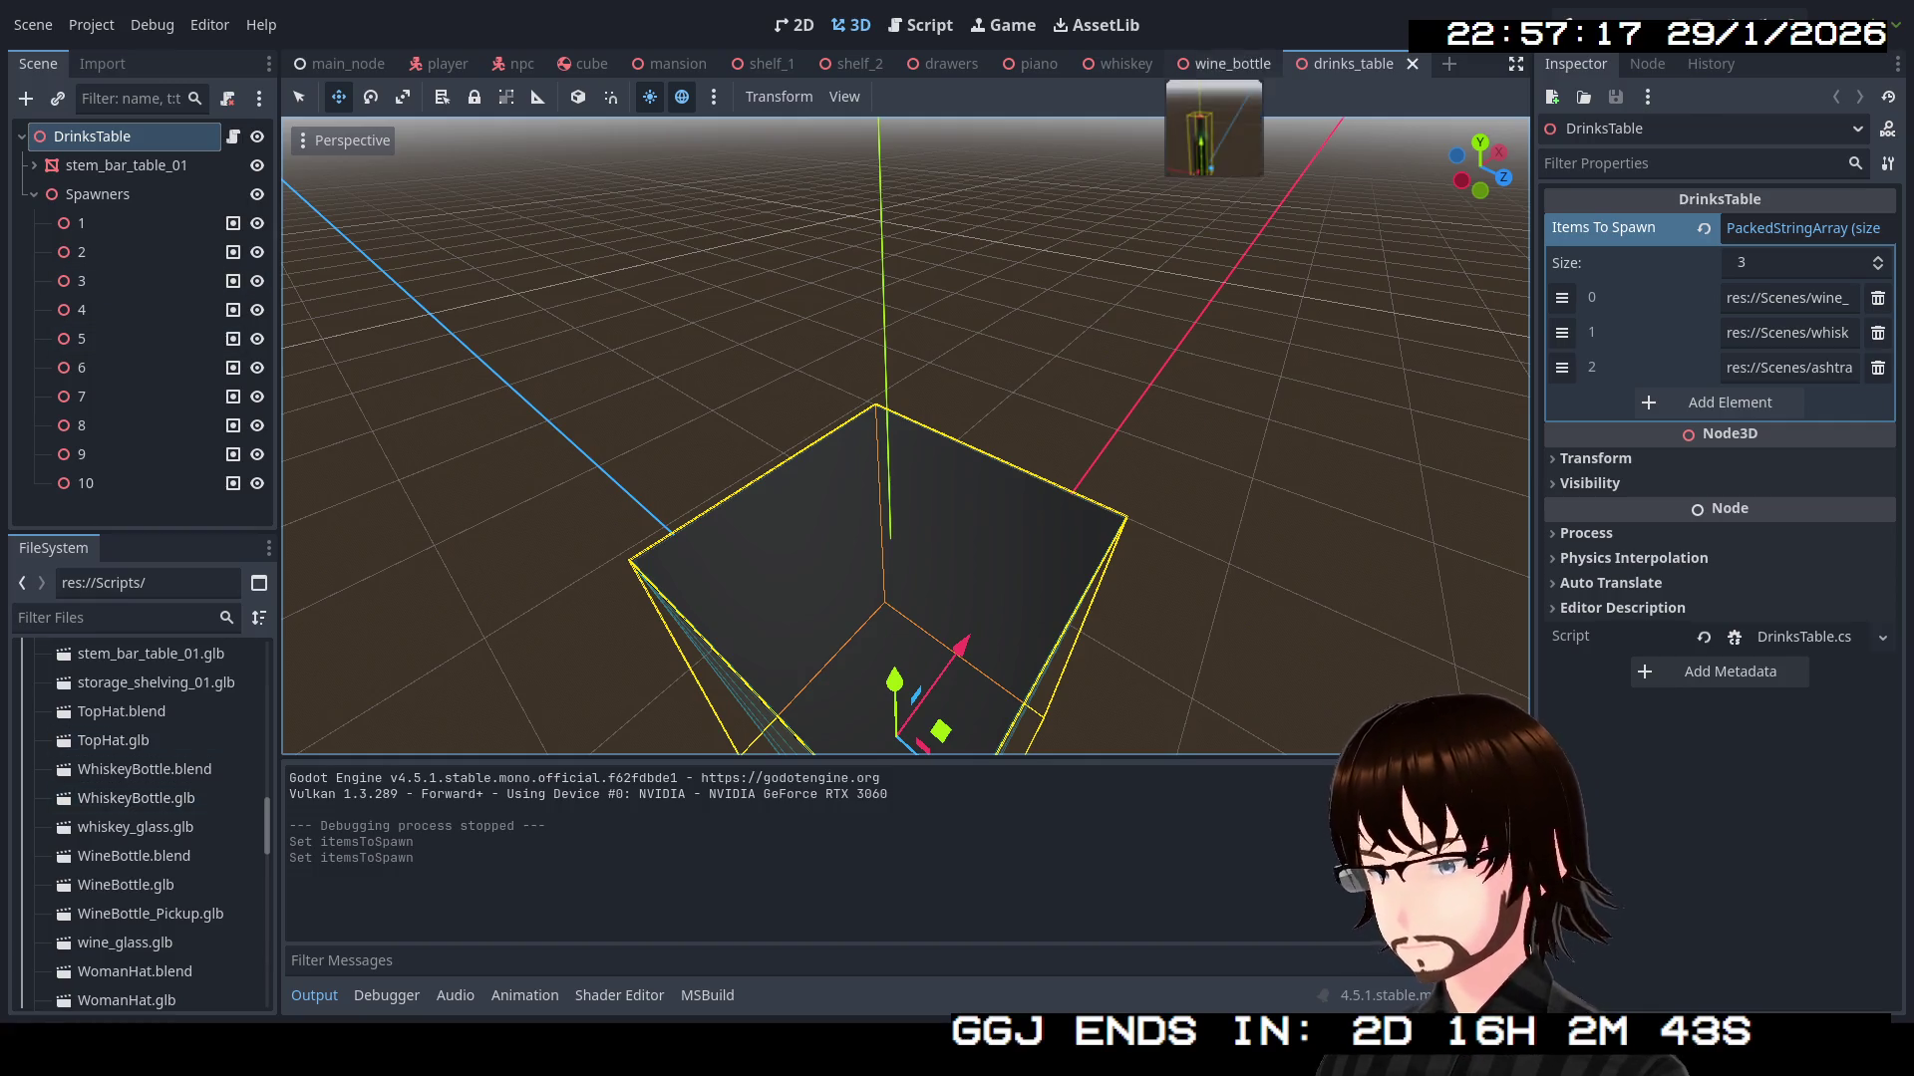
Create a new 3D scene with root WhiskeyGlass and drop whiskey_glass.glb into it
{"action": "left_click", "coordinate": [1447, 64]}
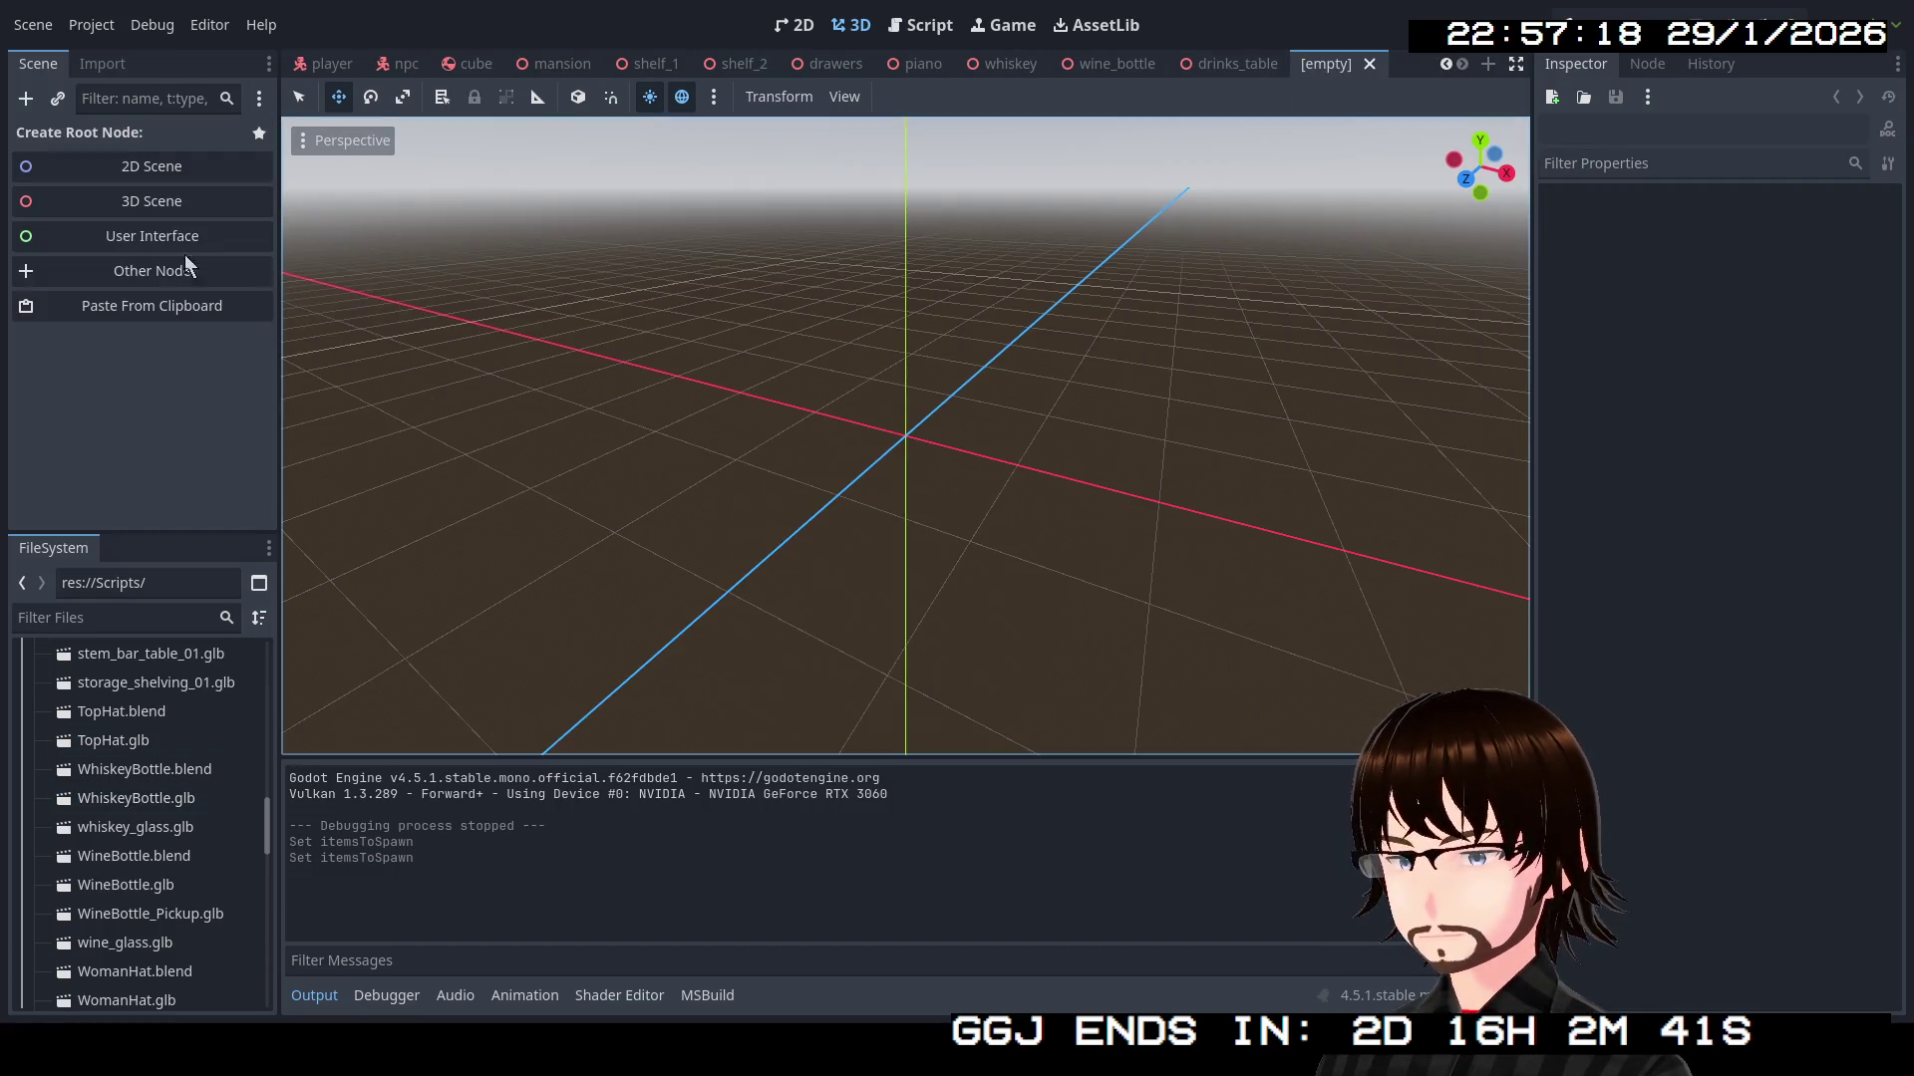
{"action": "left_click", "coordinate": [145, 211]}
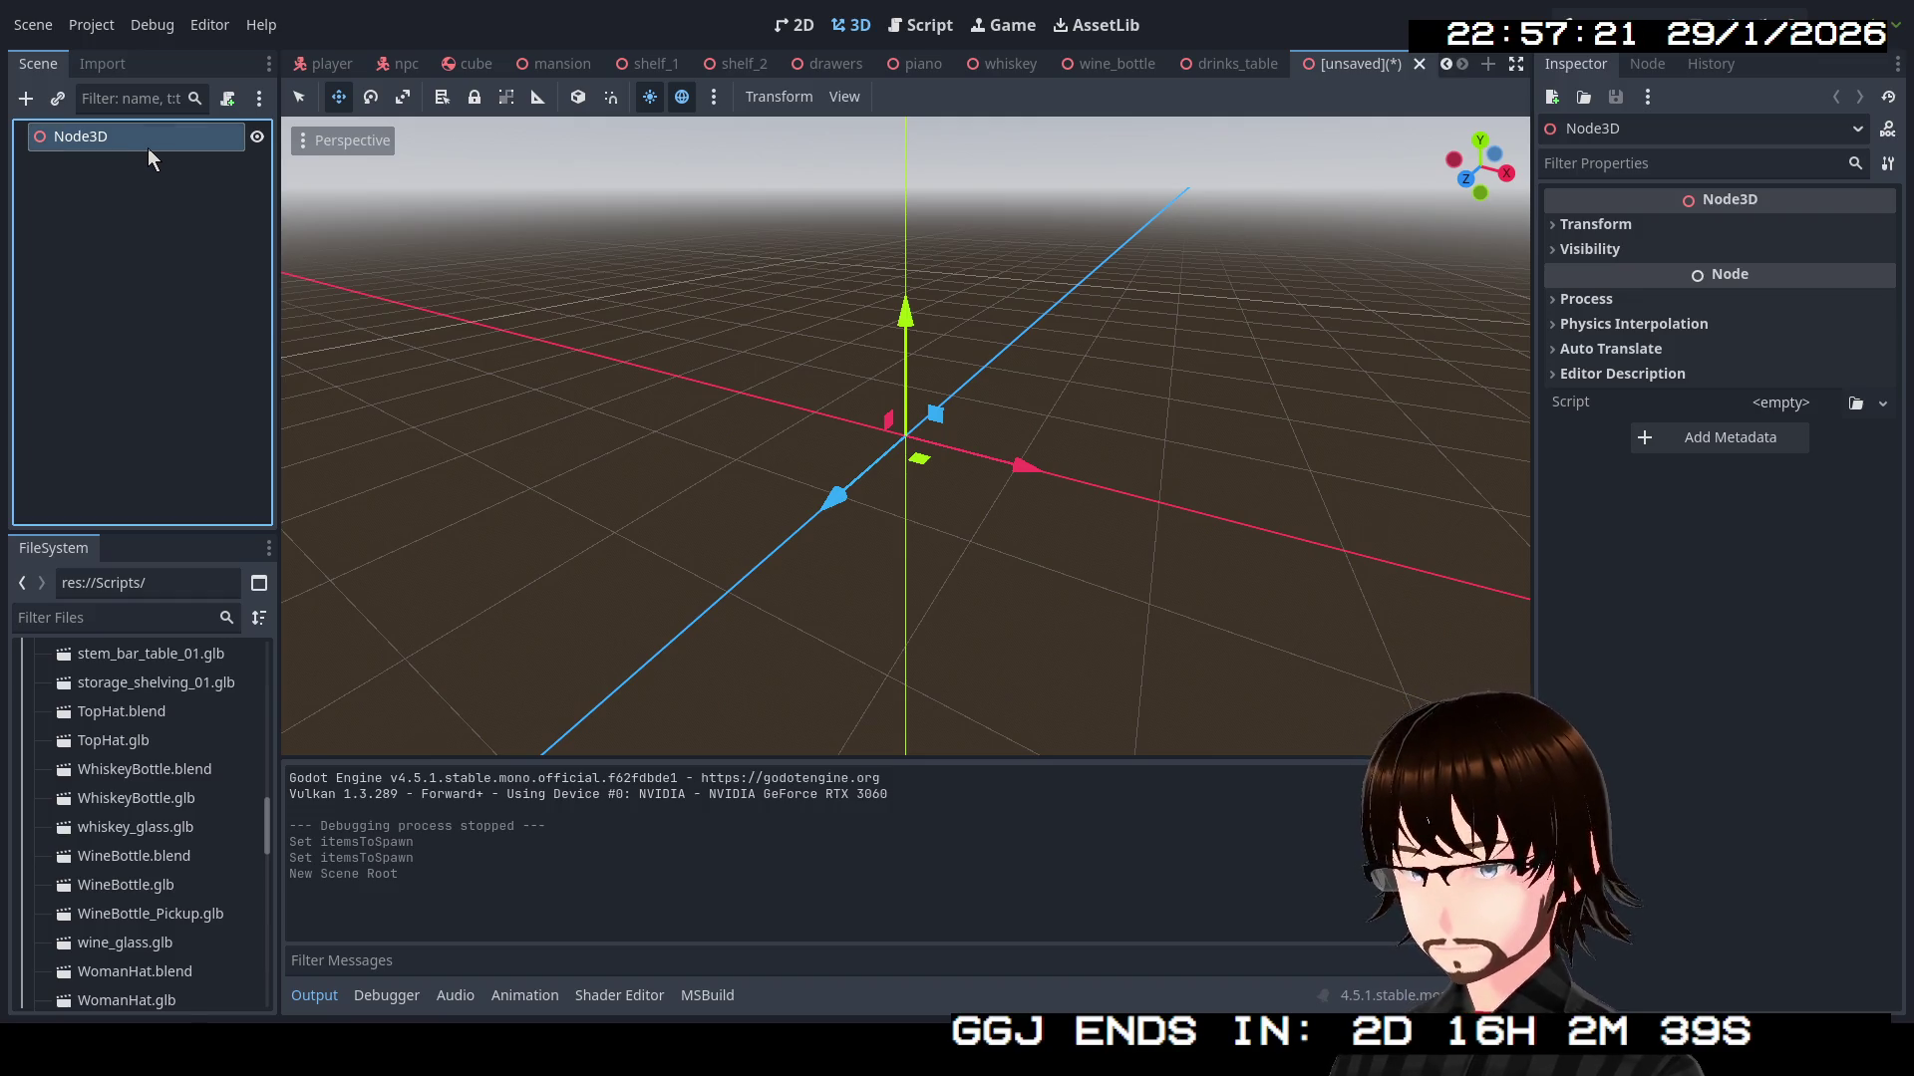
{"action": "double_click", "coordinate": [141, 137]}
{"action": "type", "text": "W"}
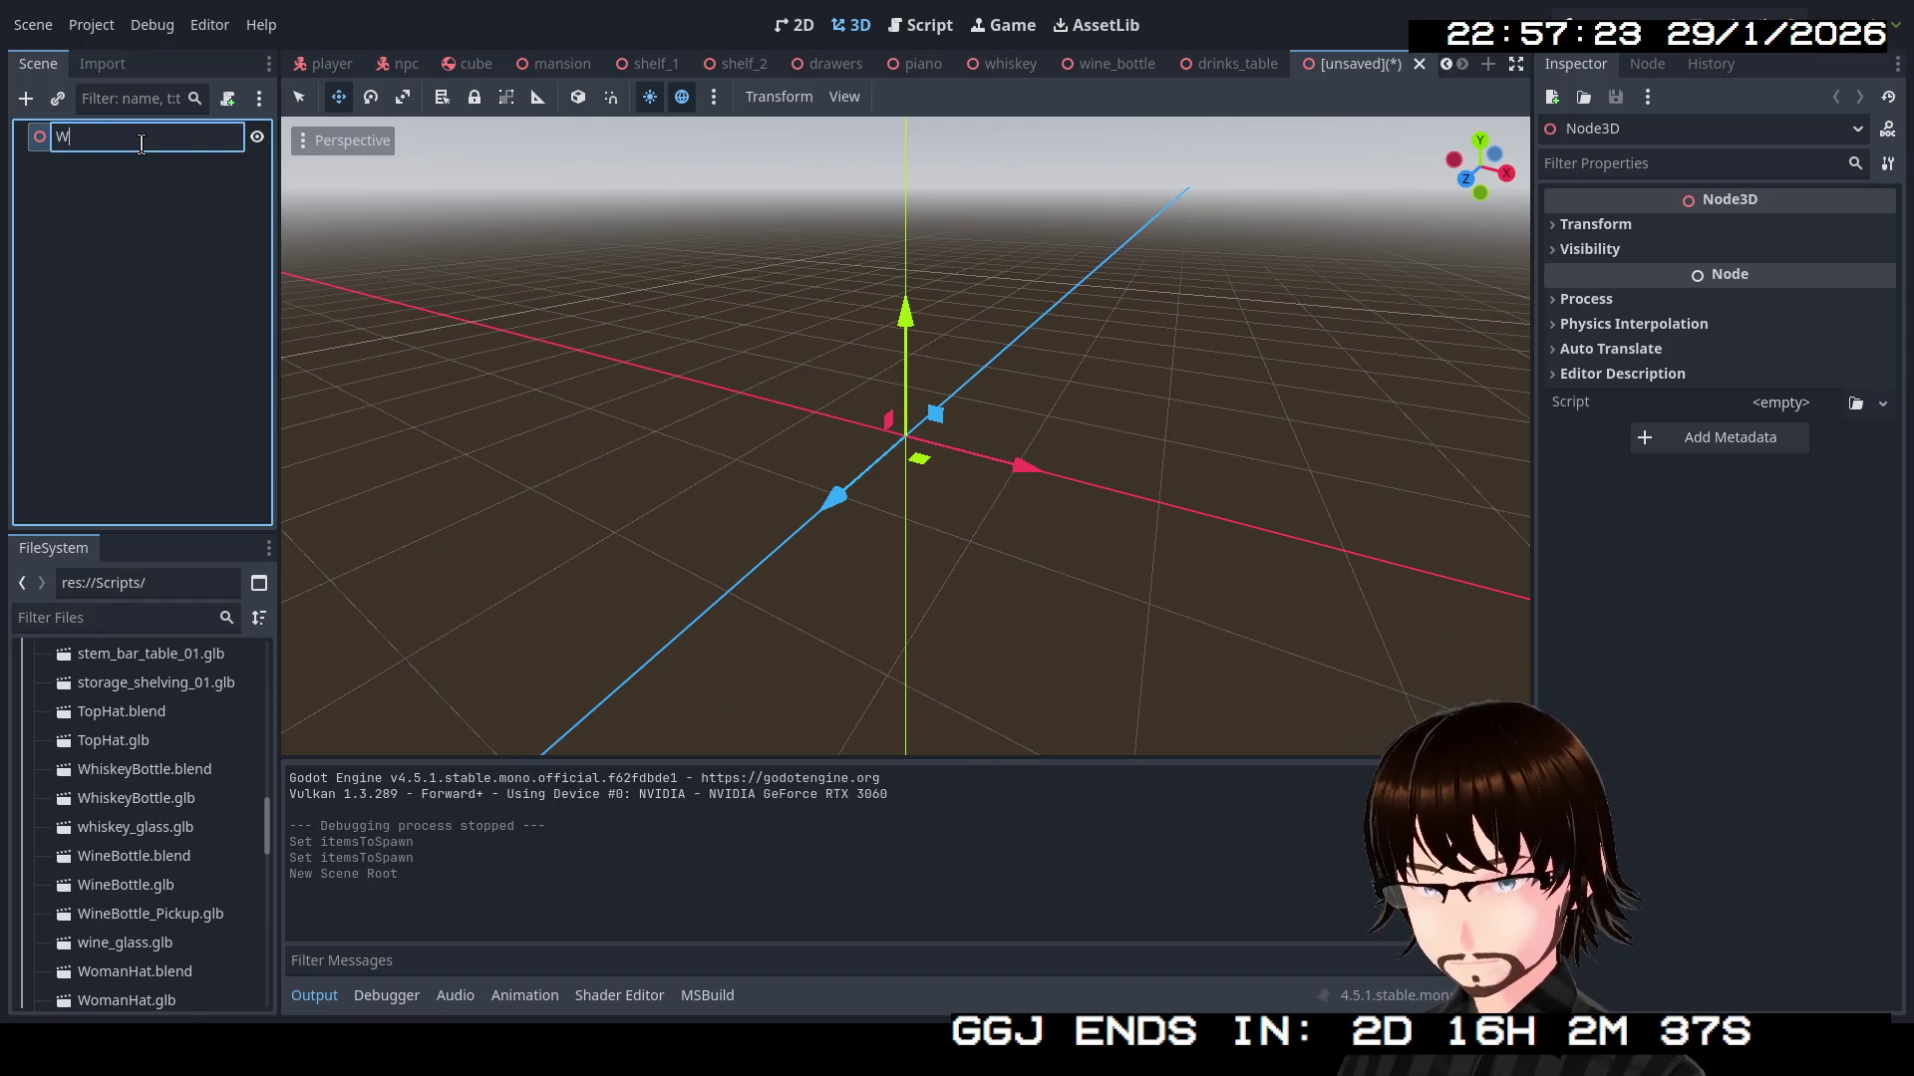
{"action": "type", "text": "hiskeyGlass"}
{"action": "key", "text": "Return"}
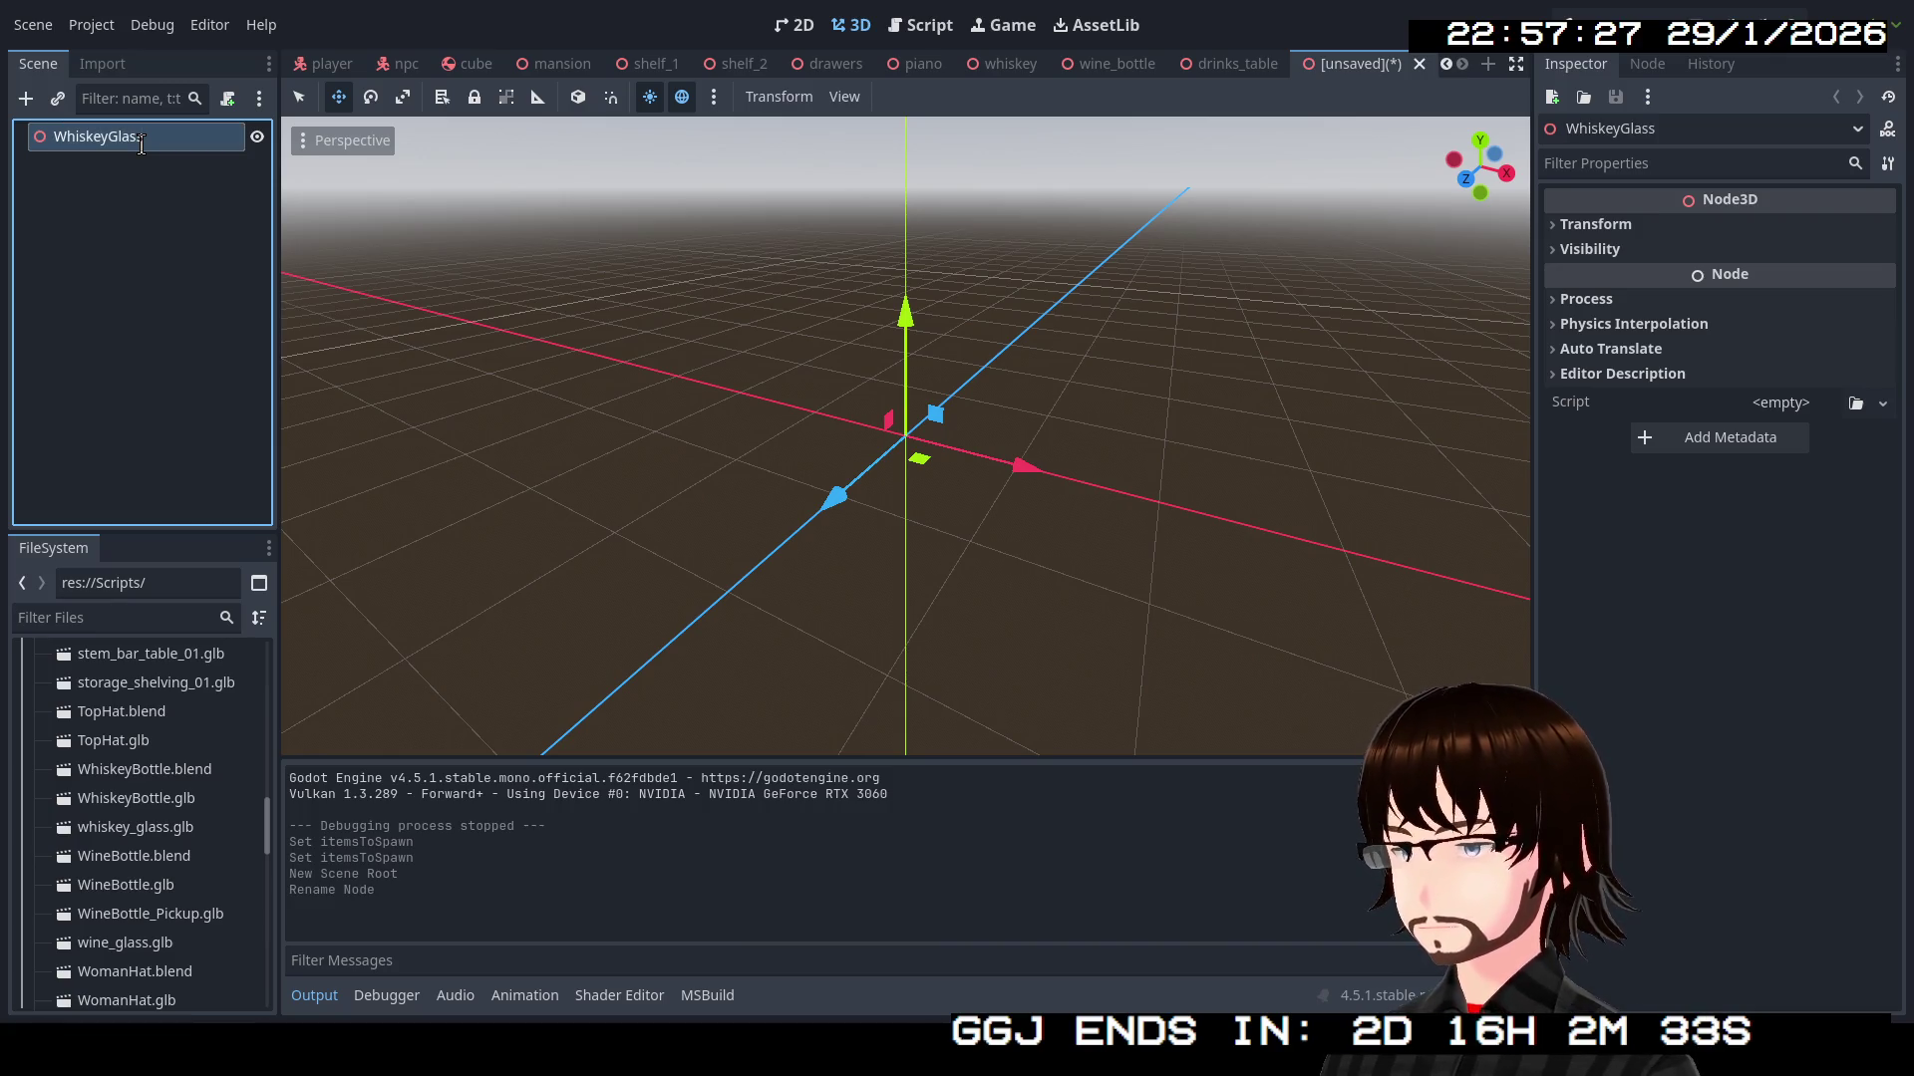
{"action": "mouse_move", "coordinate": [140, 827]}
{"action": "left_mouse_down"}
{"action": "mouse_move", "coordinate": [160, 658]}
{"action": "mouse_move", "coordinate": [62, 140]}
{"action": "mouse_move", "coordinate": [125, 147]}
{"action": "left_mouse_up"}
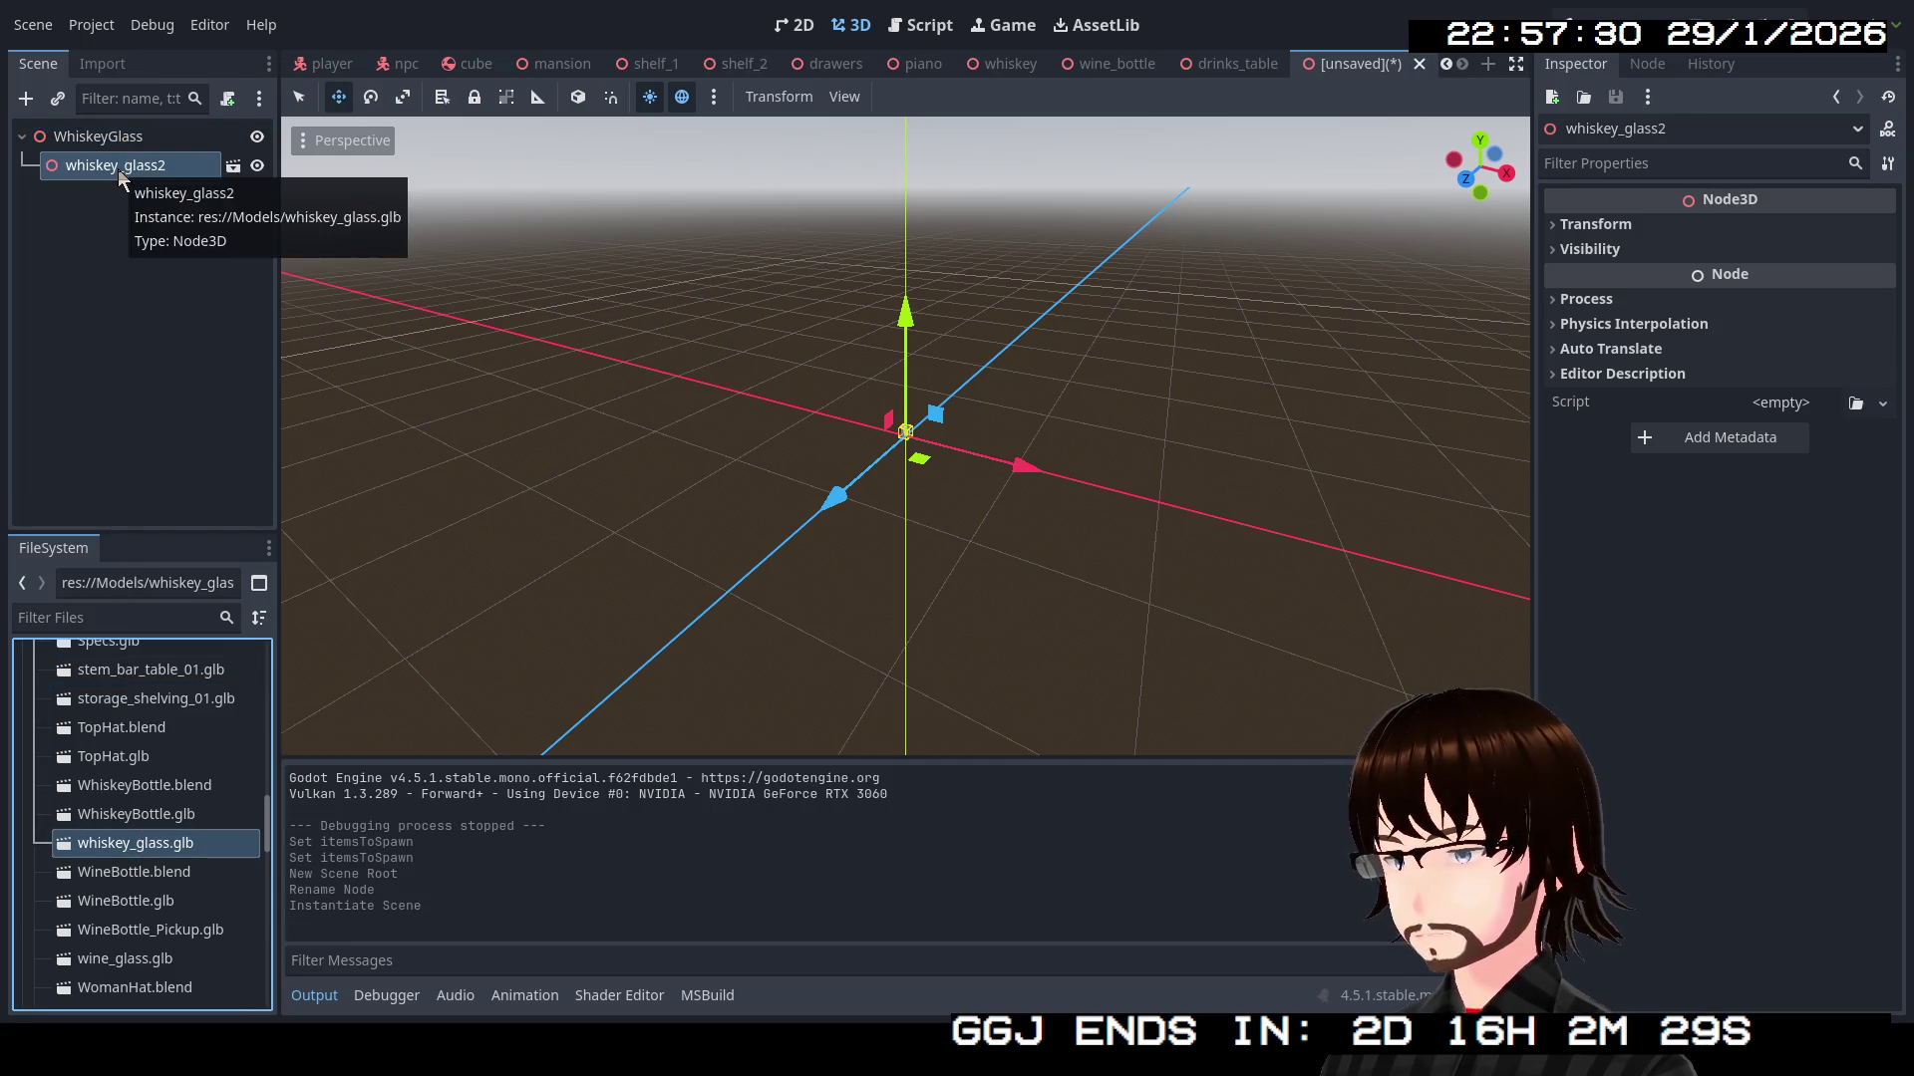
Make whiskey_glass2's children editable, paste its mesh under WhiskeyGlass, and delete whiskey_glass2
{"action": "scroll", "coordinate": [808, 406], "scroll_direction": "up", "scroll_amount": 2}
{"action": "scroll", "coordinate": [809, 406], "scroll_direction": "up", "scroll_amount": 10}
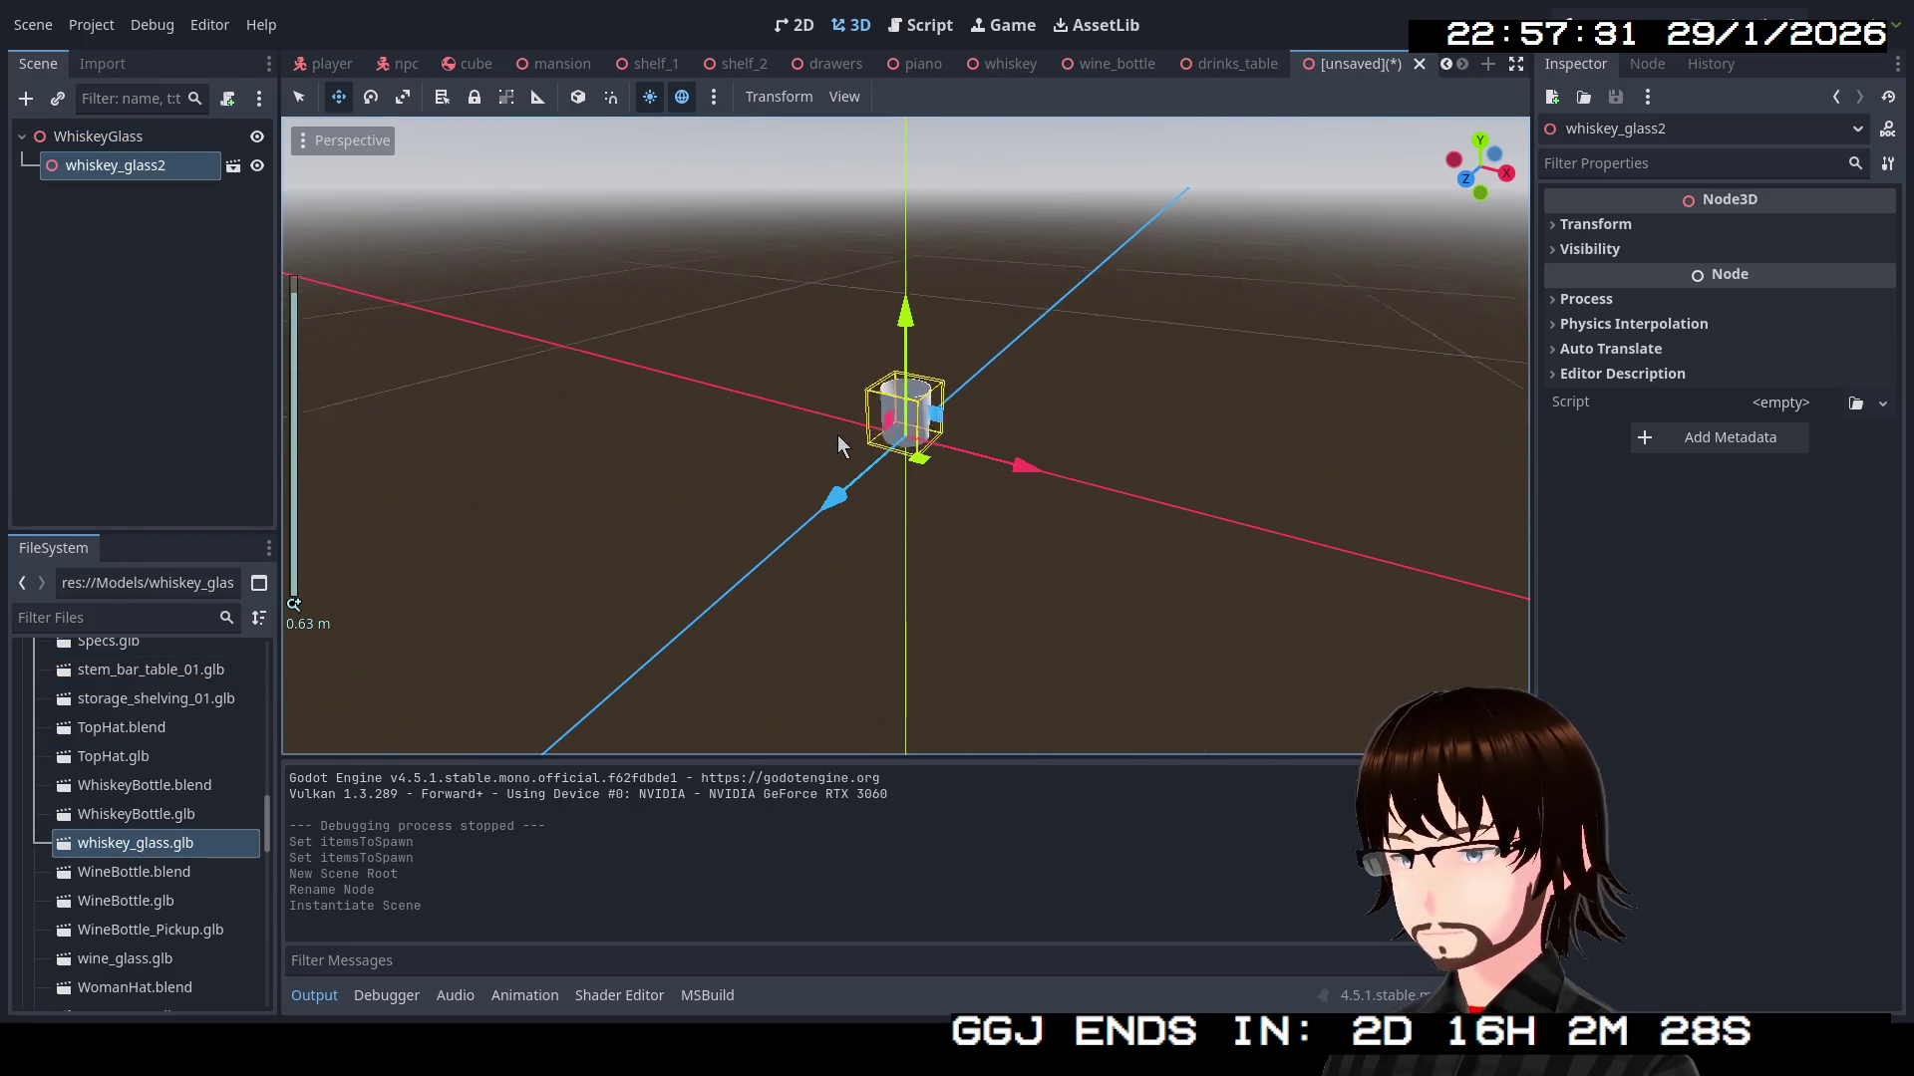
{"action": "right_click", "coordinate": [137, 177]}
{"action": "left_click", "coordinate": [219, 760]}
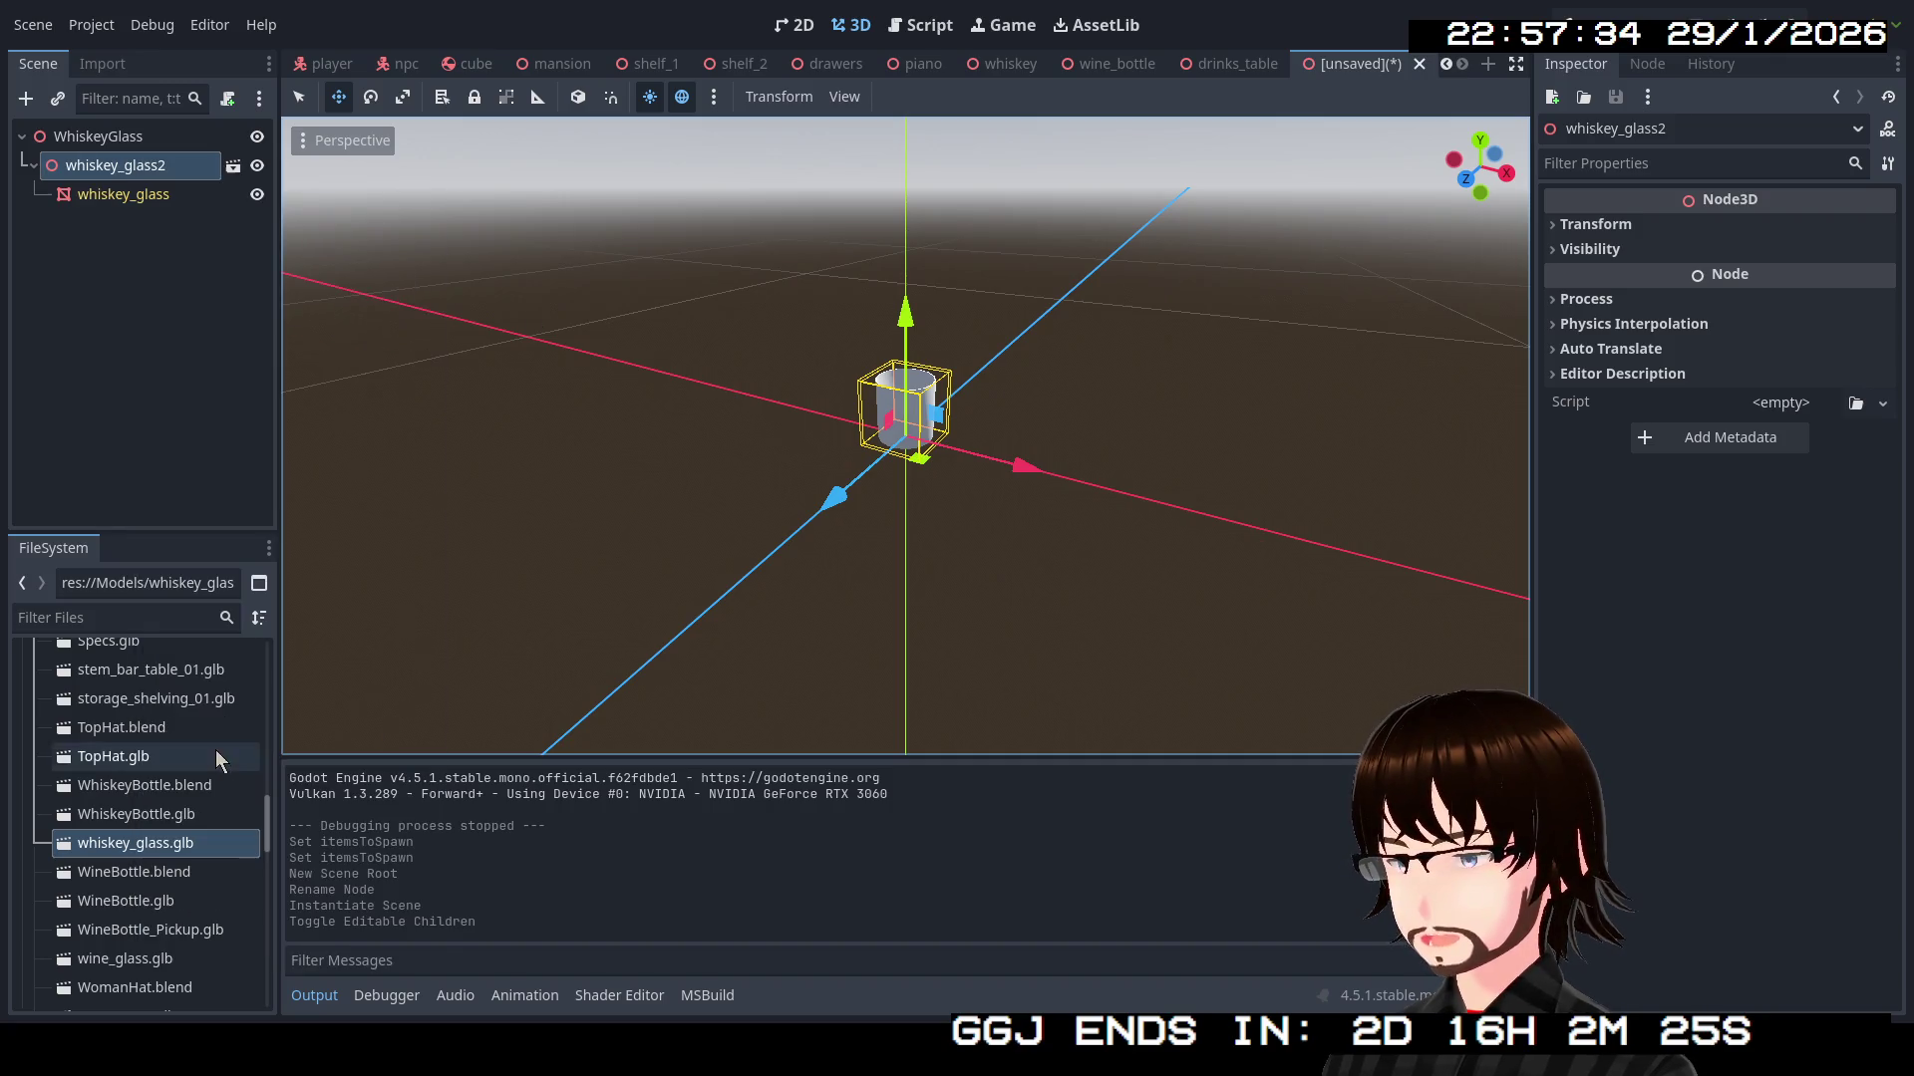
{"action": "left_click", "coordinate": [109, 192]}
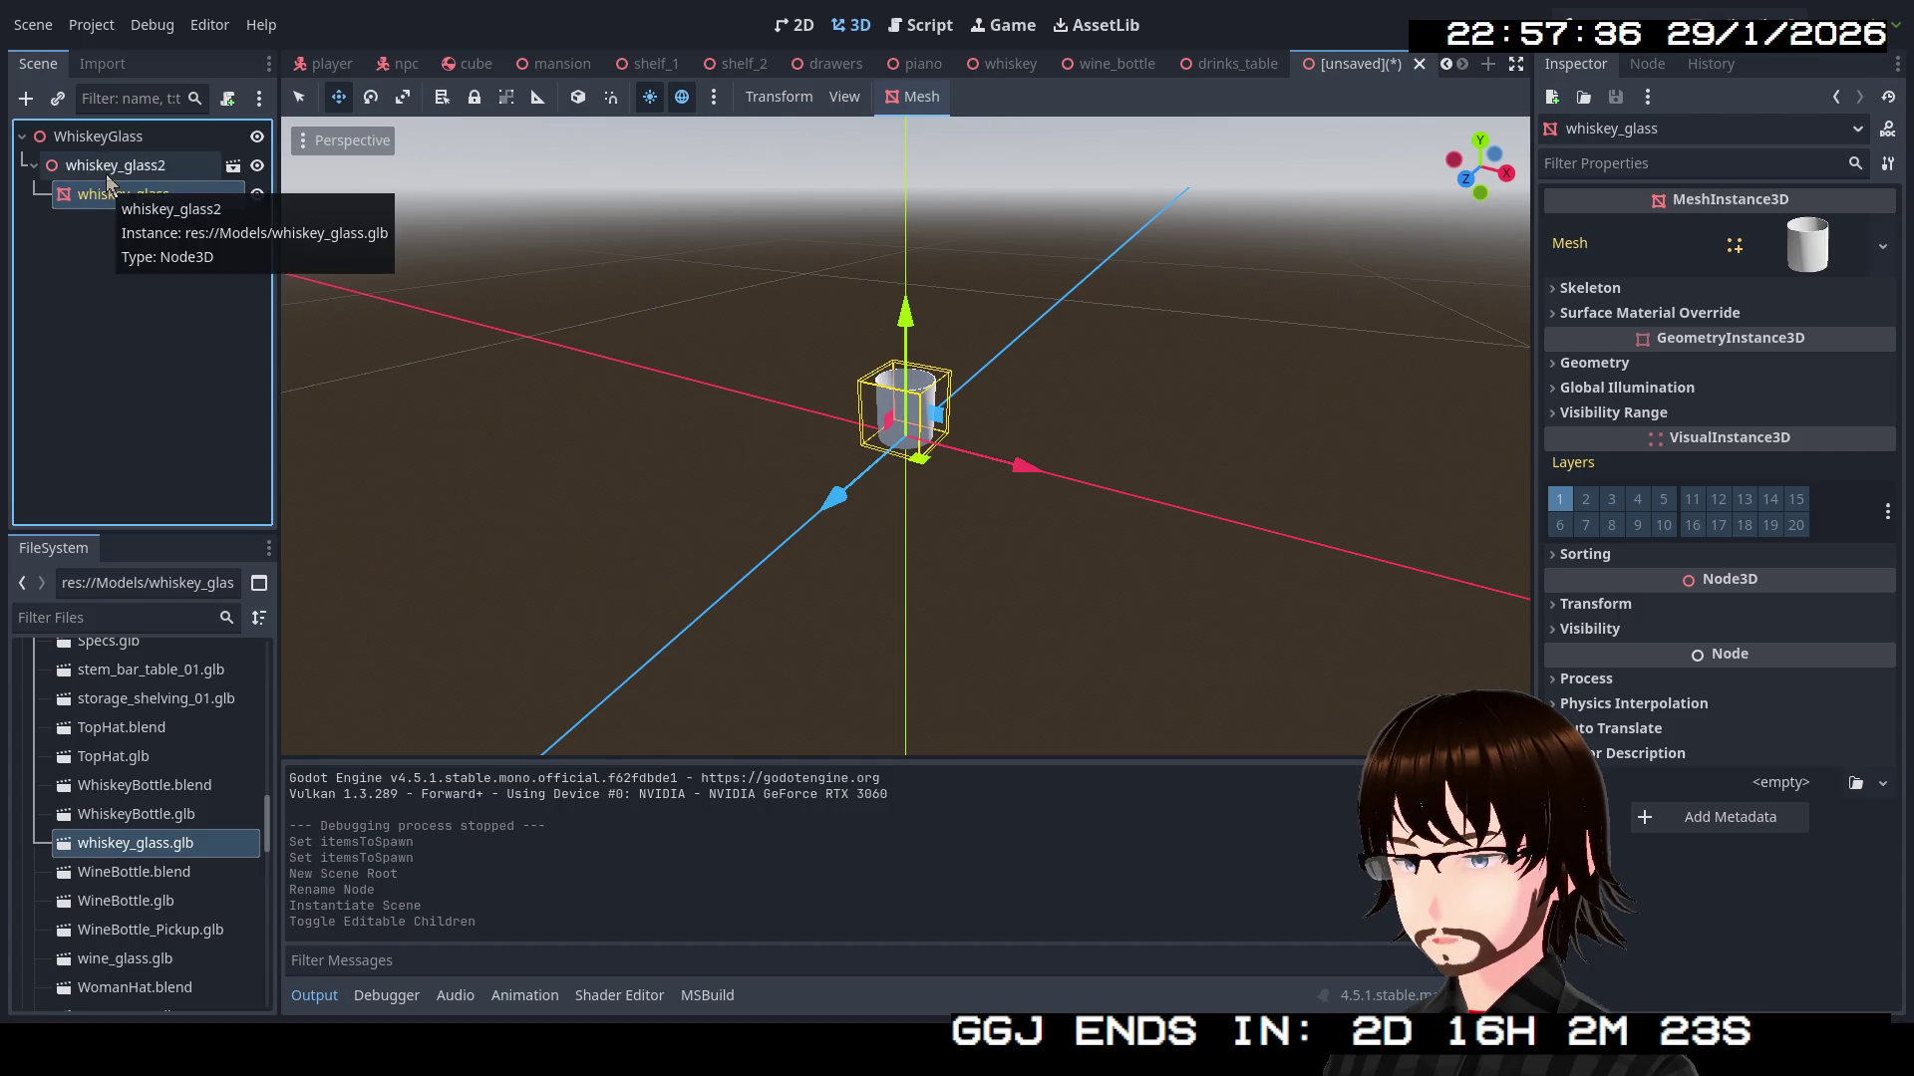
{"action": "left_click", "coordinate": [99, 140]}
{"action": "key", "text": "ctrl+v"}
{"action": "left_click", "coordinate": [118, 171]}
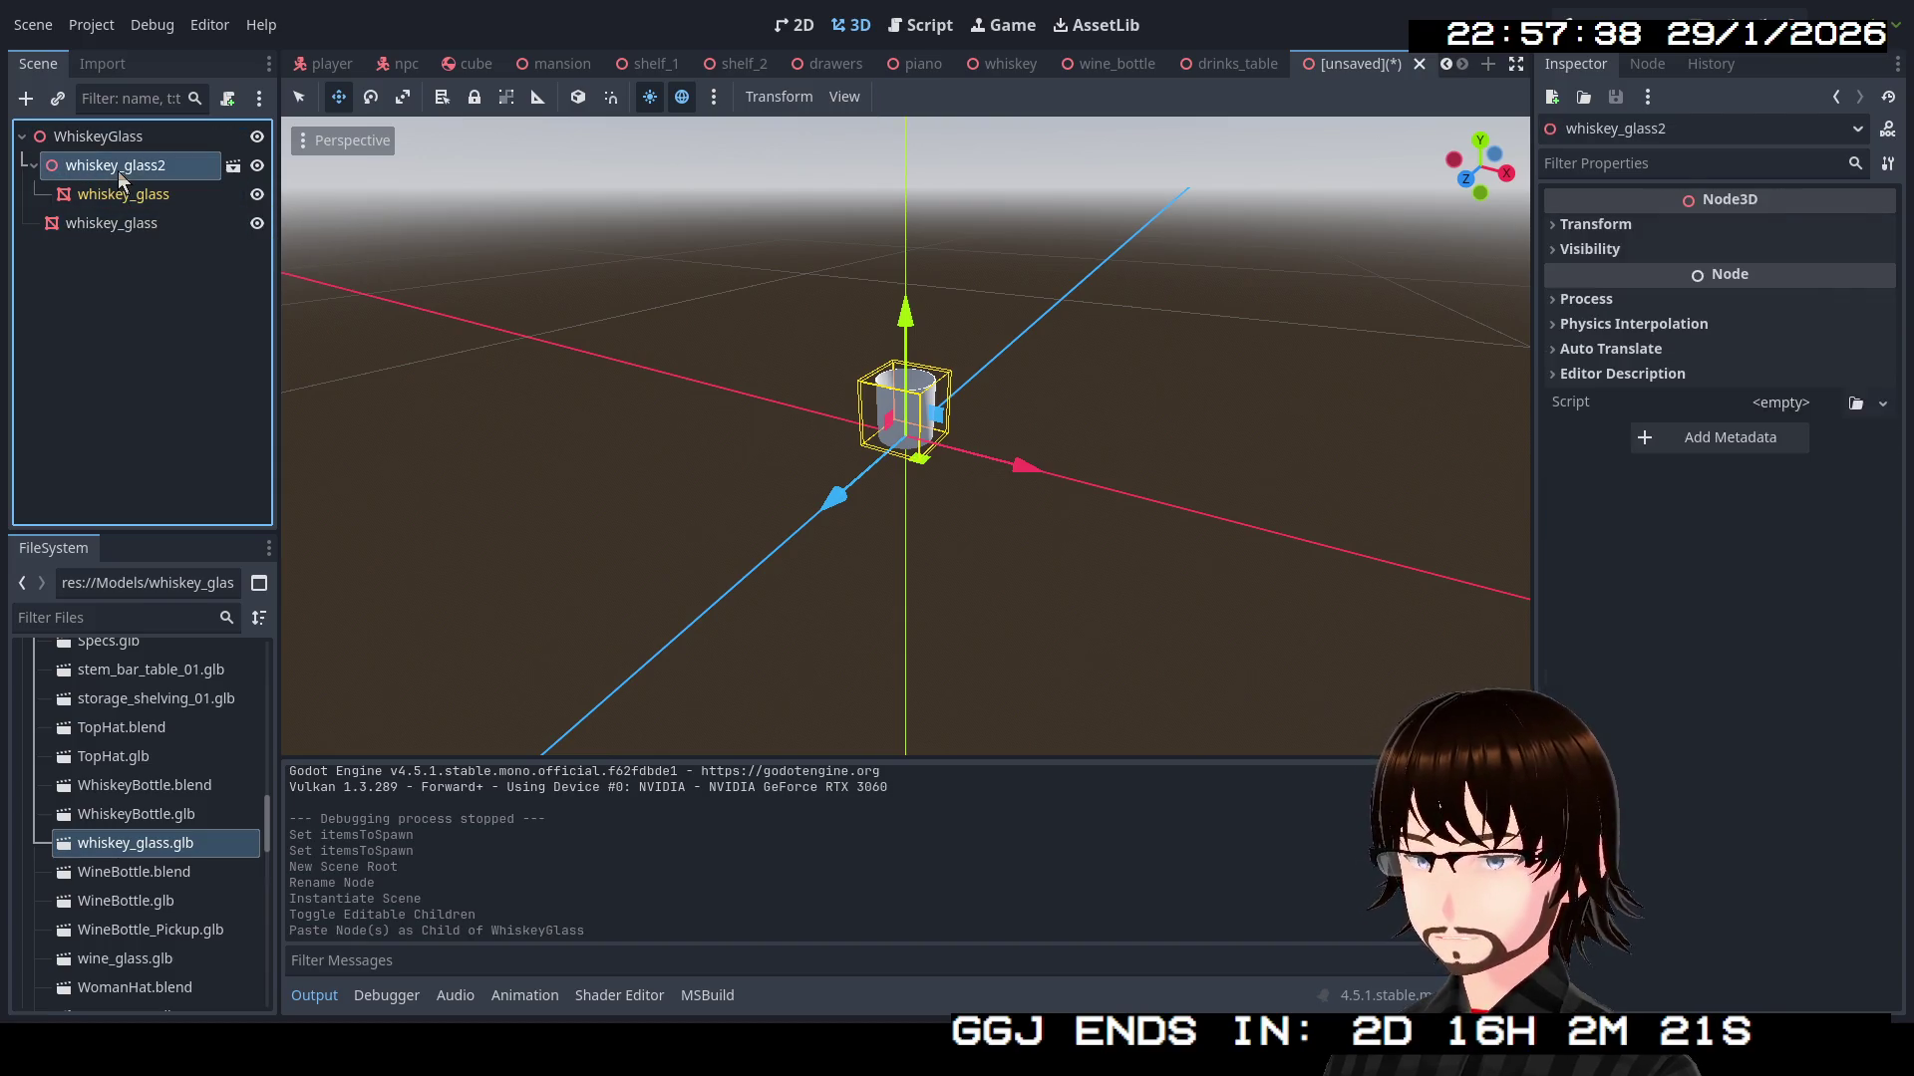
{"action": "key", "text": "Delete"}
{"action": "left_click", "coordinate": [882, 530]}
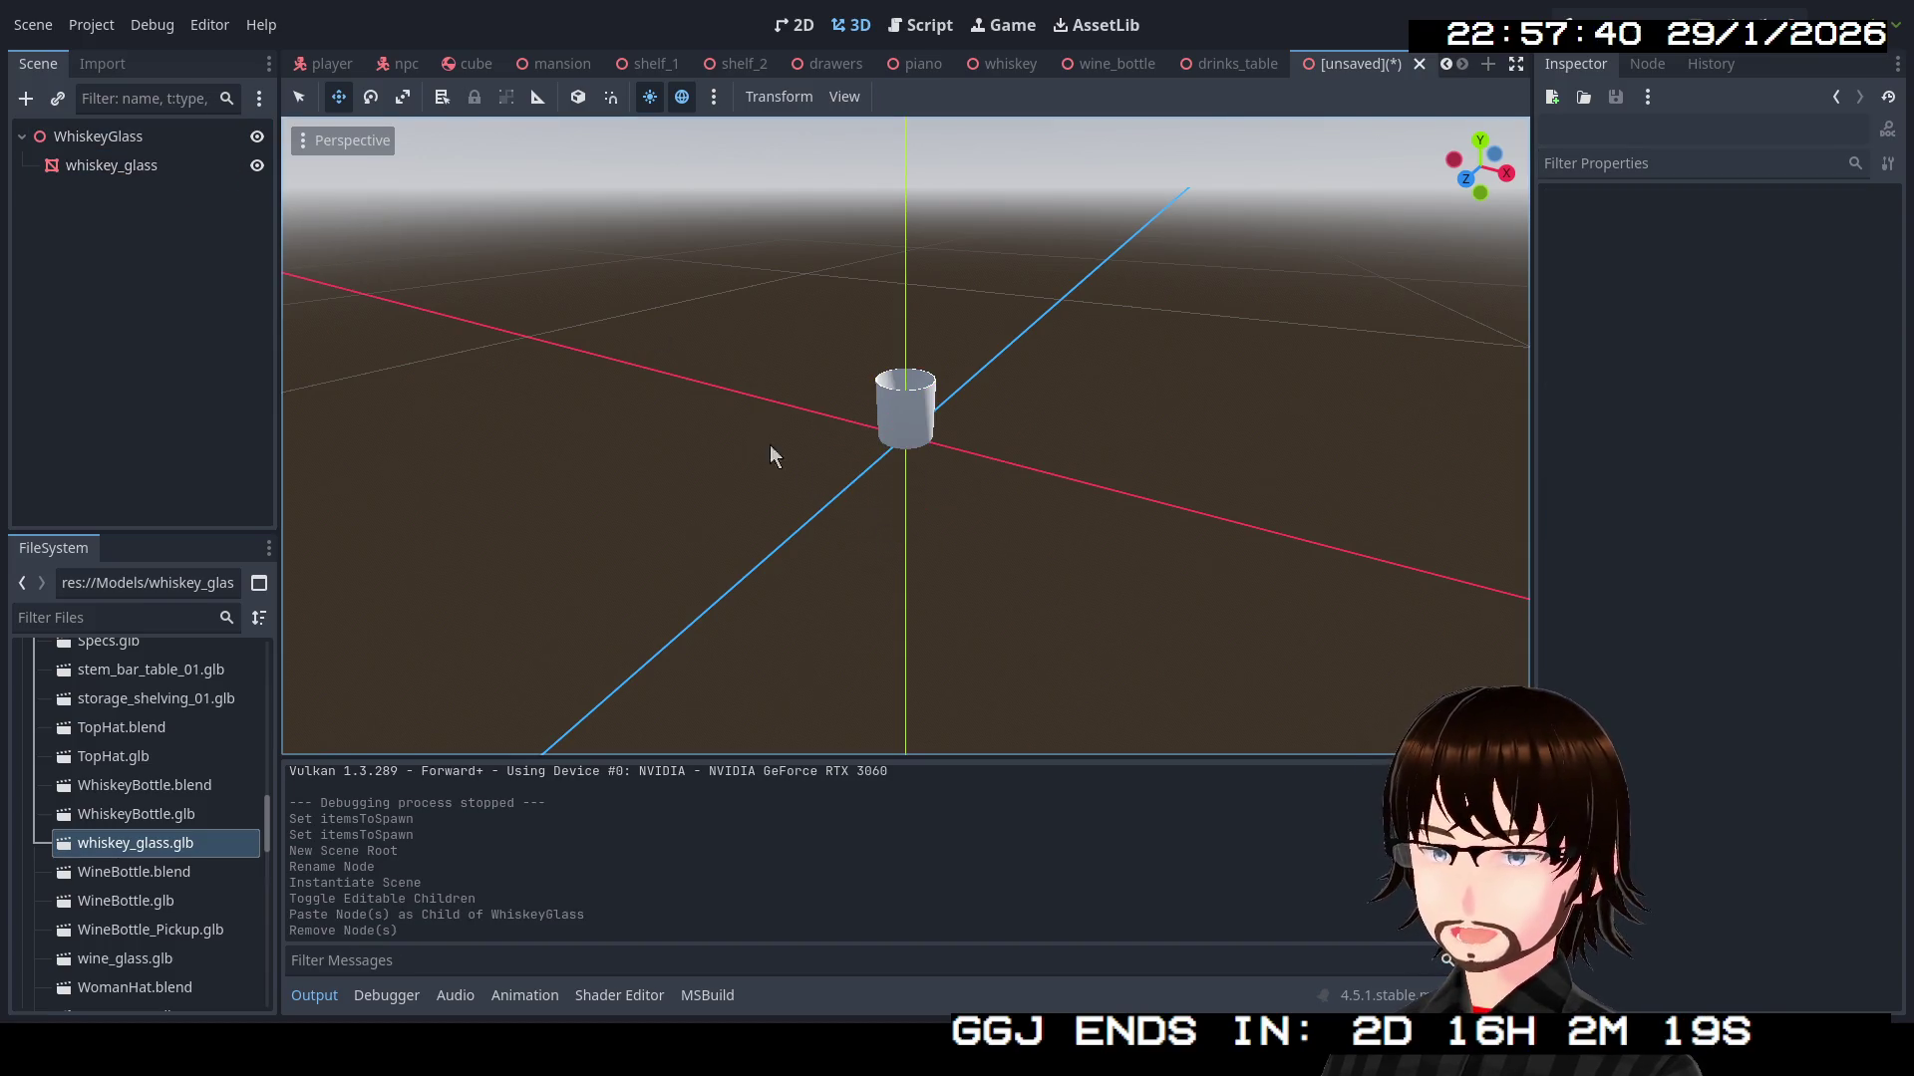
{"action": "left_click", "coordinate": [154, 163]}
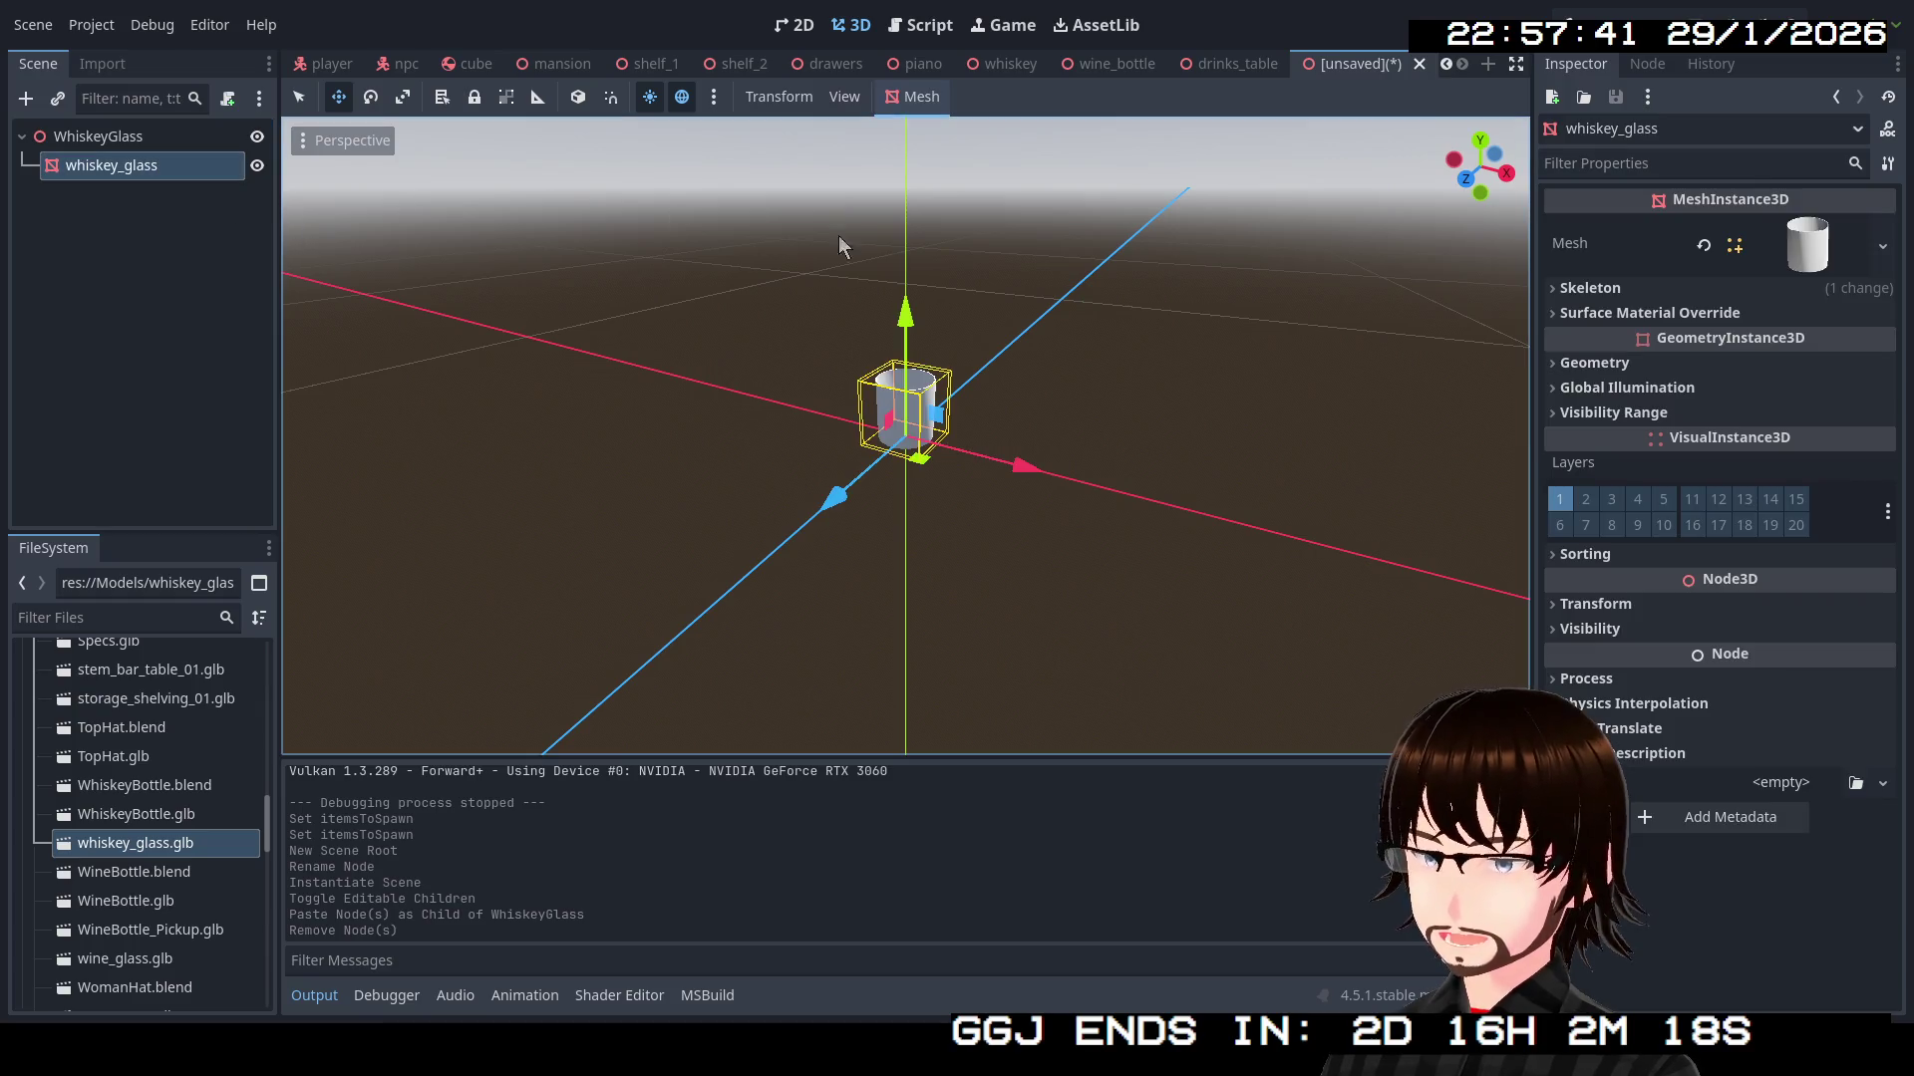
Give the mesh's surface material override slot 0 a new standard material
{"action": "left_click", "coordinate": [1667, 313]}
{"action": "left_click", "coordinate": [1882, 342]}
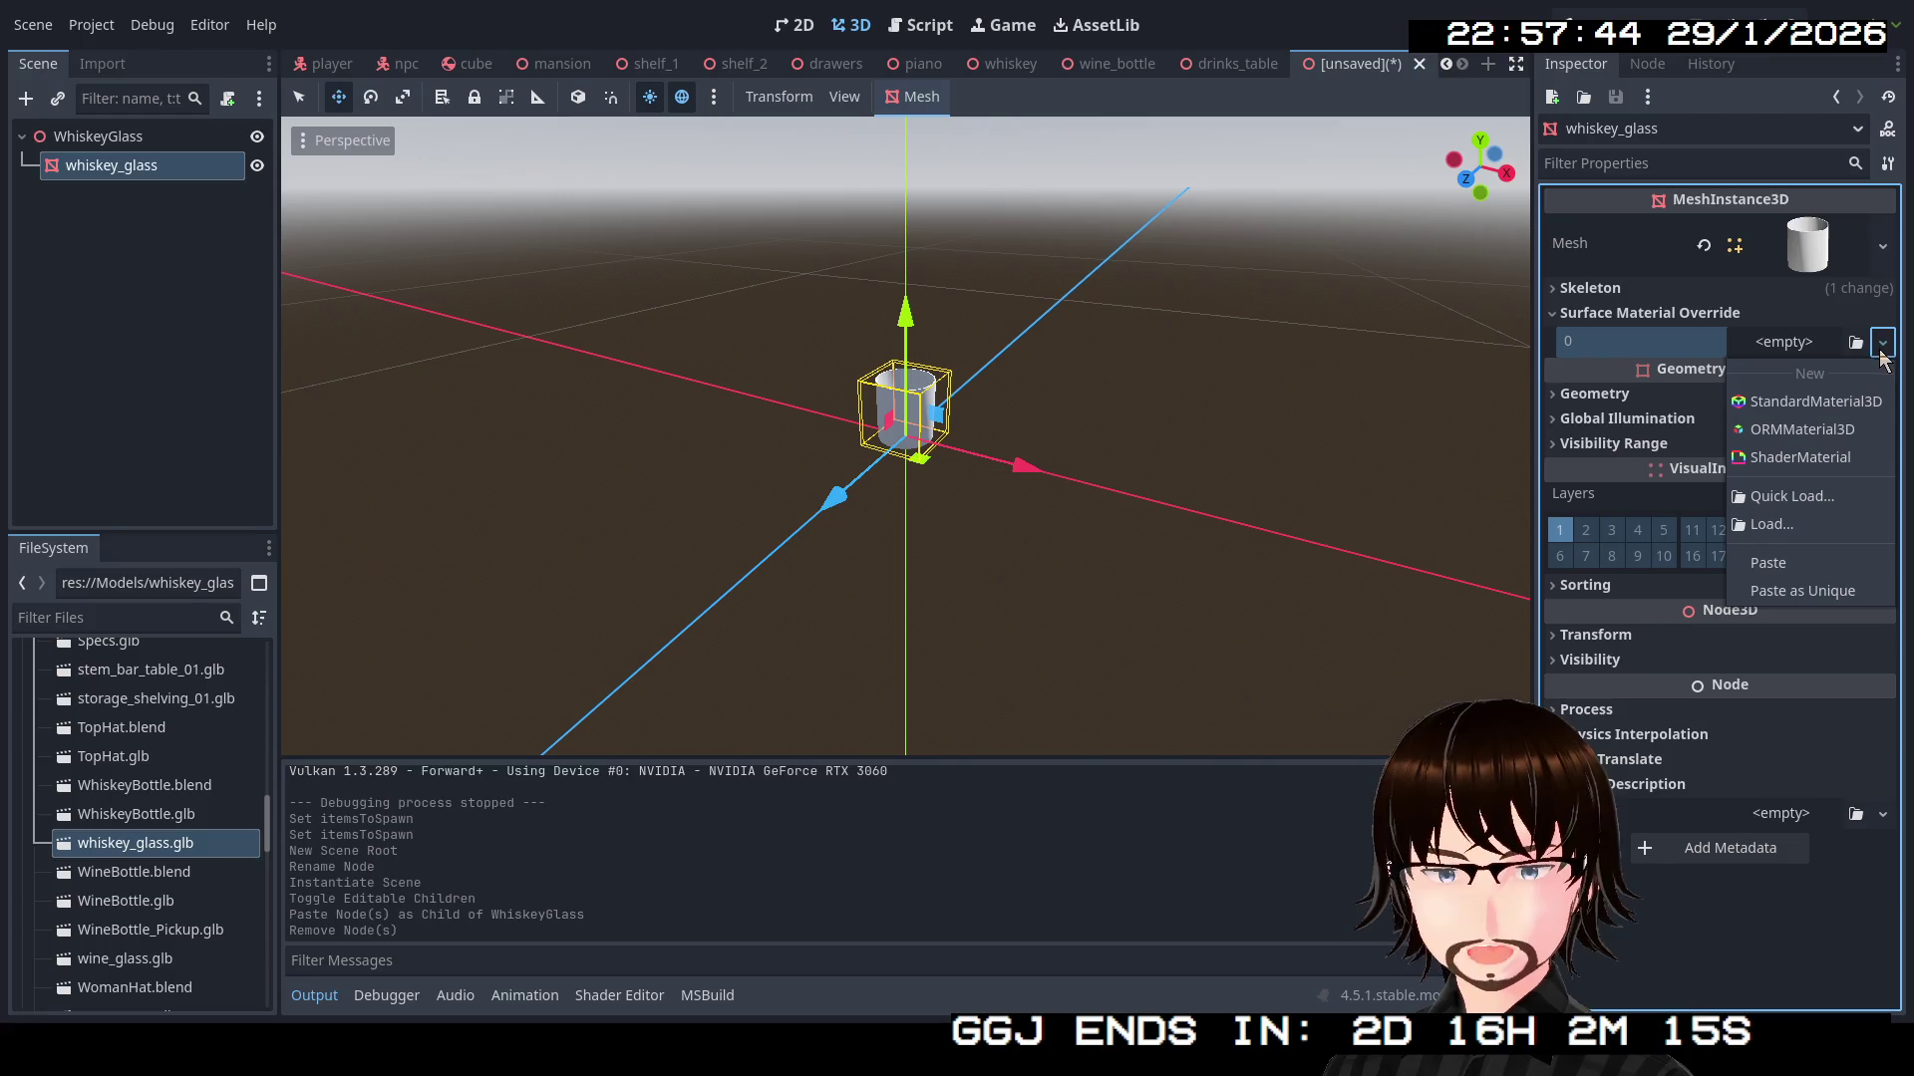
{"action": "left_click", "coordinate": [1856, 398]}
{"action": "left_click", "coordinate": [1810, 360]}
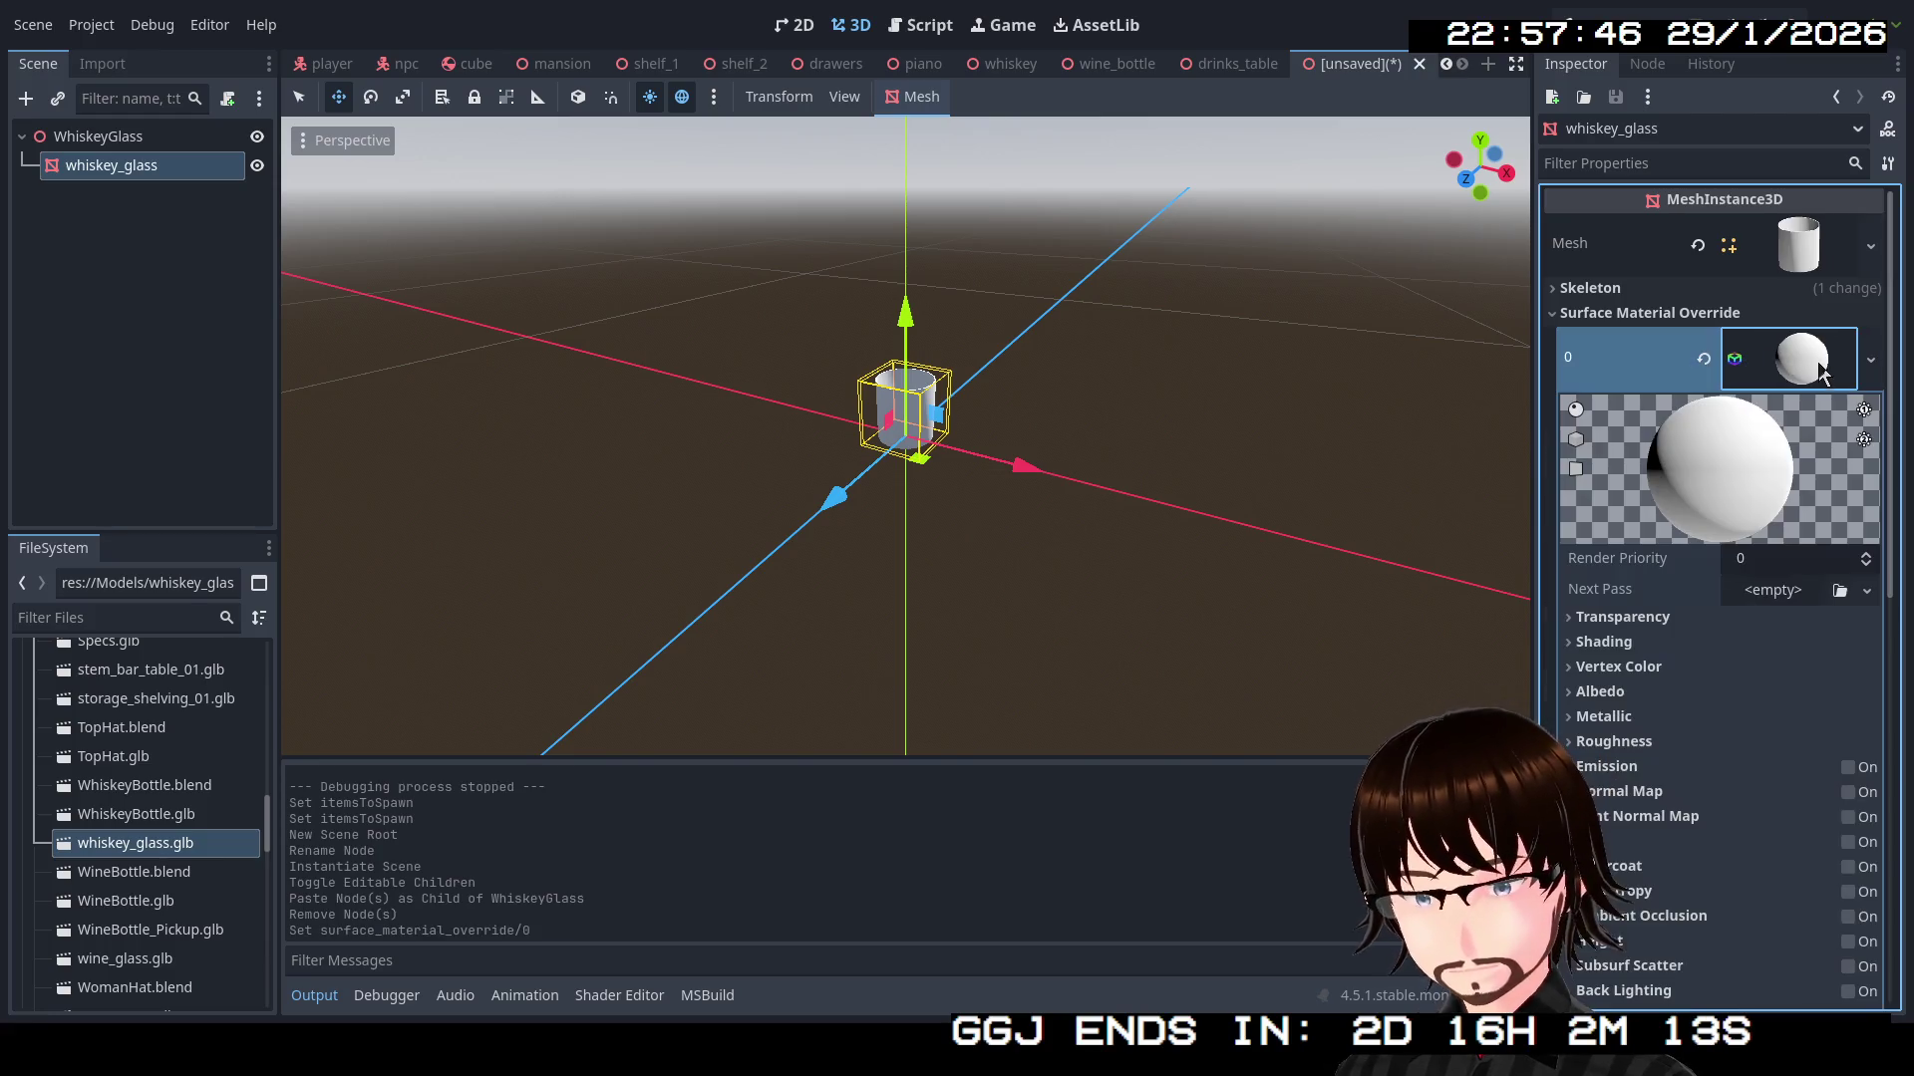
Set the material's transparency to Alpha with Premultiplied Alpha blend mode
{"action": "left_click", "coordinate": [1688, 617]}
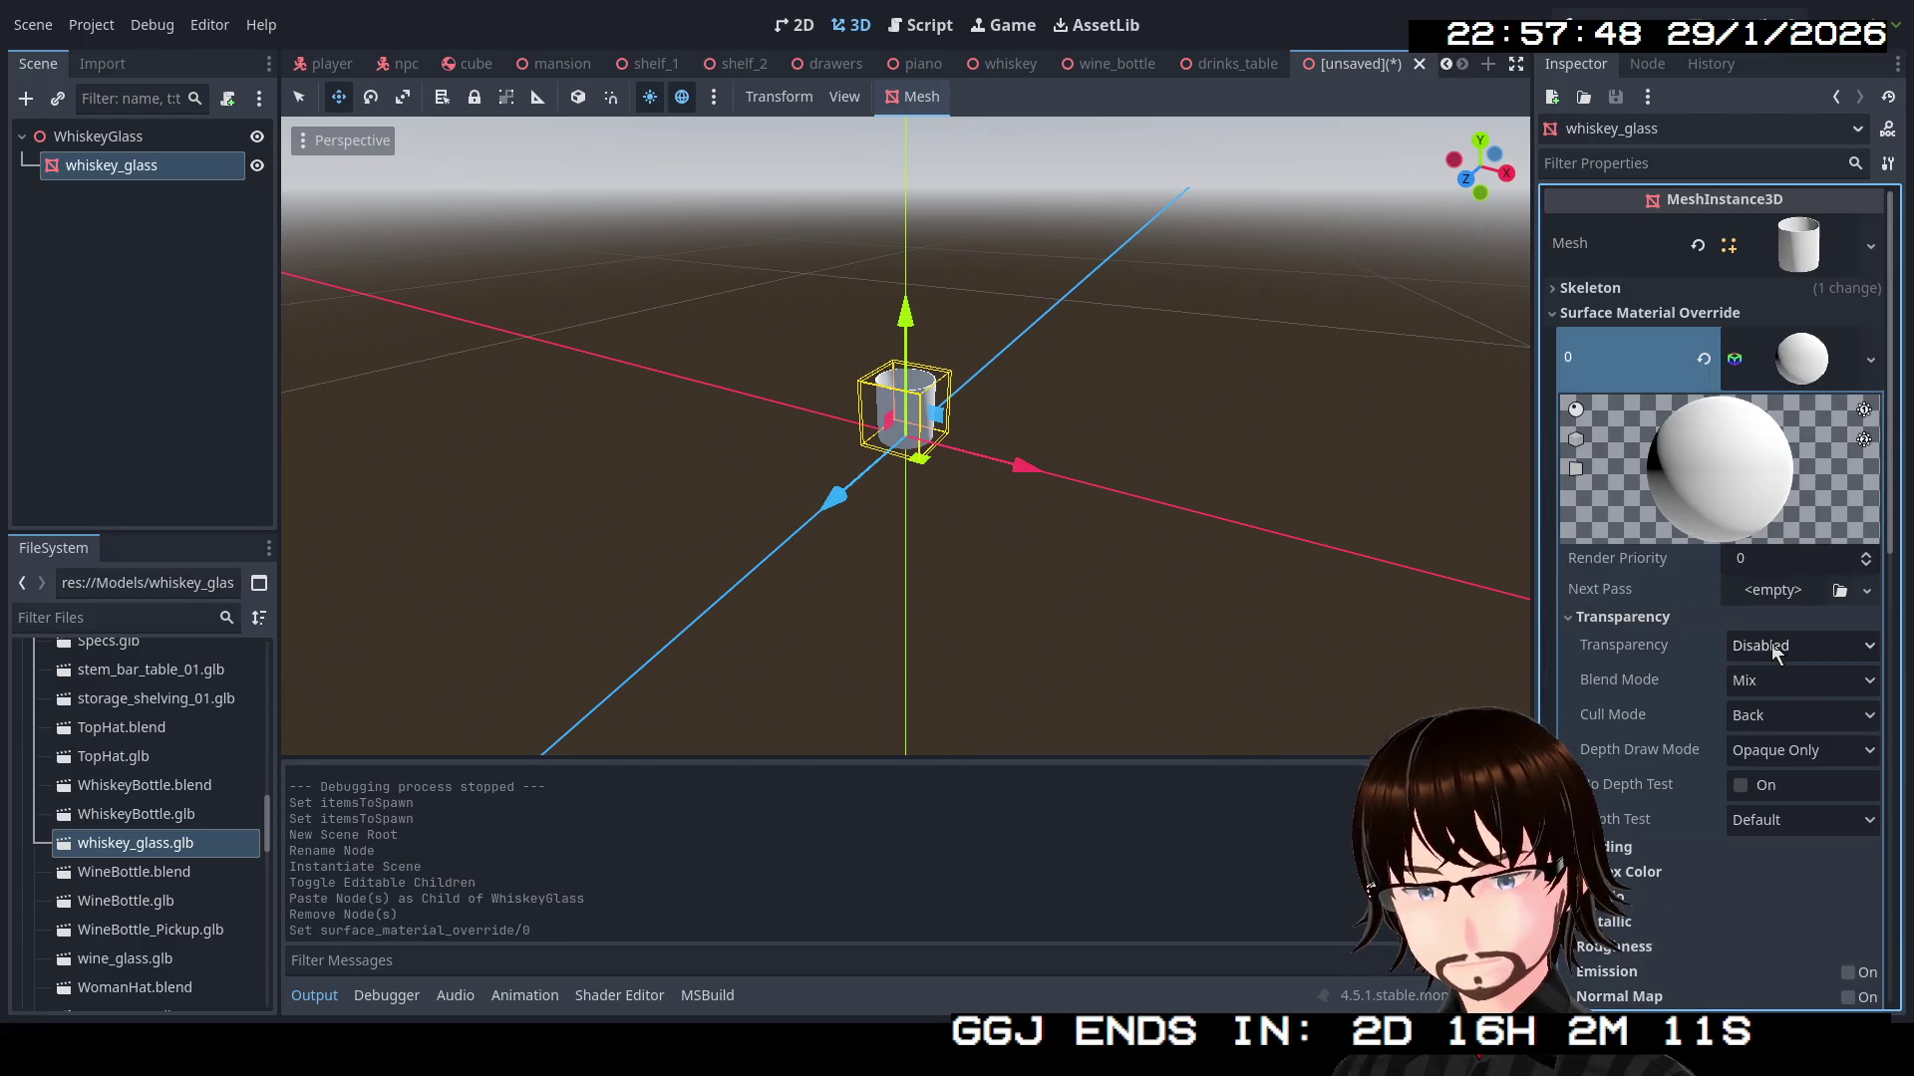
{"action": "left_click", "coordinate": [1778, 681]}
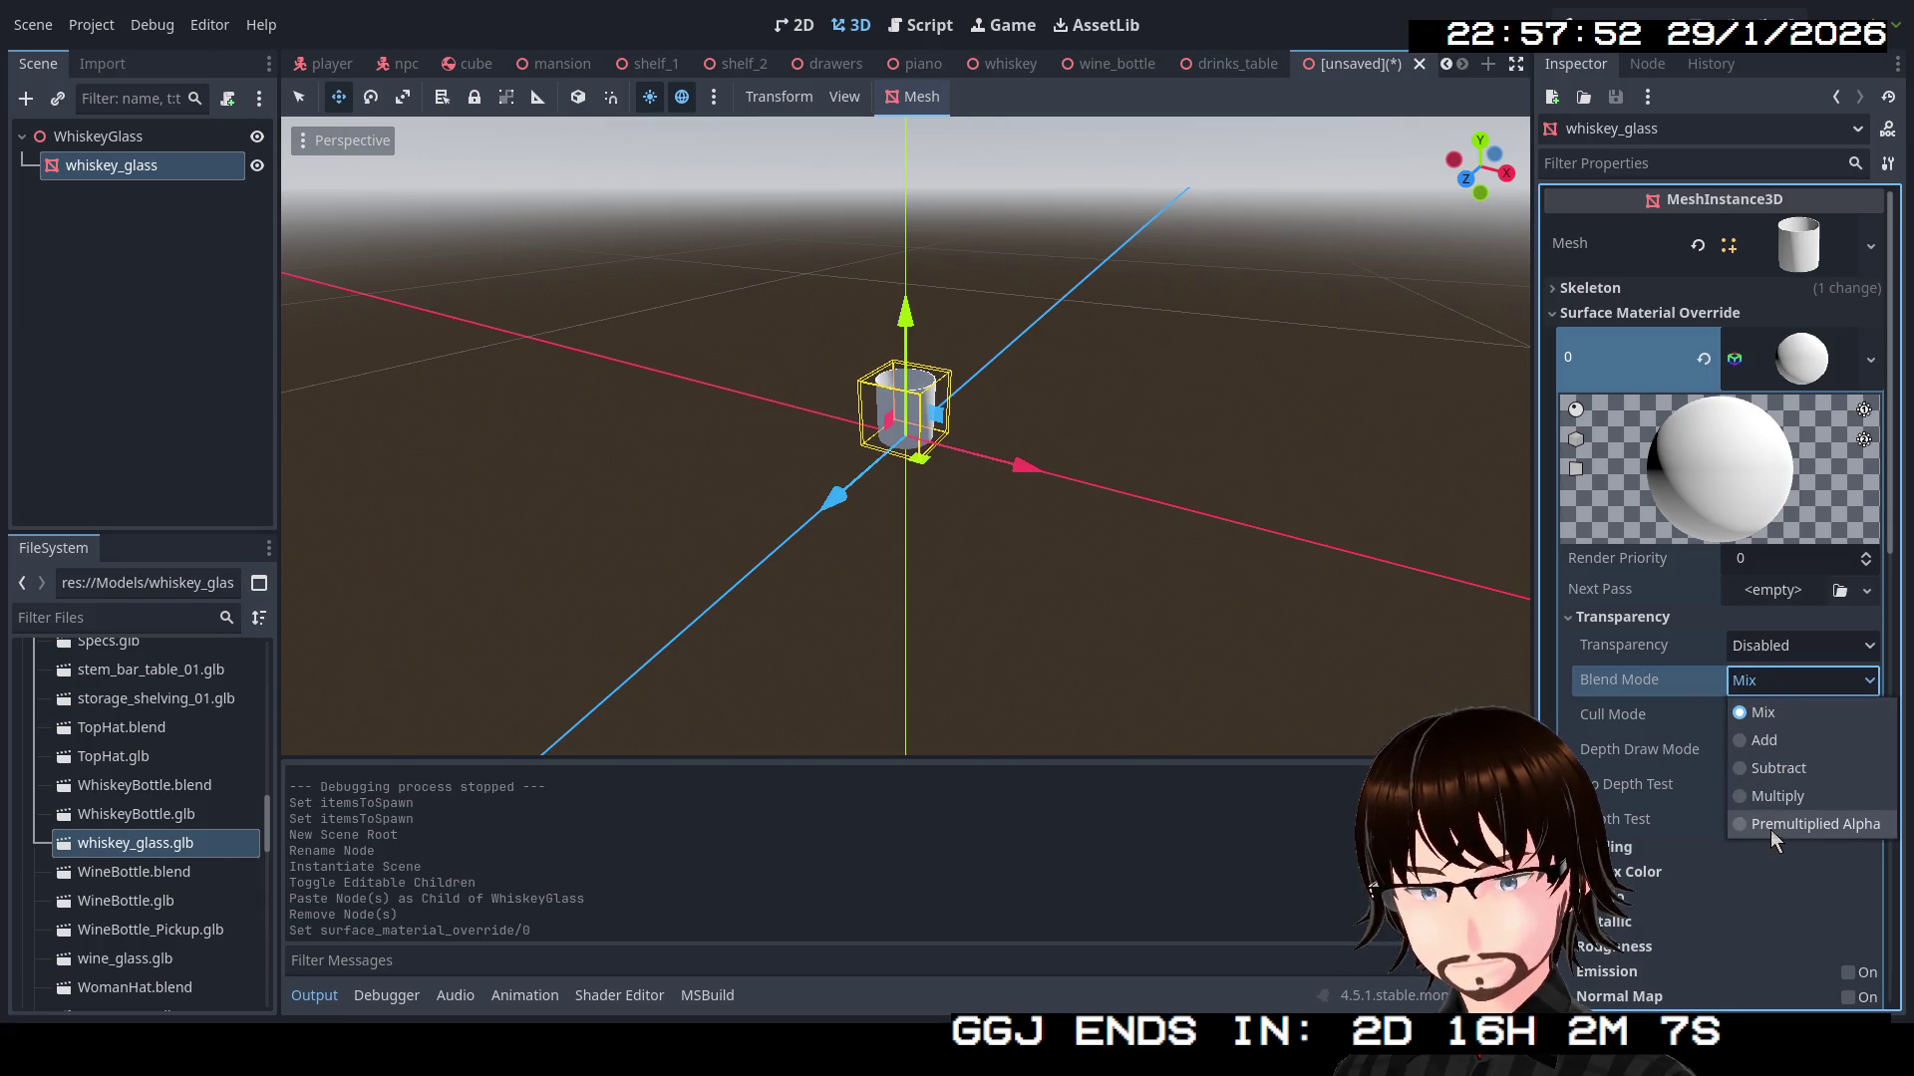
{"action": "left_click", "coordinate": [1777, 769]}
{"action": "left_click", "coordinate": [1789, 650]}
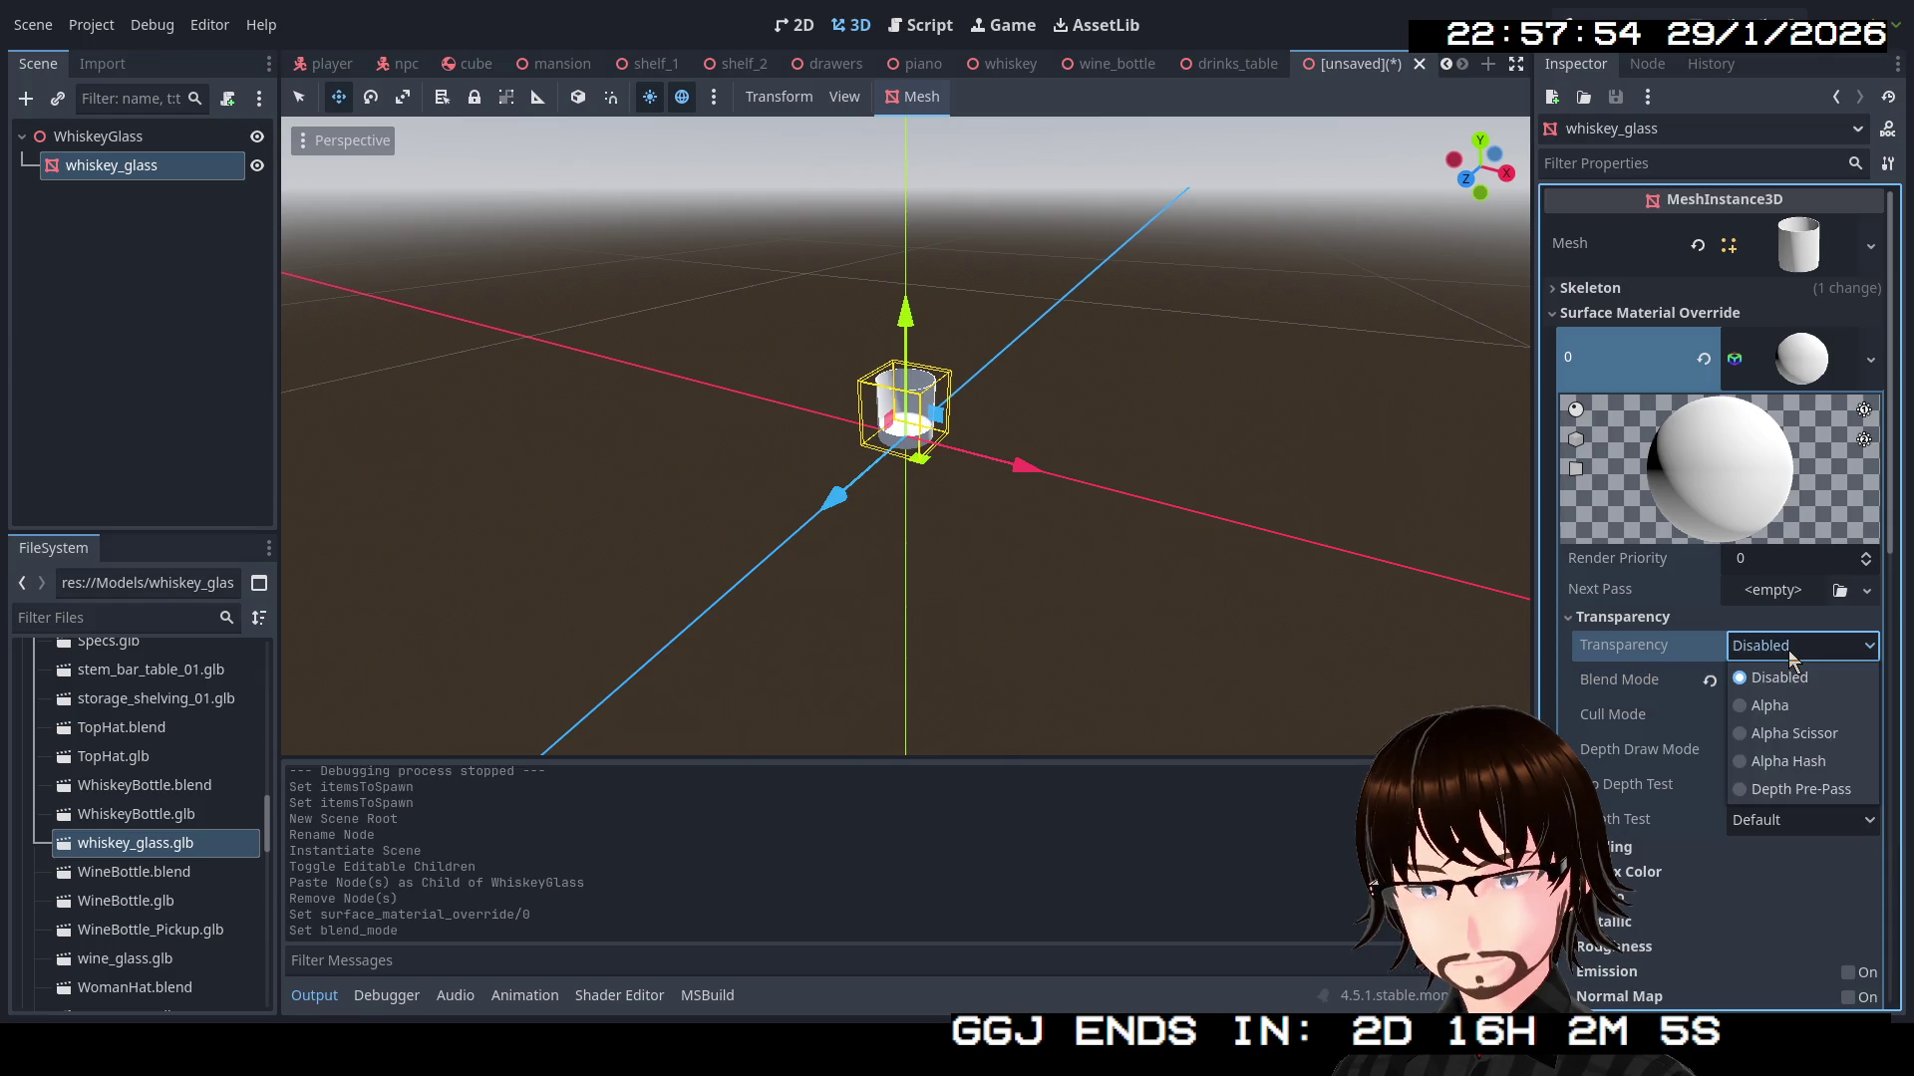
{"action": "left_click", "coordinate": [1786, 701]}
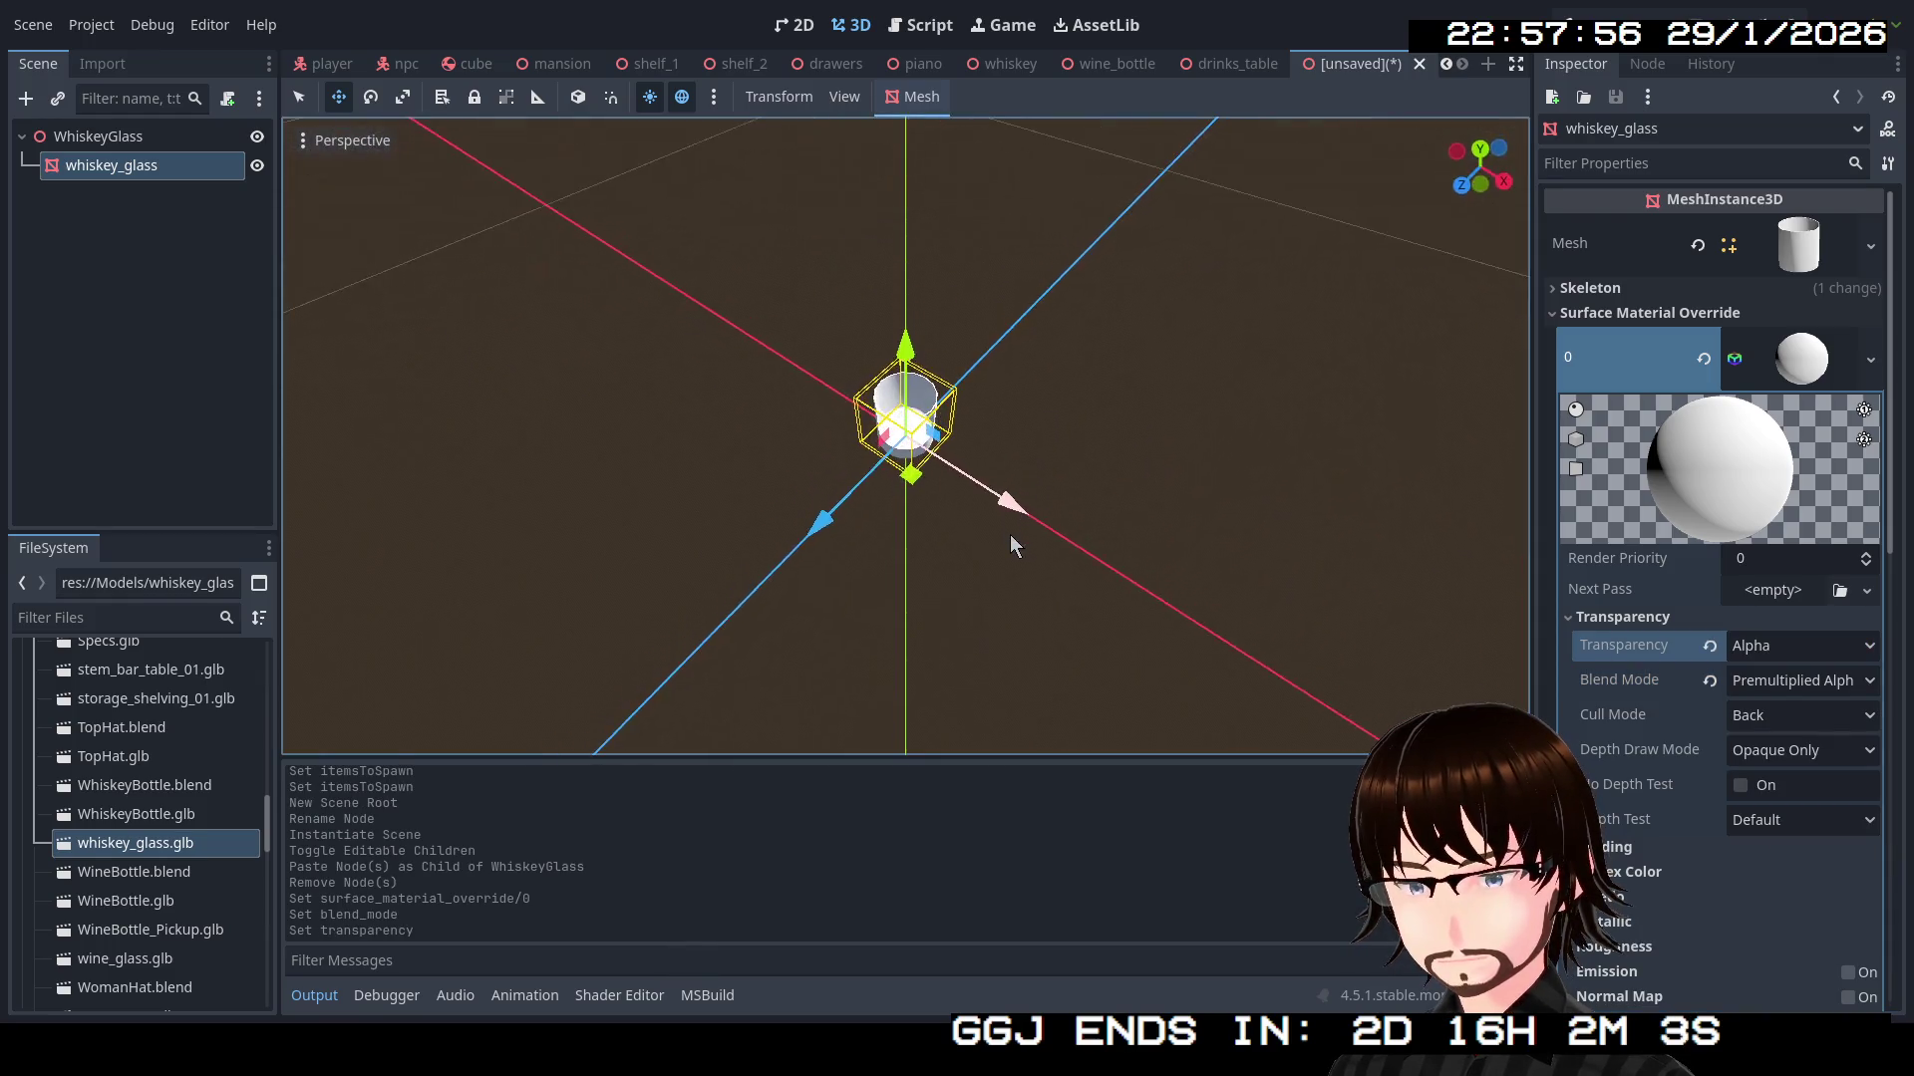
{"action": "scroll", "coordinate": [1011, 396], "scroll_direction": "up", "scroll_amount": 6}
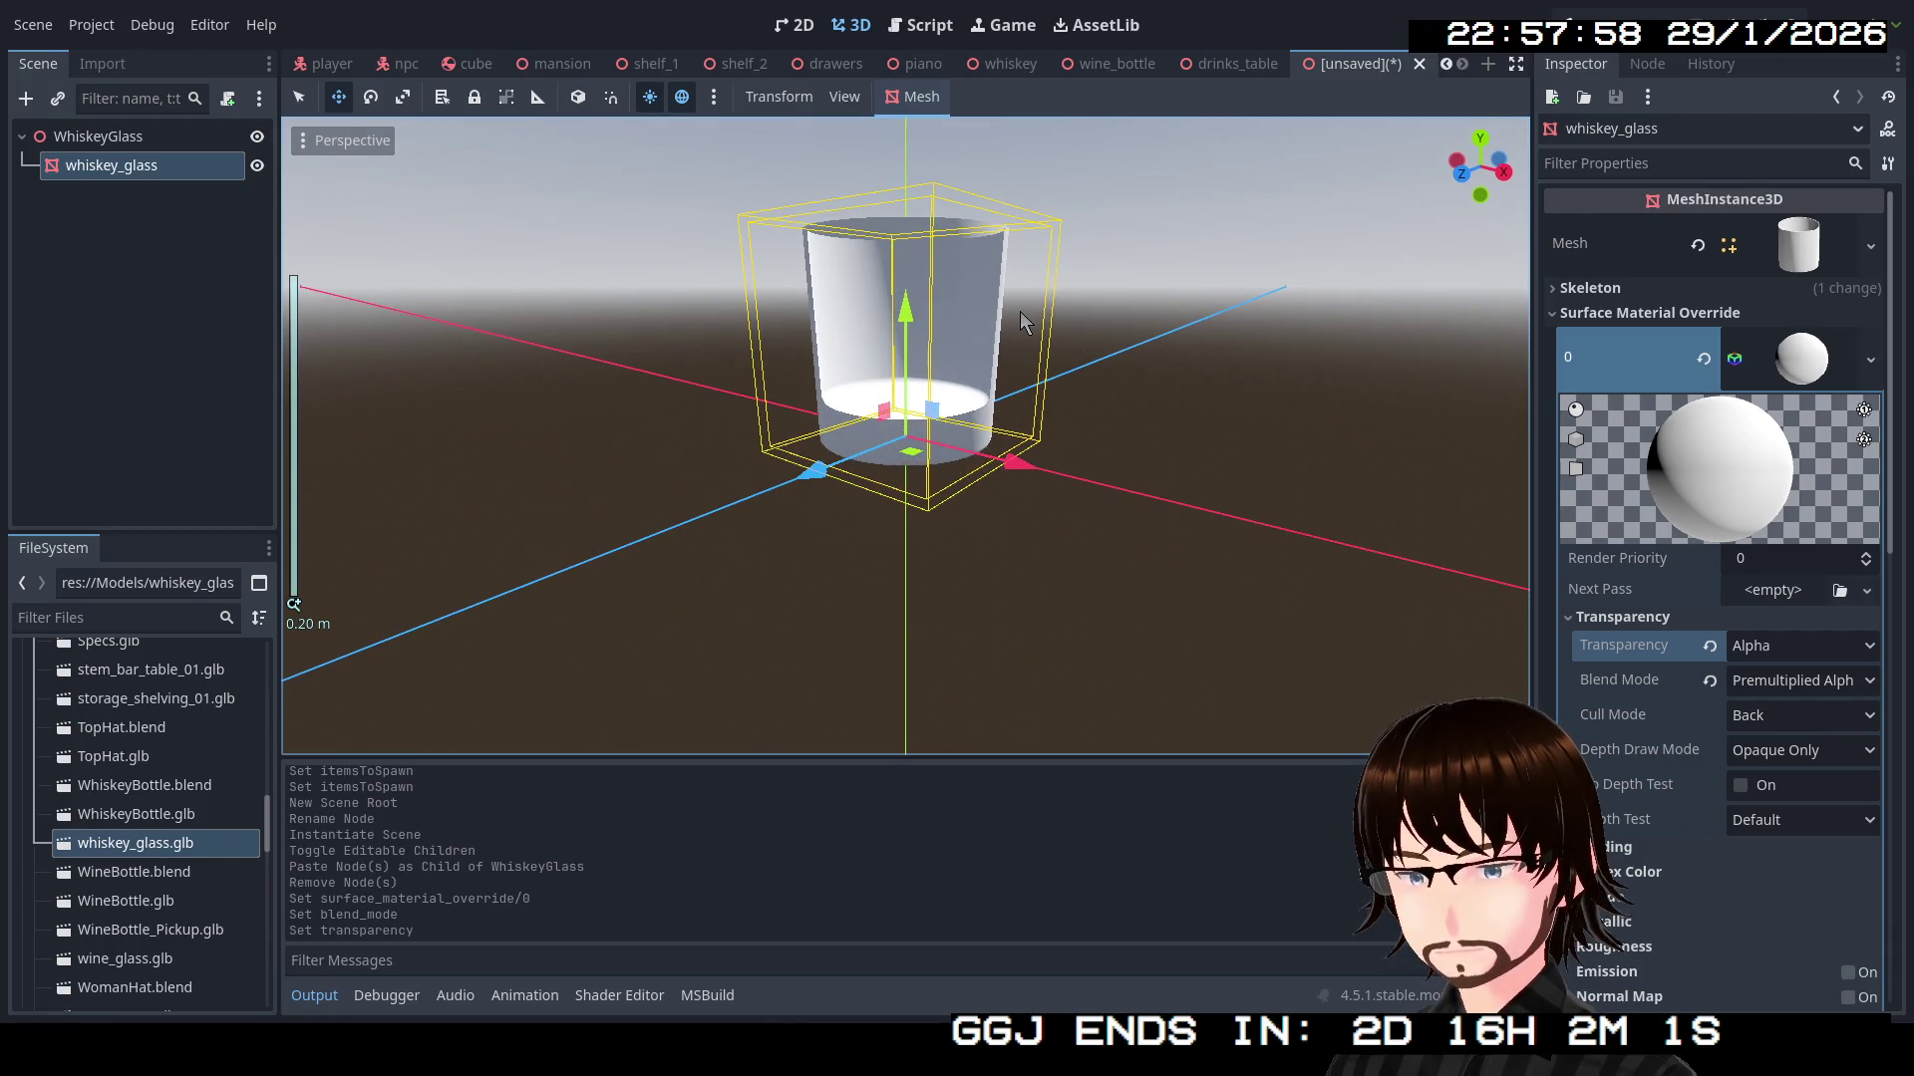
{"action": "mouse_move", "coordinate": [1037, 475]}
{"action": "left_mouse_down"}
{"action": "mouse_move", "coordinate": [1022, 594]}
{"action": "mouse_move", "coordinate": [1023, 535]}
{"action": "mouse_move", "coordinate": [925, 596]}
{"action": "mouse_move", "coordinate": [1016, 569]}
{"action": "mouse_move", "coordinate": [335, 580]}
{"action": "mouse_move", "coordinate": [1105, 565]}
{"action": "mouse_move", "coordinate": [641, 530]}
{"action": "mouse_move", "coordinate": [337, 582]}
{"action": "left_mouse_up"}
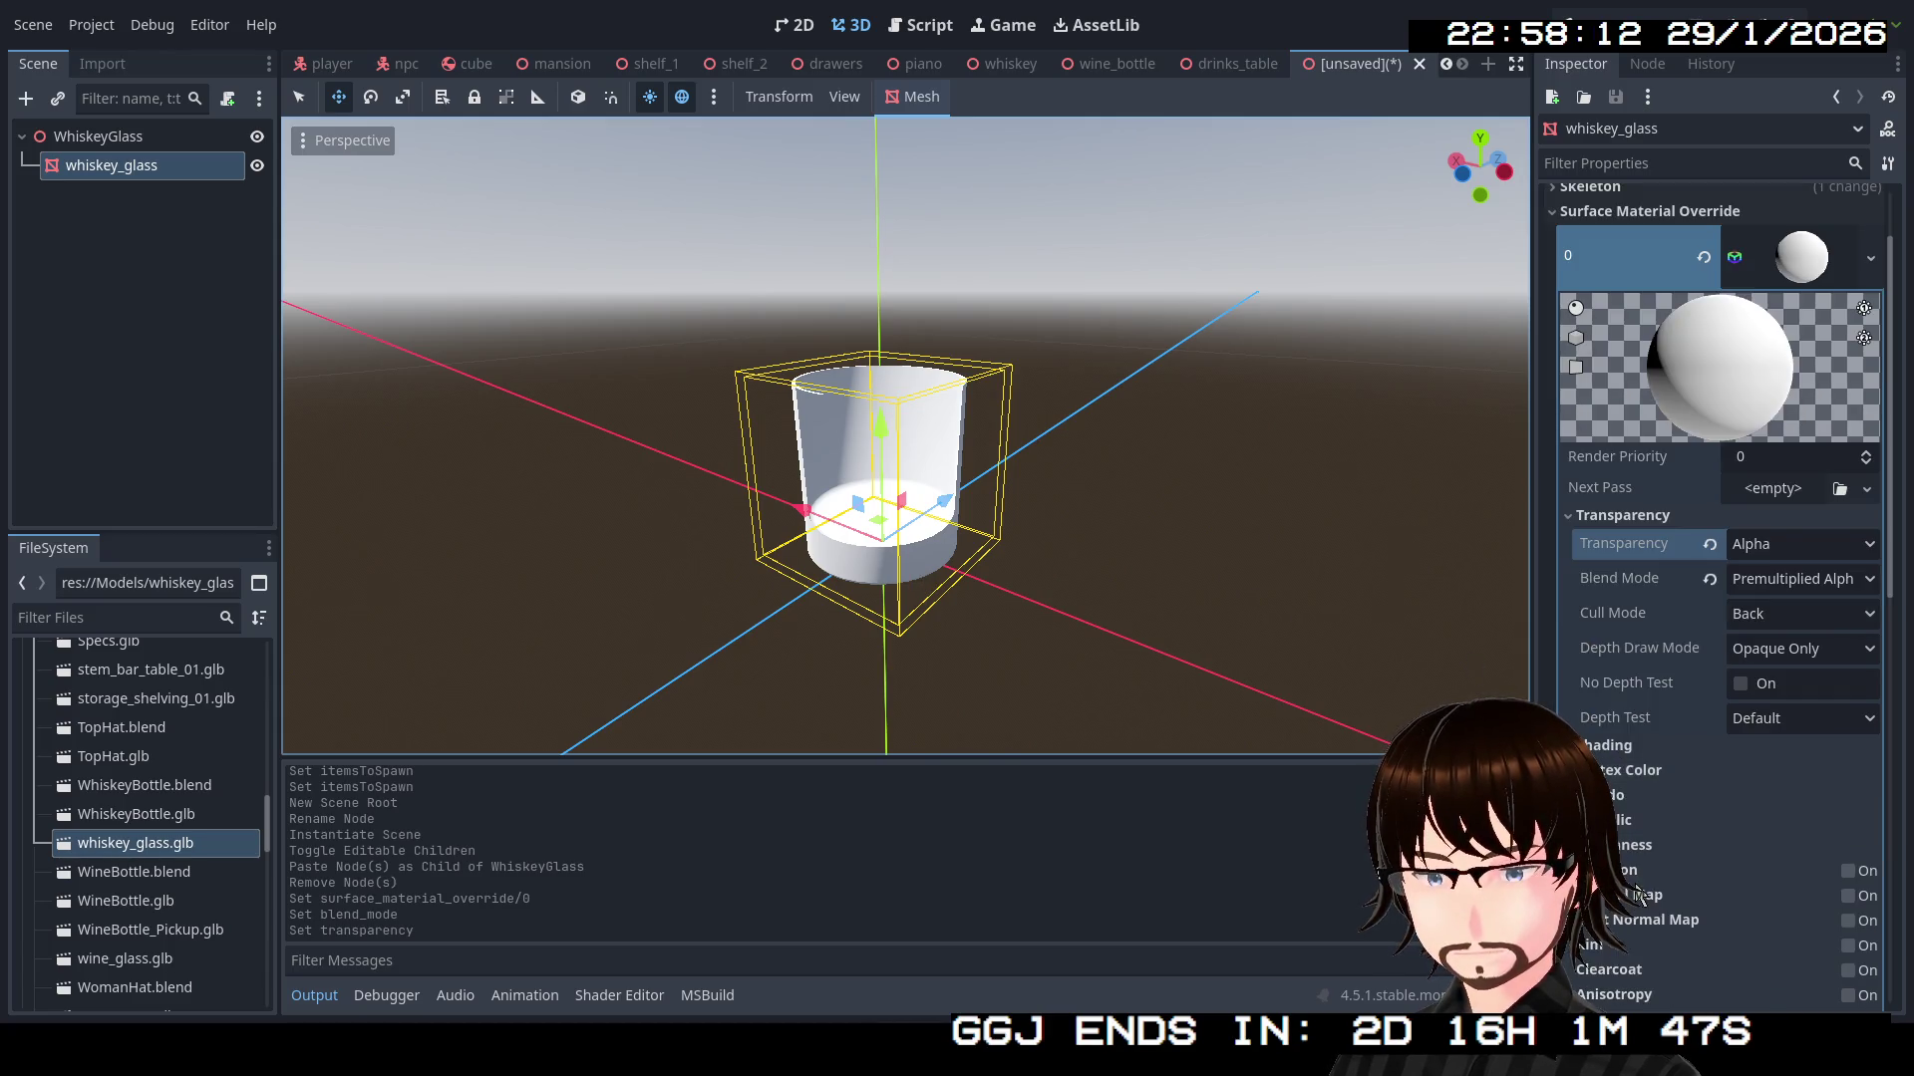
Set the material's albedo colour to a pale bluish grey (afb4c3)
{"action": "scroll", "coordinate": [1618, 804], "scroll_direction": "down", "scroll_amount": 1}
{"action": "left_click", "coordinate": [1620, 805]}
{"action": "left_click", "coordinate": [1802, 822]}
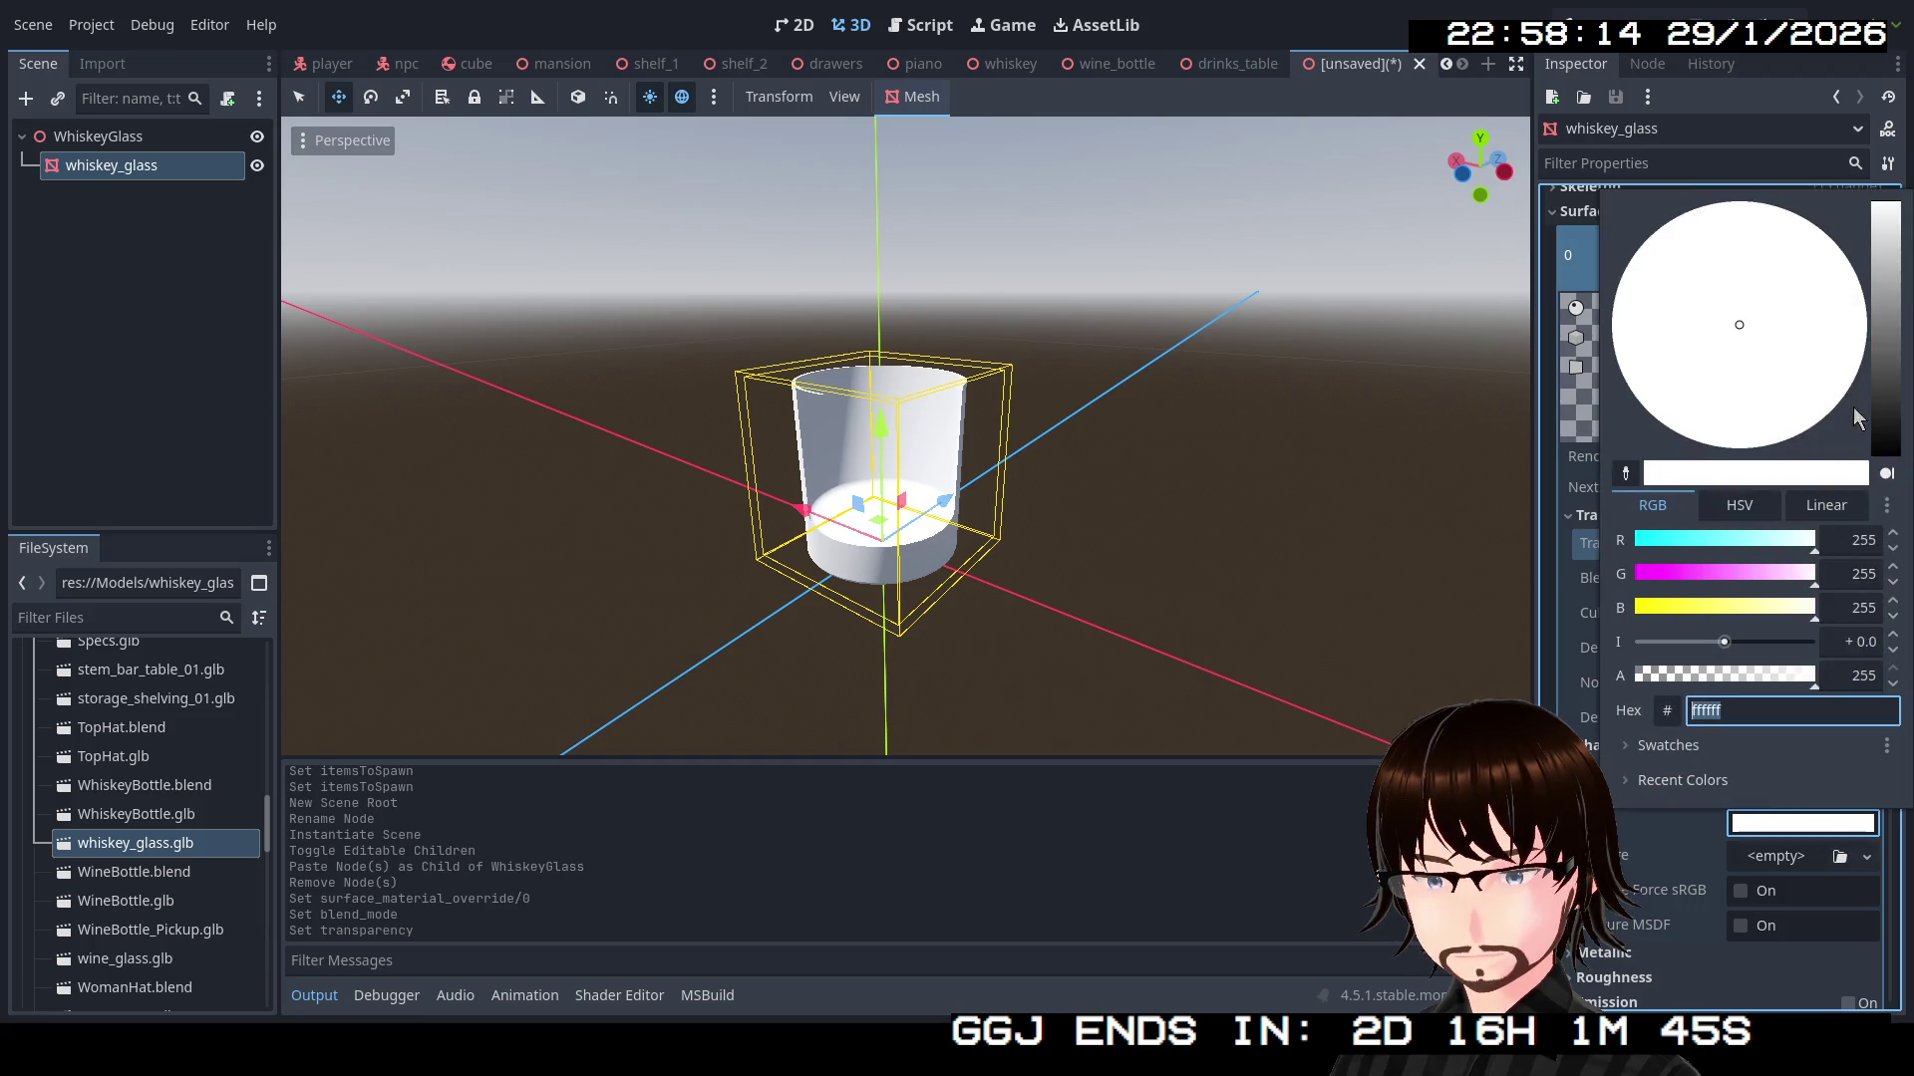
{"action": "left_click", "coordinate": [1891, 301]}
{"action": "mouse_move", "coordinate": [1890, 301]}
{"action": "left_mouse_down"}
{"action": "mouse_move", "coordinate": [1906, 249]}
{"action": "mouse_move", "coordinate": [1896, 396]}
{"action": "mouse_move", "coordinate": [1899, 280]}
{"action": "left_mouse_up"}
{"action": "left_click", "coordinate": [1747, 288]}
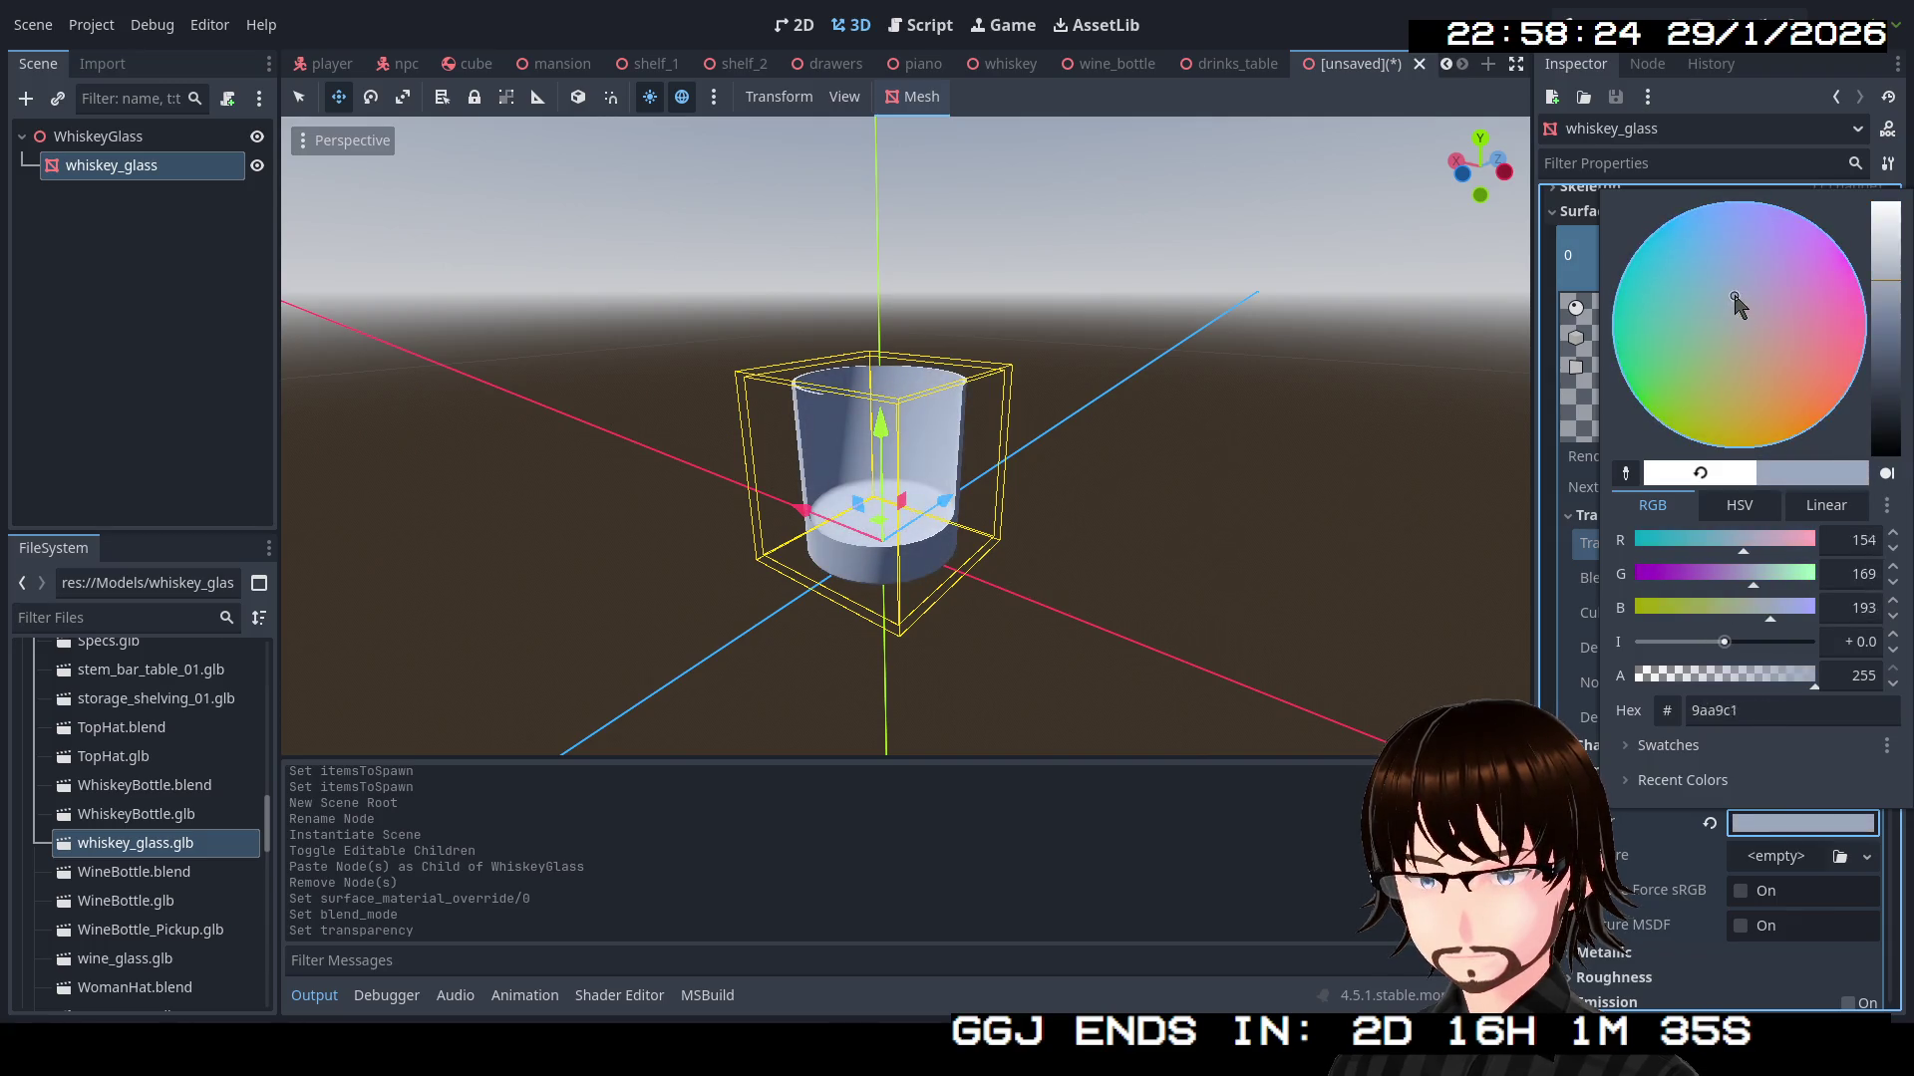
{"action": "left_click_drag", "start_coordinate": [1746, 288], "coordinate": [1740, 311]}
{"action": "mouse_move", "coordinate": [1893, 284]}
{"action": "left_mouse_down"}
{"action": "mouse_move", "coordinate": [1891, 261]}
{"action": "mouse_move", "coordinate": [1889, 311]}
{"action": "mouse_move", "coordinate": [1883, 273]}
{"action": "left_mouse_up"}
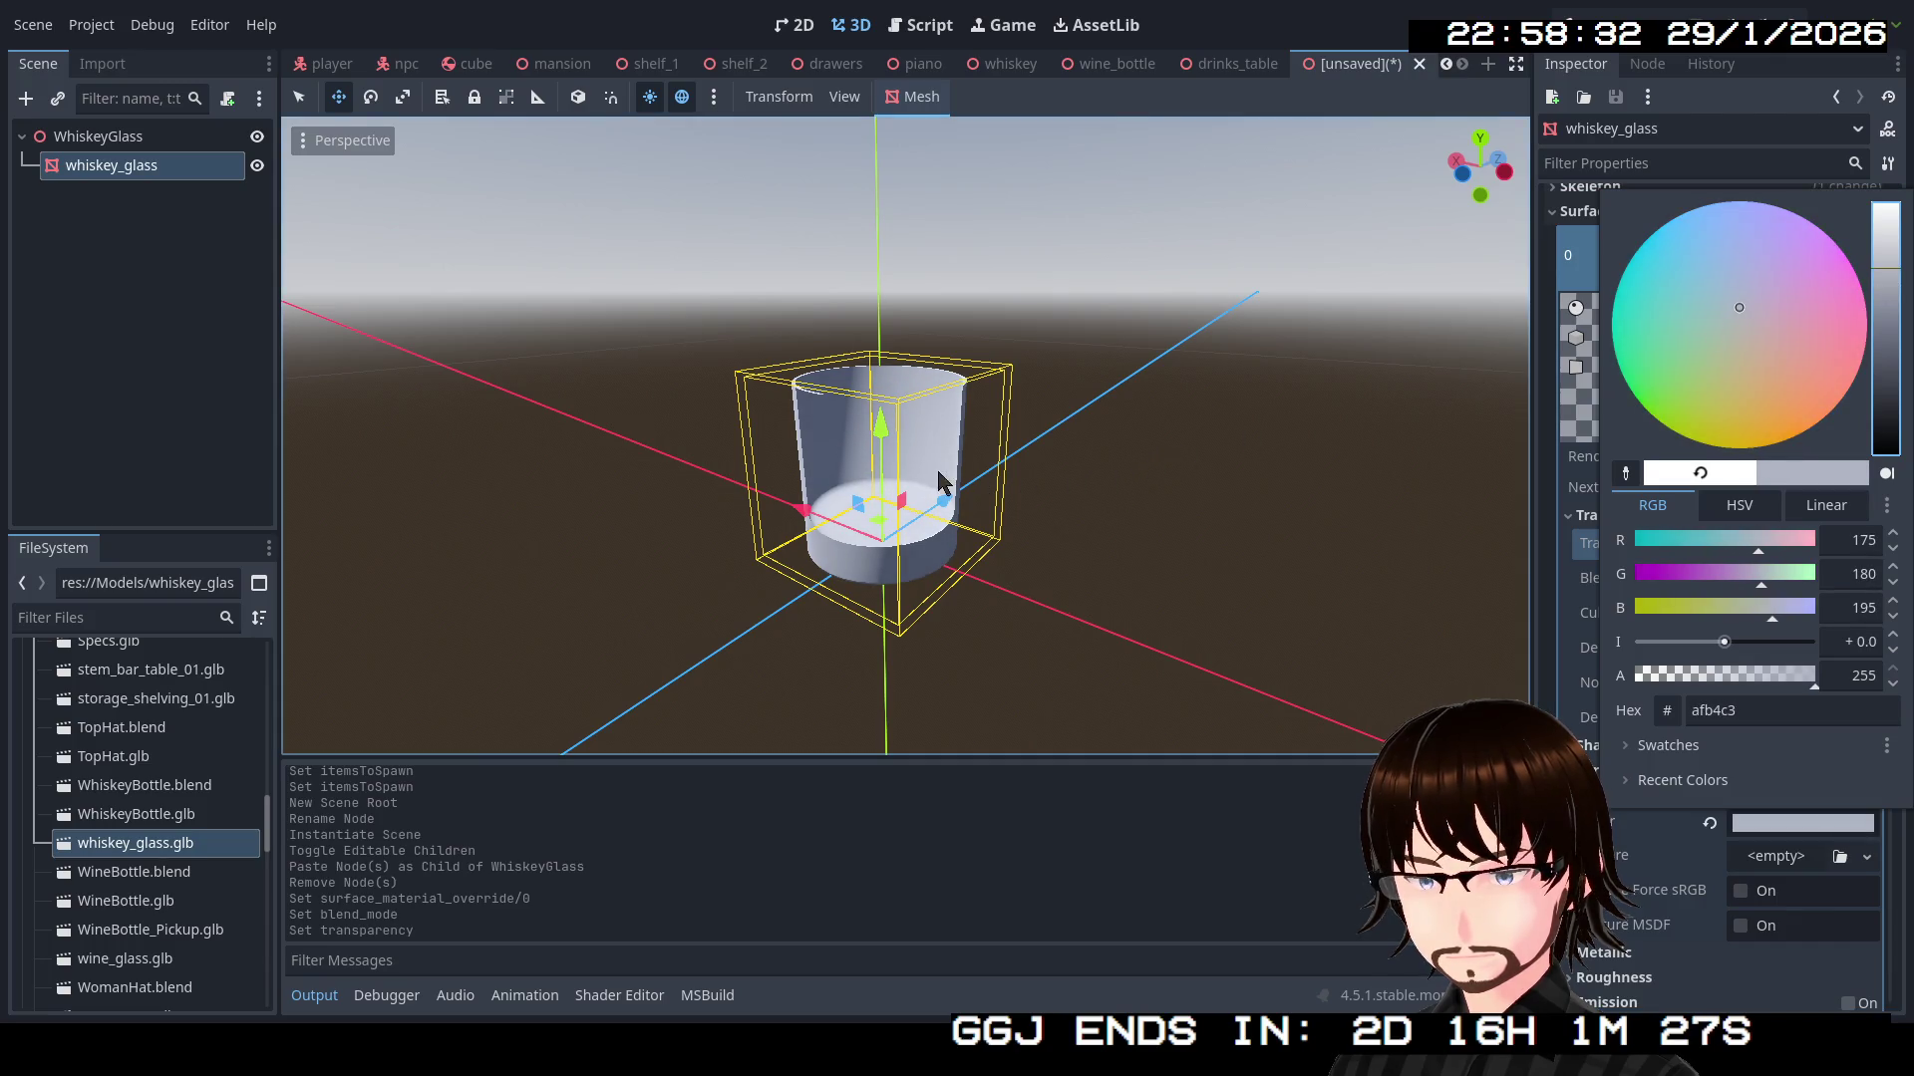
{"action": "left_click", "coordinate": [1104, 582]}
{"action": "mouse_move", "coordinate": [1104, 582]}
{"action": "left_mouse_down"}
{"action": "mouse_move", "coordinate": [1056, 566]}
{"action": "mouse_move", "coordinate": [692, 589]}
{"action": "mouse_move", "coordinate": [572, 436]}
{"action": "mouse_move", "coordinate": [751, 376]}
{"action": "mouse_move", "coordinate": [1018, 482]}
{"action": "mouse_move", "coordinate": [1066, 666]}
{"action": "mouse_move", "coordinate": [1011, 685]}
{"action": "mouse_move", "coordinate": [909, 584]}
{"action": "mouse_move", "coordinate": [756, 670]}
{"action": "mouse_move", "coordinate": [807, 667]}
{"action": "mouse_move", "coordinate": [1000, 368]}
{"action": "mouse_move", "coordinate": [918, 539]}
{"action": "mouse_move", "coordinate": [874, 598]}
{"action": "mouse_move", "coordinate": [837, 598]}
{"action": "left_mouse_up"}
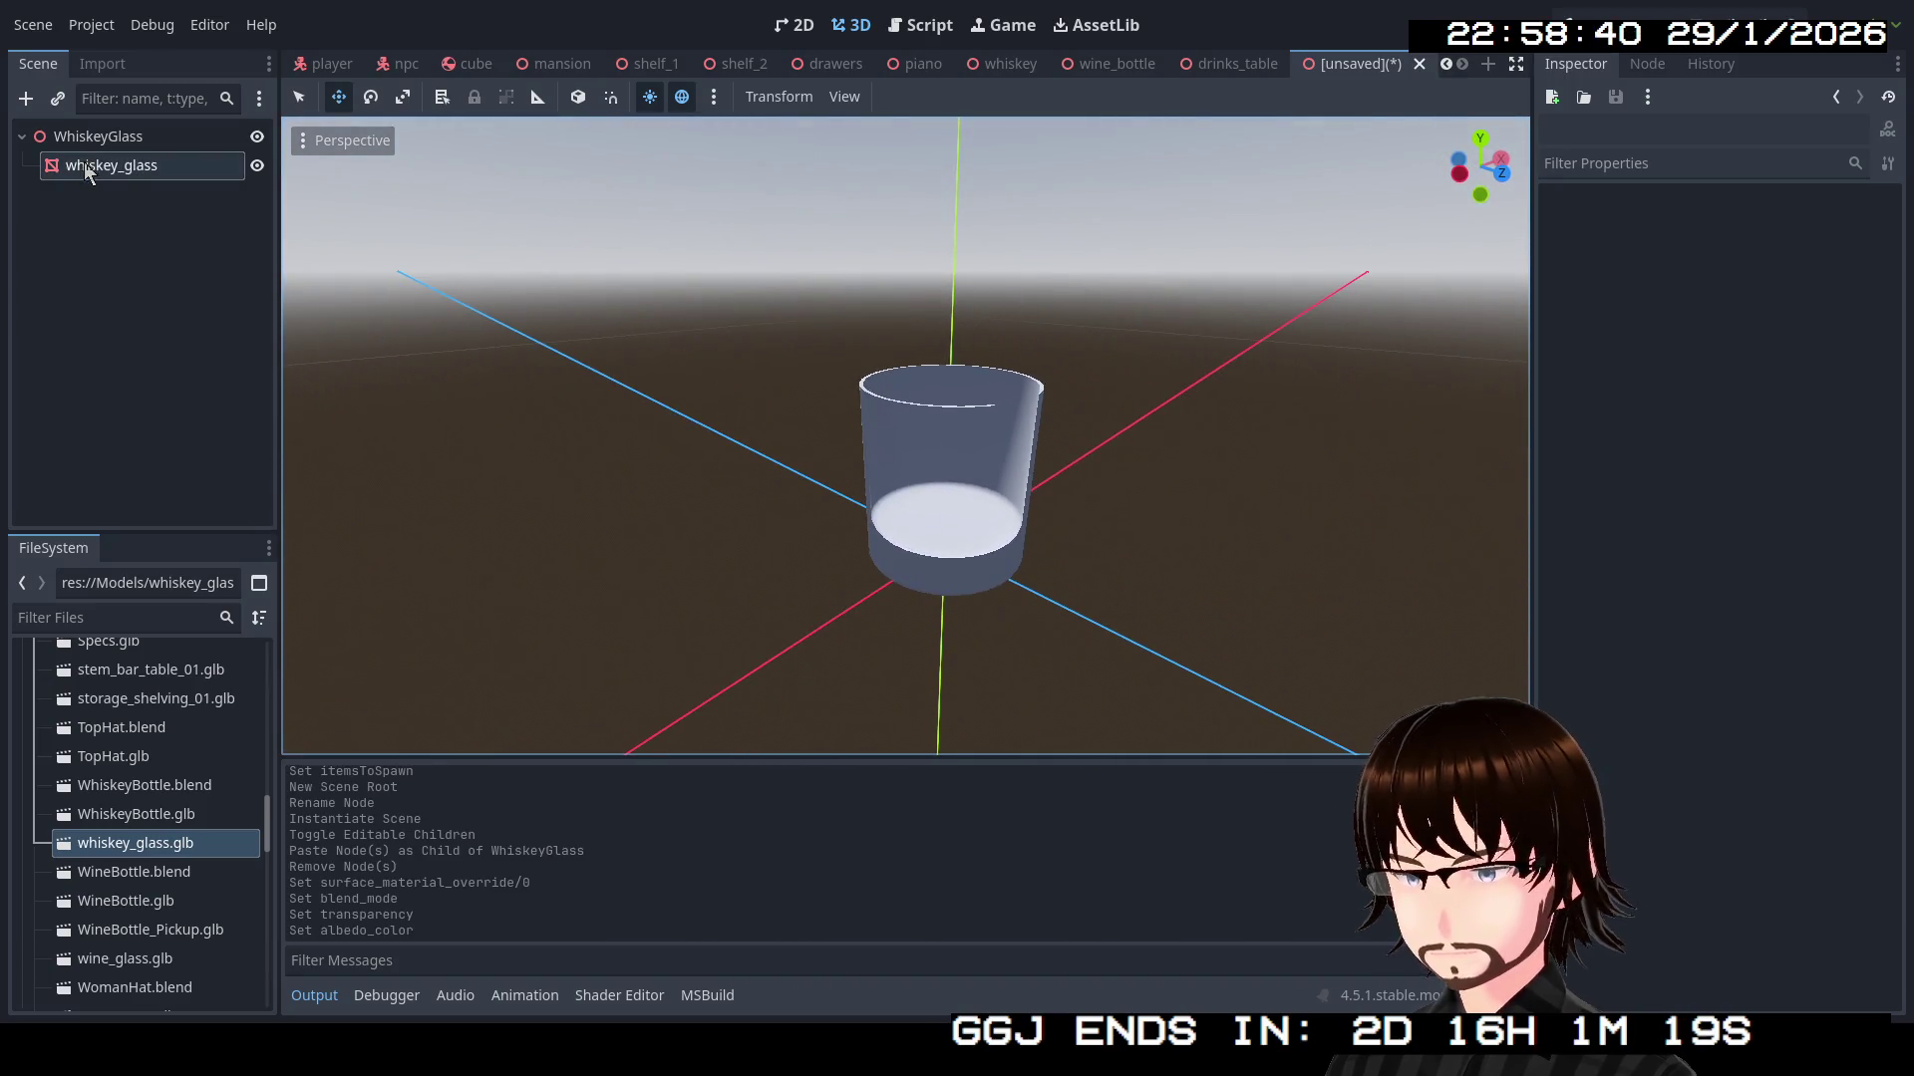
{"action": "left_click", "coordinate": [110, 166]}
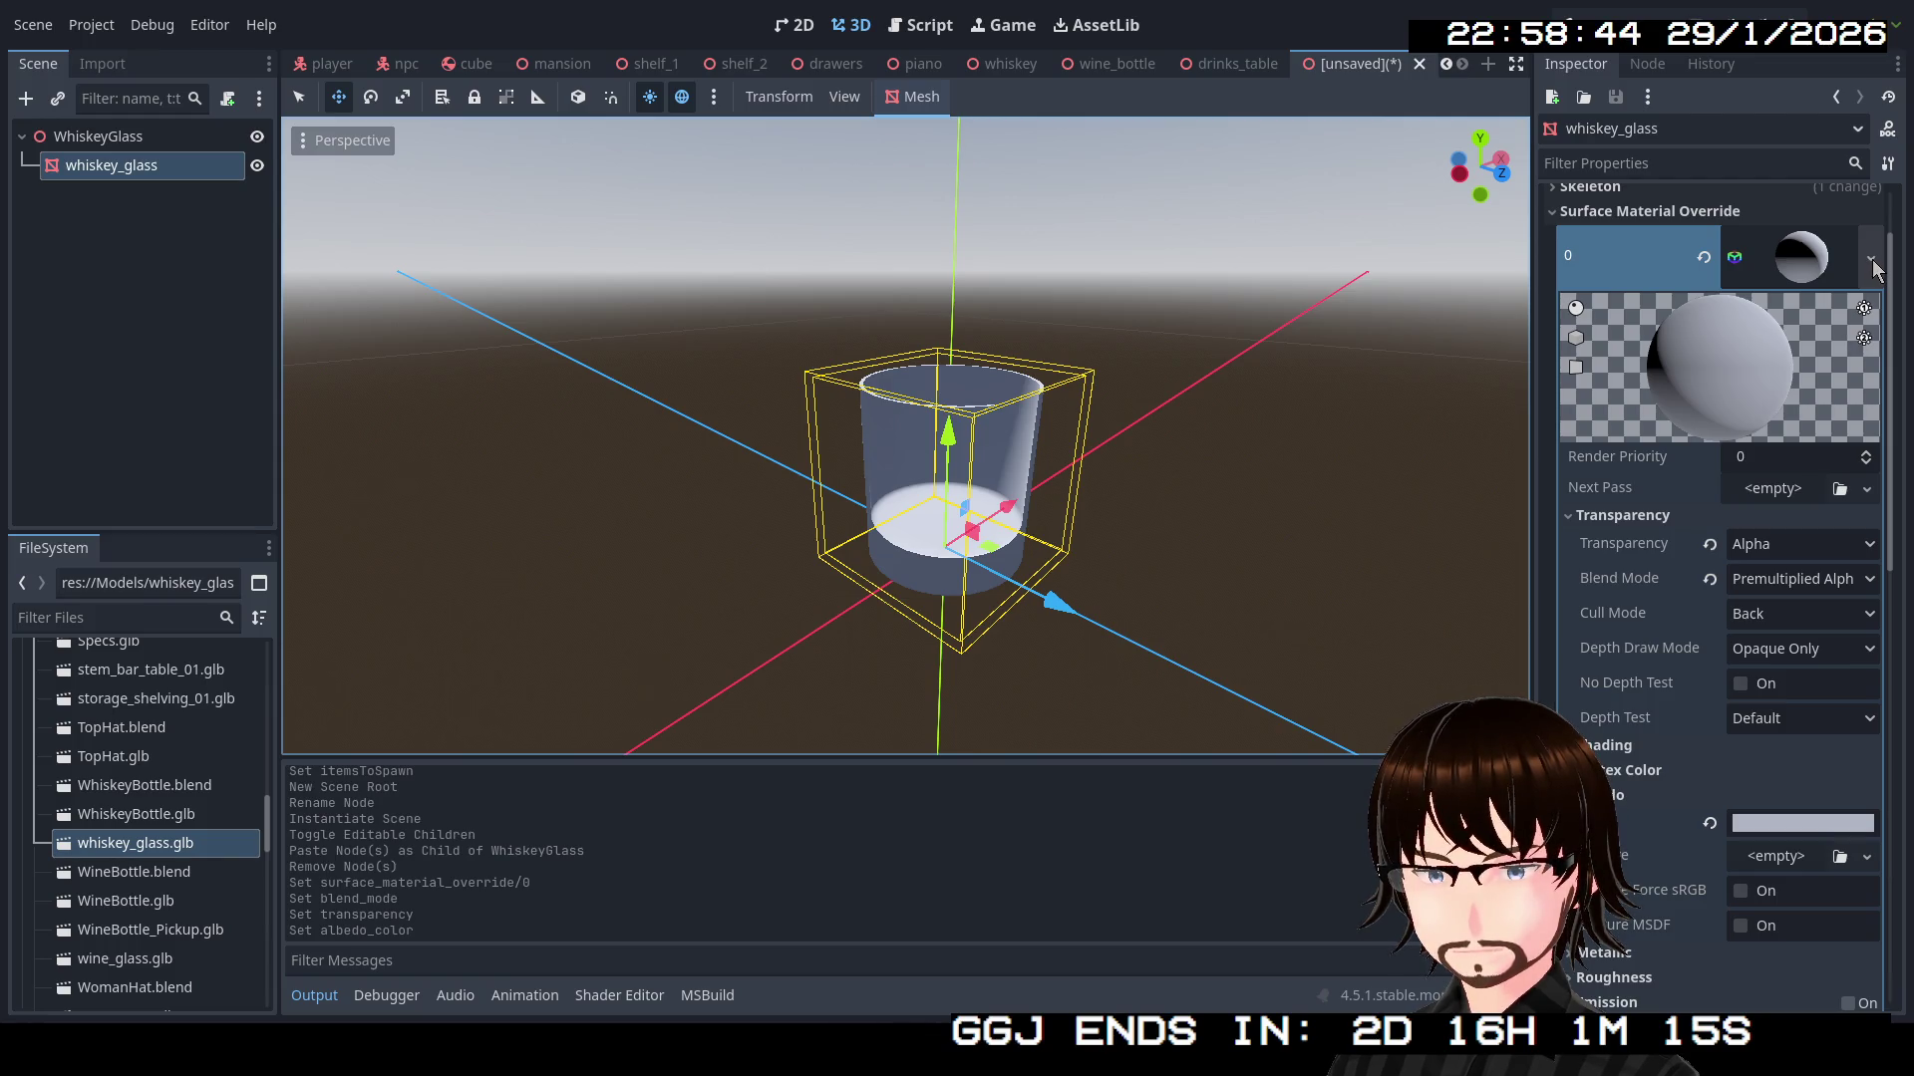
Try No Depth Test and Depth Draw Always and Never, returning to Opaque Only
{"action": "left_click", "coordinate": [1752, 685]}
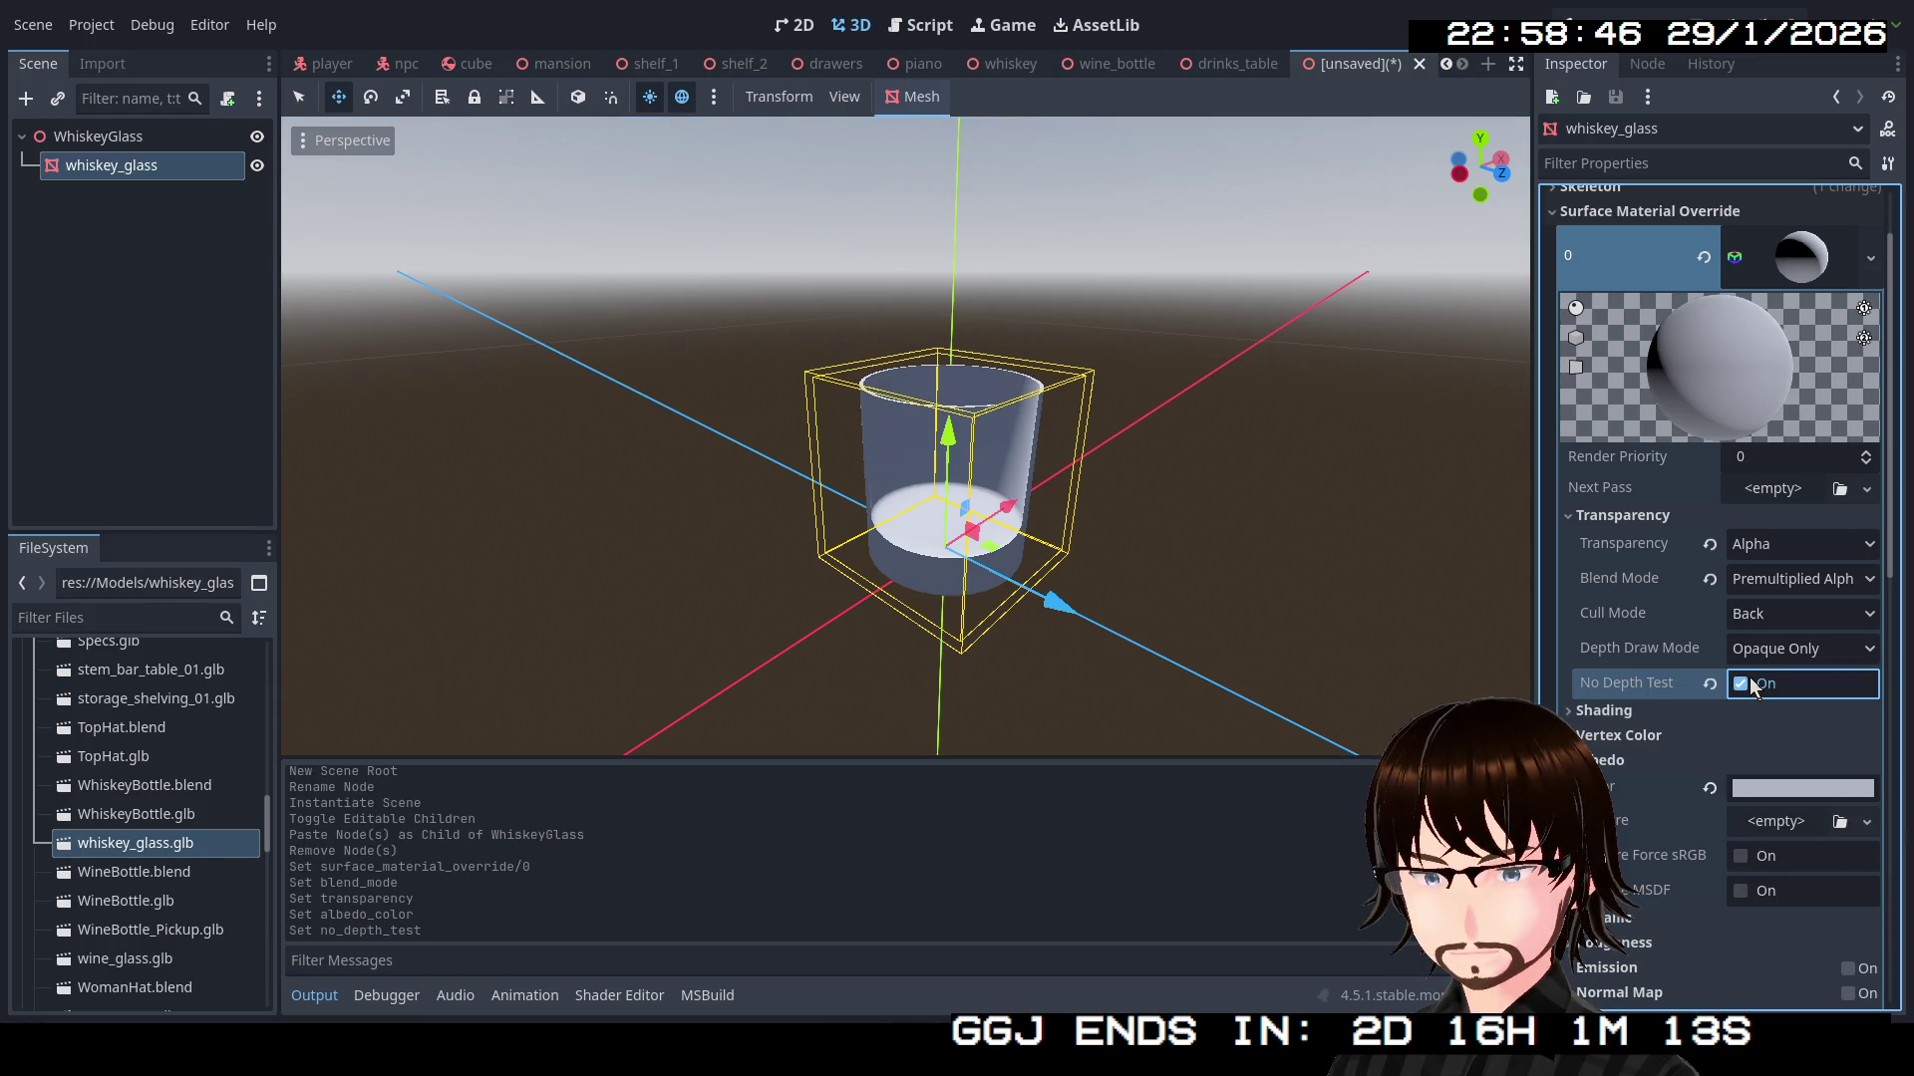
{"action": "left_click", "coordinate": [1750, 683]}
{"action": "left_click", "coordinate": [1754, 718]}
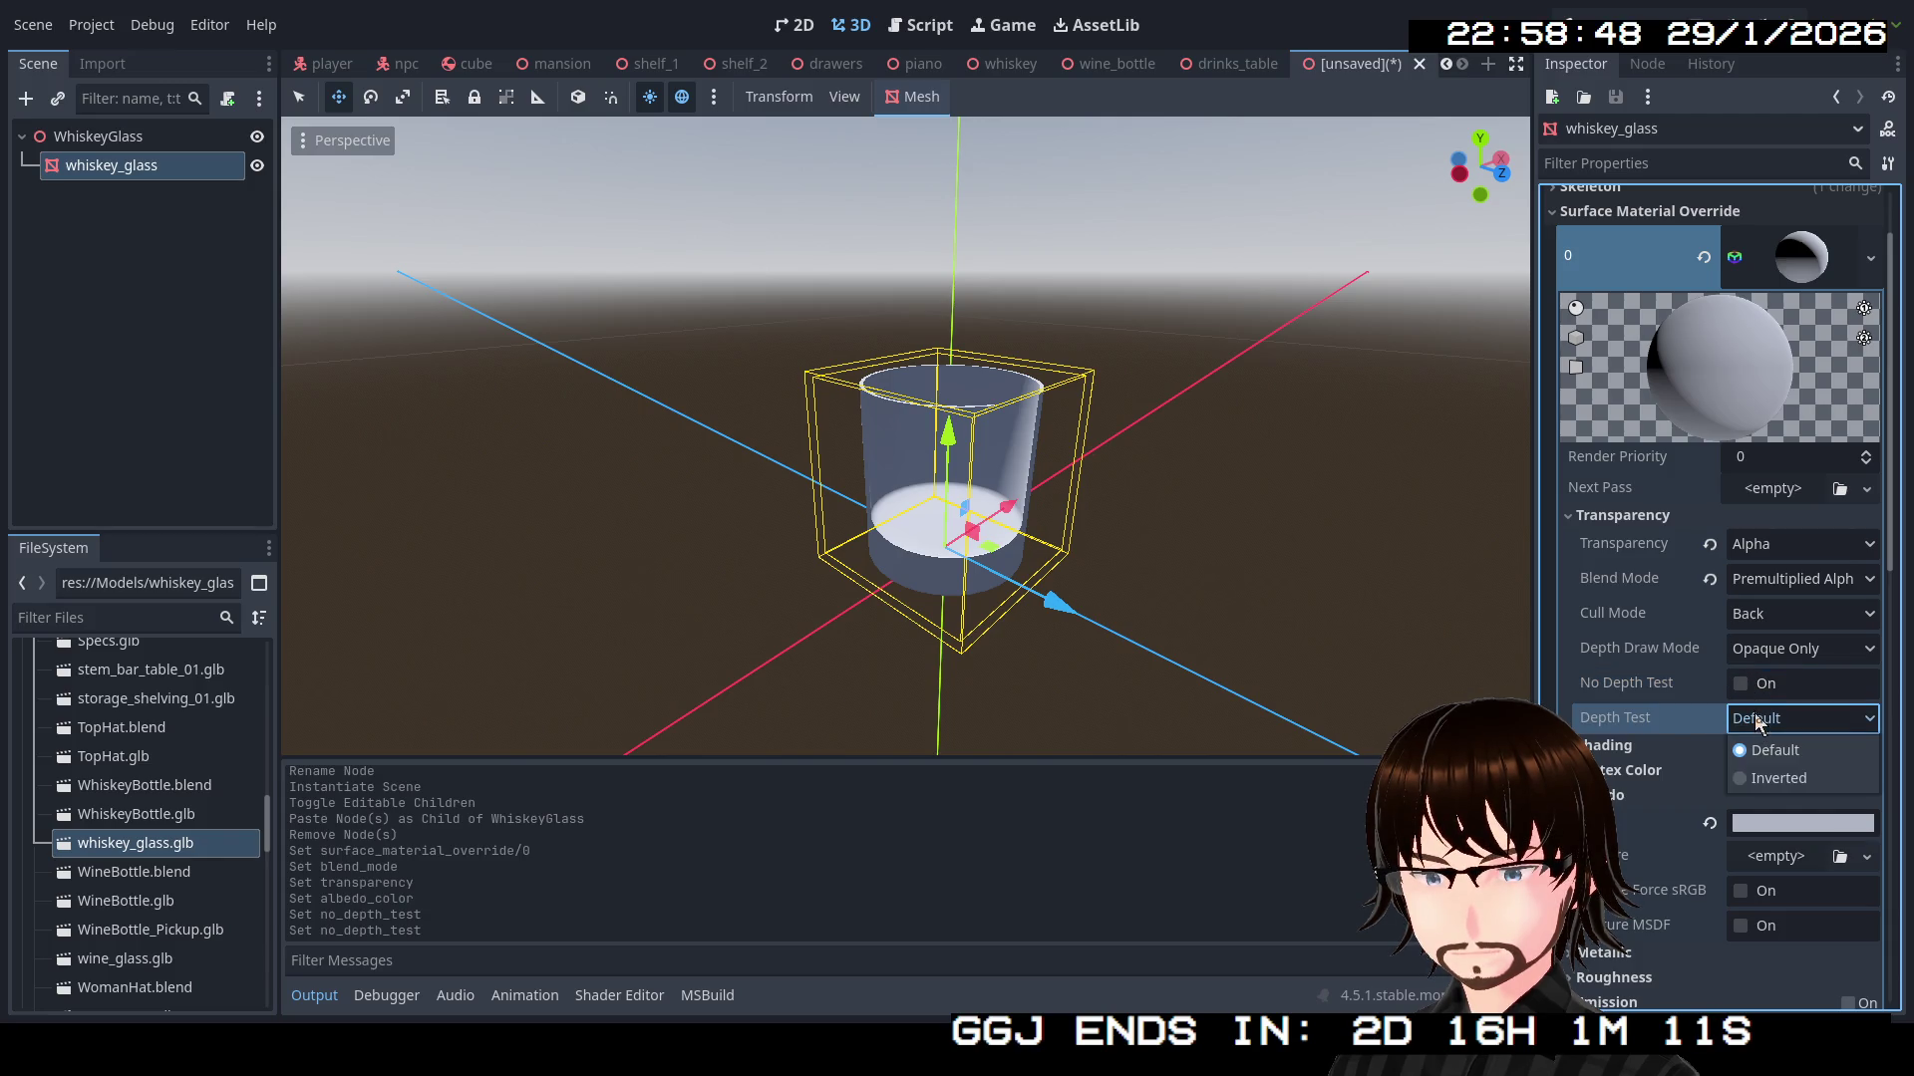
{"action": "left_click", "coordinate": [1786, 652]}
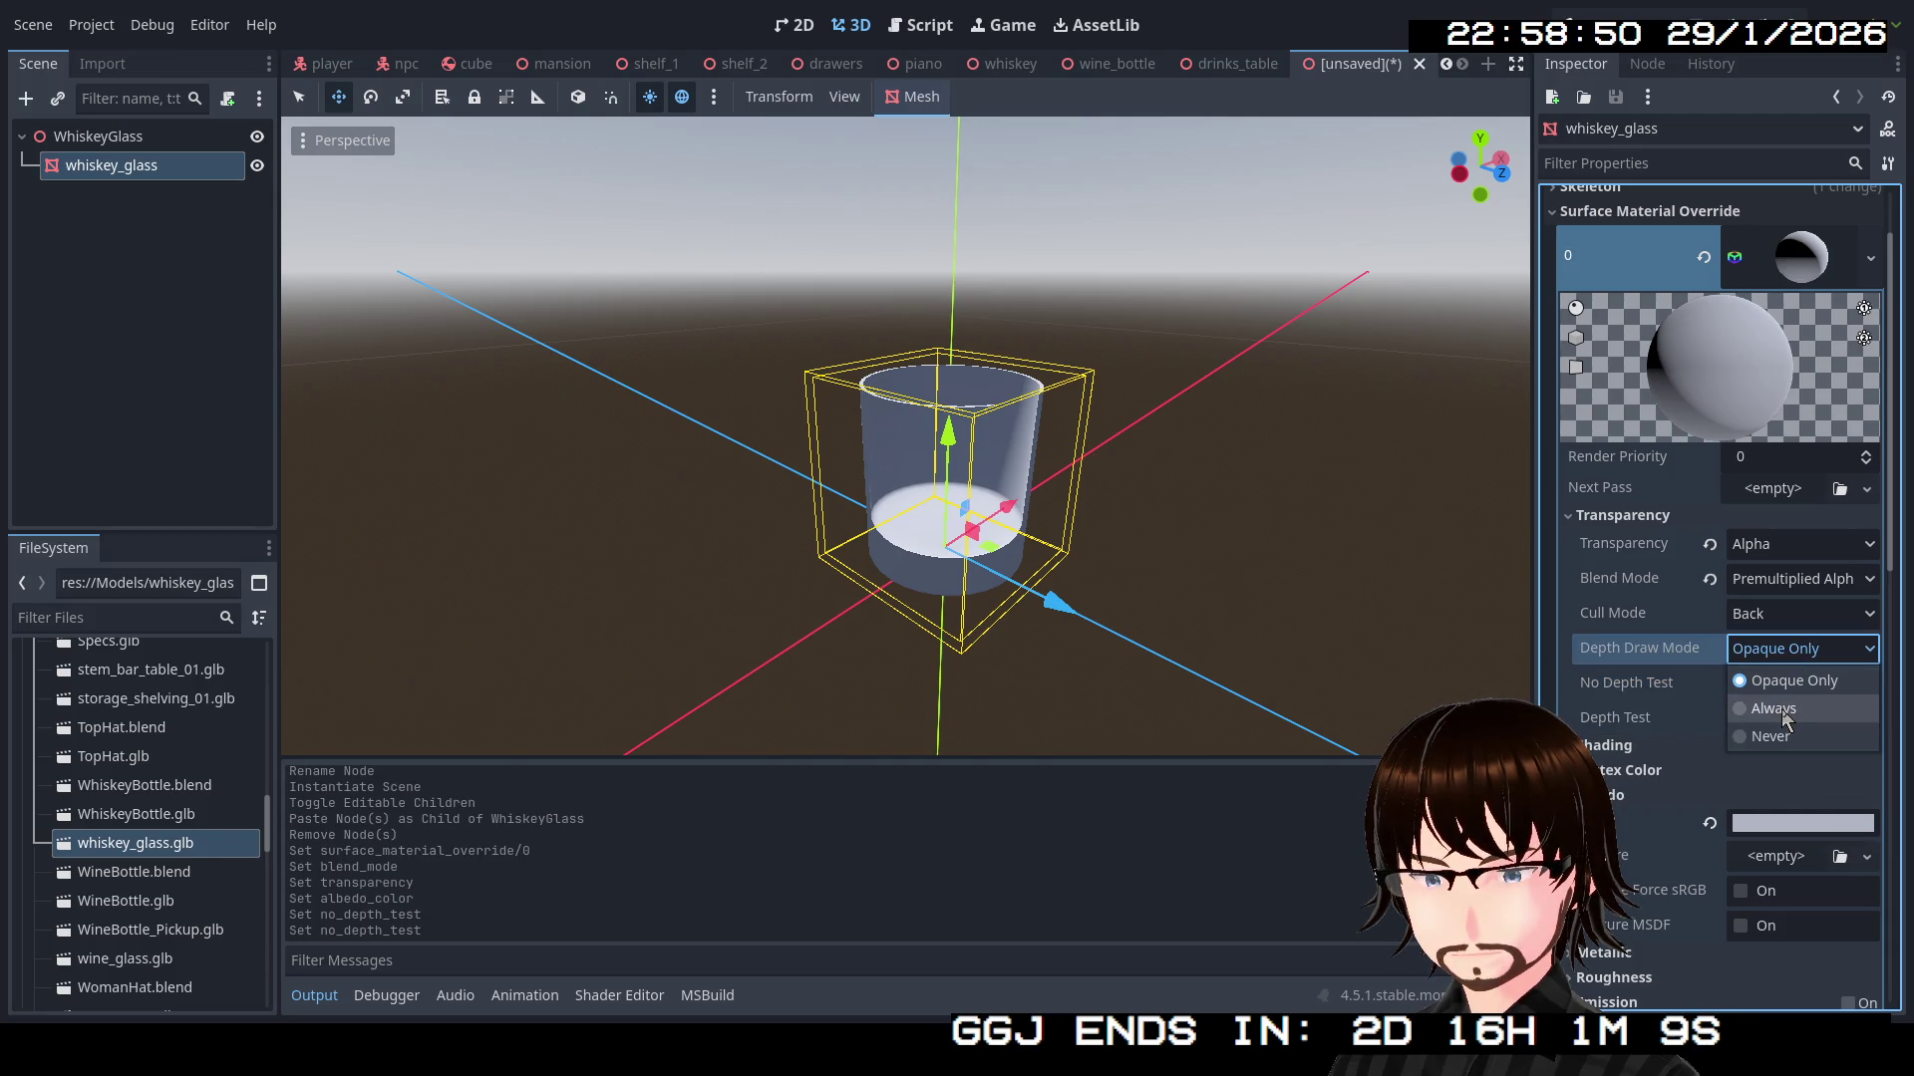
{"action": "left_click", "coordinate": [1774, 708]}
{"action": "key", "text": "KP_1"}
{"action": "left_click_drag", "start_coordinate": [926, 469], "coordinate": [902, 534]}
{"action": "left_click", "coordinate": [1807, 645]}
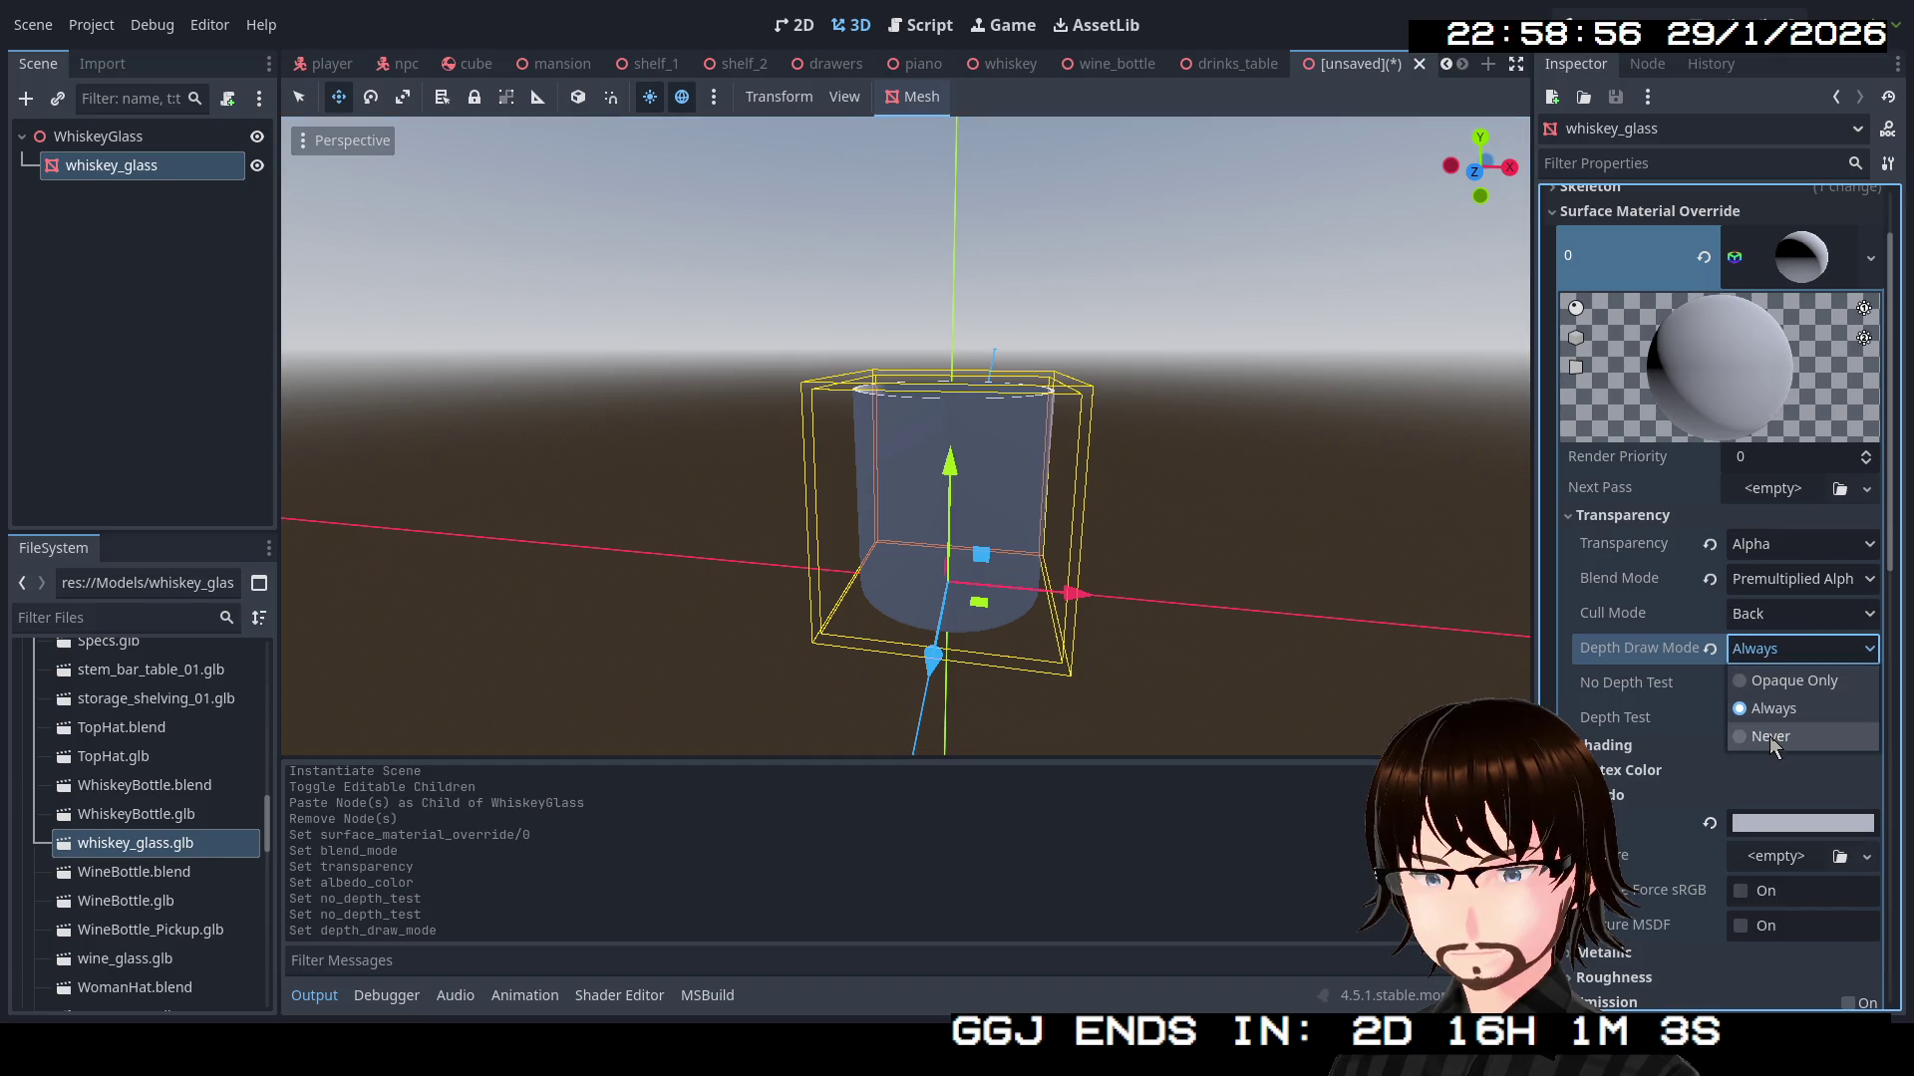
{"action": "left_click", "coordinate": [1768, 736]}
{"action": "left_click", "coordinate": [1784, 648]}
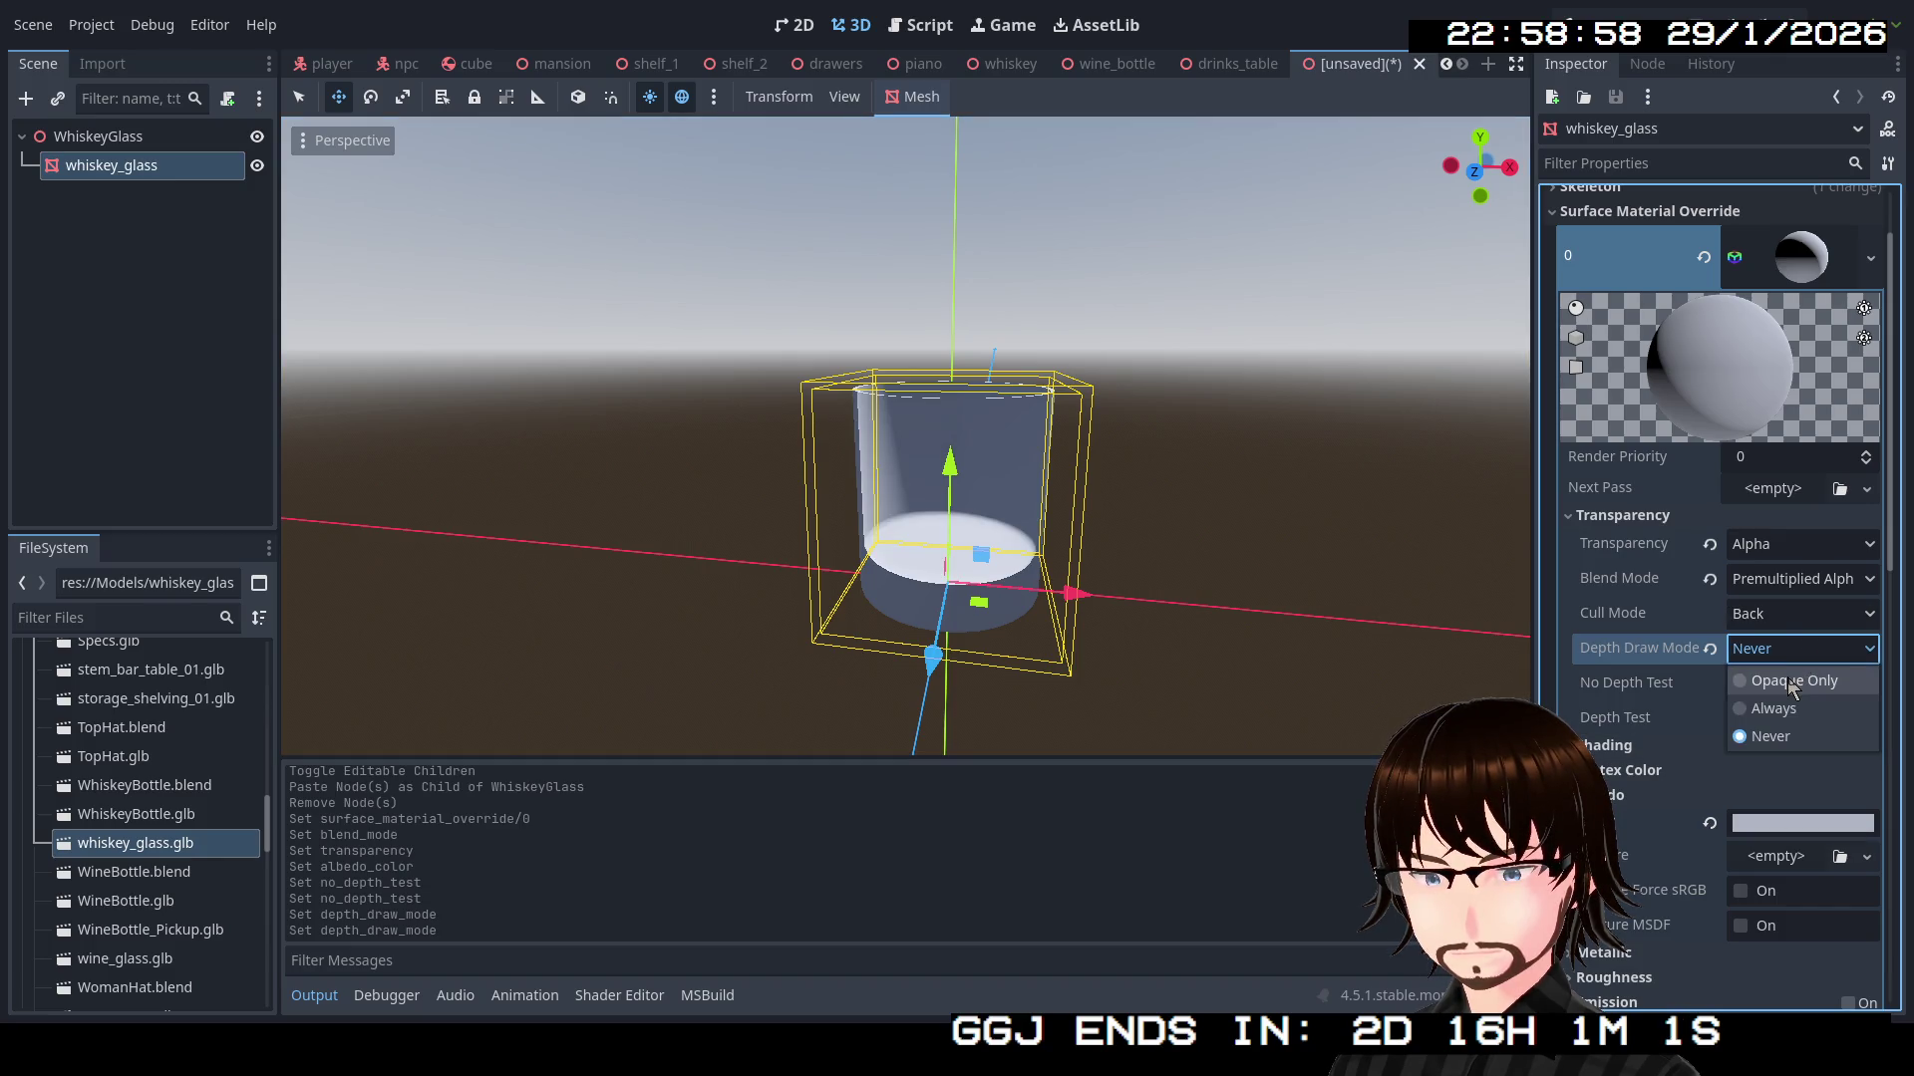
{"action": "left_click", "coordinate": [1786, 677]}
Try disabled and front-face culling, then return Cull Mode to Back
{"action": "left_click", "coordinate": [1764, 616]}
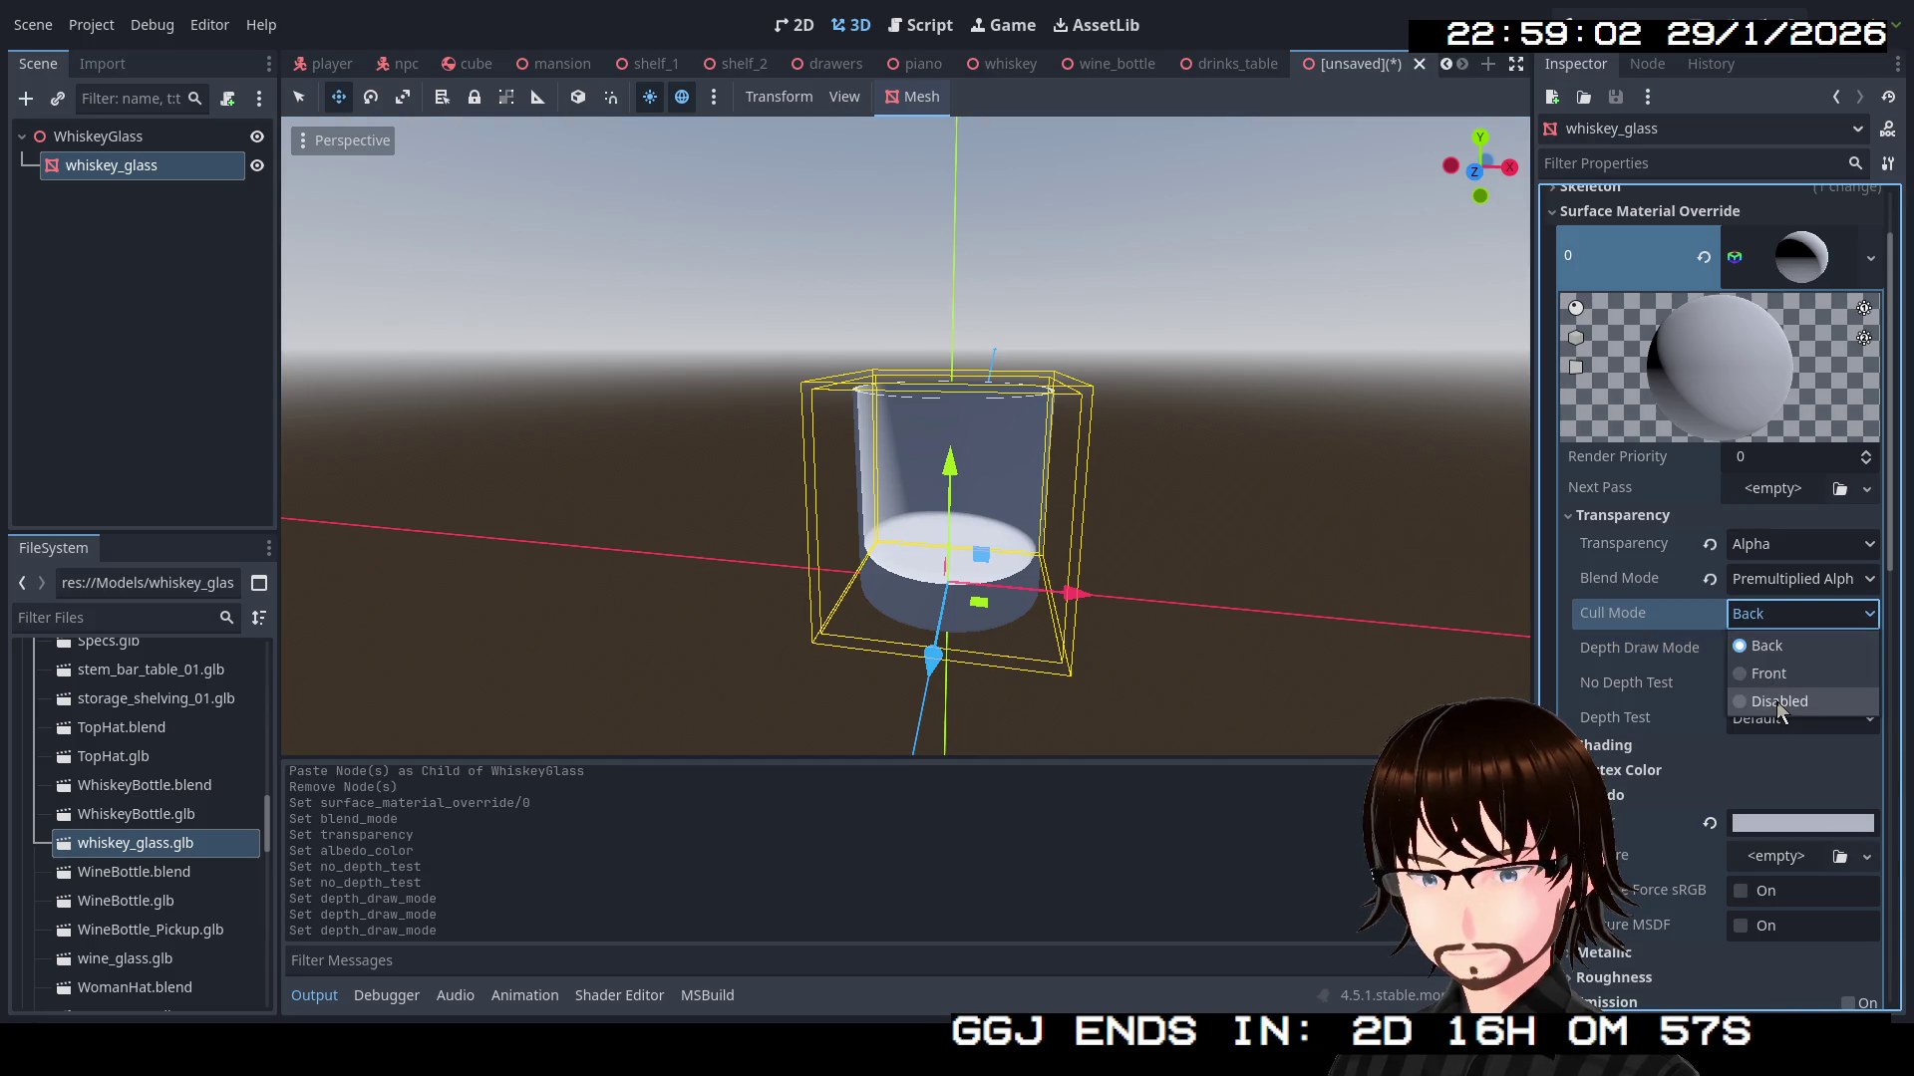
{"action": "left_click", "coordinate": [1779, 703]}
{"action": "mouse_move", "coordinate": [1246, 558]}
{"action": "left_mouse_down"}
{"action": "mouse_move", "coordinate": [907, 525]}
{"action": "mouse_move", "coordinate": [977, 608]}
{"action": "left_mouse_up"}
{"action": "left_click", "coordinate": [1796, 615]}
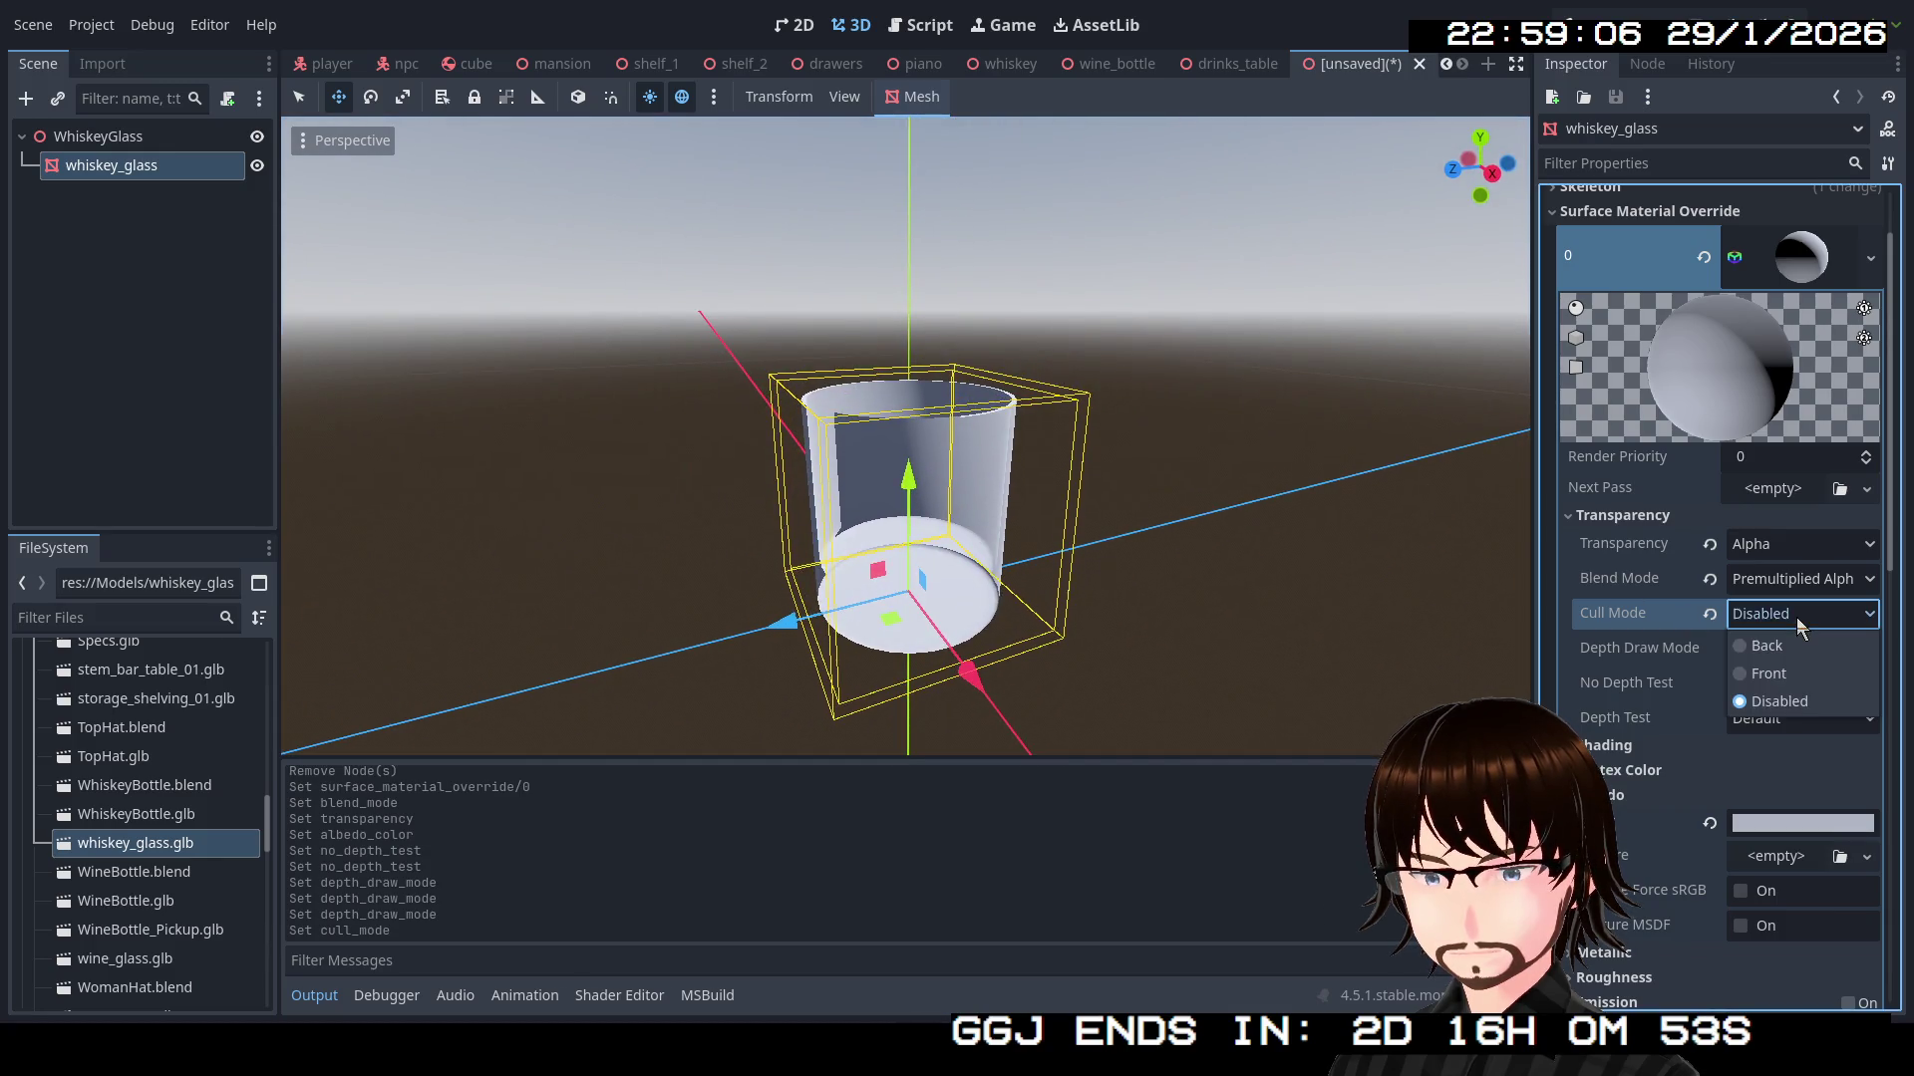
{"action": "left_click", "coordinate": [1785, 668]}
{"action": "mouse_move", "coordinate": [1049, 503]}
{"action": "left_mouse_down"}
{"action": "mouse_move", "coordinate": [494, 493]}
{"action": "mouse_move", "coordinate": [1401, 470]}
{"action": "mouse_move", "coordinate": [1325, 378]}
{"action": "mouse_move", "coordinate": [1366, 312]}
{"action": "mouse_move", "coordinate": [309, 389]}
{"action": "mouse_move", "coordinate": [467, 554]}
{"action": "mouse_move", "coordinate": [751, 536]}
{"action": "mouse_move", "coordinate": [745, 445]}
{"action": "mouse_move", "coordinate": [379, 448]}
{"action": "left_mouse_up"}
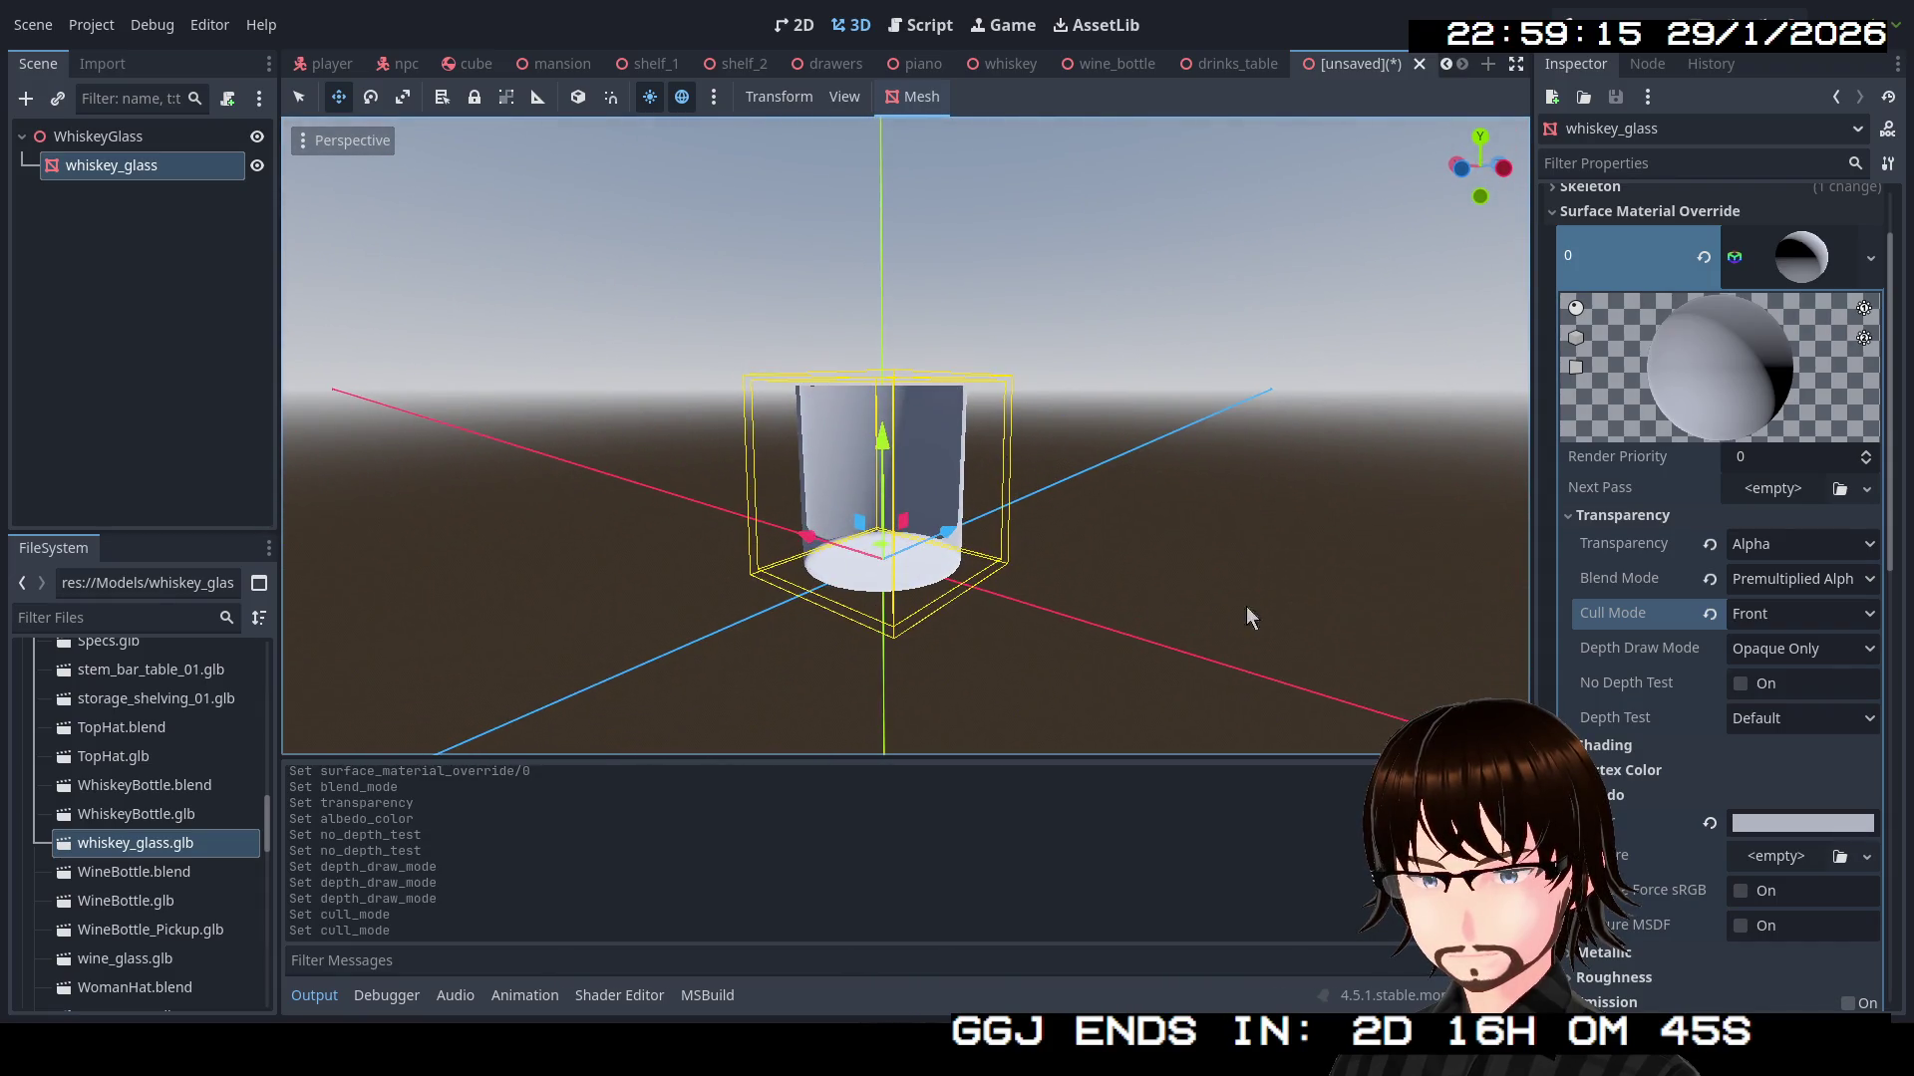
{"action": "left_click", "coordinate": [1778, 628]}
{"action": "left_click", "coordinate": [1786, 637]}
{"action": "mouse_move", "coordinate": [1412, 574]}
{"action": "left_mouse_down"}
{"action": "mouse_move", "coordinate": [1157, 531]}
{"action": "mouse_move", "coordinate": [1445, 539]}
{"action": "left_mouse_up"}
Compare Add, Subtract and Multiply blend modes, settling on Add
{"action": "left_click", "coordinate": [1814, 579]}
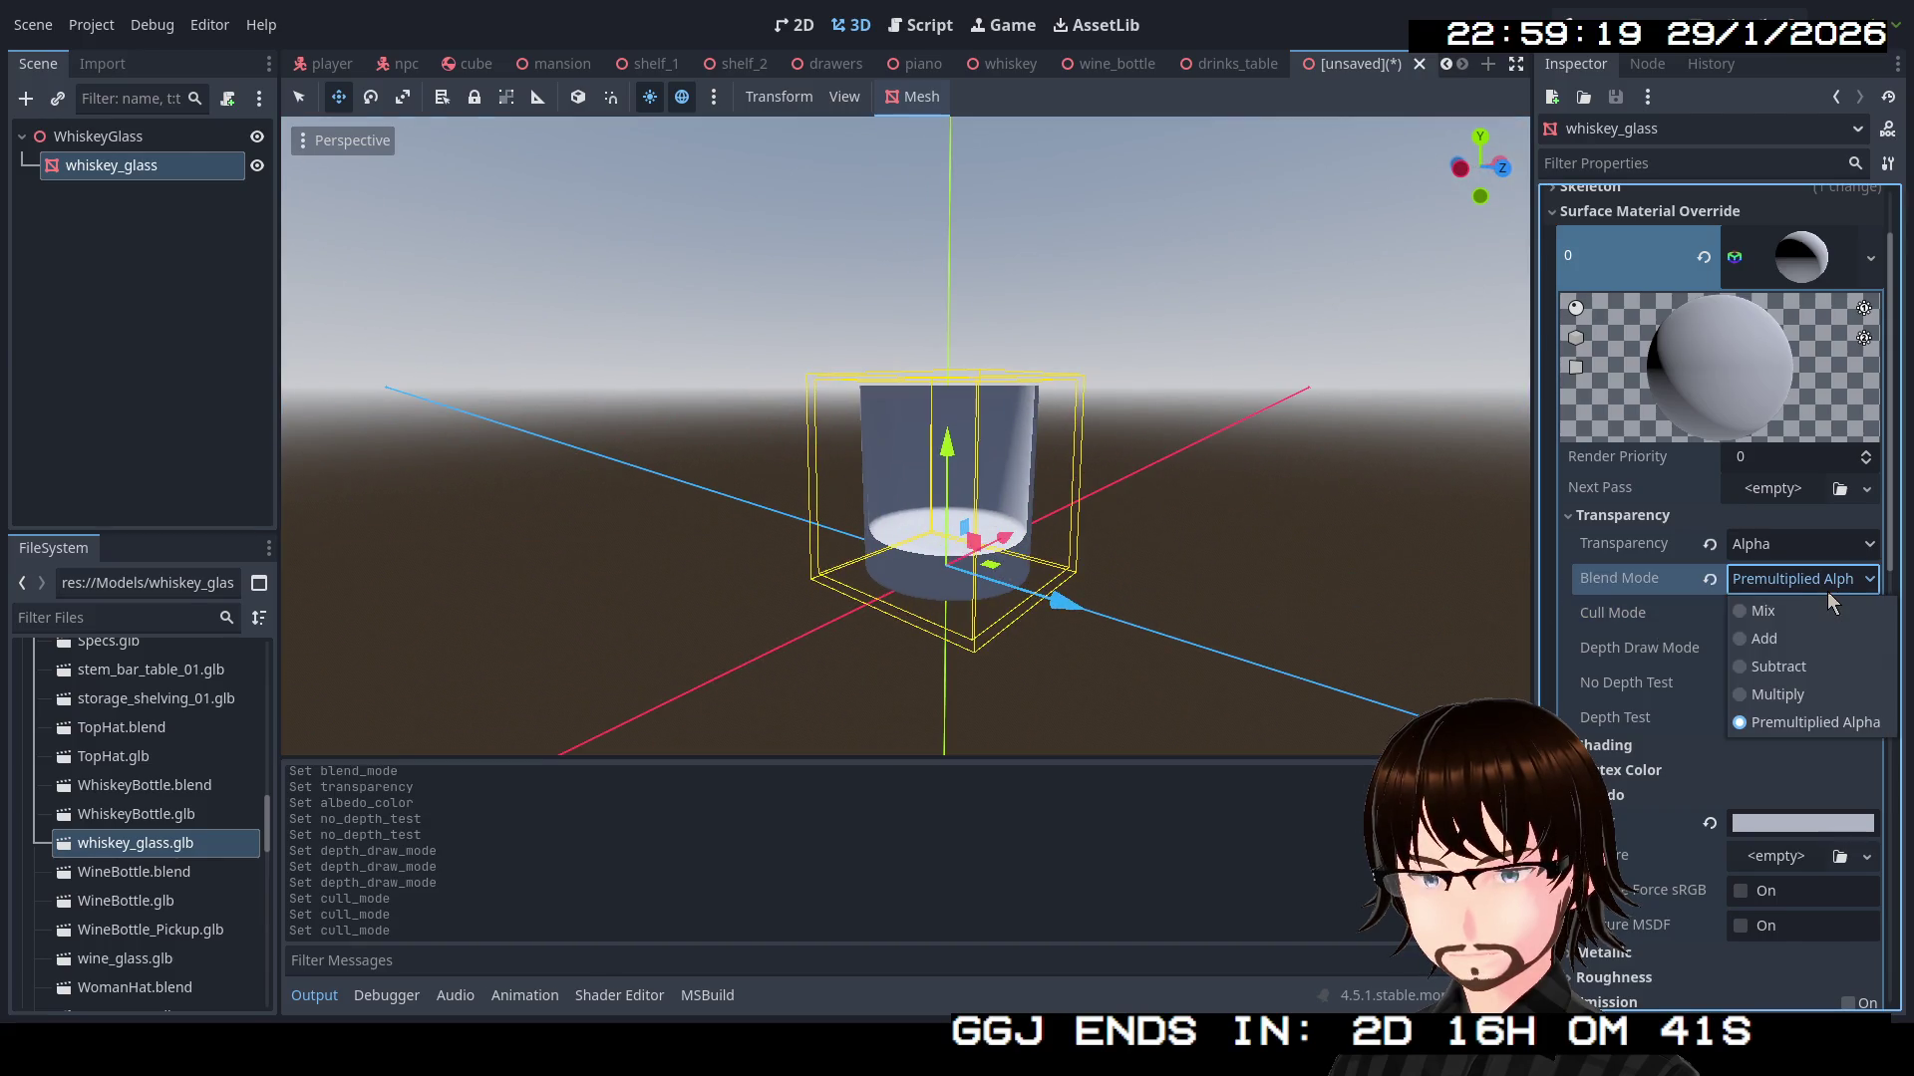
{"action": "left_click", "coordinate": [1794, 639]}
{"action": "mouse_move", "coordinate": [997, 519]}
{"action": "left_mouse_down"}
{"action": "mouse_move", "coordinate": [728, 511]}
{"action": "mouse_move", "coordinate": [526, 470]}
{"action": "mouse_move", "coordinate": [428, 568]}
{"action": "mouse_move", "coordinate": [554, 528]}
{"action": "mouse_move", "coordinate": [448, 523]}
{"action": "left_mouse_up"}
{"action": "left_click", "coordinate": [1832, 588]}
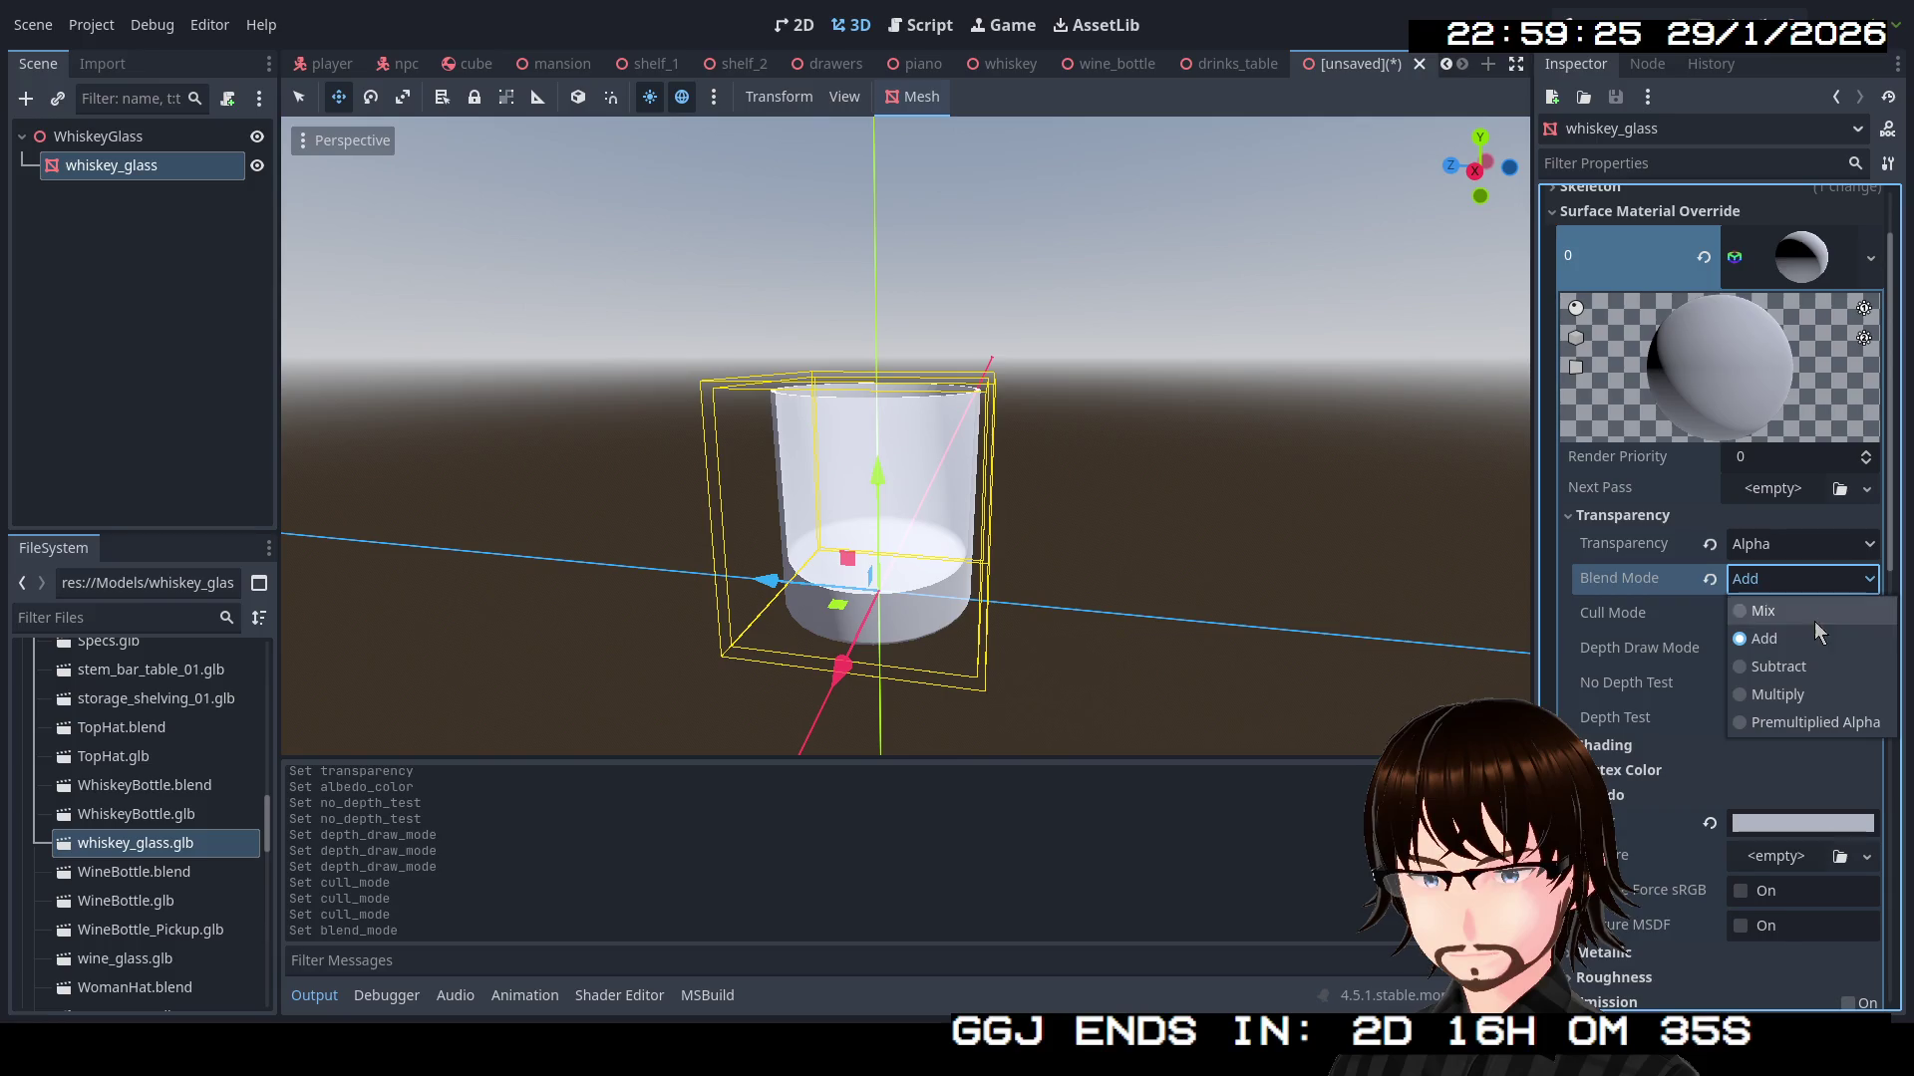
{"action": "left_click", "coordinate": [1803, 666]}
{"action": "left_click_drag", "start_coordinate": [1027, 505], "coordinate": [883, 506]}
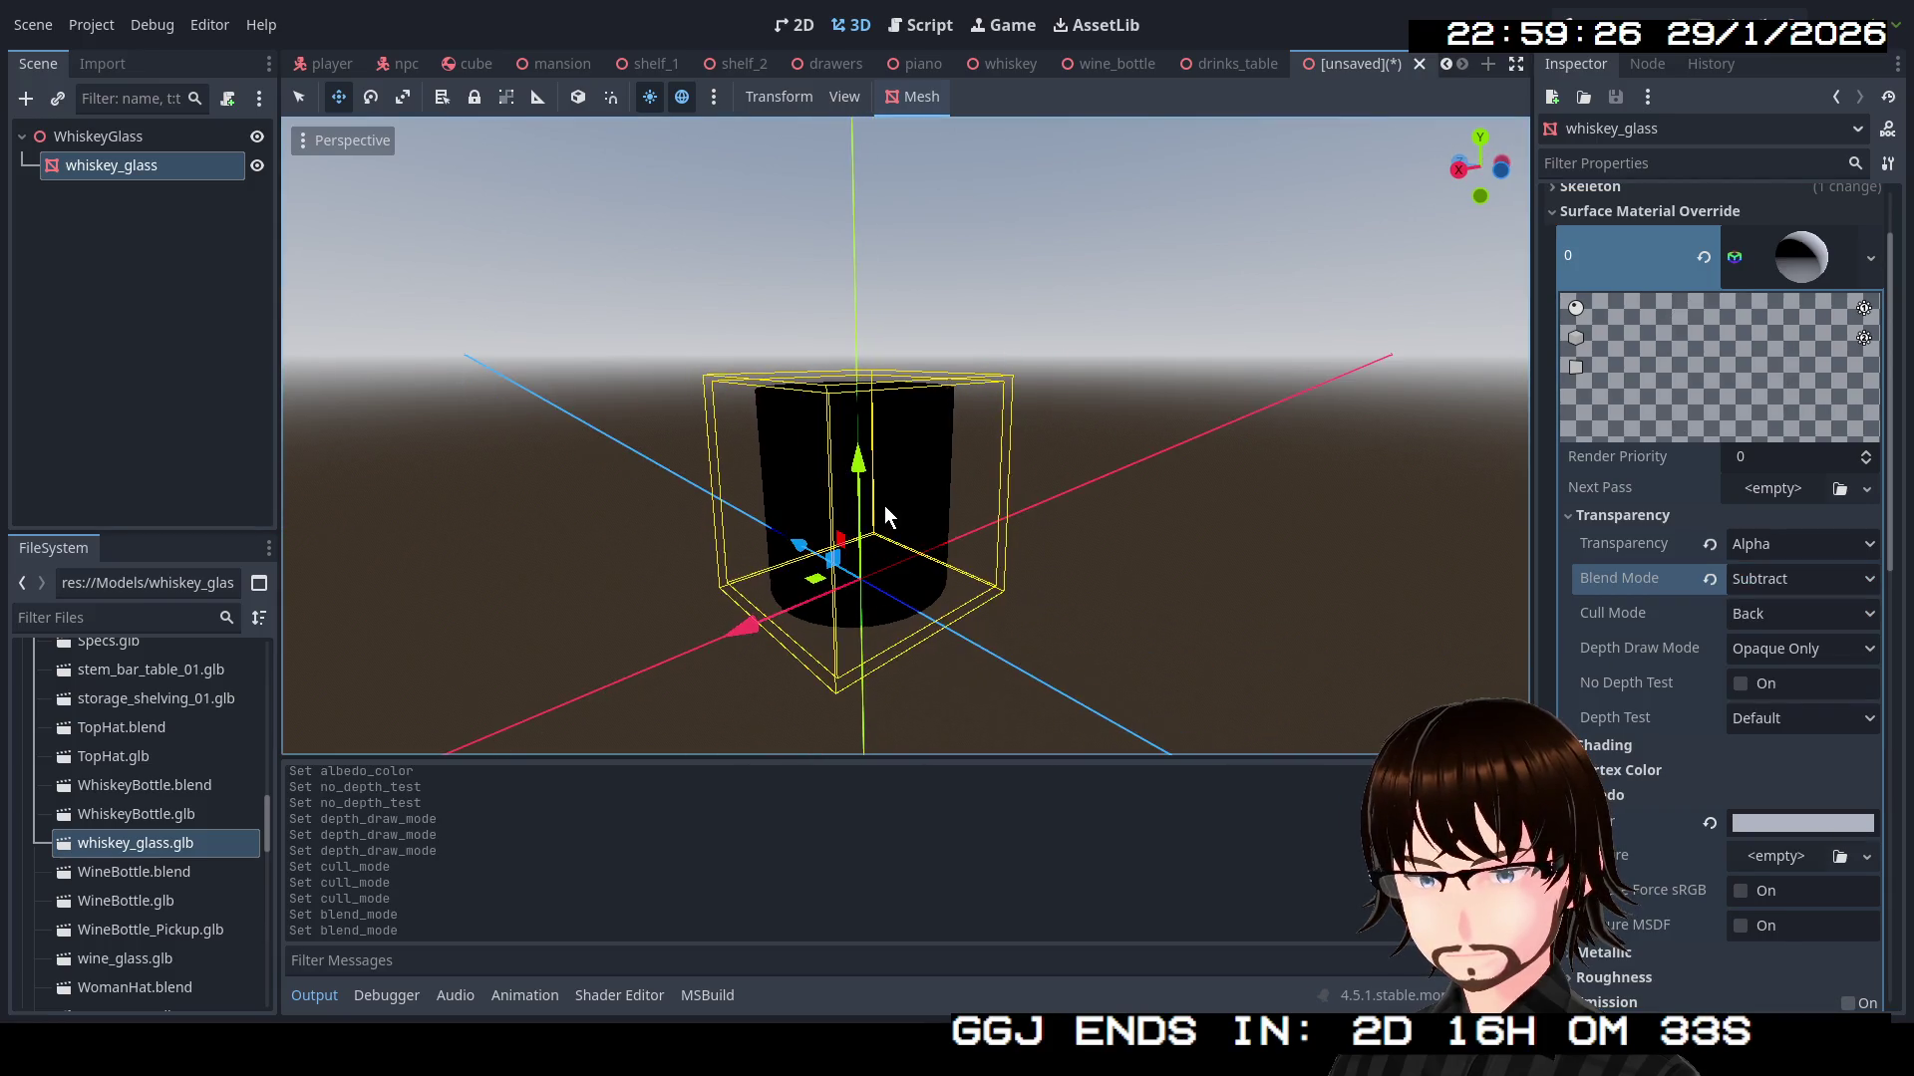
{"action": "left_click", "coordinate": [1857, 584]}
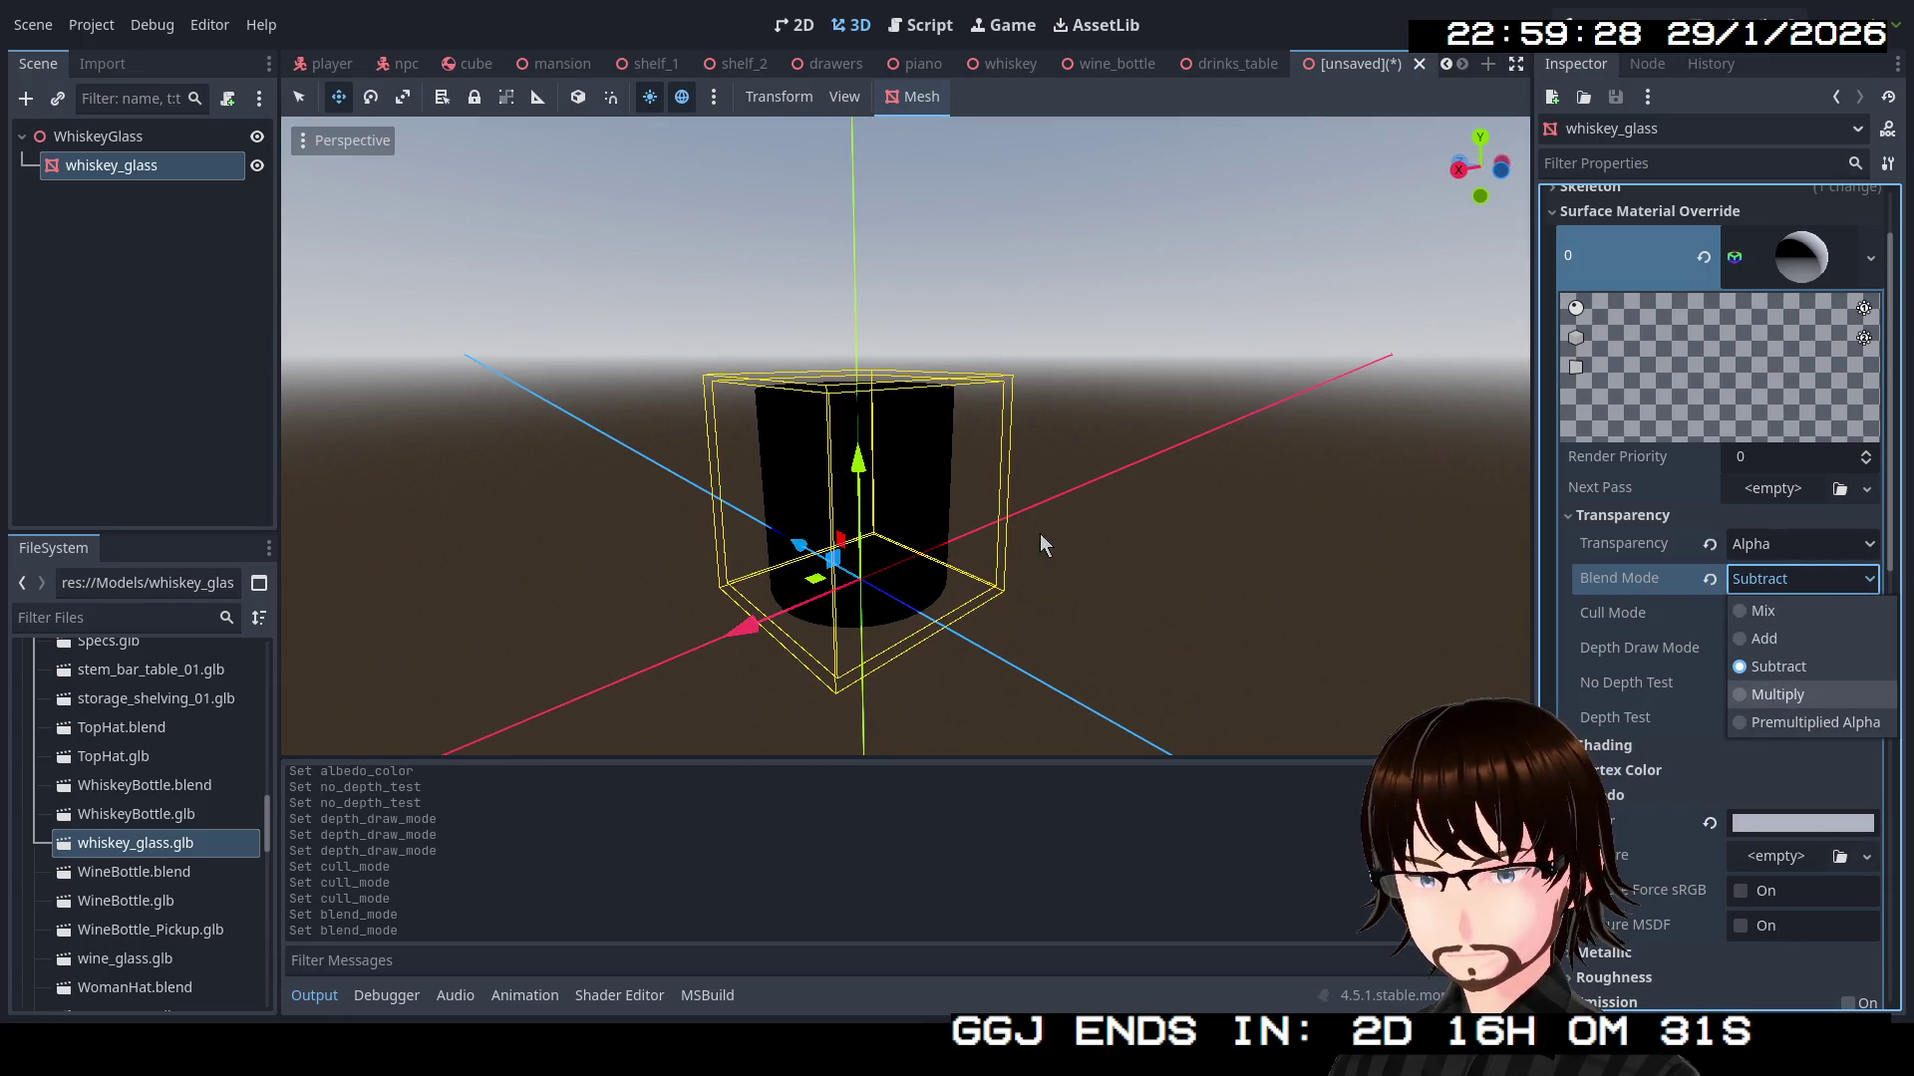
{"action": "key", "text": "Return"}
{"action": "mouse_move", "coordinate": [1061, 494]}
{"action": "left_mouse_down"}
{"action": "mouse_move", "coordinate": [716, 501]}
{"action": "mouse_move", "coordinate": [923, 445]}
{"action": "mouse_move", "coordinate": [1116, 488]}
{"action": "mouse_move", "coordinate": [1230, 419]}
{"action": "mouse_move", "coordinate": [837, 525]}
{"action": "mouse_move", "coordinate": [702, 510]}
{"action": "mouse_move", "coordinate": [656, 534]}
{"action": "mouse_move", "coordinate": [697, 535]}
{"action": "left_mouse_up"}
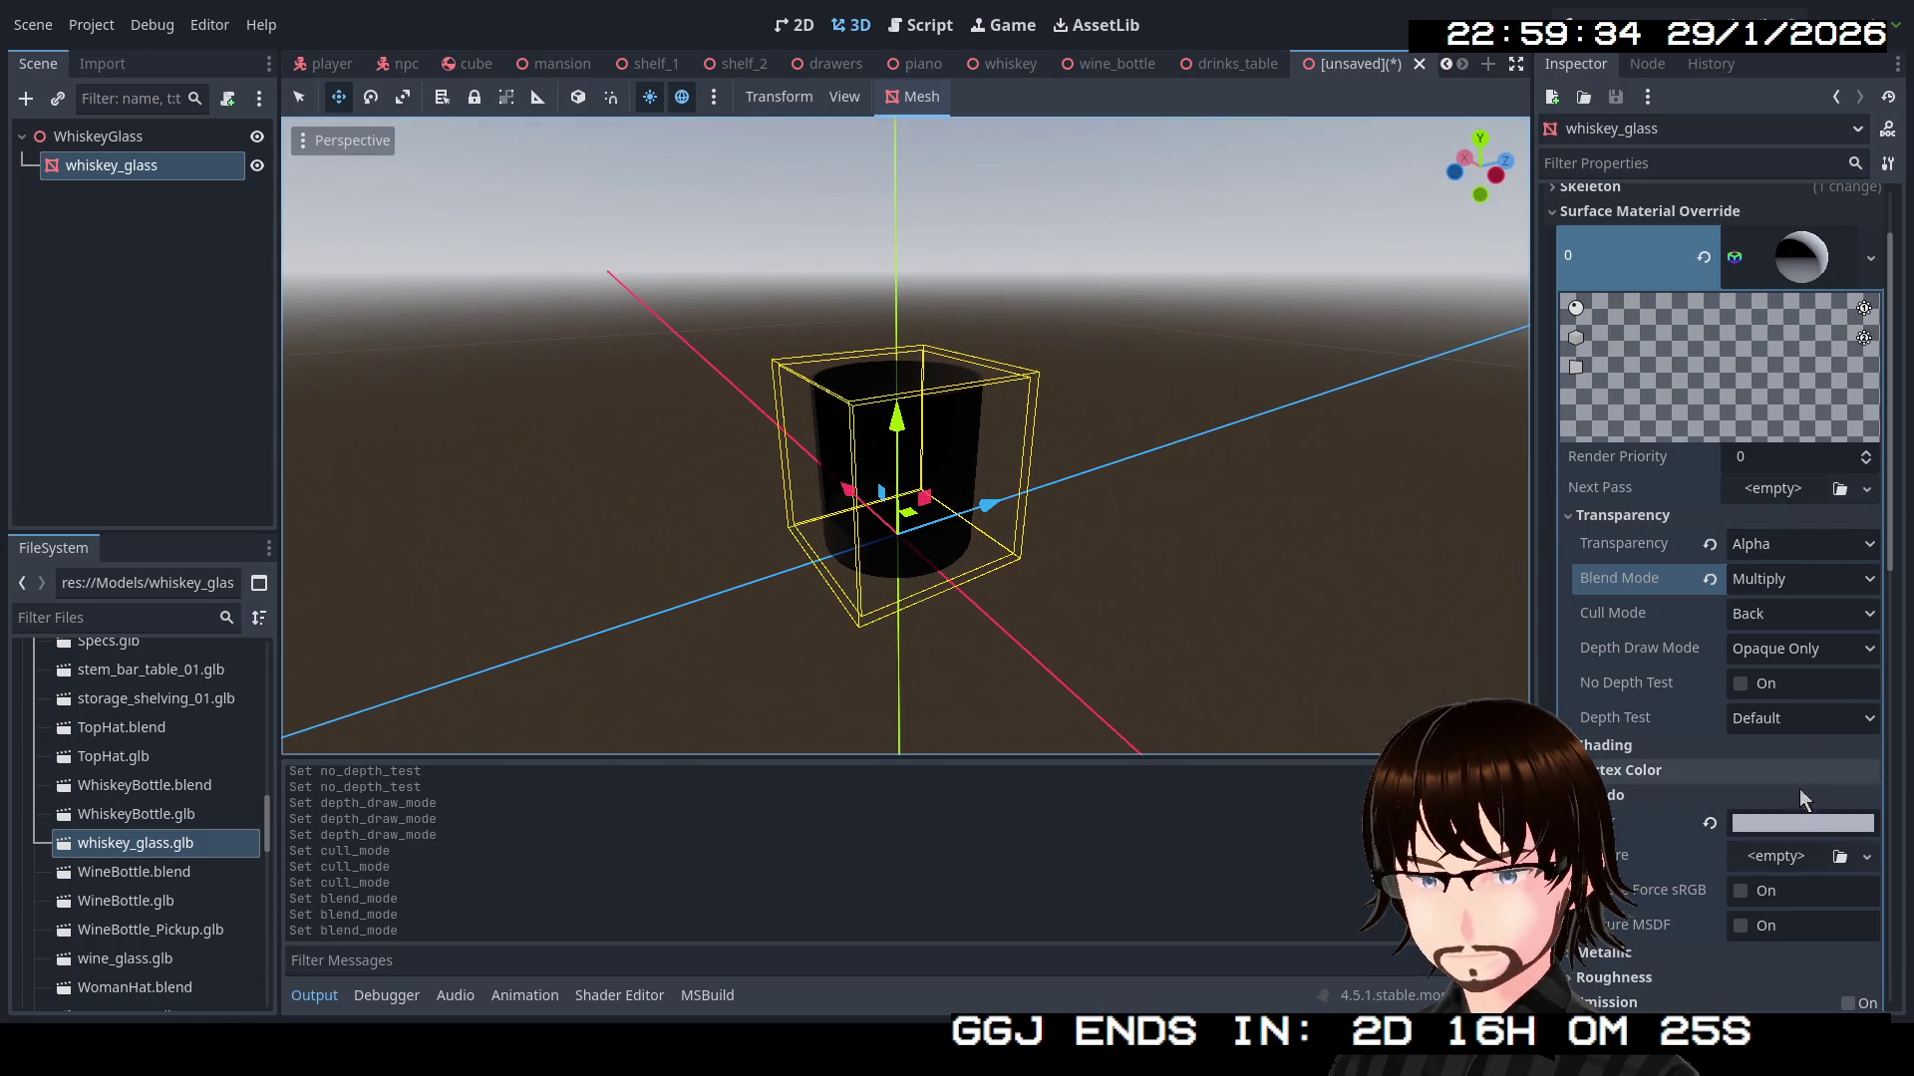
{"action": "left_click", "coordinate": [1810, 581]}
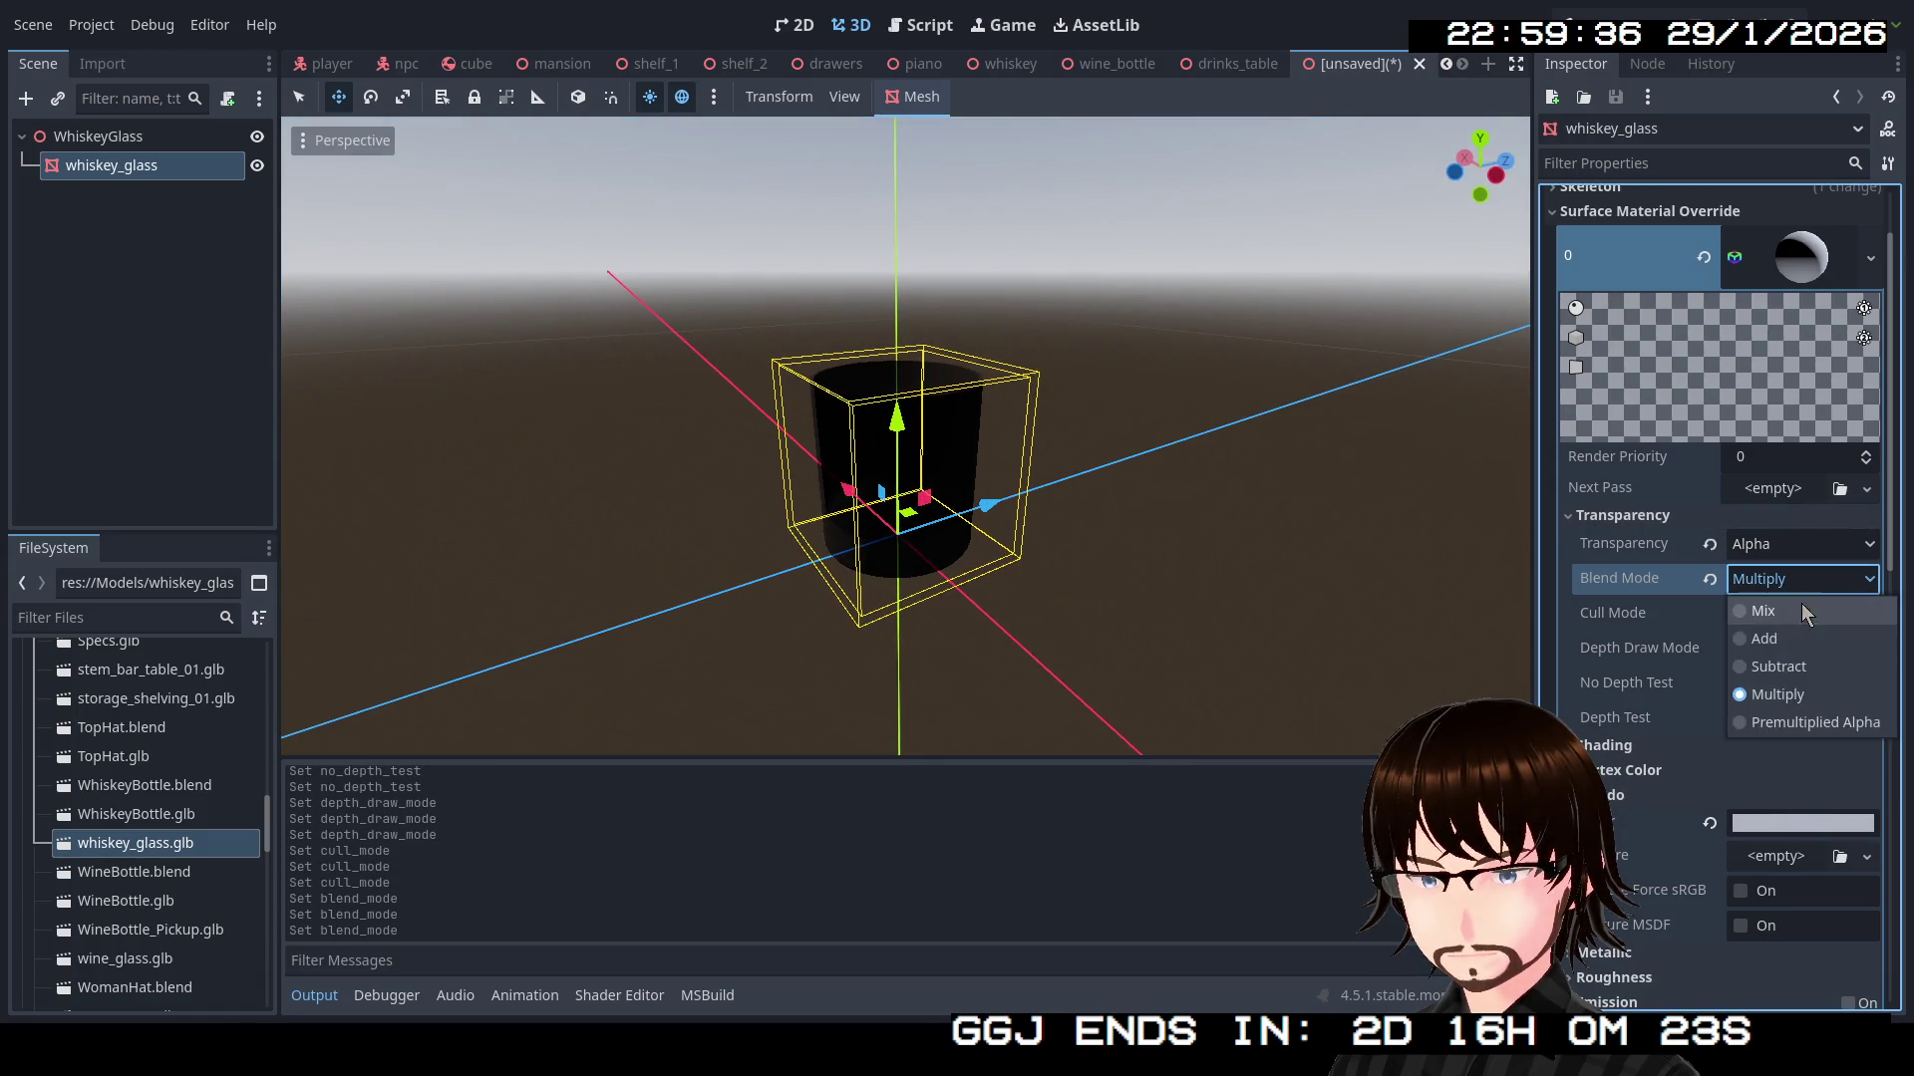
{"action": "left_click", "coordinate": [1784, 634]}
{"action": "mouse_move", "coordinate": [996, 475]}
{"action": "left_mouse_down"}
{"action": "mouse_move", "coordinate": [712, 450]}
{"action": "mouse_move", "coordinate": [604, 391]}
{"action": "mouse_move", "coordinate": [630, 472]}
{"action": "mouse_move", "coordinate": [951, 489]}
{"action": "mouse_move", "coordinate": [1375, 359]}
{"action": "mouse_move", "coordinate": [1457, 415]}
{"action": "mouse_move", "coordinate": [1205, 410]}
{"action": "mouse_move", "coordinate": [883, 458]}
{"action": "left_mouse_up"}
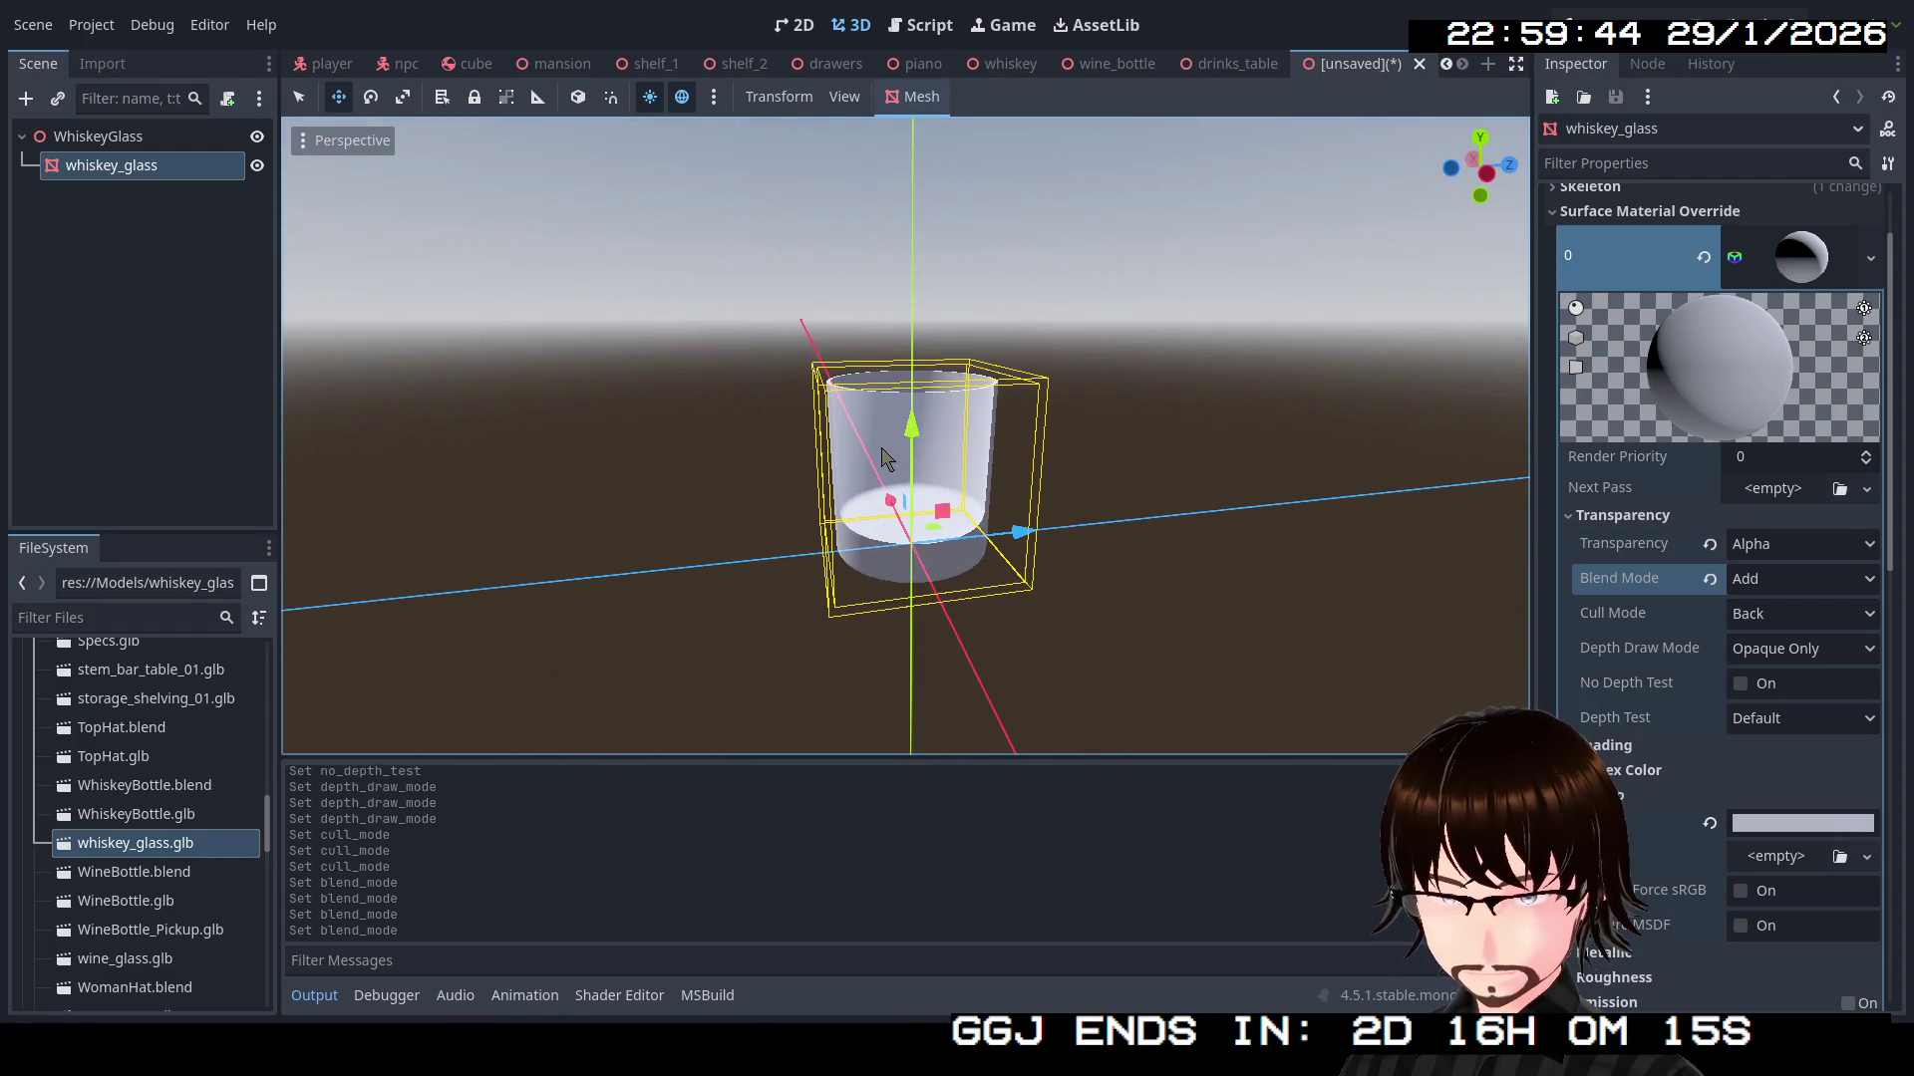
{"action": "left_click", "coordinate": [1871, 257]}
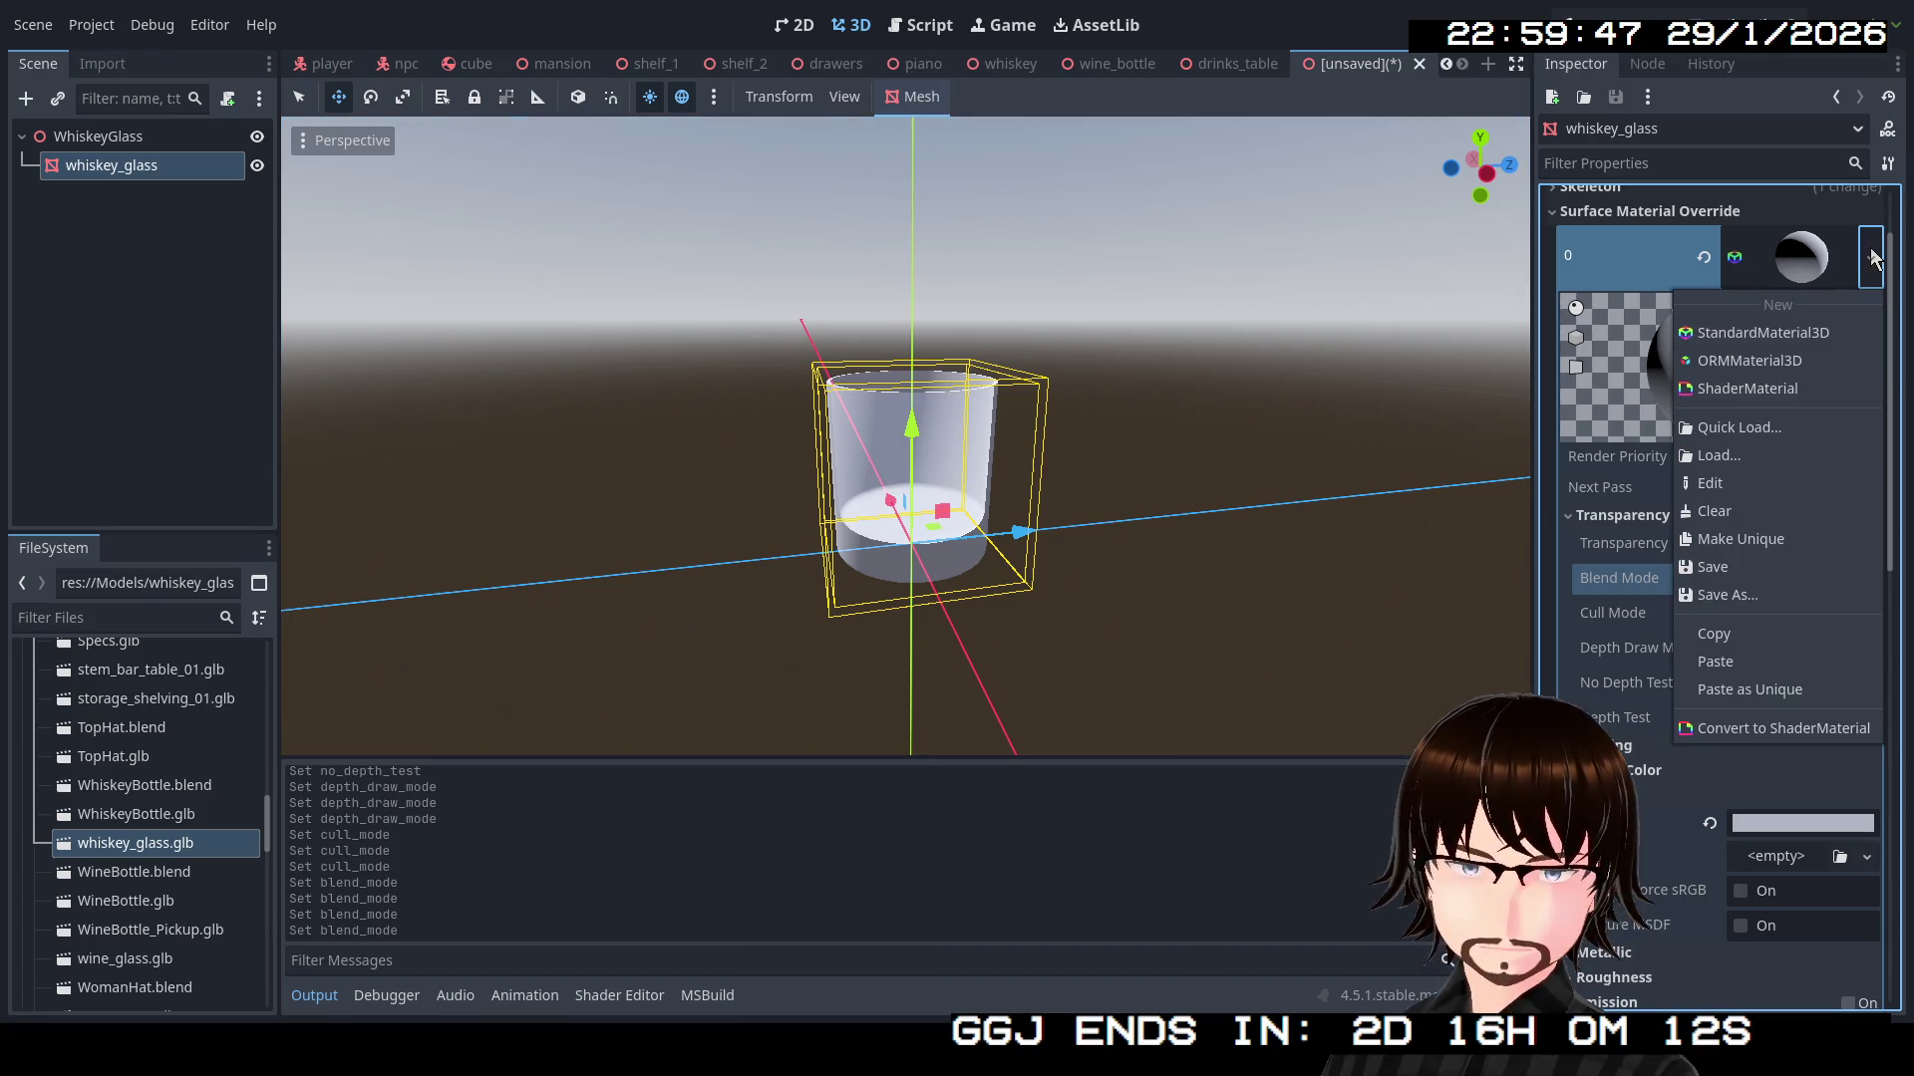
Save the material as a new resource named Glass in res://Materials
{"action": "left_click", "coordinate": [1760, 594]}
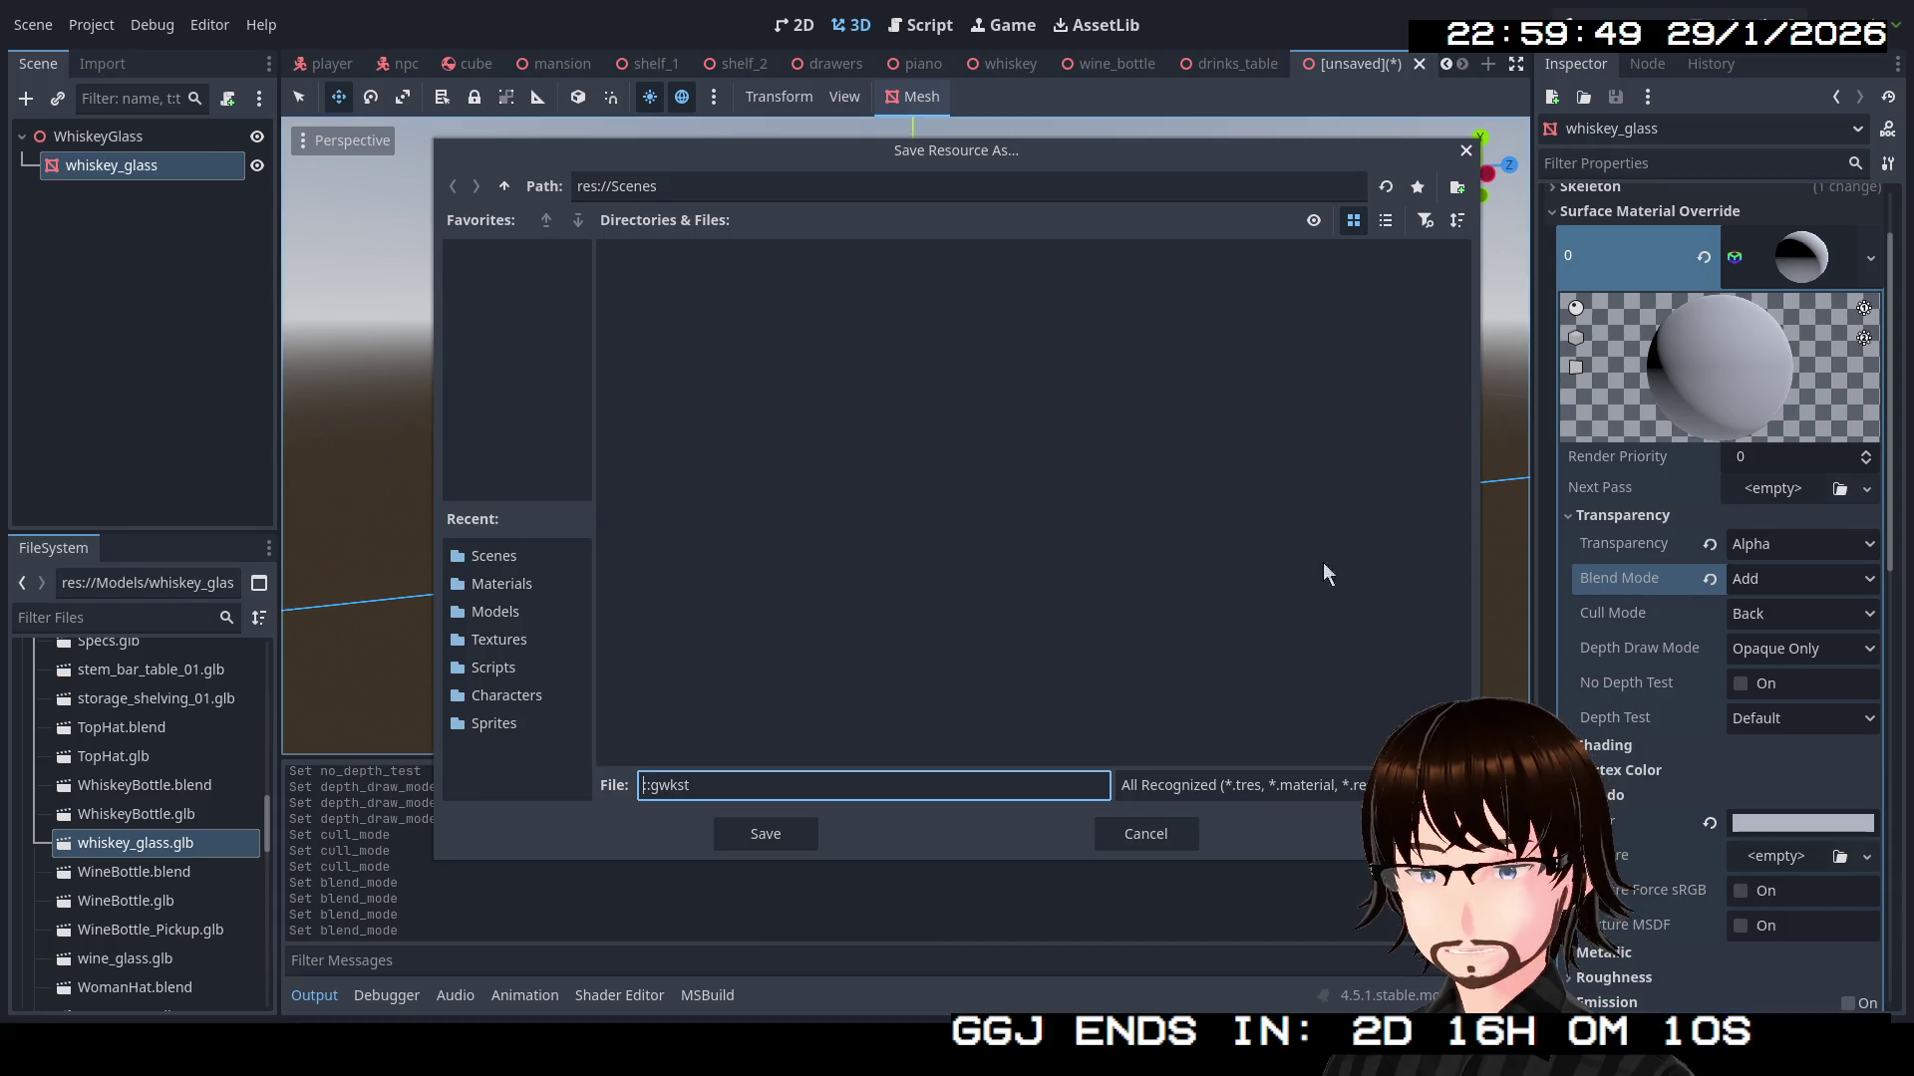
{"action": "left_click", "coordinate": [502, 187]}
{"action": "double_click", "coordinate": [949, 329]}
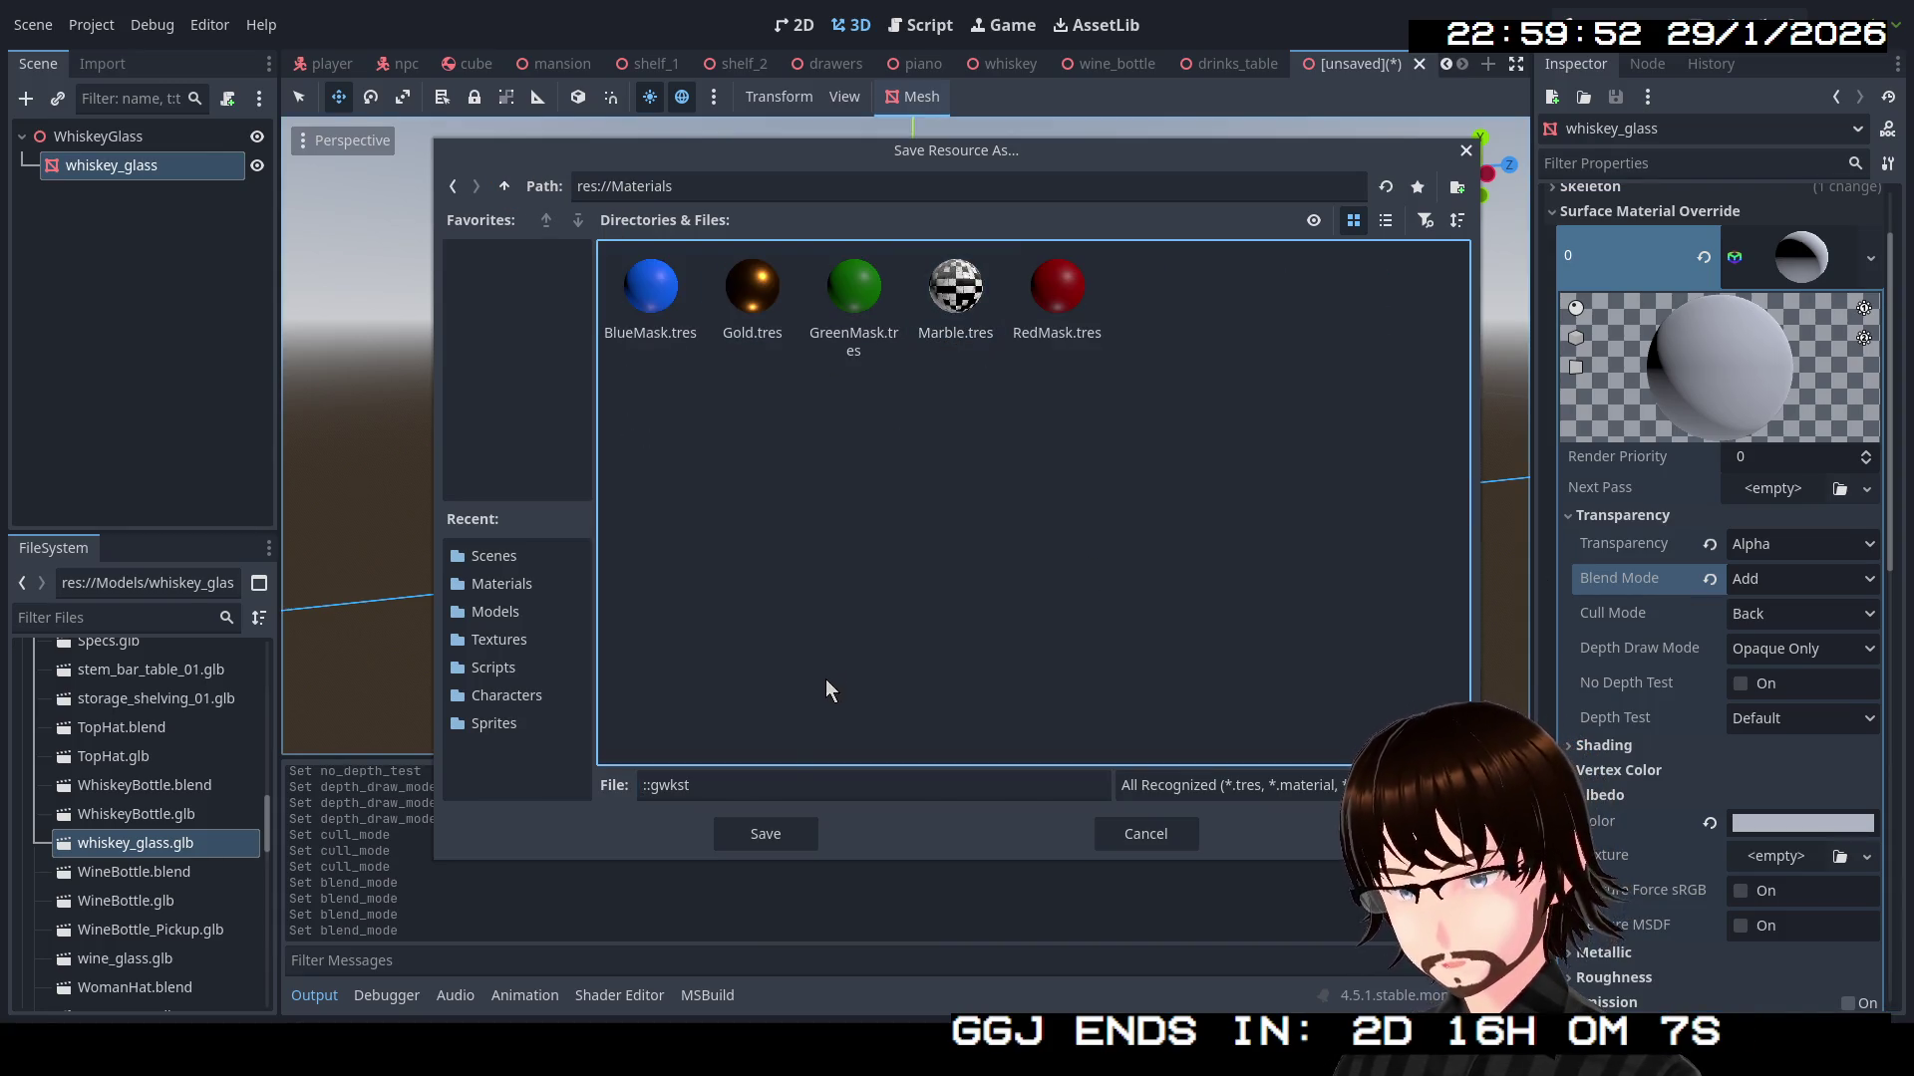
{"action": "left_click", "coordinate": [780, 786]}
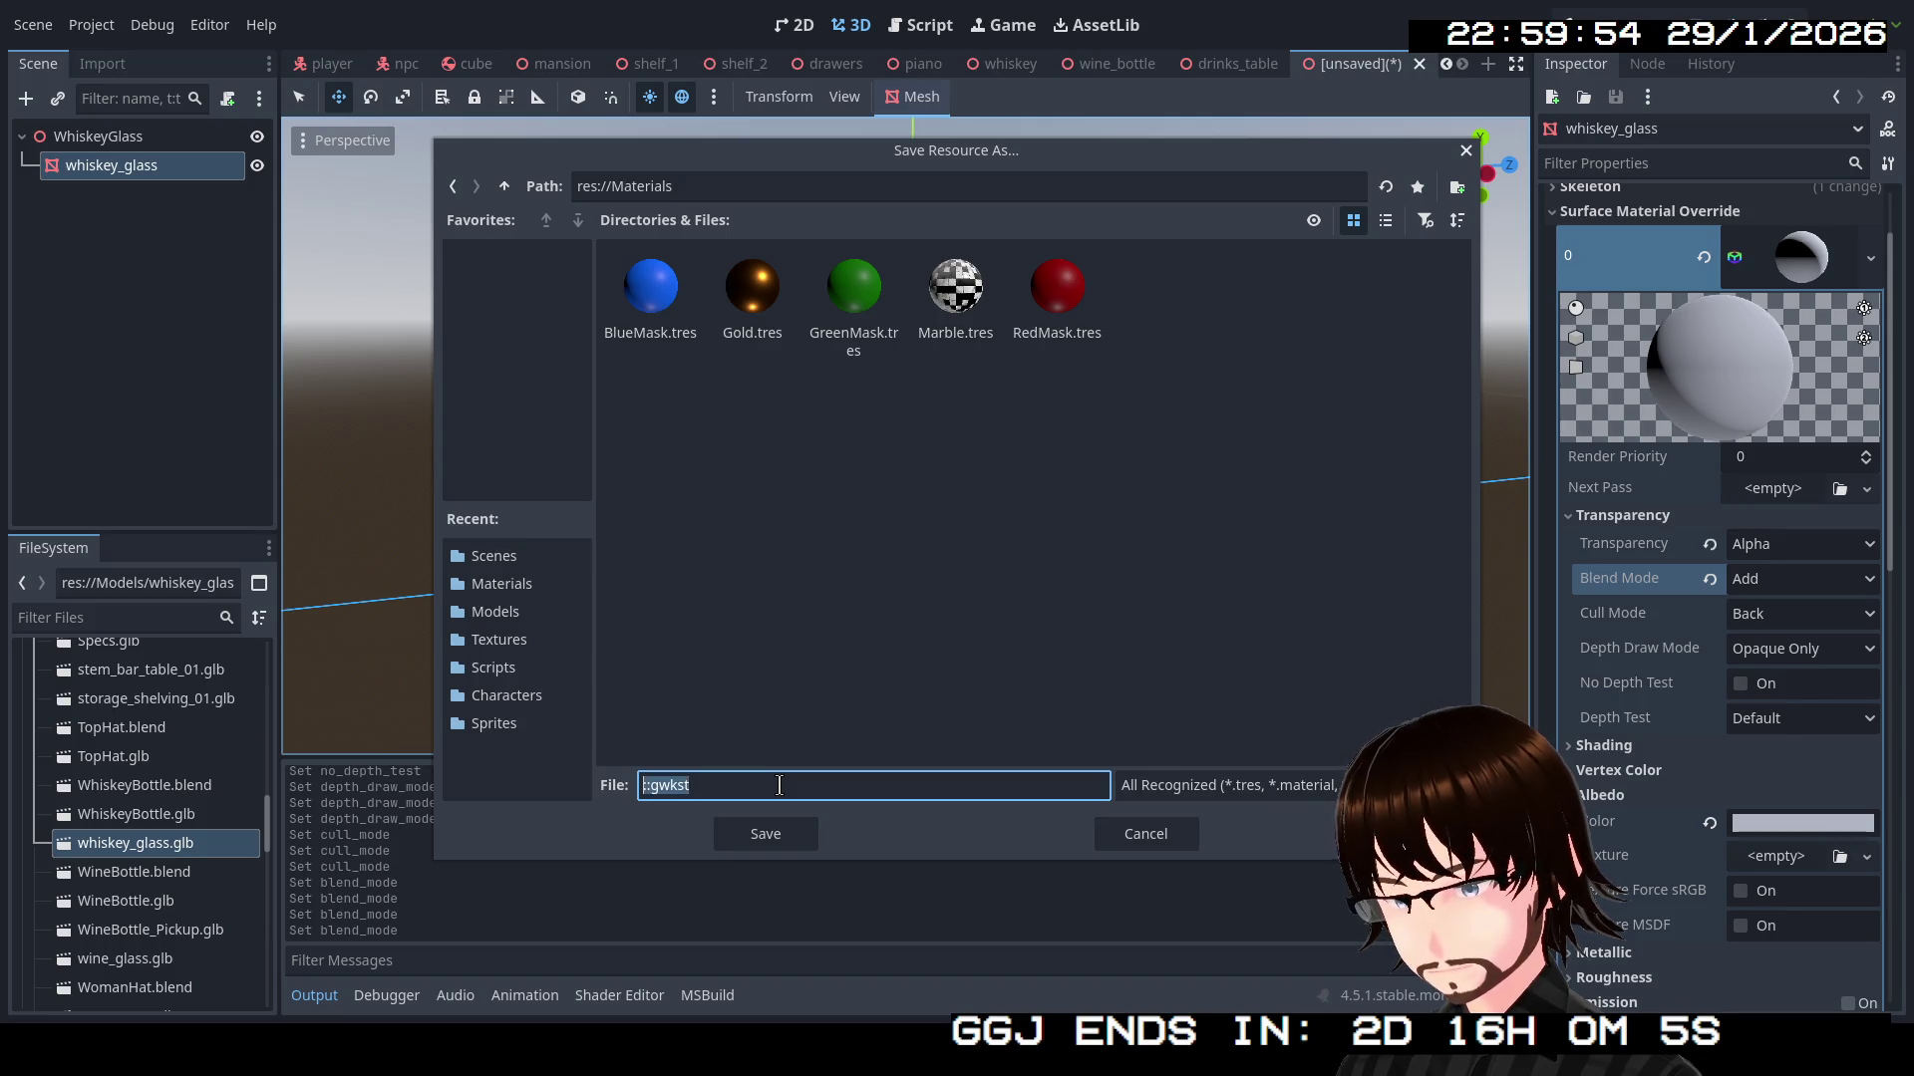
{"action": "type", "text": "Glass"}
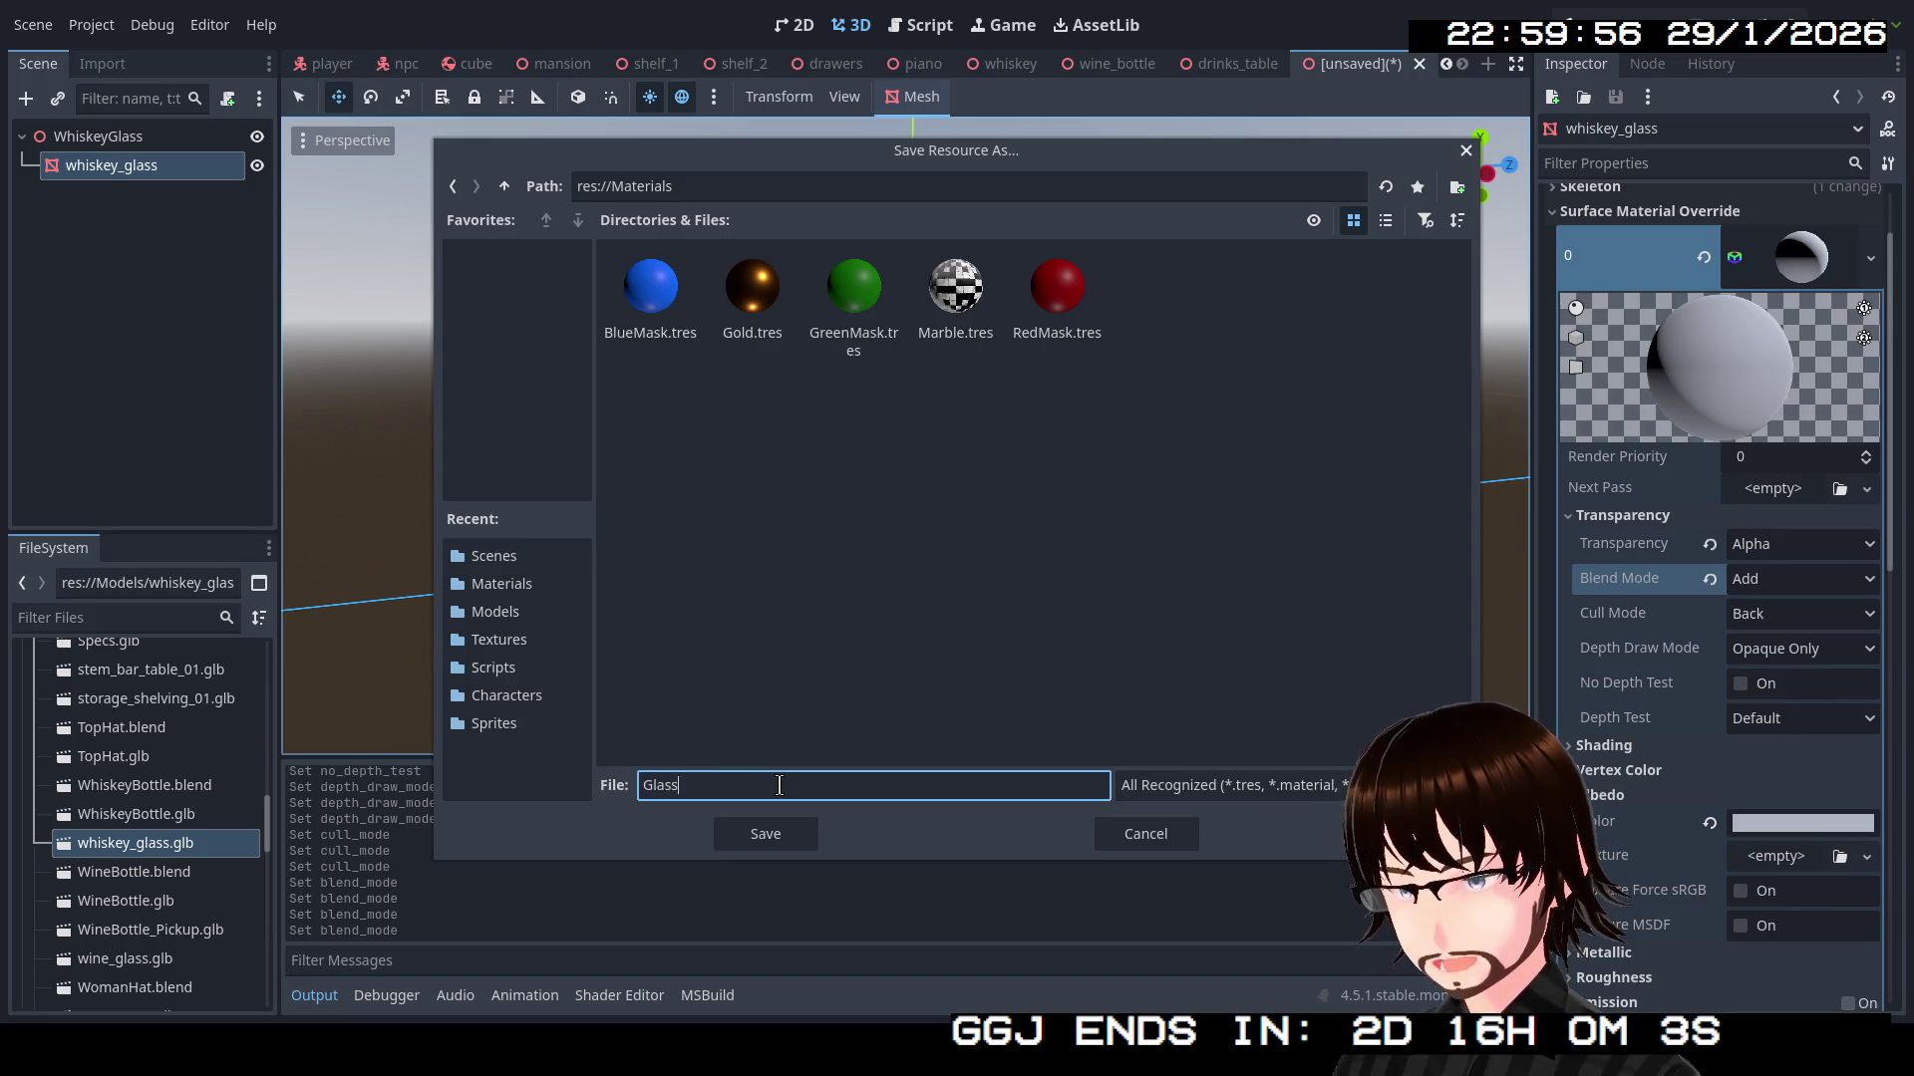
{"action": "key", "text": "Return"}
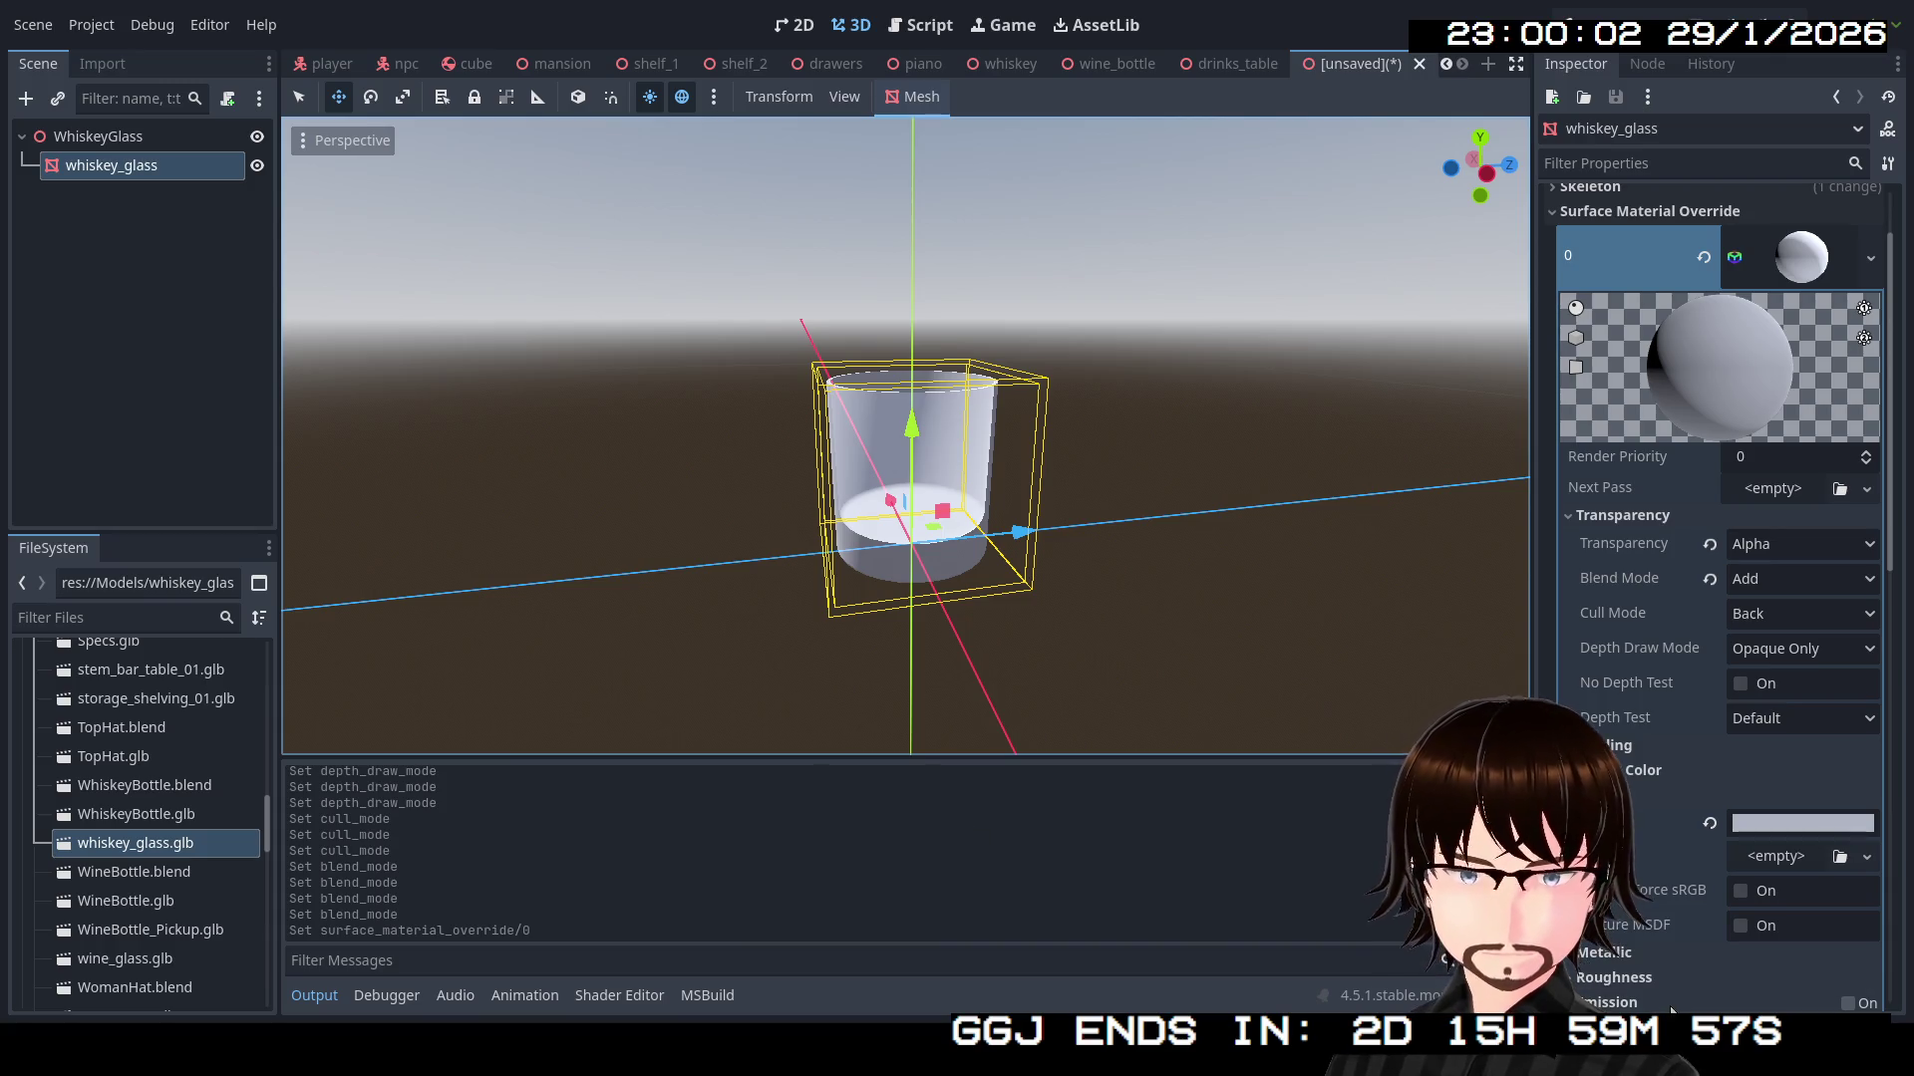
{"action": "scroll", "coordinate": [1684, 917], "scroll_direction": "down", "scroll_amount": 3}
Set the Glass material's roughness from 1.0 to 0.2
{"action": "scroll", "coordinate": [1694, 887], "scroll_direction": "down", "scroll_amount": 1}
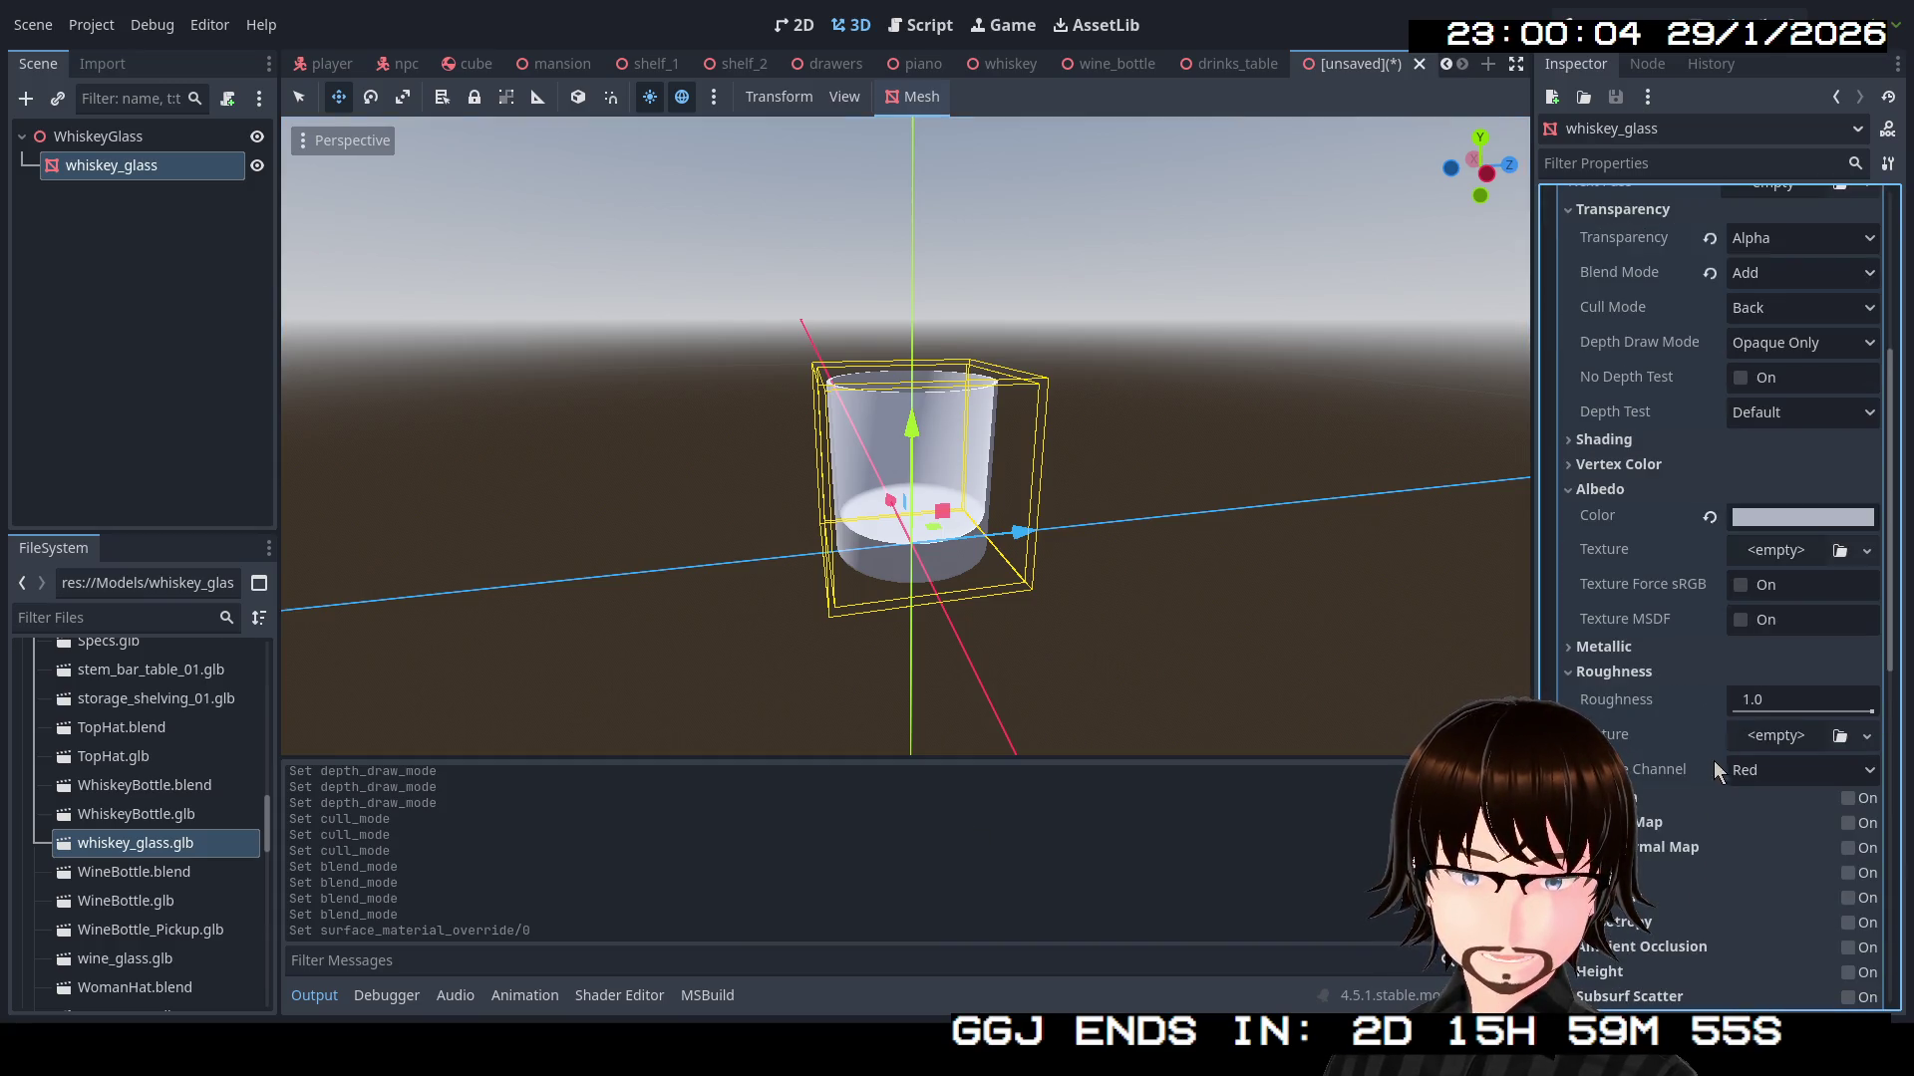
{"action": "left_click", "coordinate": [1814, 700]}
{"action": "type", "text": "0.2"}
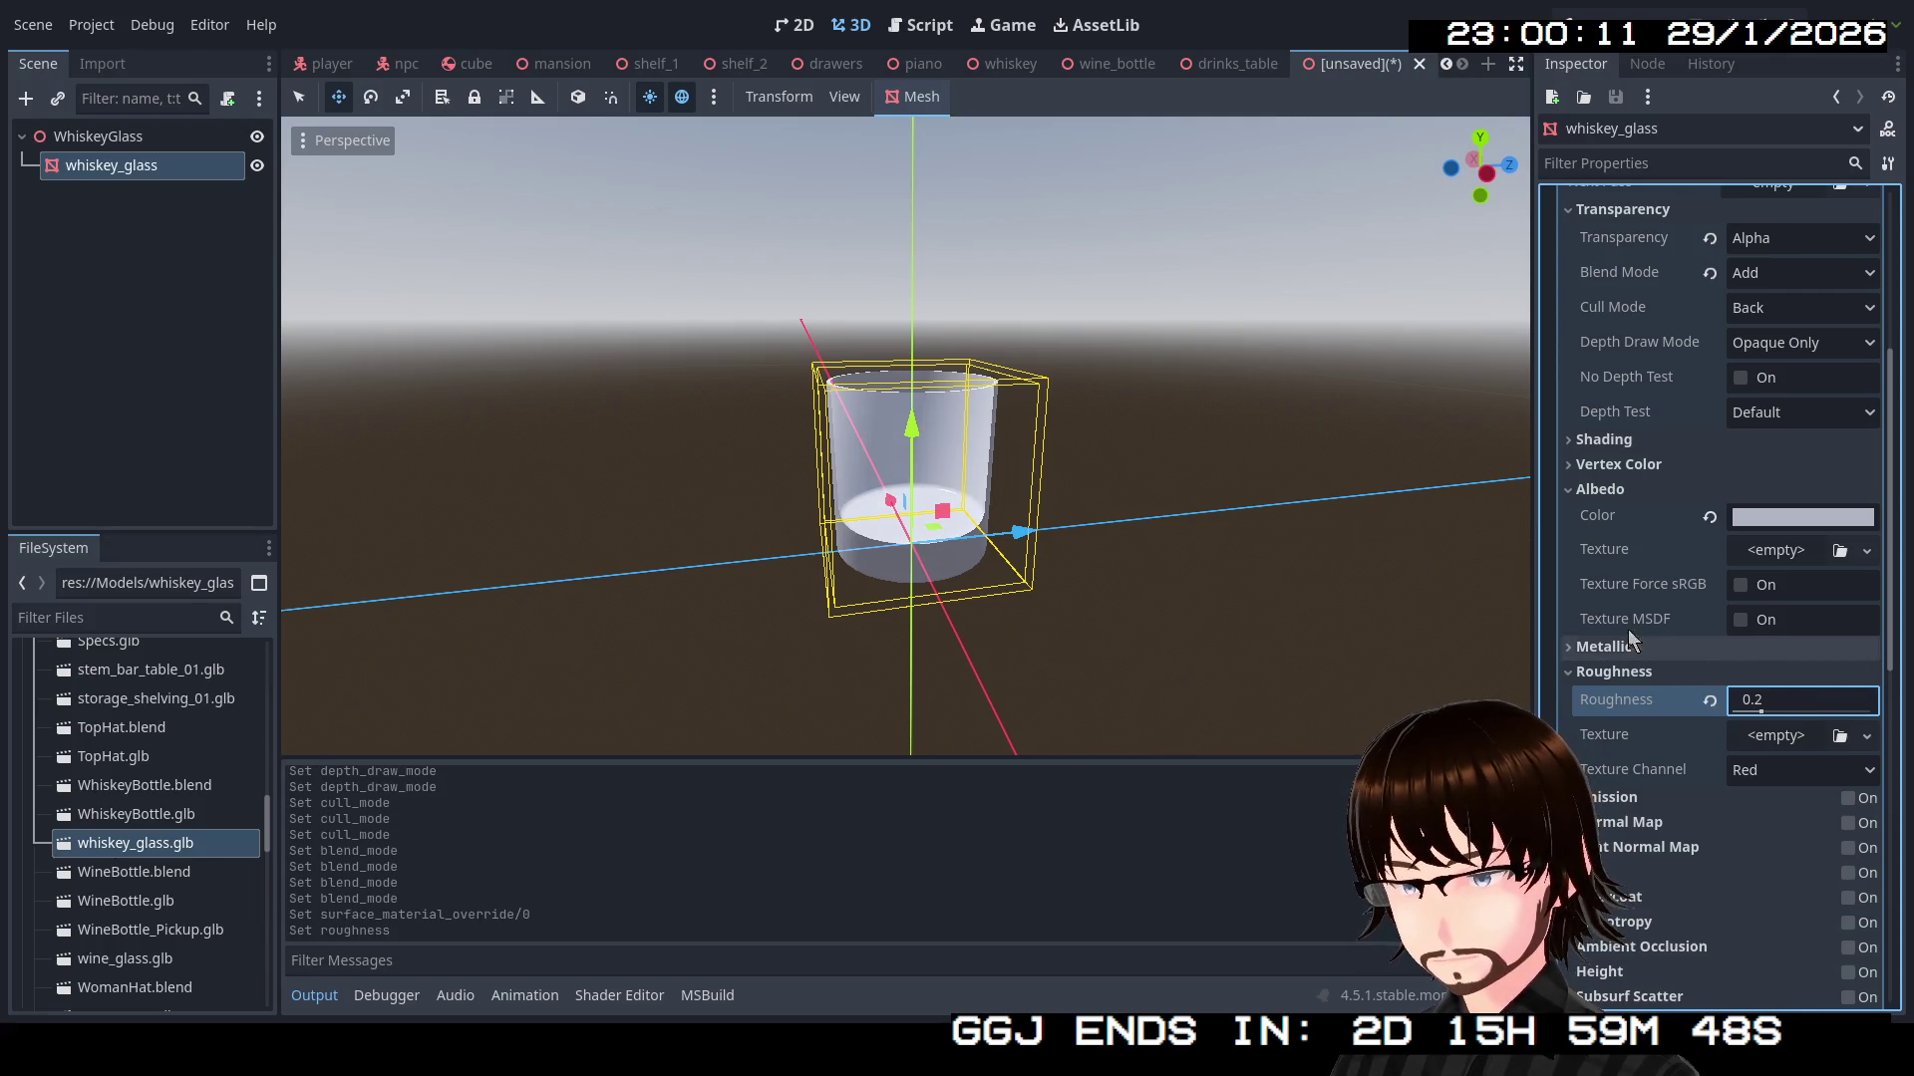
{"action": "key", "text": "Return"}
{"action": "mouse_move", "coordinate": [1096, 429]}
{"action": "left_mouse_down"}
{"action": "mouse_move", "coordinate": [730, 389]}
{"action": "mouse_move", "coordinate": [594, 399]}
{"action": "mouse_move", "coordinate": [997, 419]}
{"action": "left_mouse_up"}
Save the scene as whiskey_glass.tscn in res://Scenes
{"action": "scroll", "coordinate": [1772, 440], "scroll_direction": "up", "scroll_amount": 5}
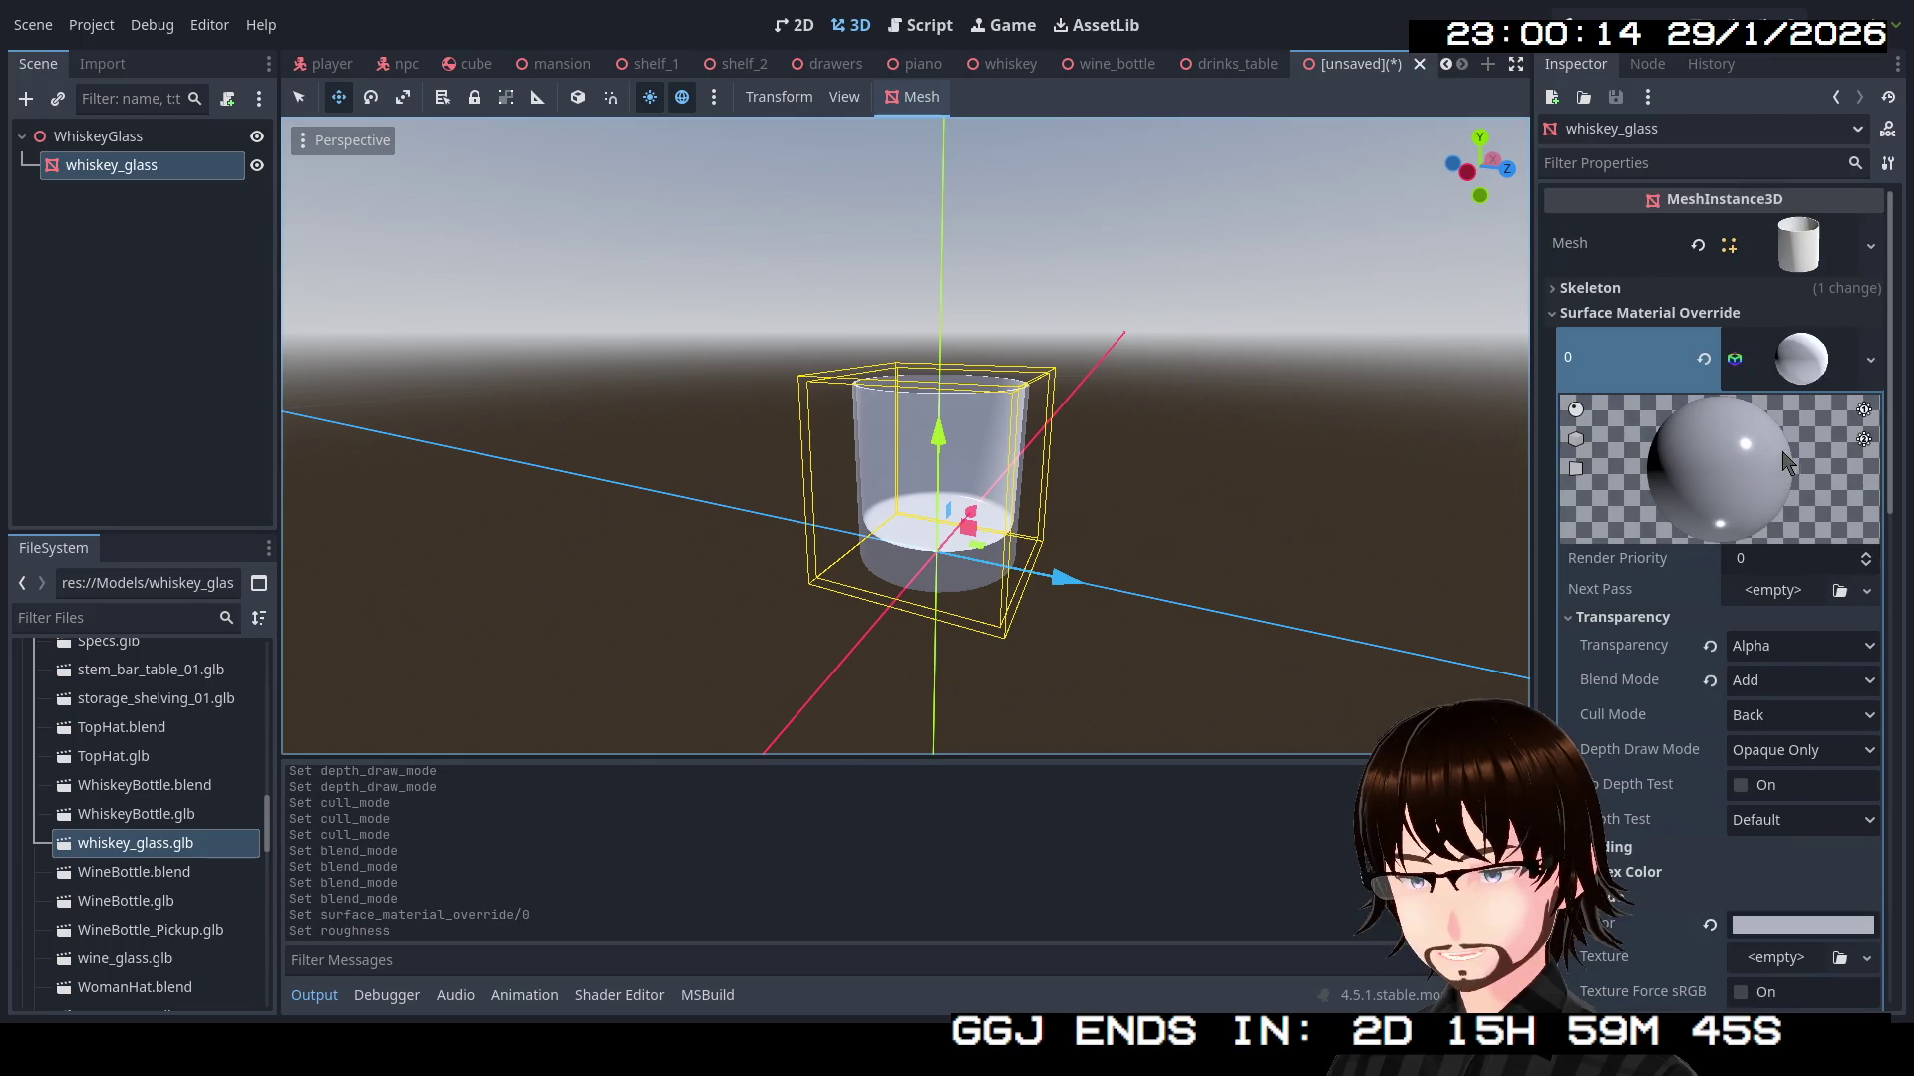
{"action": "left_click", "coordinate": [1871, 359]}
{"action": "left_click", "coordinate": [1738, 660]}
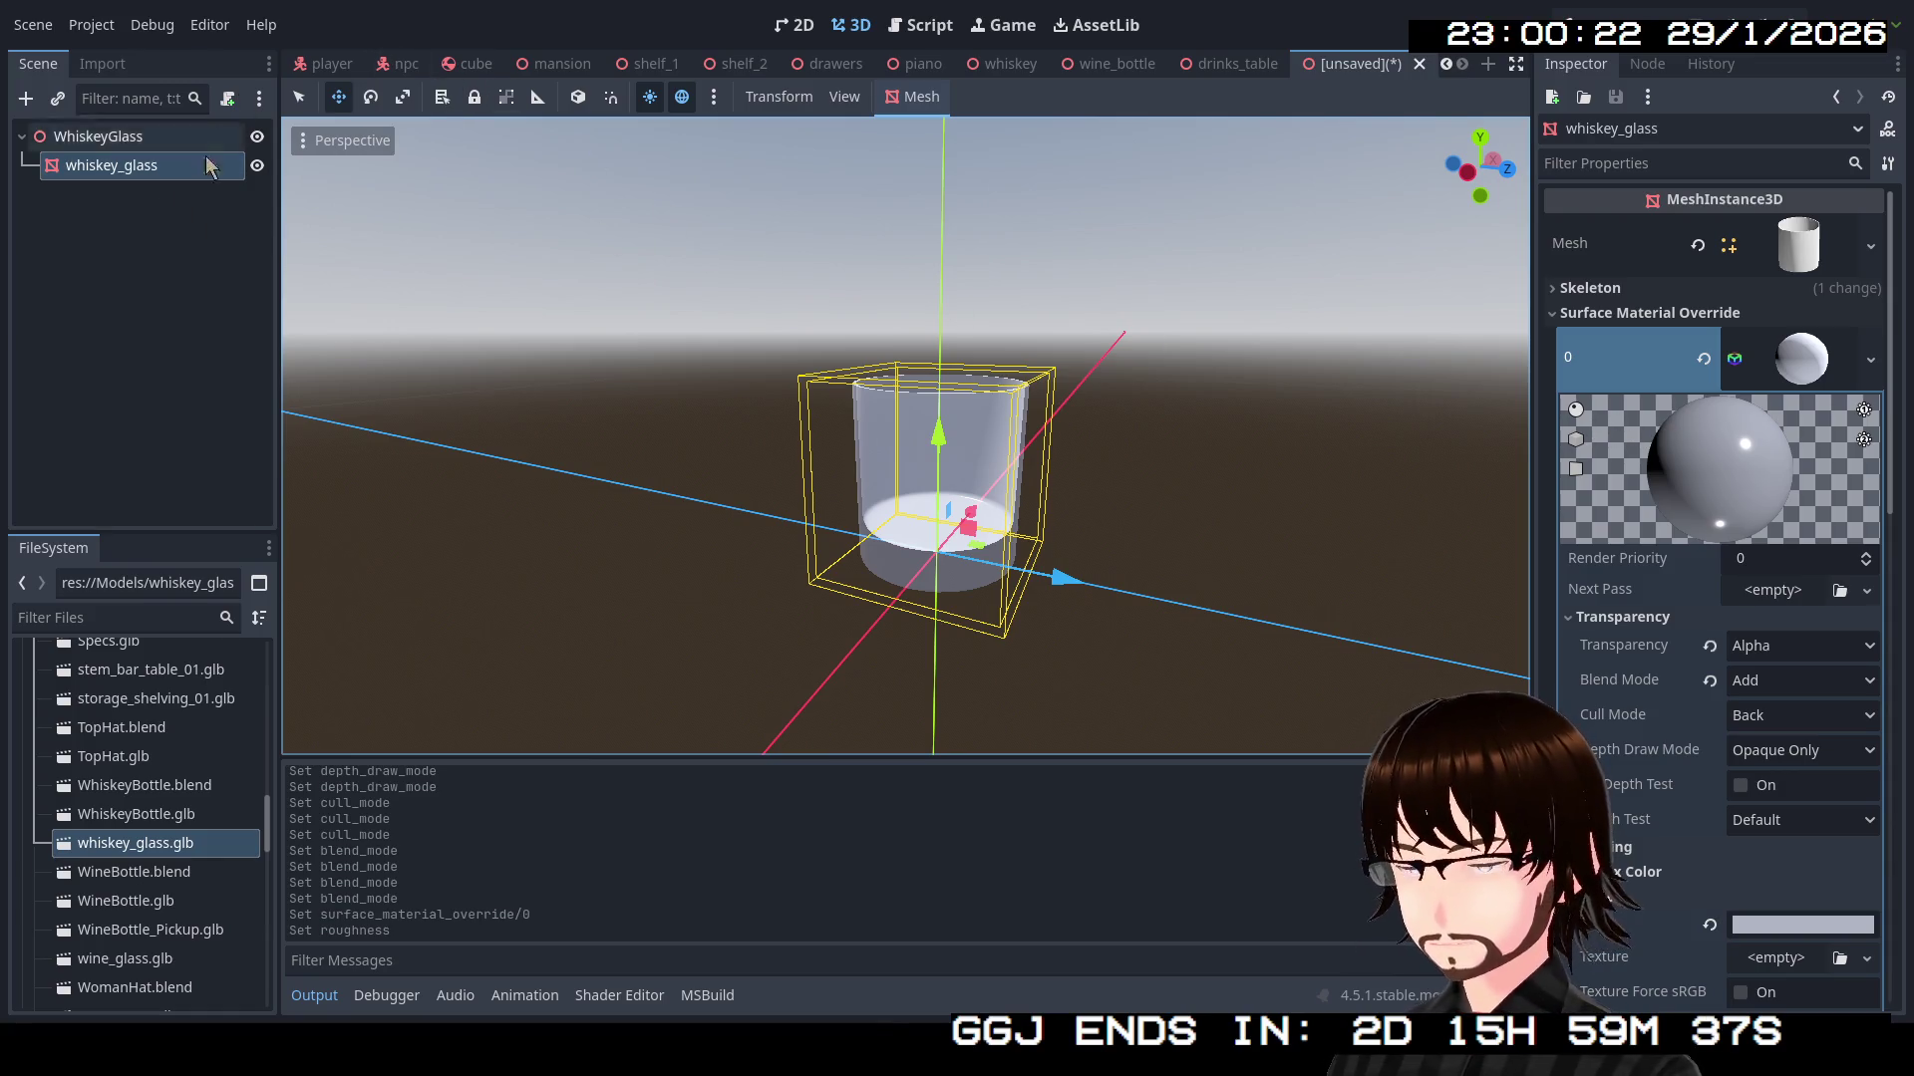
{"action": "key", "text": "ctrl+s"}
{"action": "left_click", "coordinate": [504, 187]}
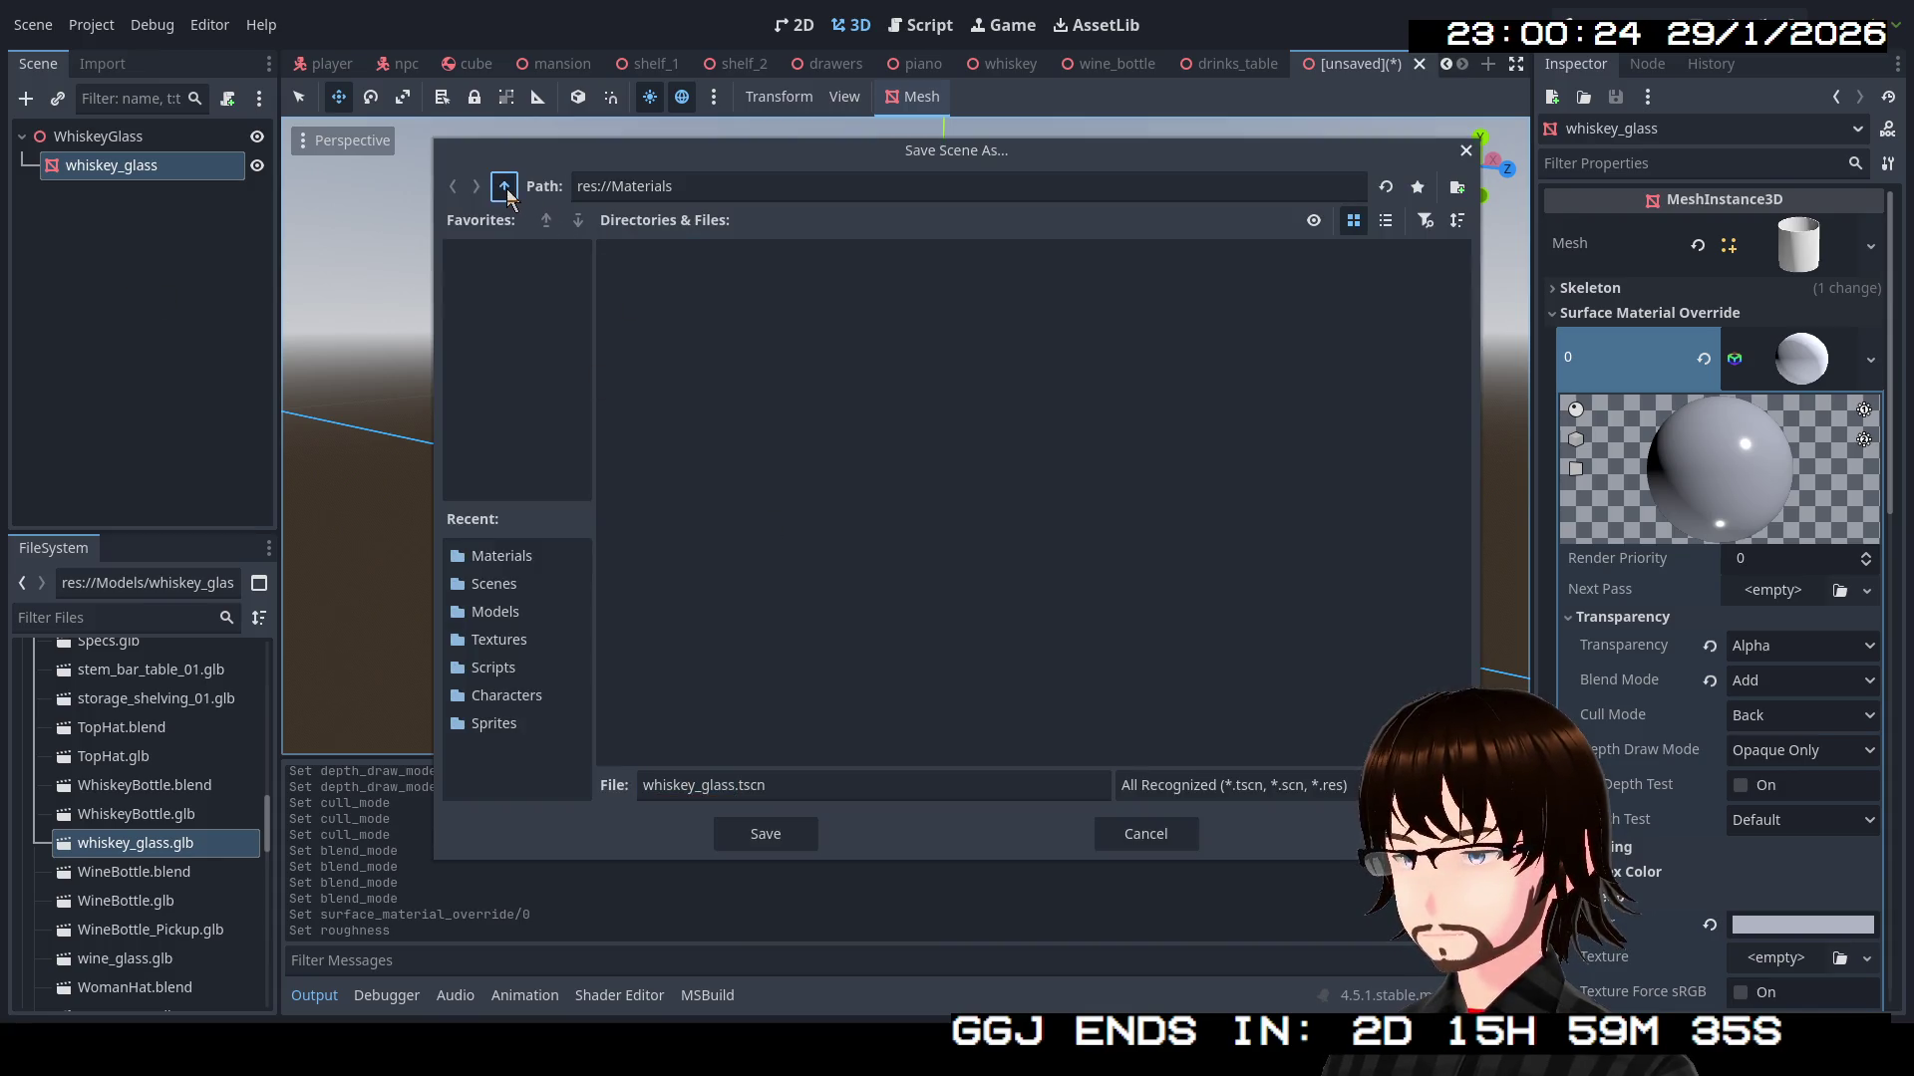
{"action": "double_click", "coordinate": [1182, 301]}
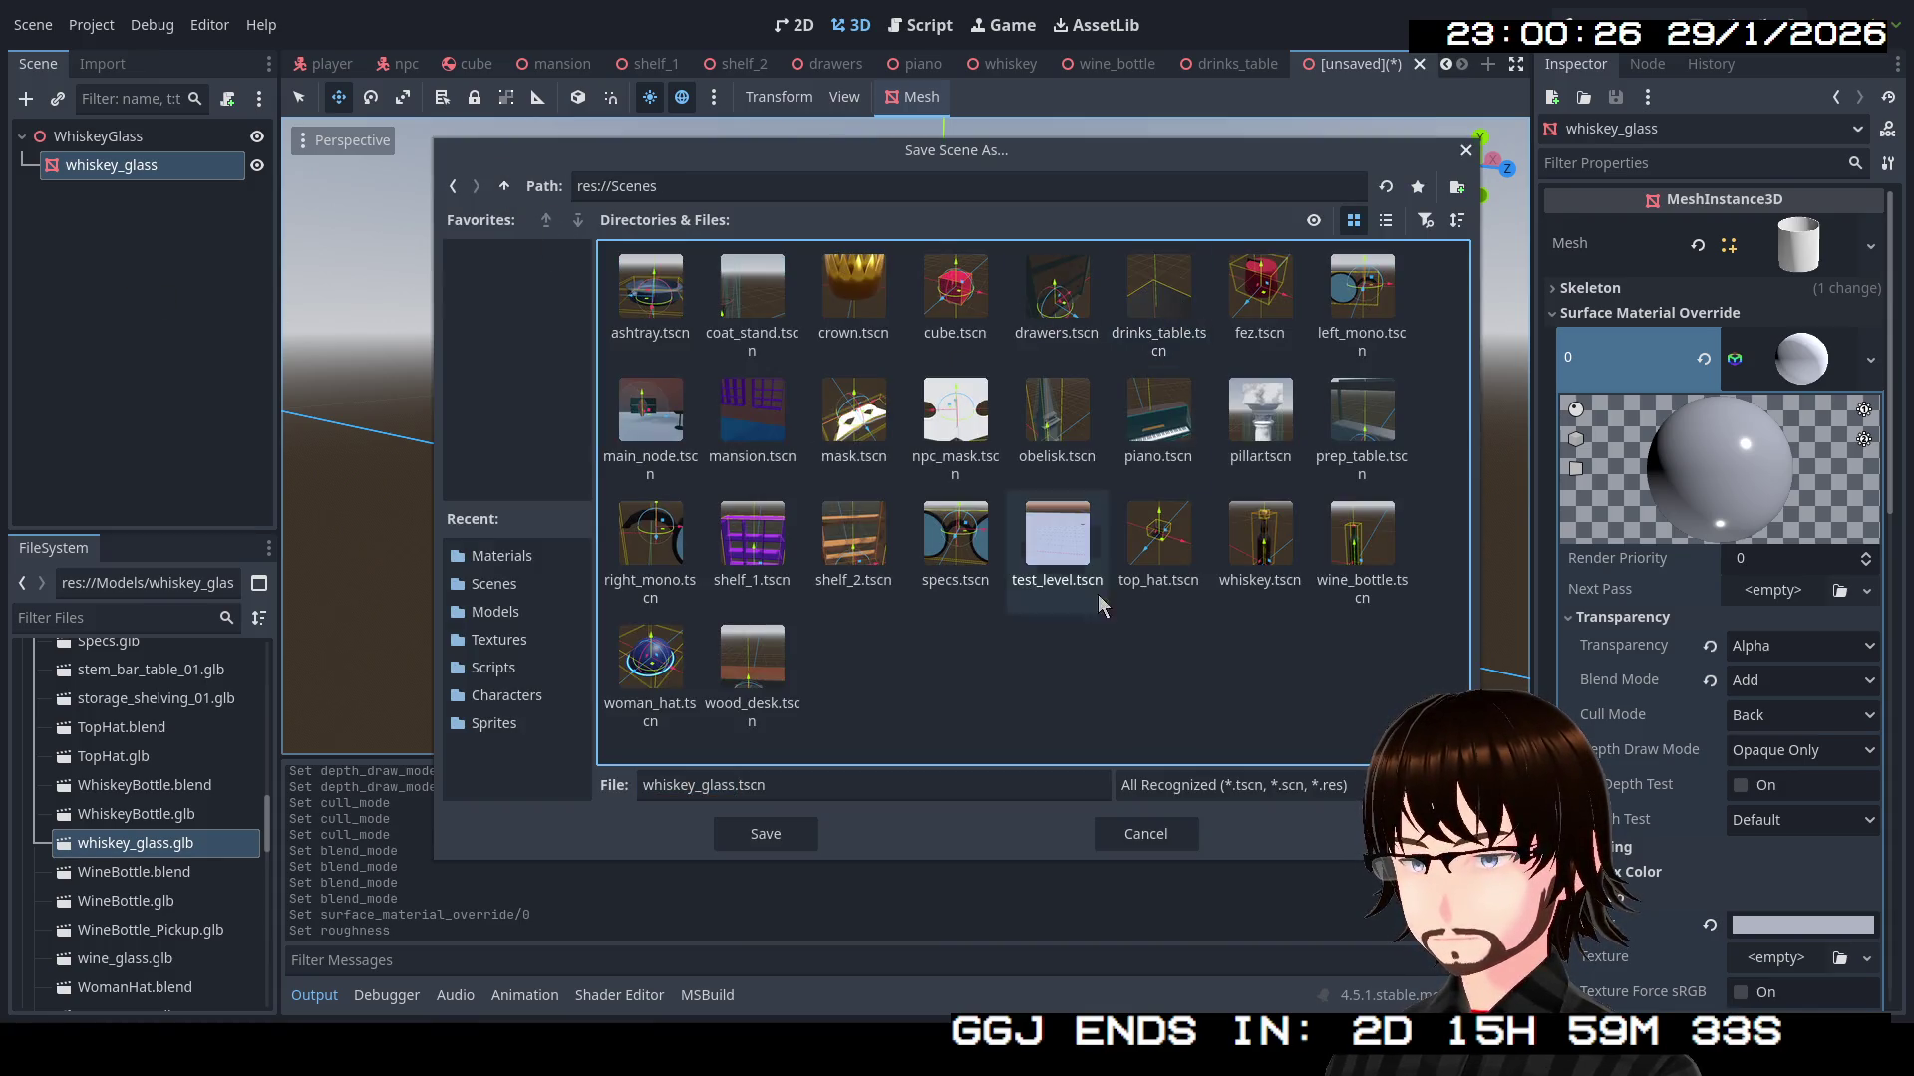
{"action": "left_click", "coordinate": [811, 839]}
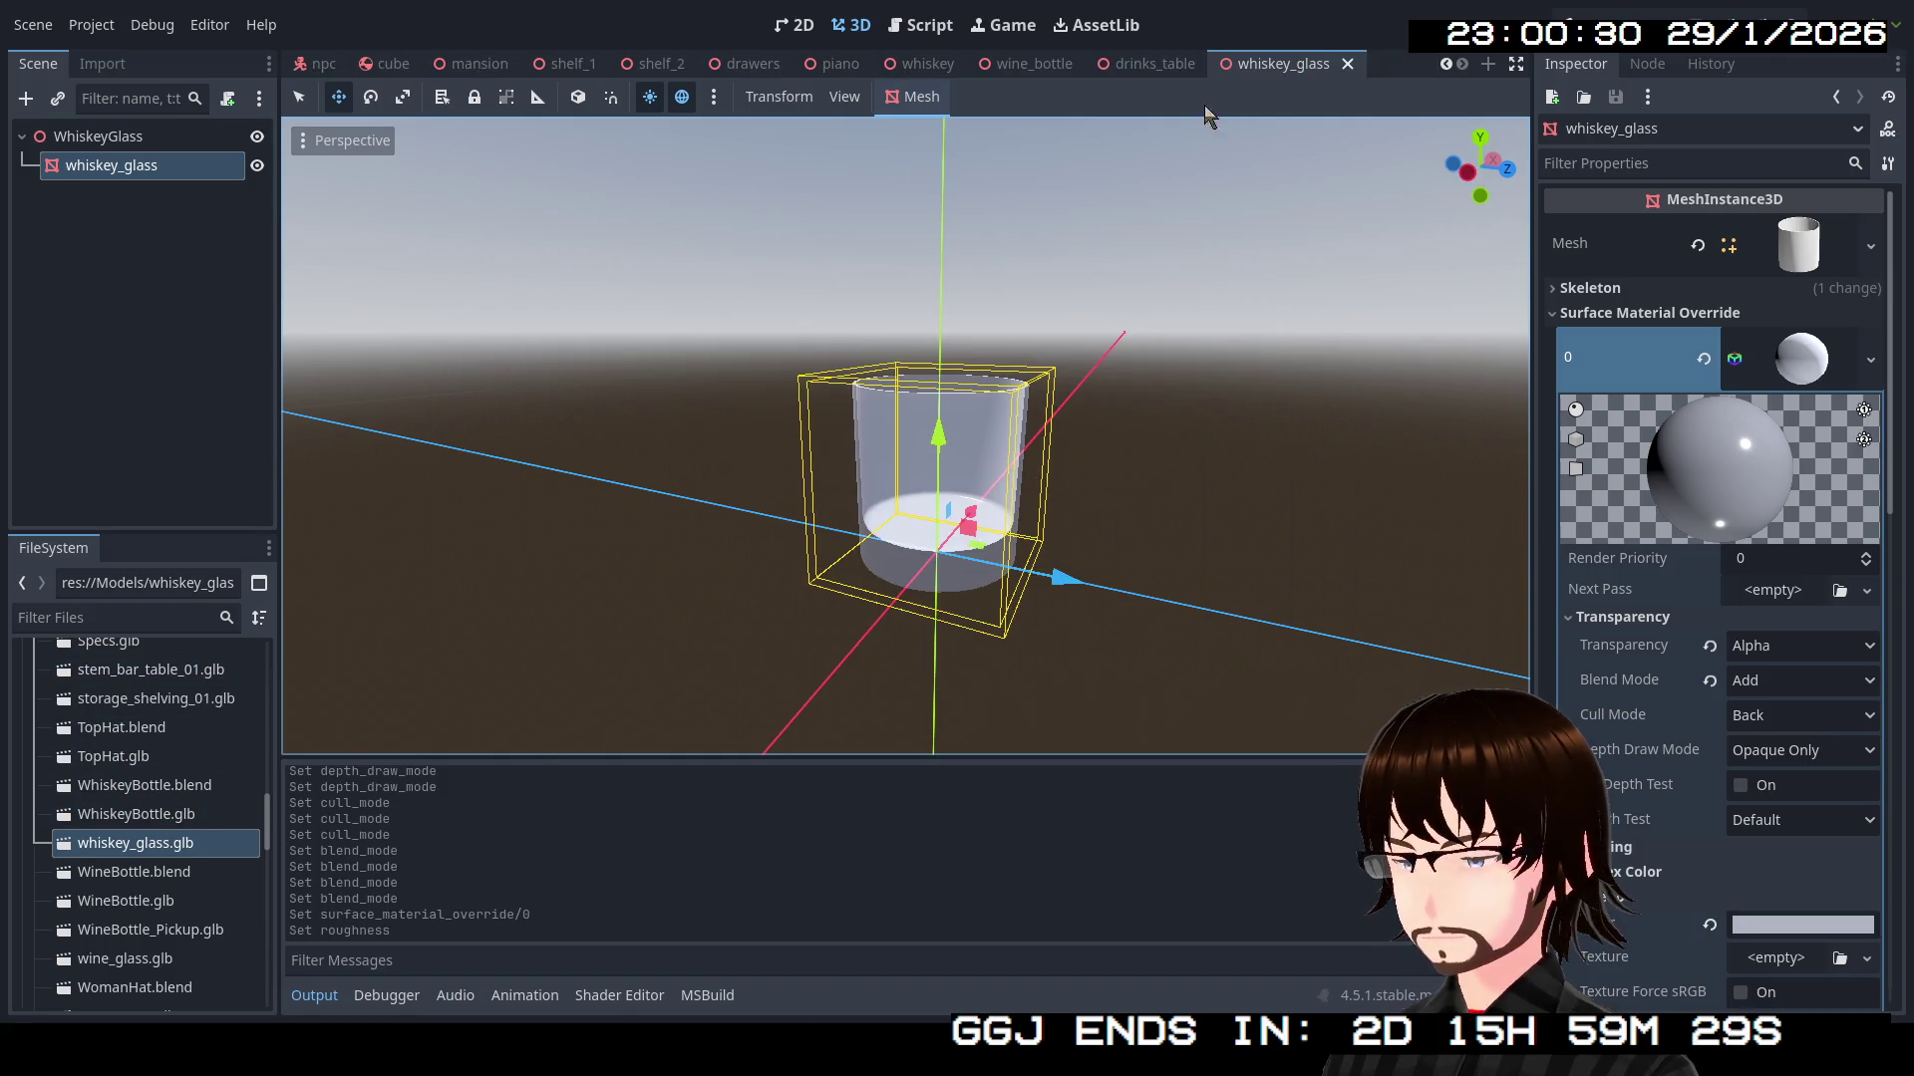
Bring up the scene tab's context menu
{"action": "right_click", "coordinate": [1388, 64]}
{"action": "left_click", "coordinate": [1398, 45]}
{"action": "right_click", "coordinate": [1402, 62]}
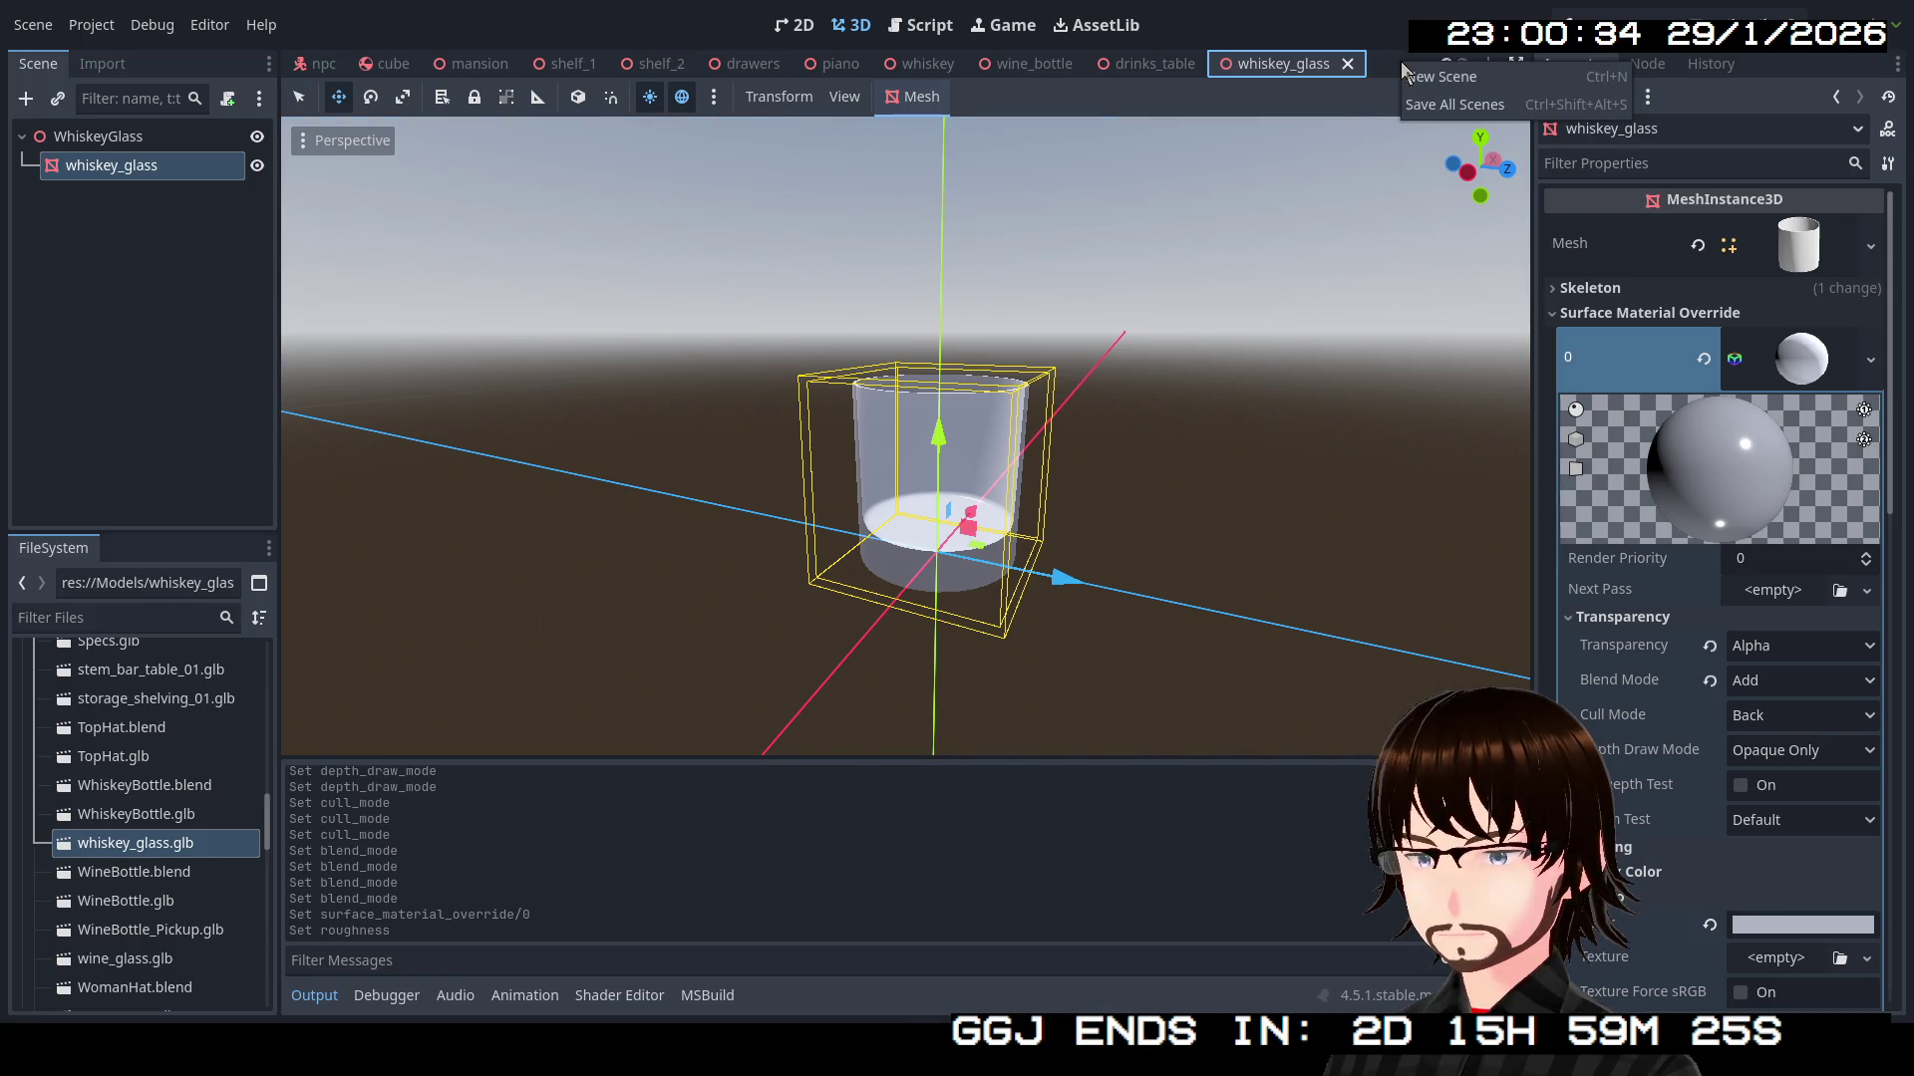
Create a new 3D scene with its root renamed WineGlass
{"action": "left_click", "coordinate": [1418, 73]}
{"action": "left_click", "coordinate": [160, 202]}
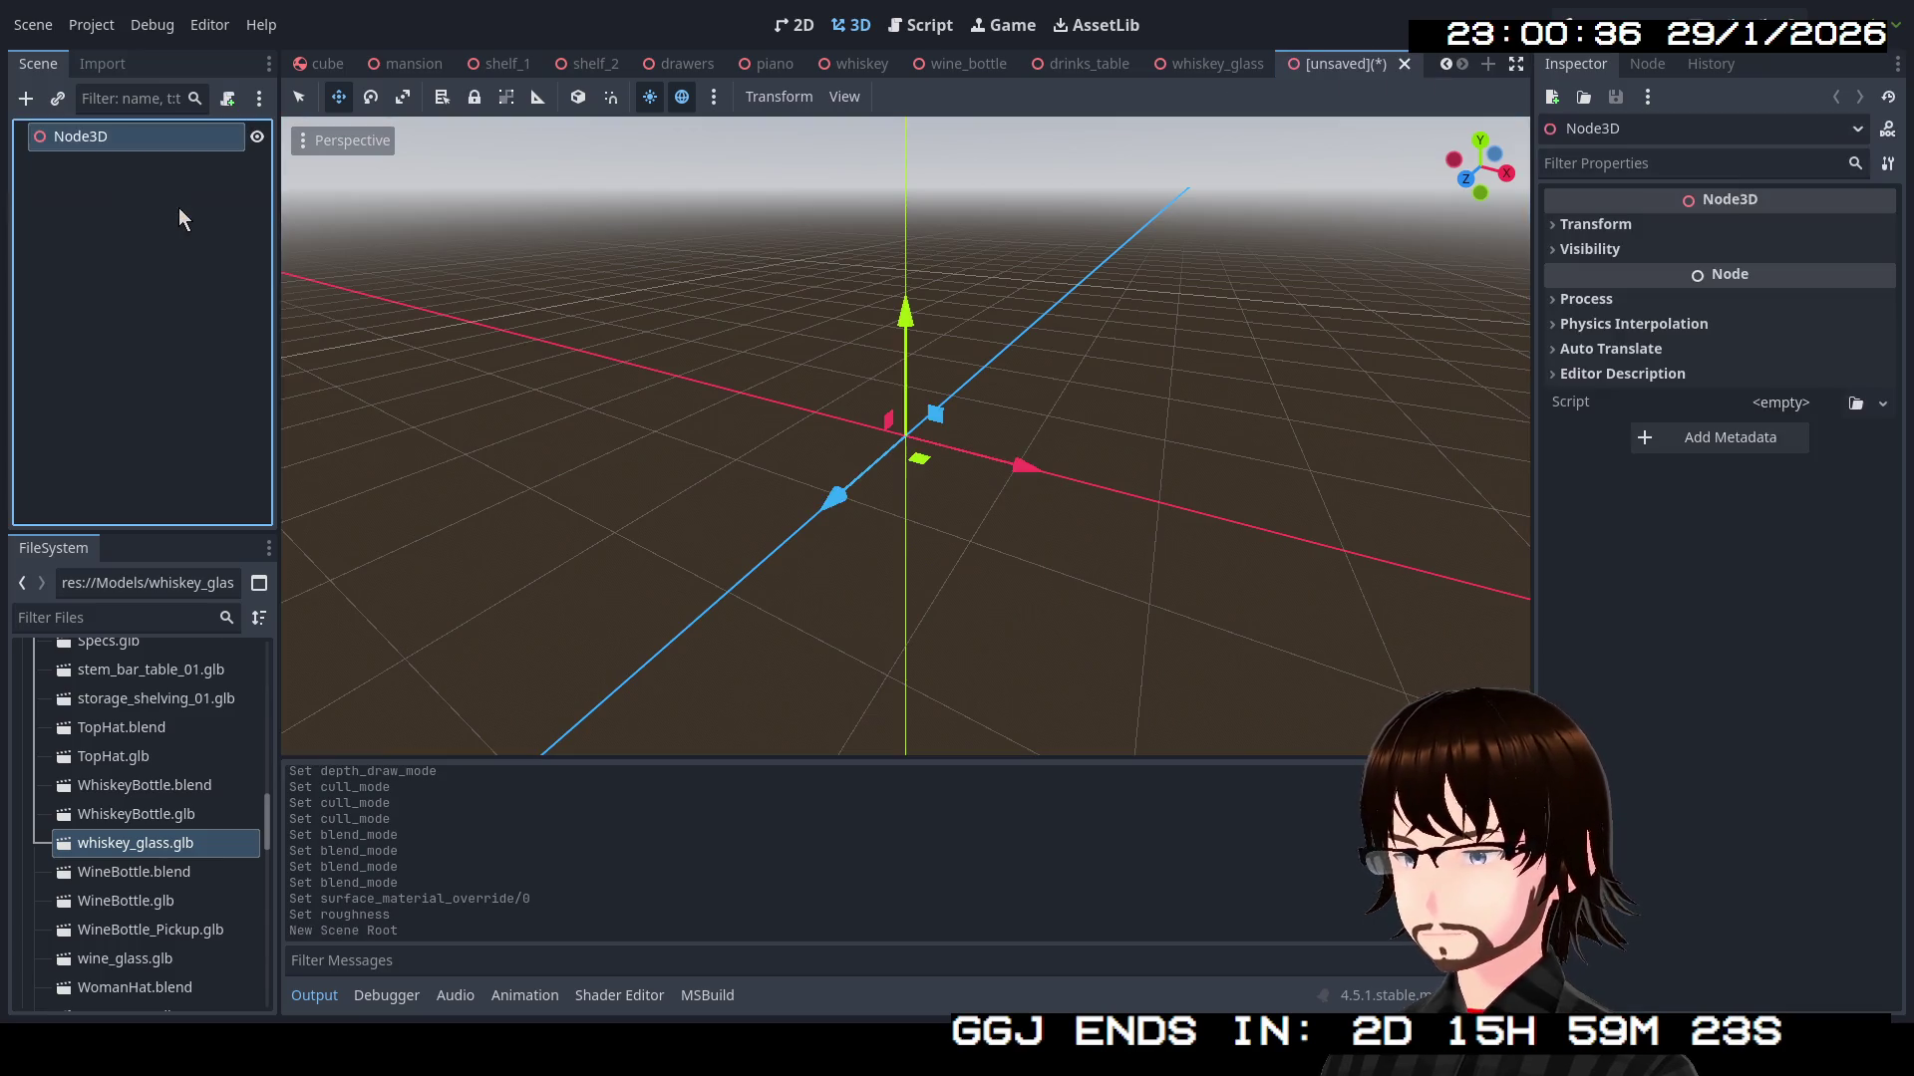
{"action": "double_click", "coordinate": [116, 145]}
{"action": "type", "text": "WineGl"}
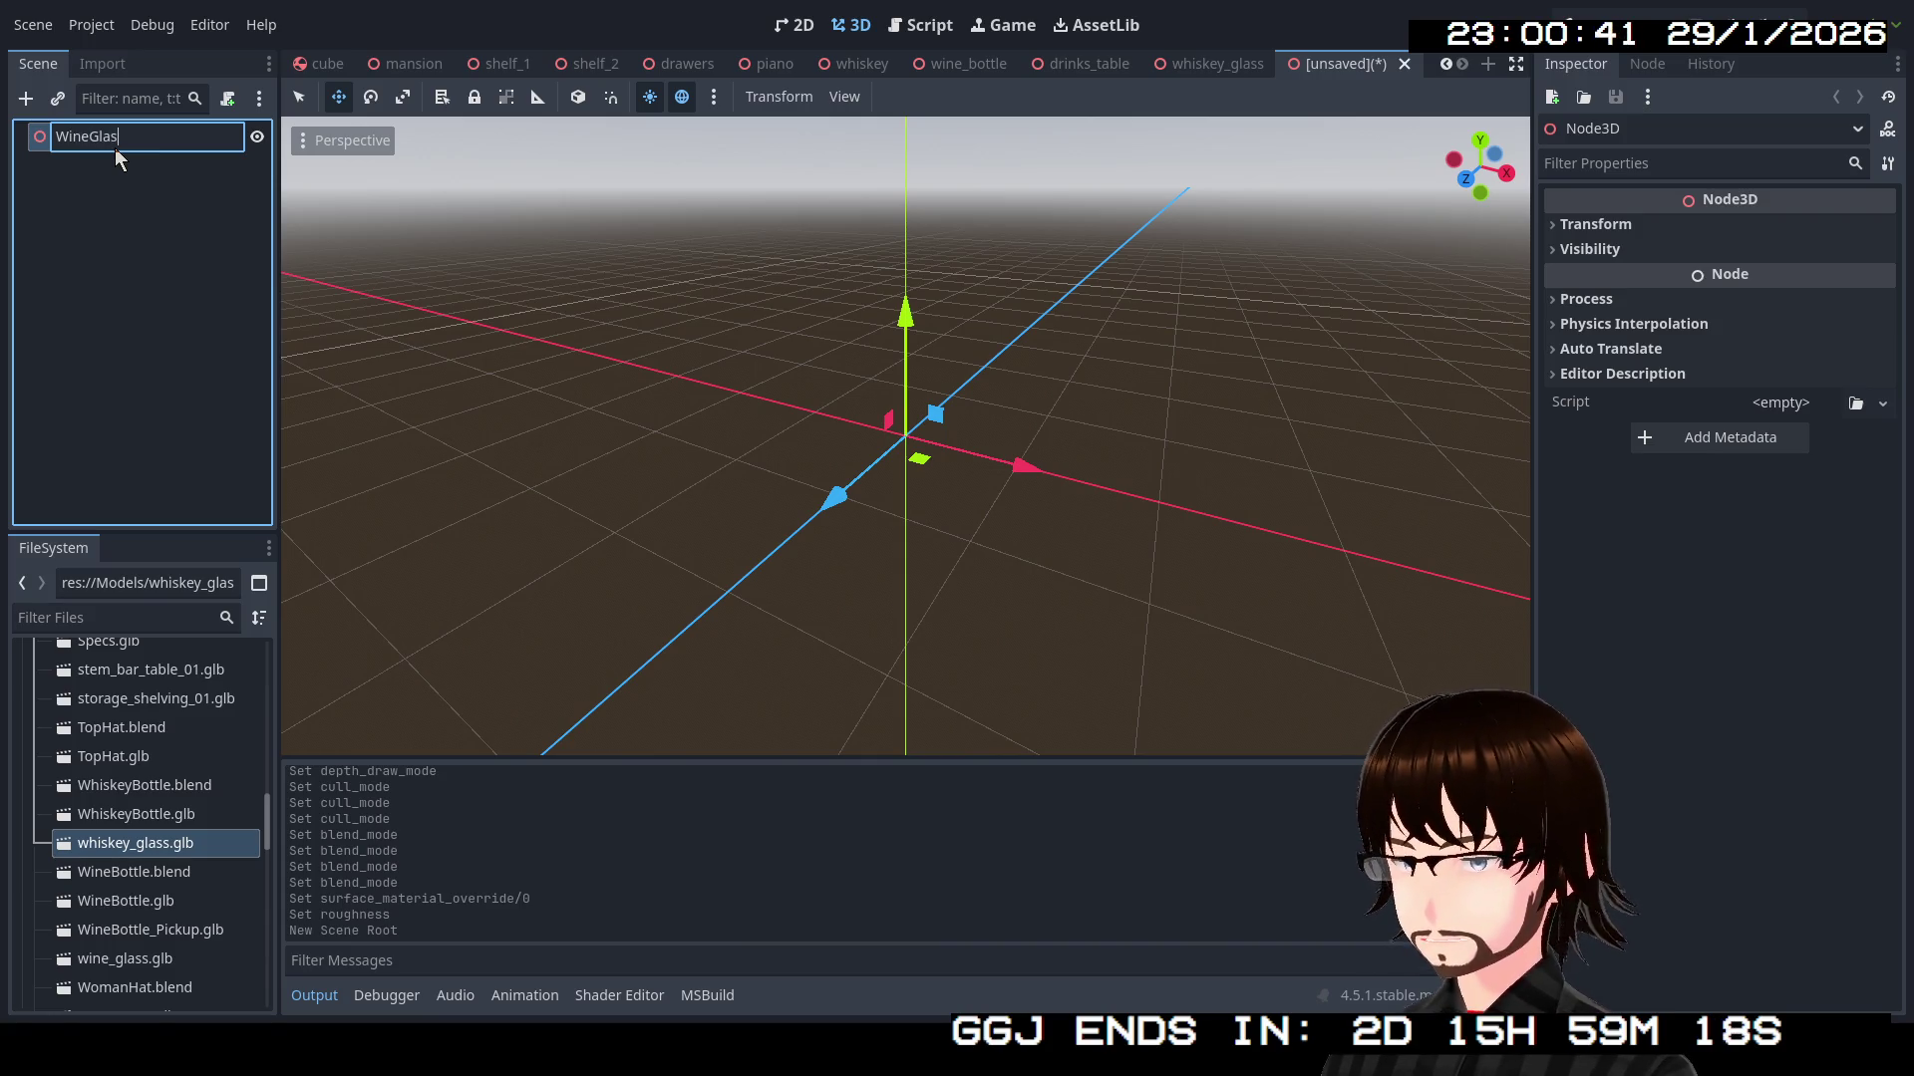
{"action": "type", "text": "ass"}
{"action": "key", "text": "Return"}
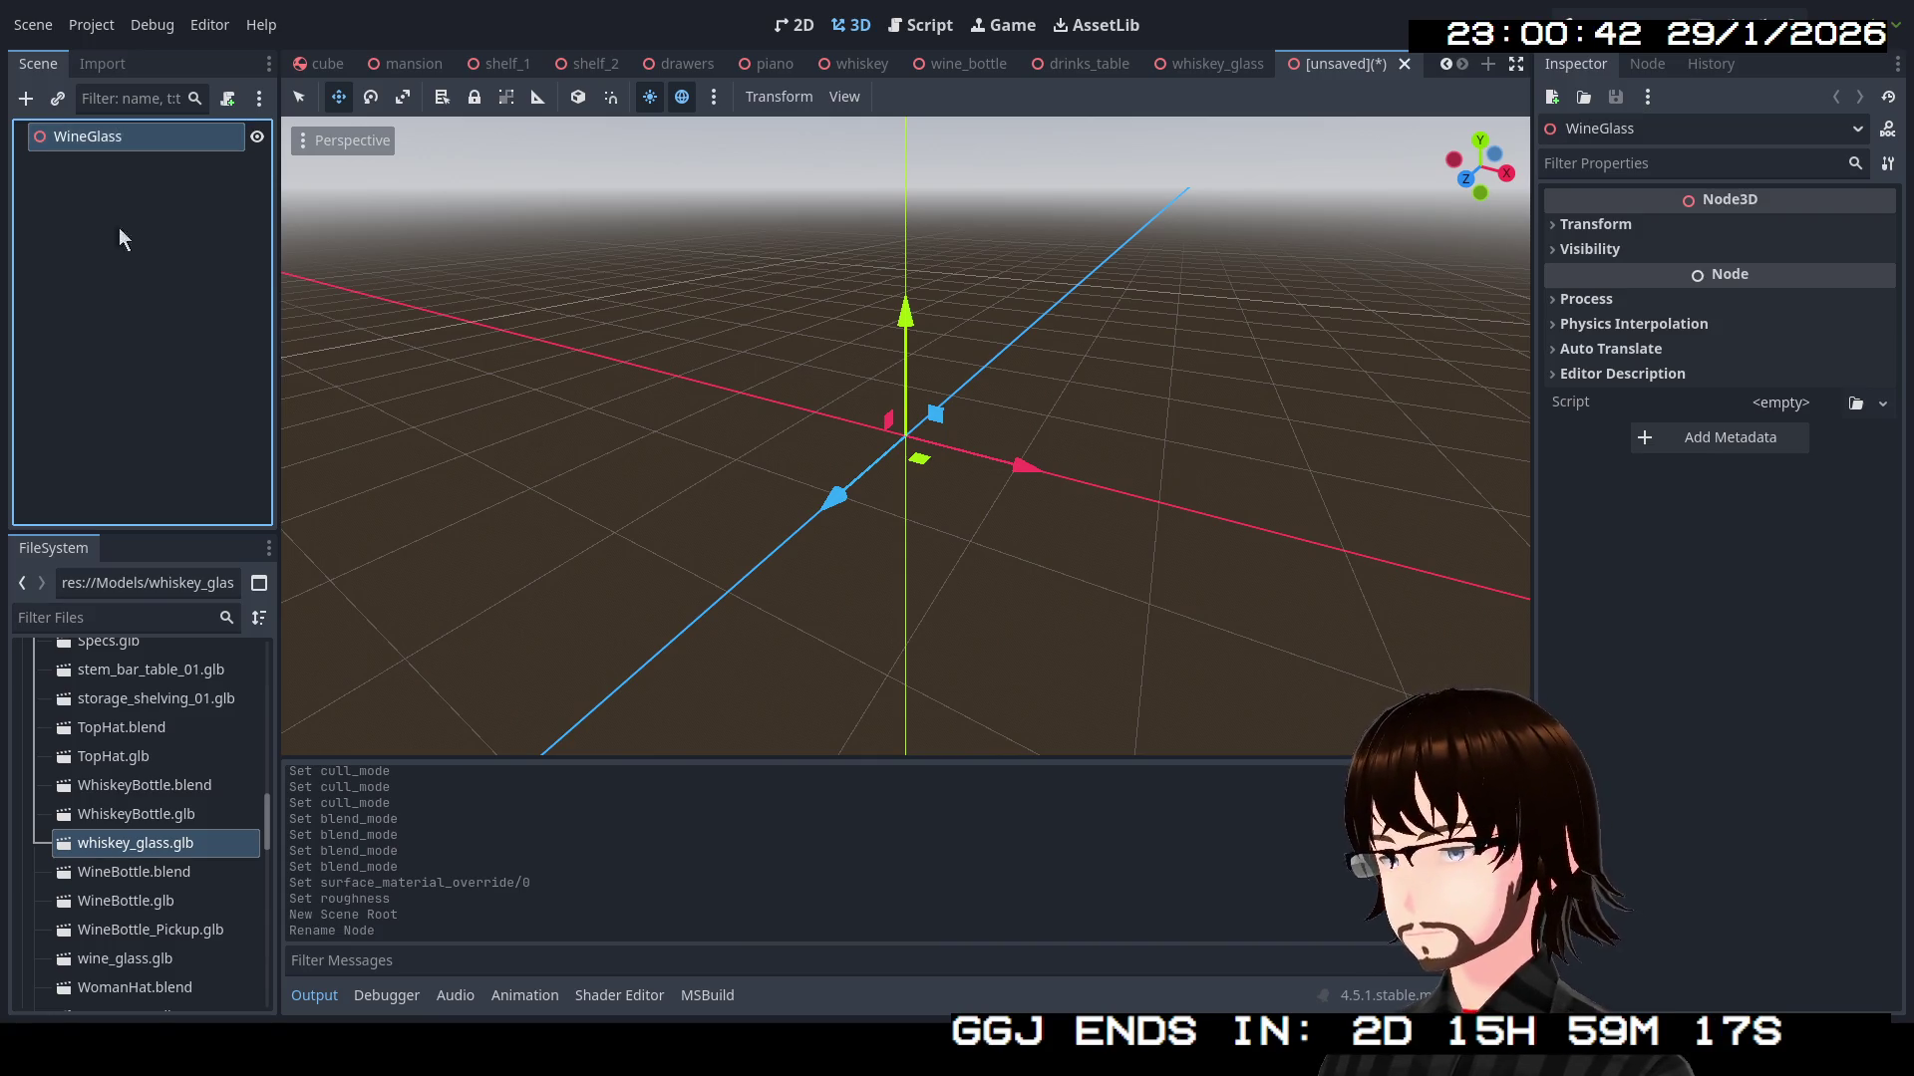
Add wine_glass.glb to the scene and make its children editable
{"action": "scroll", "coordinate": [135, 903], "scroll_direction": "down", "scroll_amount": 1}
{"action": "scroll", "coordinate": [134, 903], "scroll_direction": "up", "scroll_amount": 5}
{"action": "scroll", "coordinate": [185, 878], "scroll_direction": "down", "scroll_amount": 3}
{"action": "scroll", "coordinate": [185, 877], "scroll_direction": "down", "scroll_amount": 1}
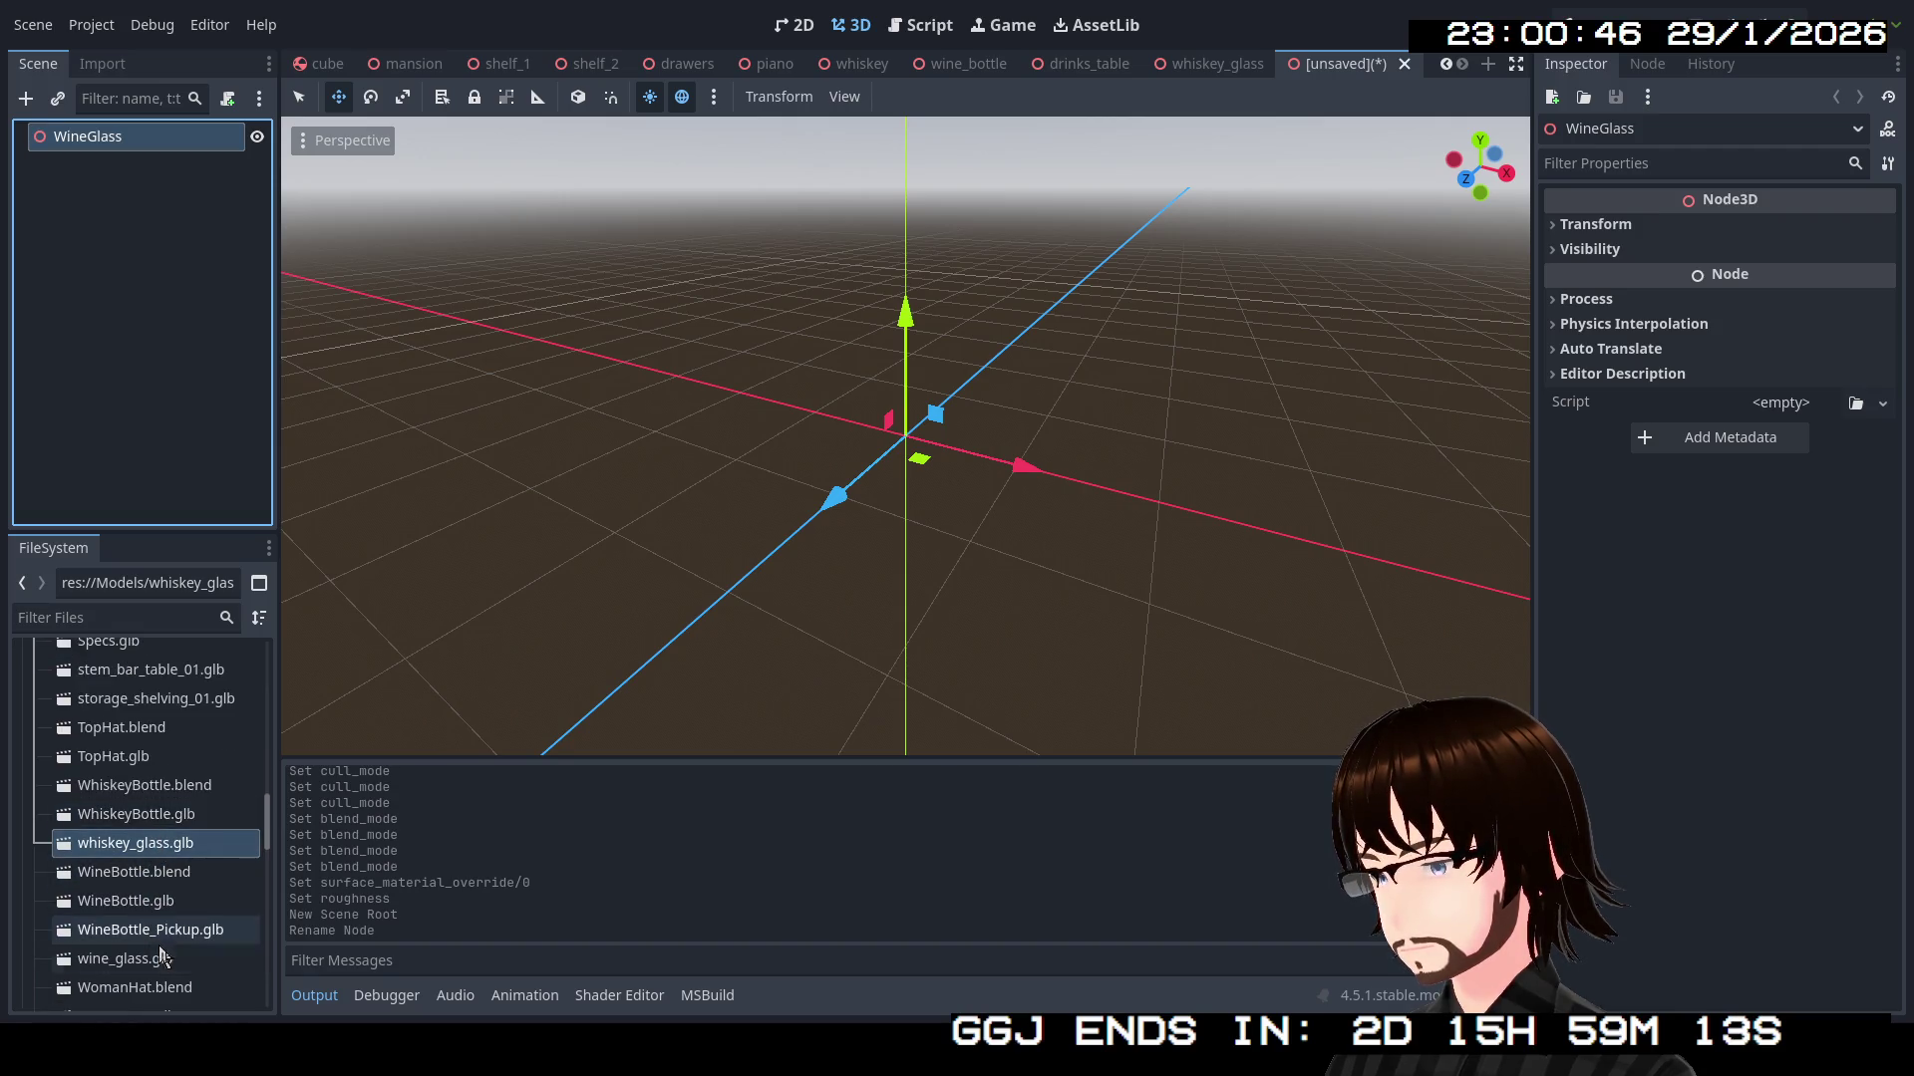
{"action": "mouse_move", "coordinate": [162, 958]}
{"action": "left_mouse_down"}
{"action": "mouse_move", "coordinate": [163, 207]}
{"action": "mouse_move", "coordinate": [134, 166]}
{"action": "left_mouse_up"}
{"action": "right_click", "coordinate": [98, 175]}
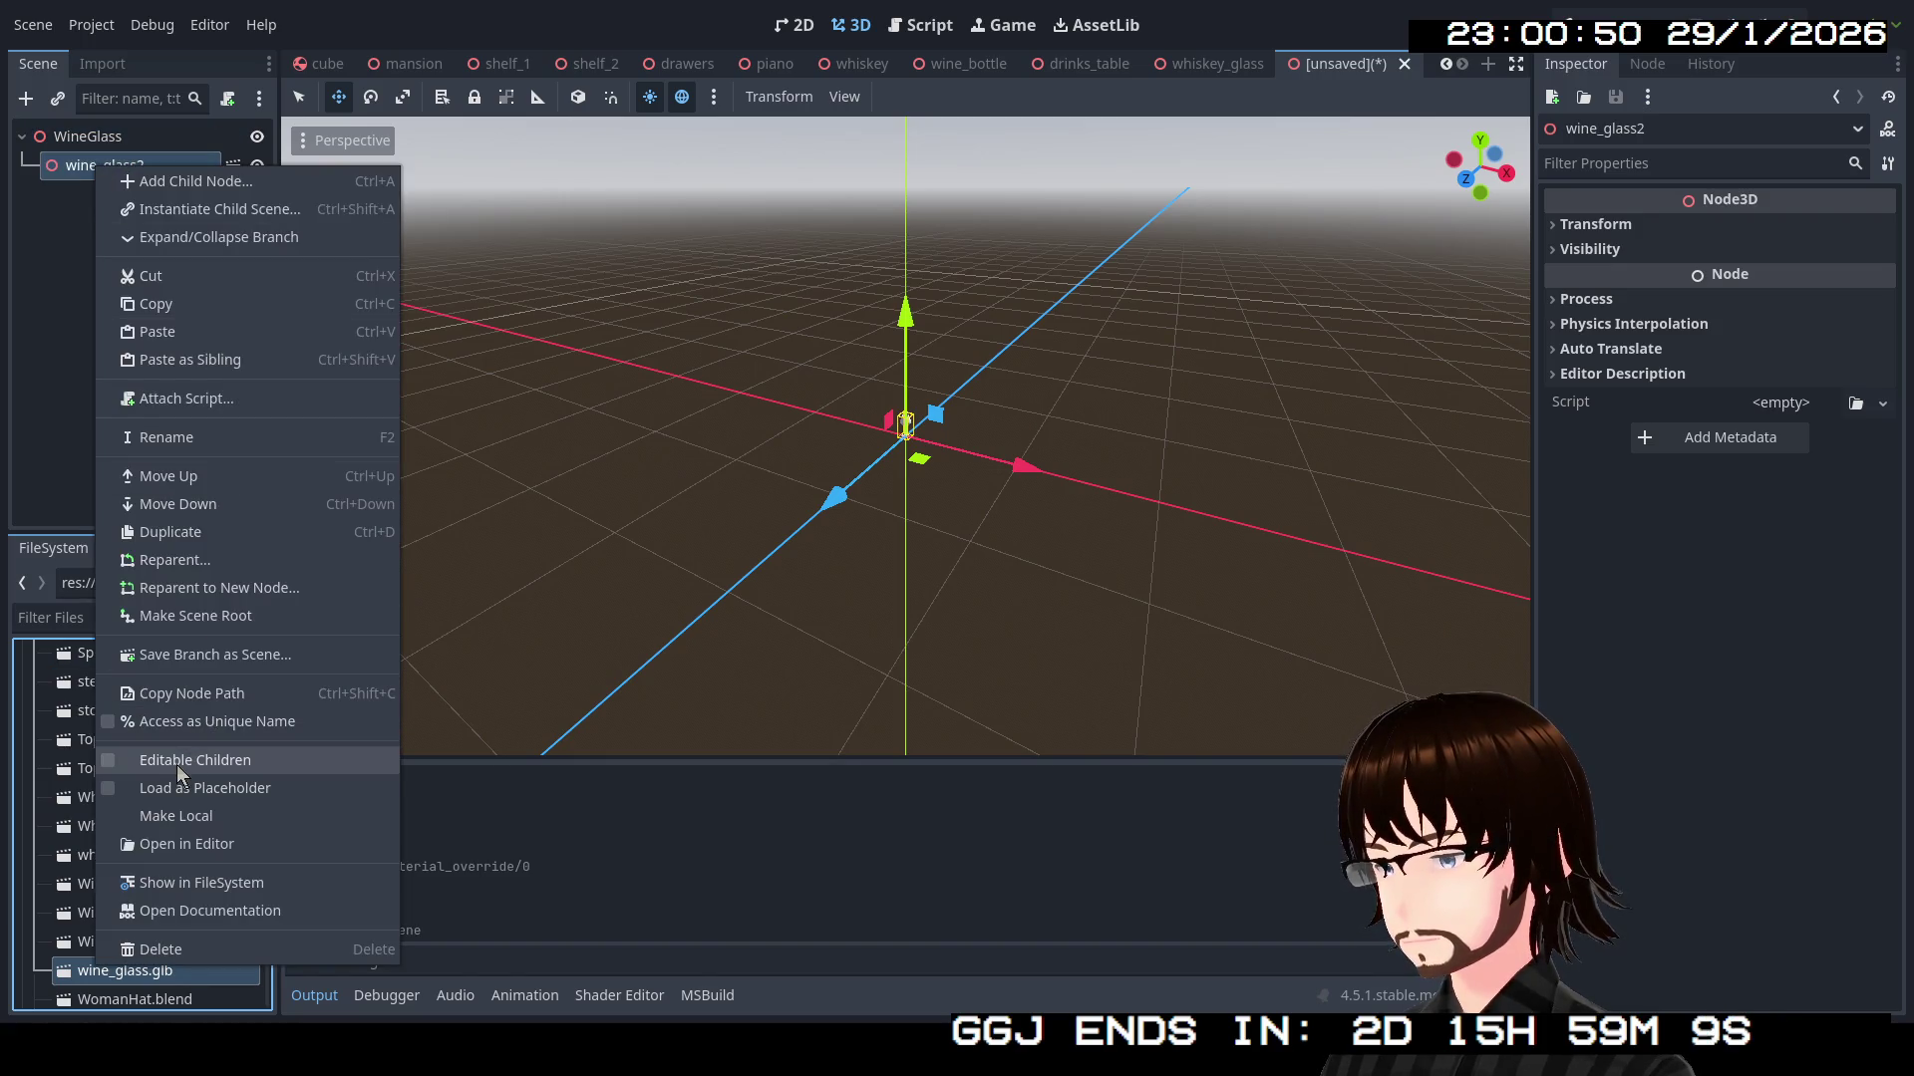
{"action": "left_click", "coordinate": [149, 765]}
Copy the wine_glass mesh under WineGlass and delete the wine_glass2 instance
{"action": "left_click", "coordinate": [113, 194]}
{"action": "key", "text": "ctrl+c"}
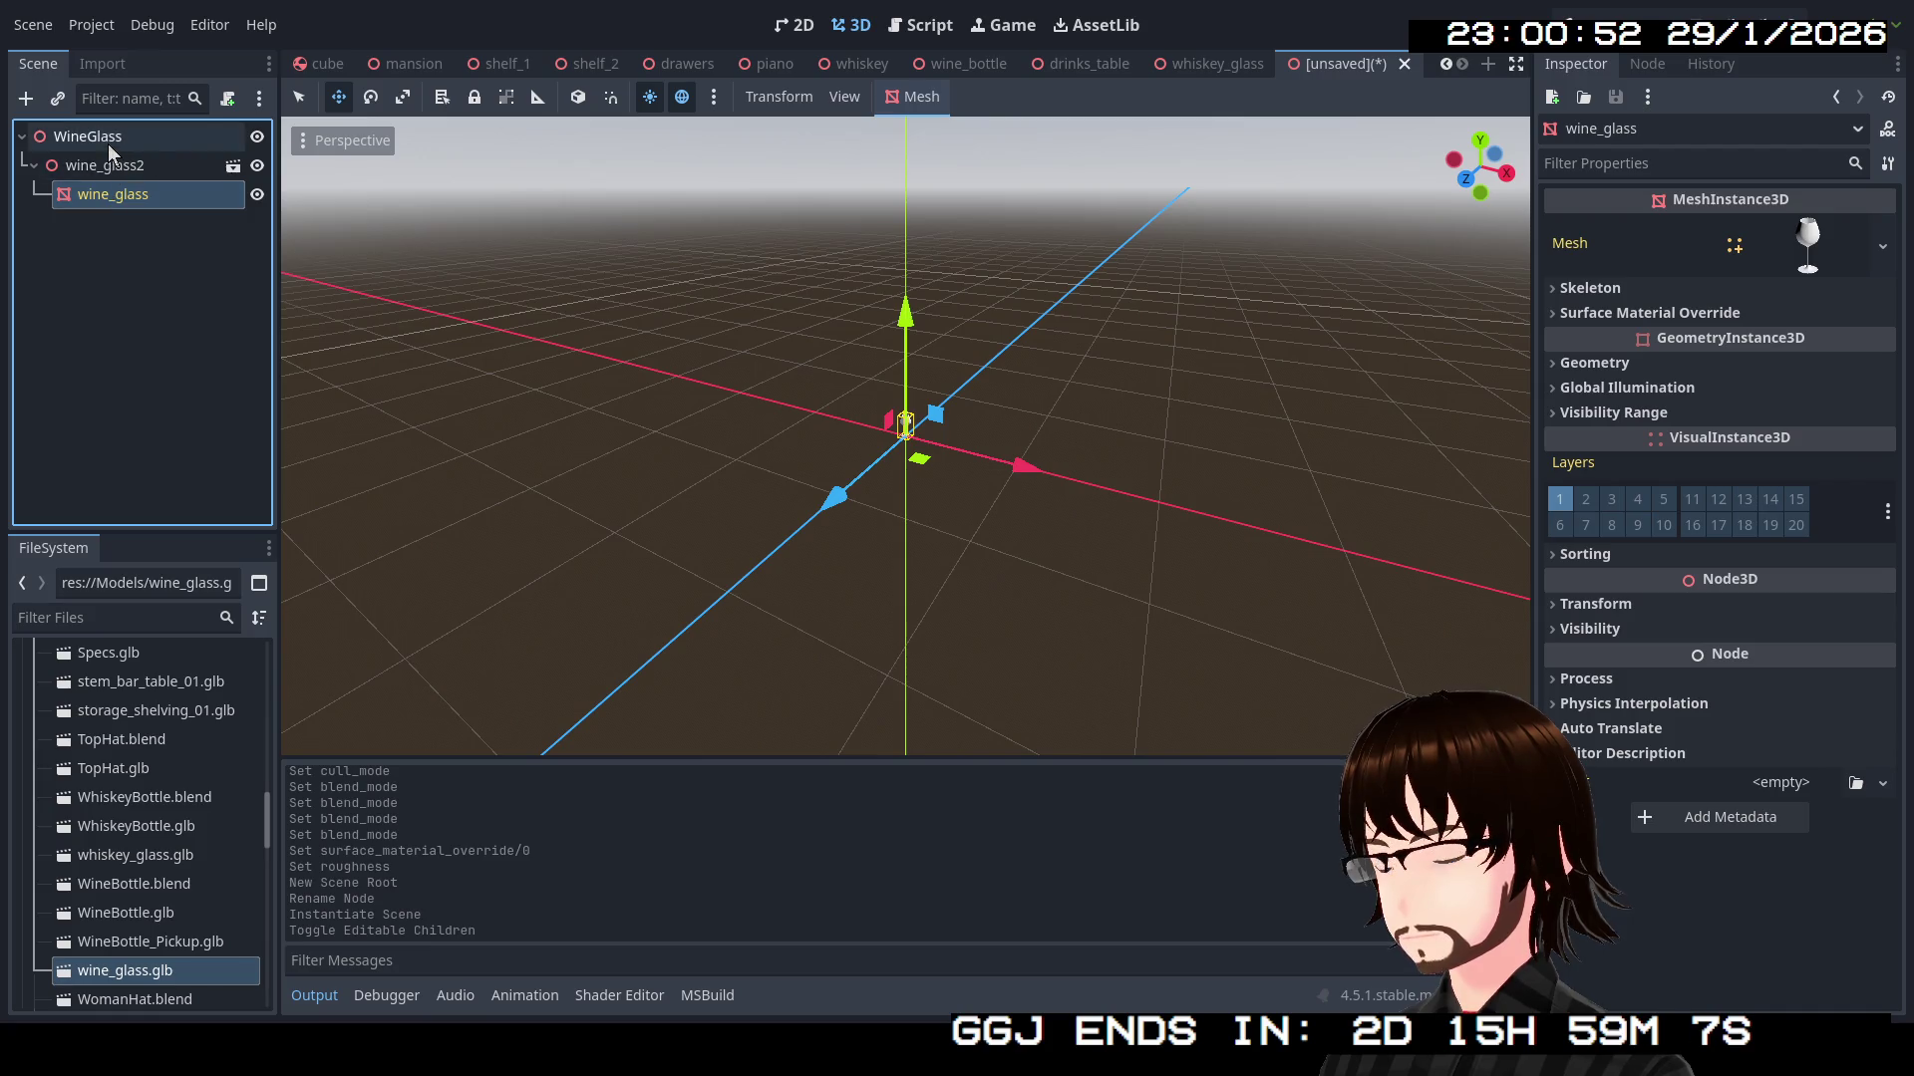
{"action": "left_click", "coordinate": [100, 137]}
{"action": "key", "text": "ctrl+v"}
{"action": "left_click", "coordinate": [110, 166]}
{"action": "key", "text": "Delete"}
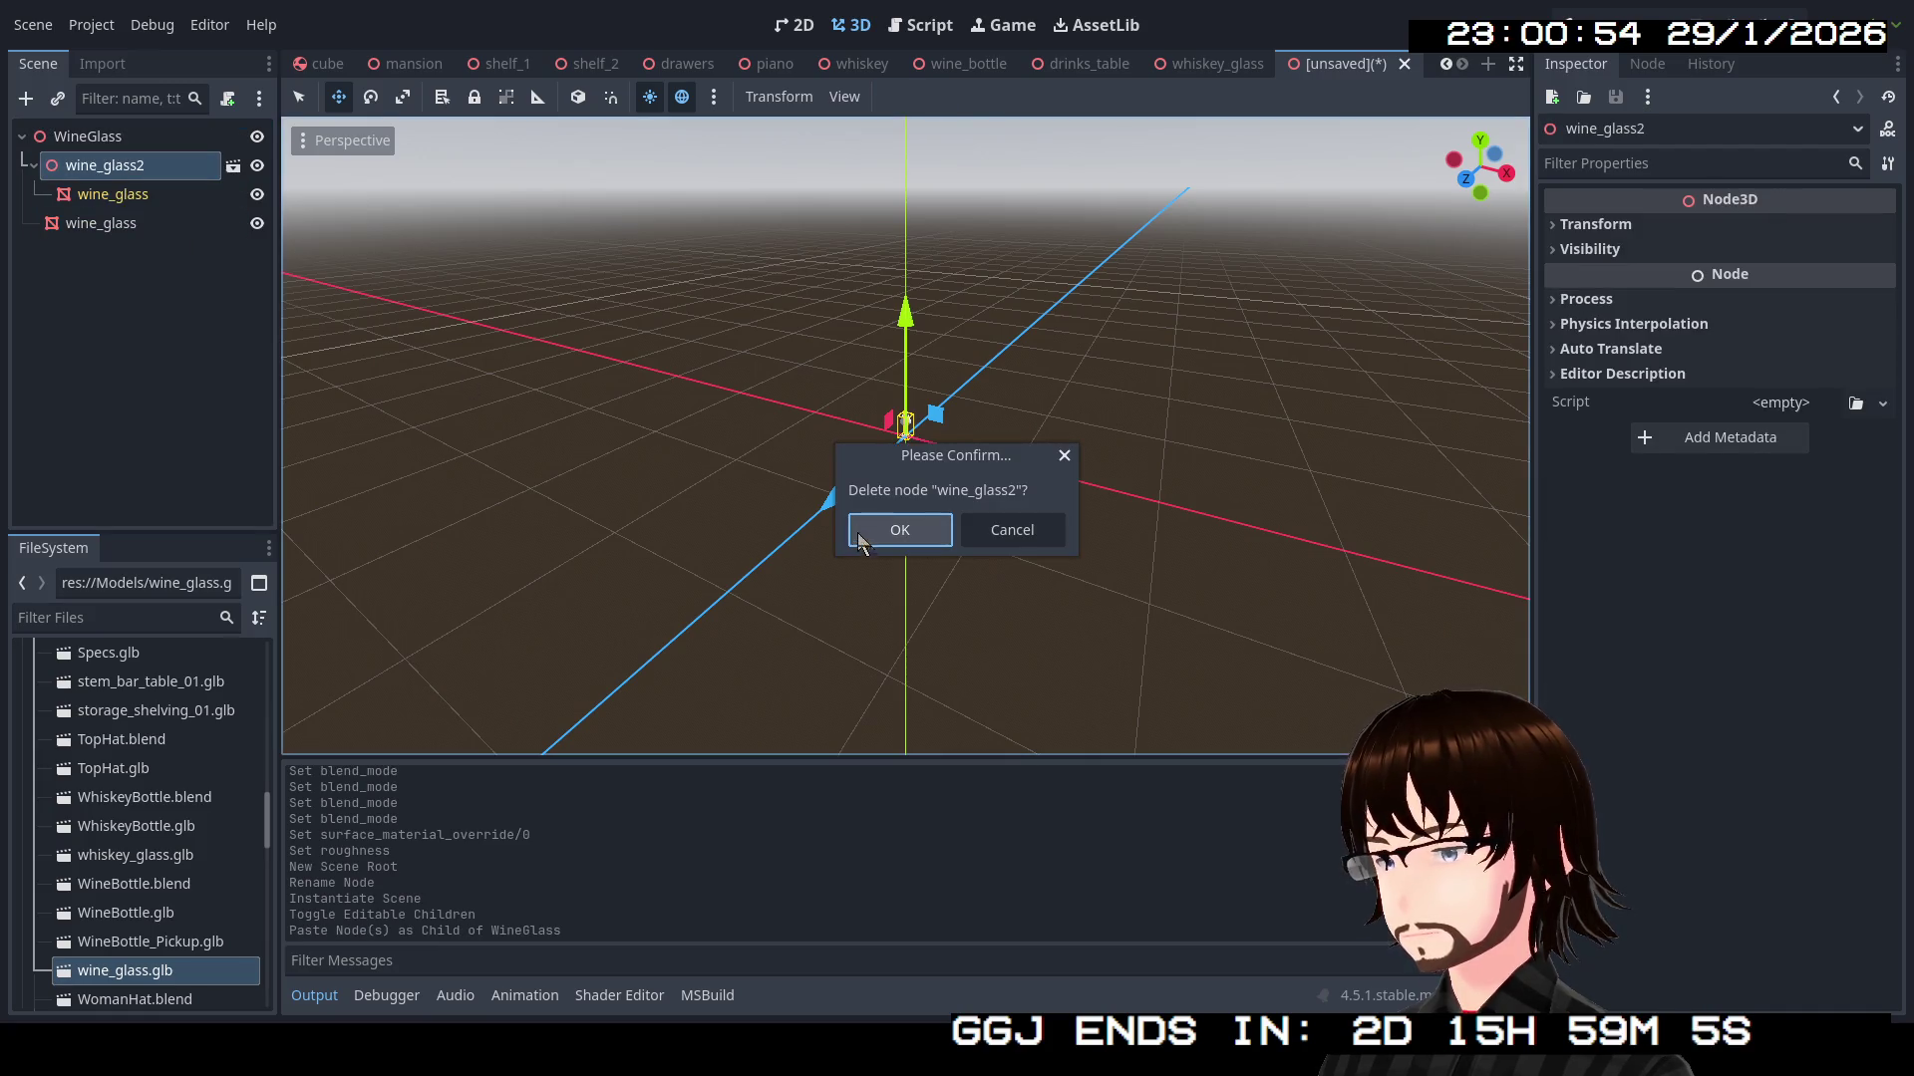
{"action": "left_click", "coordinate": [859, 531]}
{"action": "left_click", "coordinate": [116, 177]}
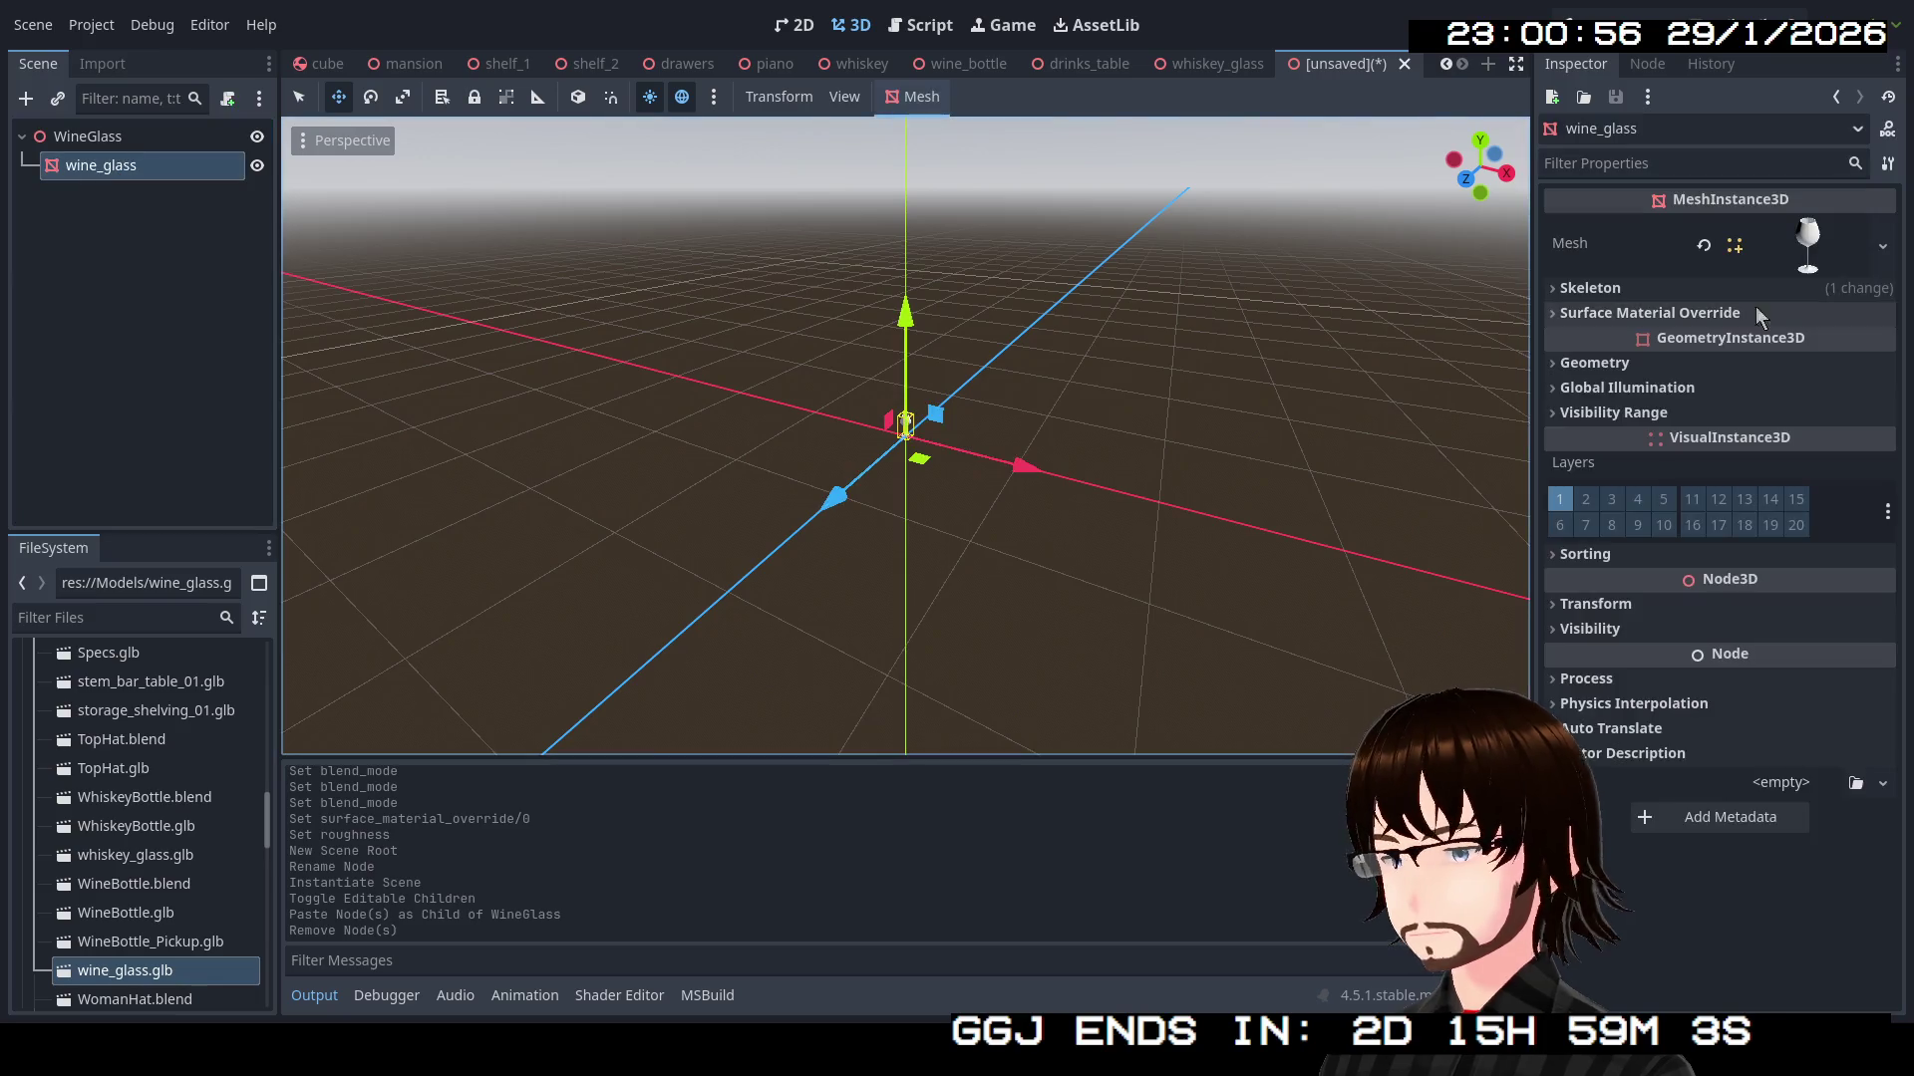
Quick-load the Glass material onto the mesh's override slot and save as wine_glass.tscn
{"action": "left_click", "coordinate": [1716, 315]}
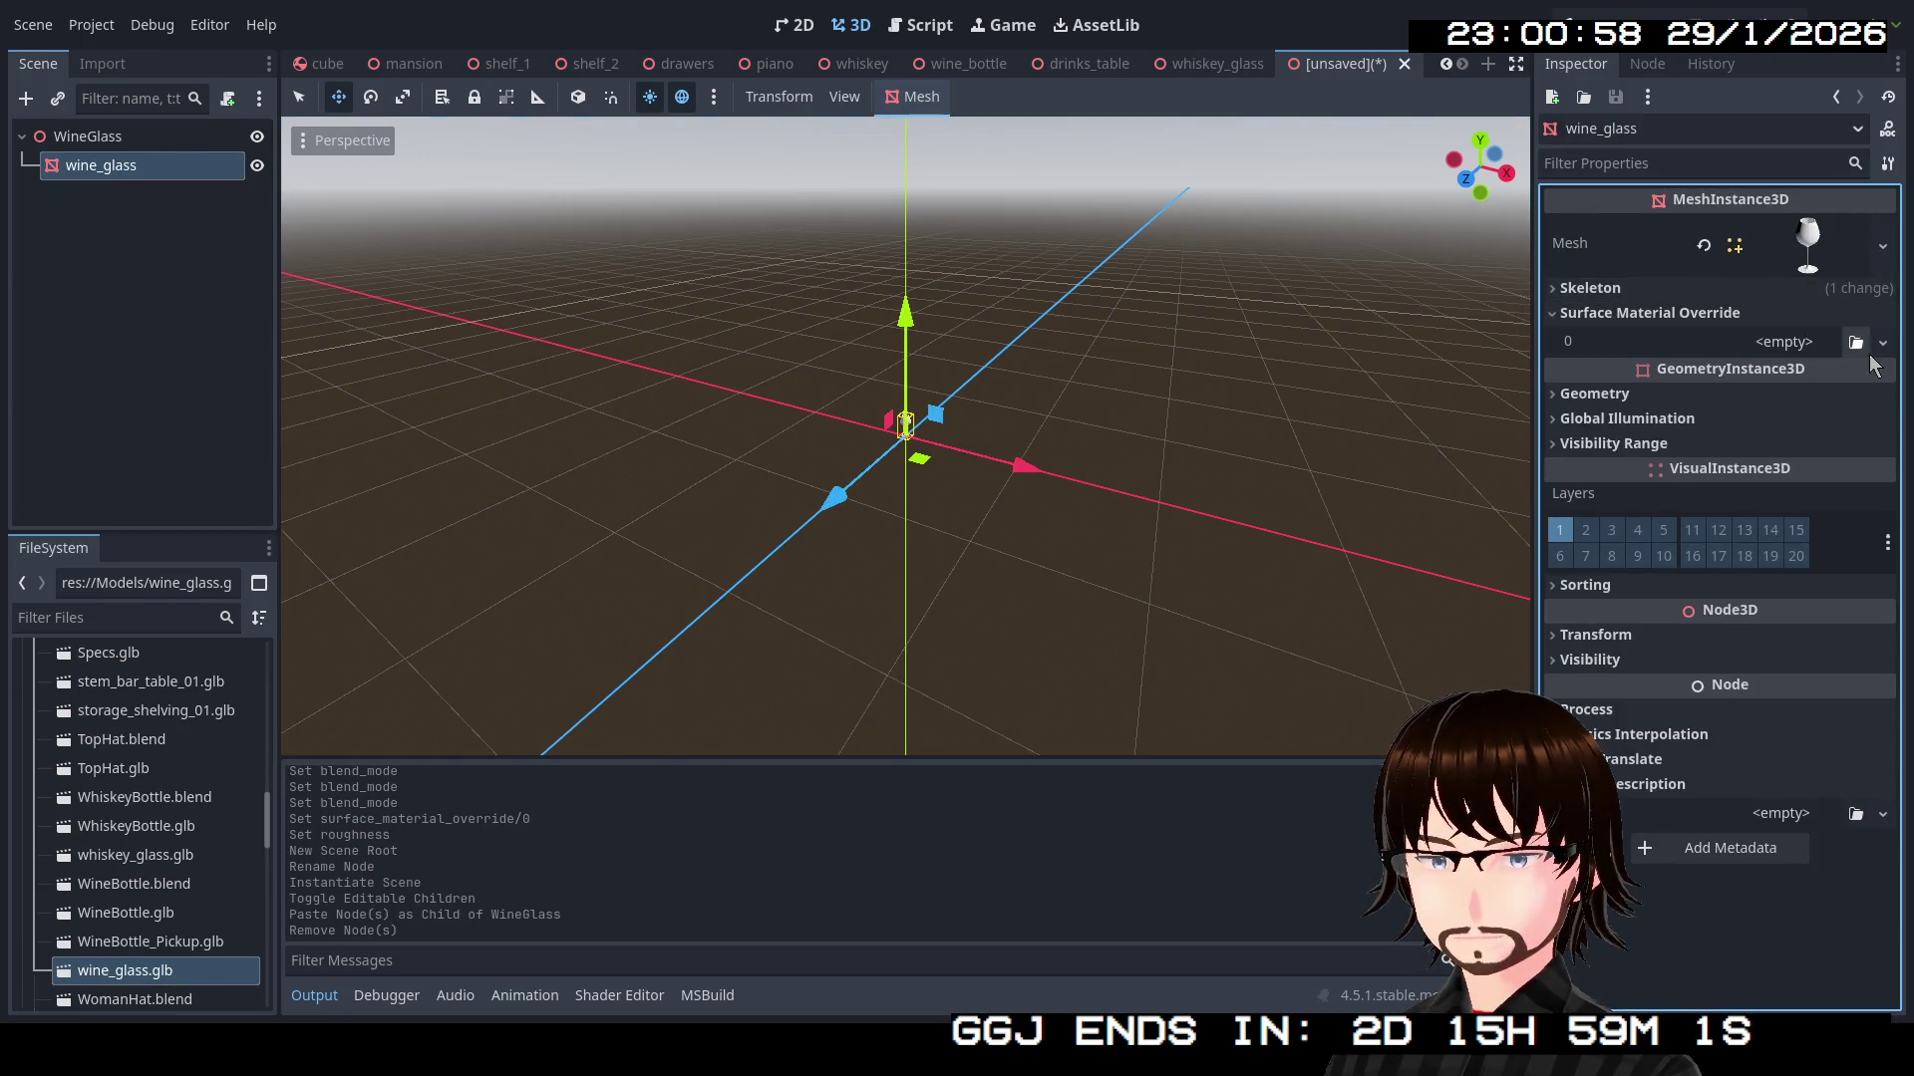
{"action": "left_click", "coordinate": [1881, 343]}
{"action": "left_click", "coordinate": [1824, 510]}
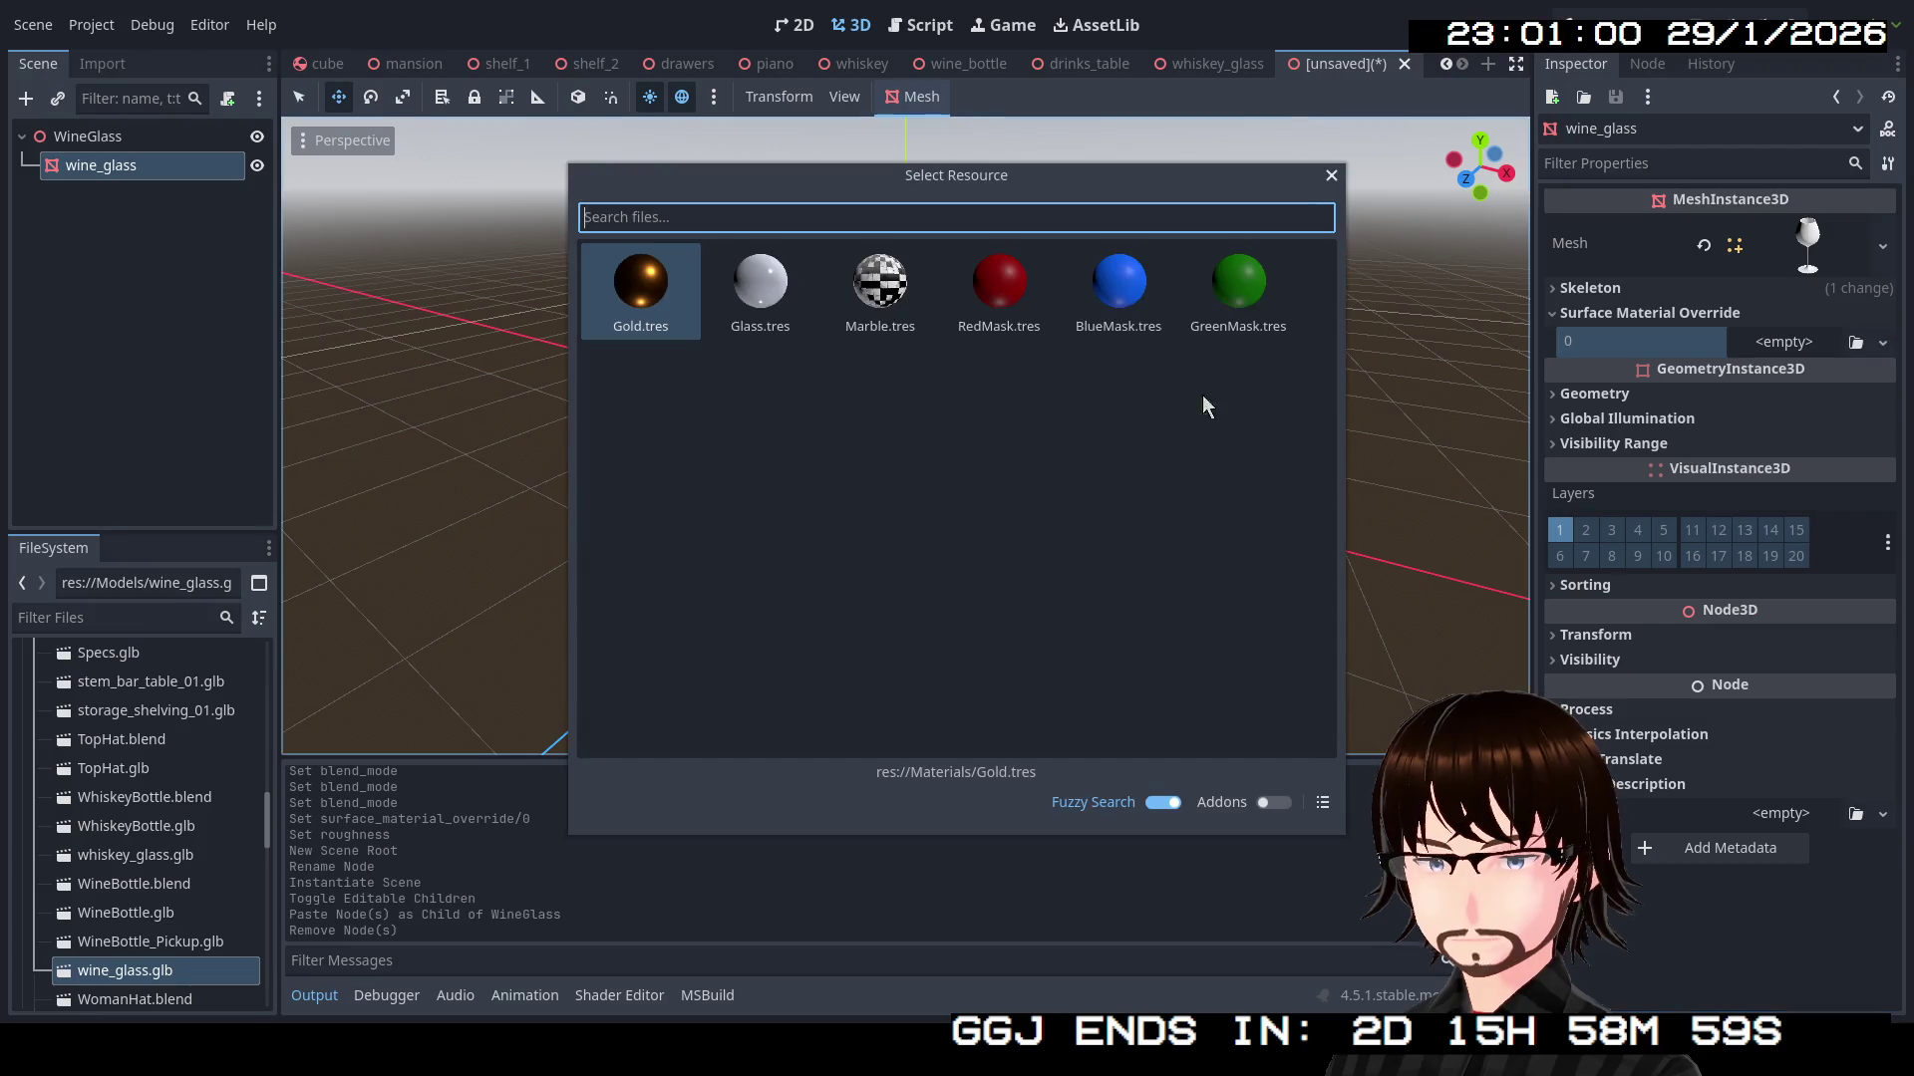
{"action": "double_click", "coordinate": [760, 289]}
{"action": "scroll", "coordinate": [957, 389], "scroll_direction": "up", "scroll_amount": 5}
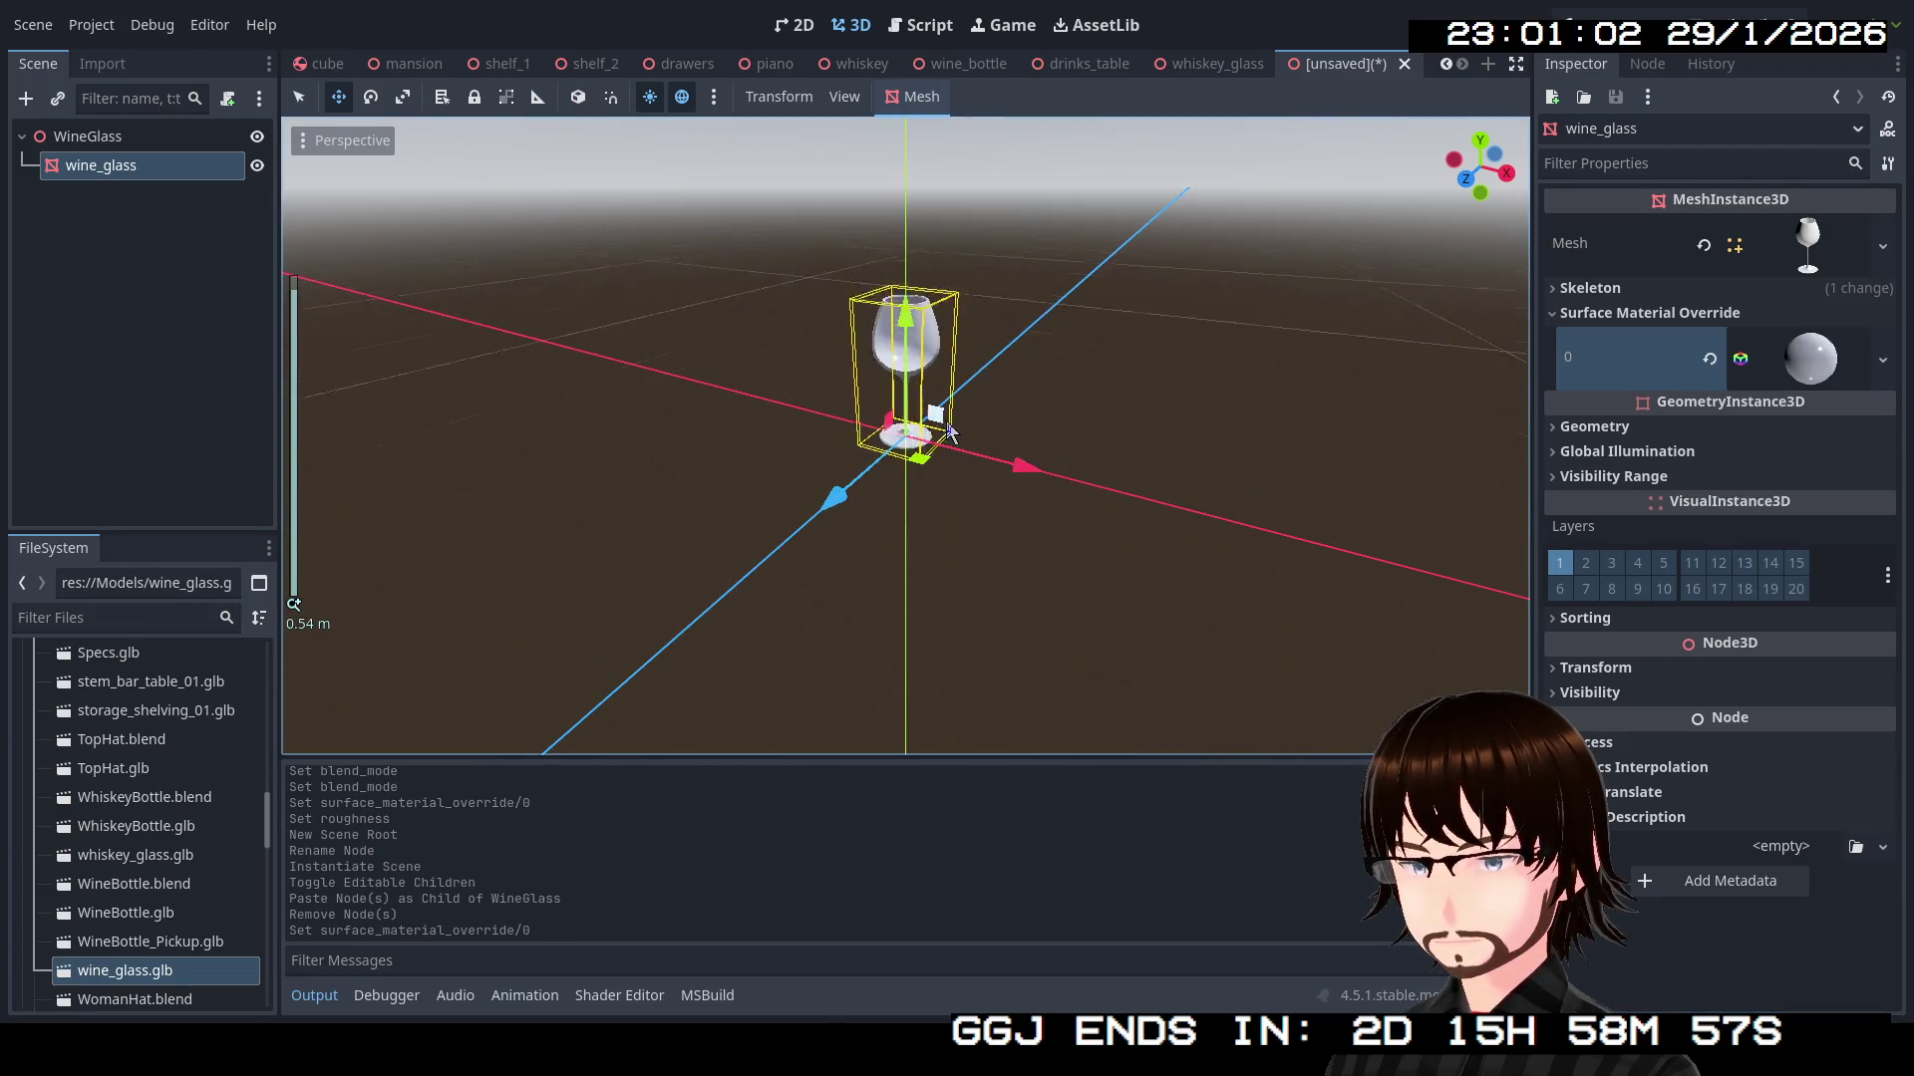
{"action": "mouse_move", "coordinate": [962, 391]}
{"action": "left_mouse_down"}
{"action": "mouse_move", "coordinate": [909, 427]}
{"action": "mouse_move", "coordinate": [766, 412]}
{"action": "left_mouse_up"}
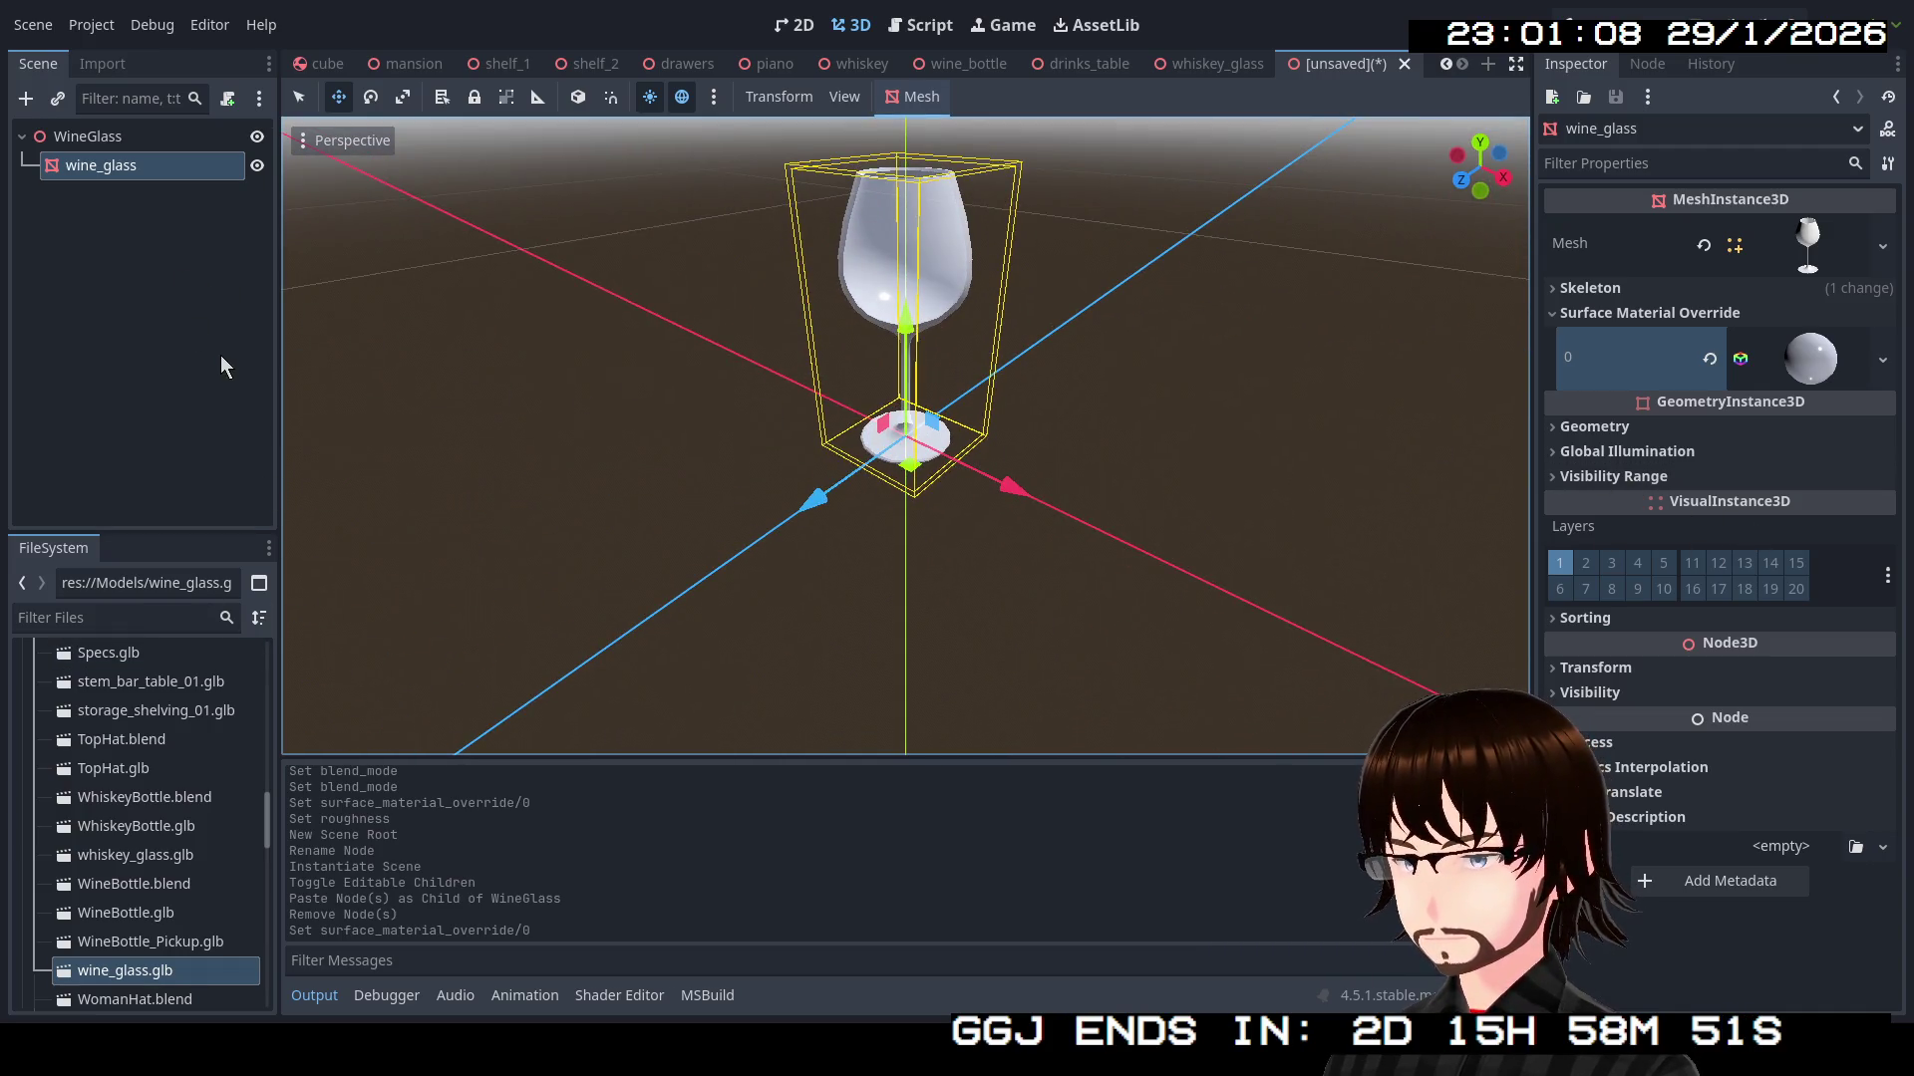
{"action": "key", "text": "ctrl+s"}
{"action": "left_click", "coordinate": [792, 841]}
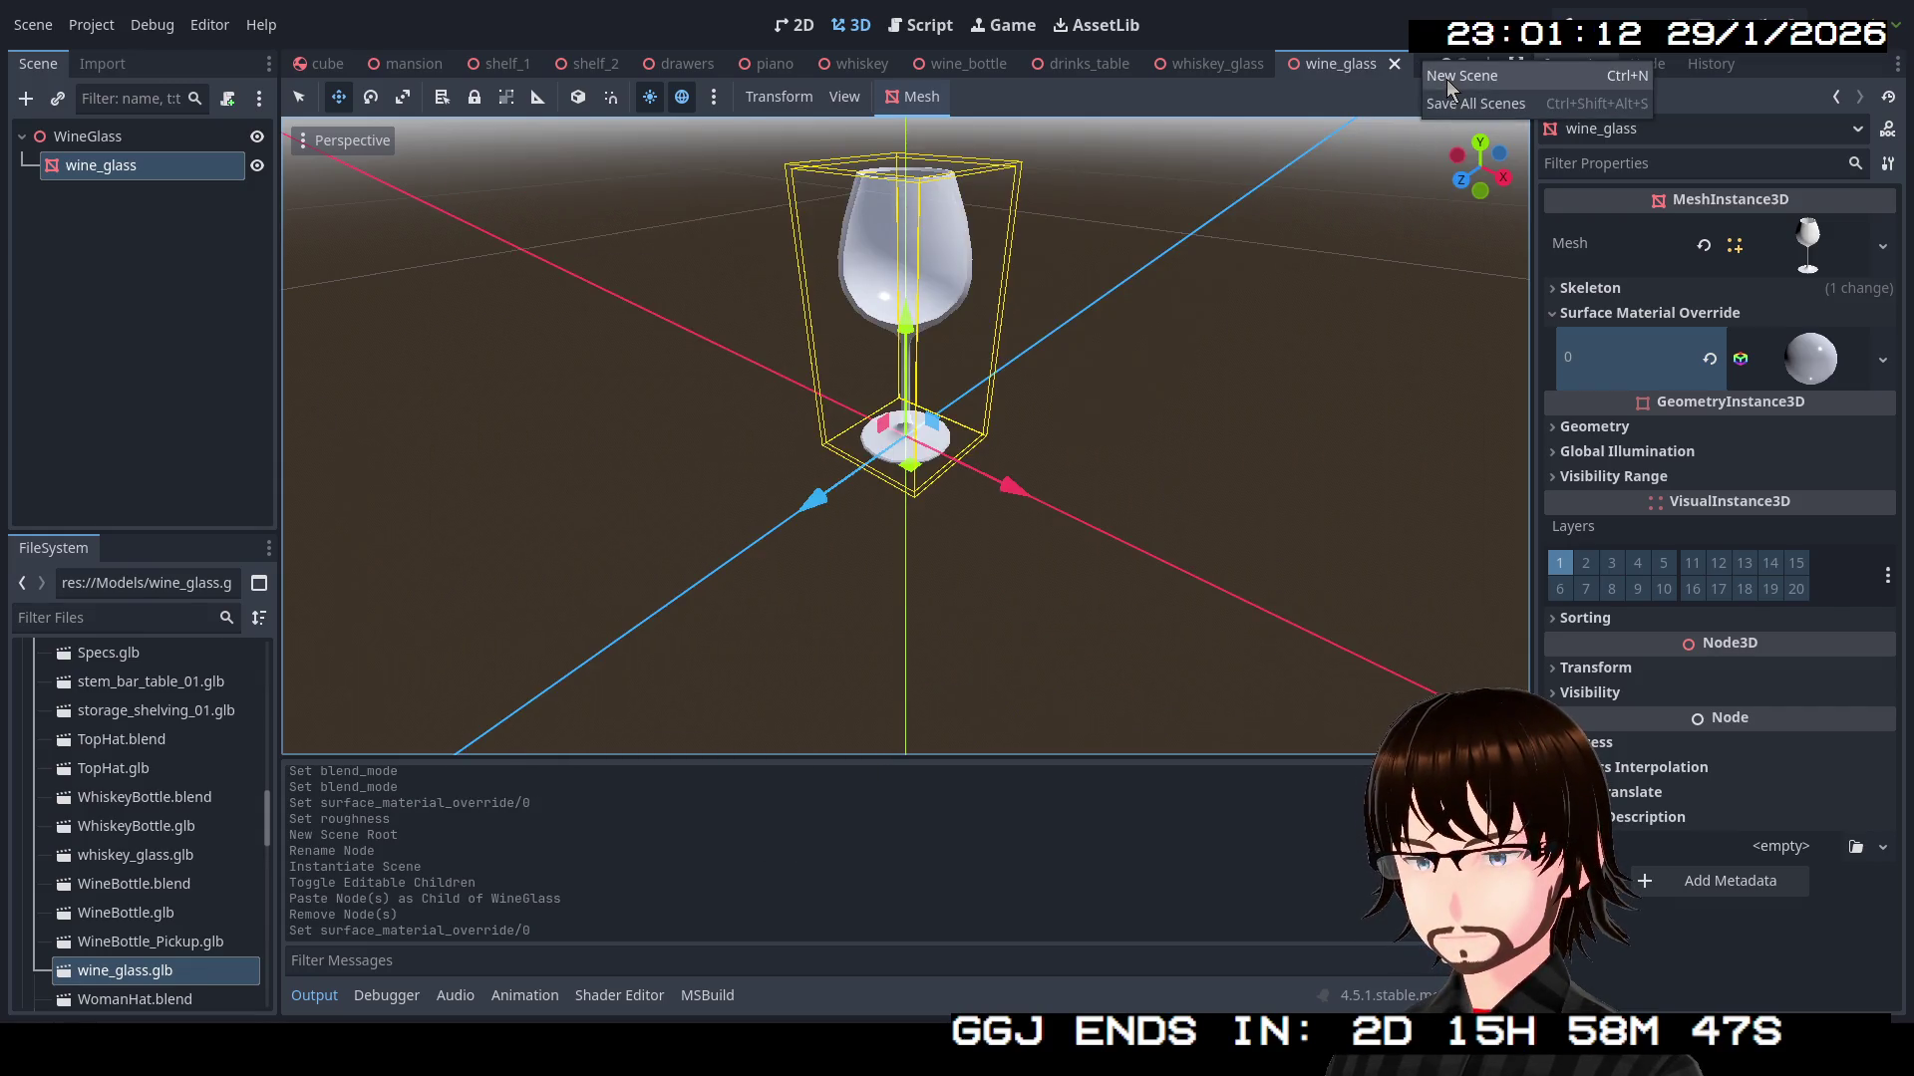
Create a new 3D scene and rename its root node to ChampagneGlass
{"action": "left_click", "coordinate": [1487, 64]}
{"action": "left_click", "coordinate": [109, 204]}
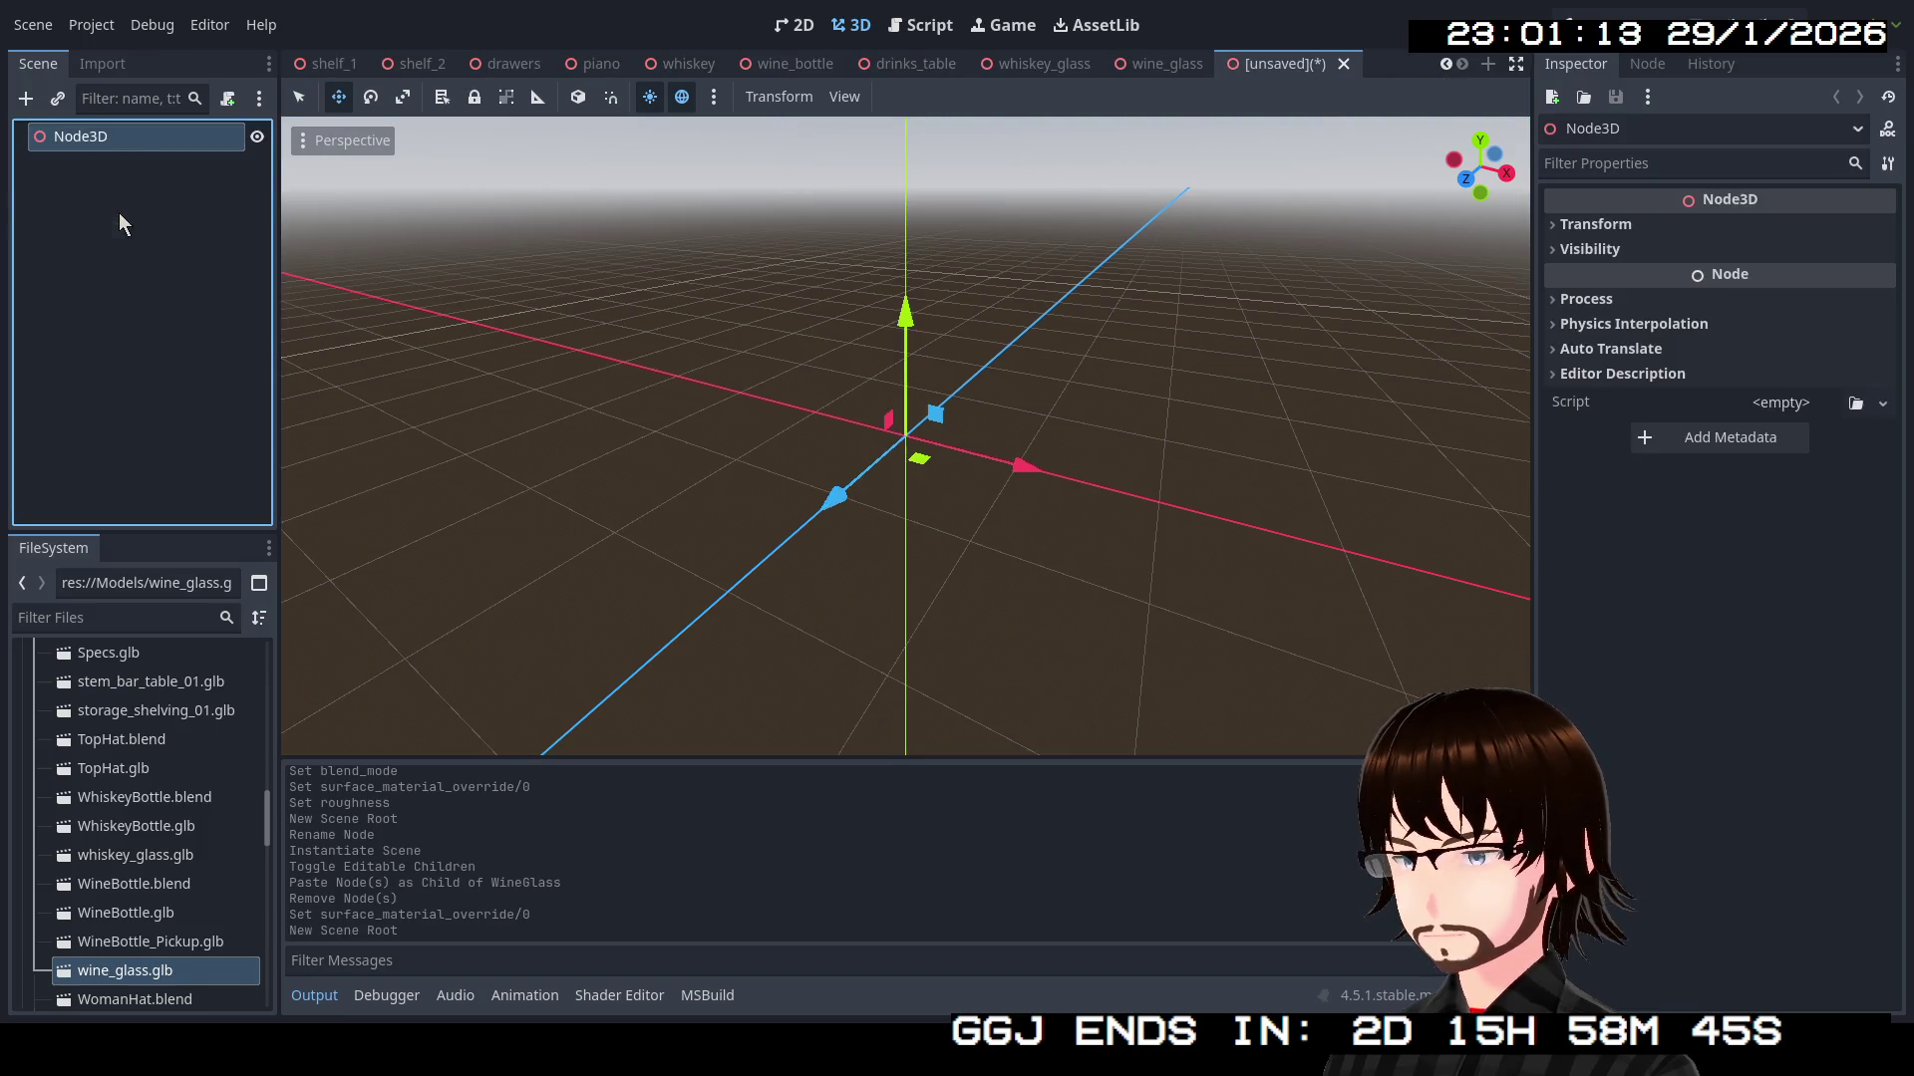
{"action": "right_click", "coordinate": [128, 130]}
{"action": "left_click", "coordinate": [151, 158]}
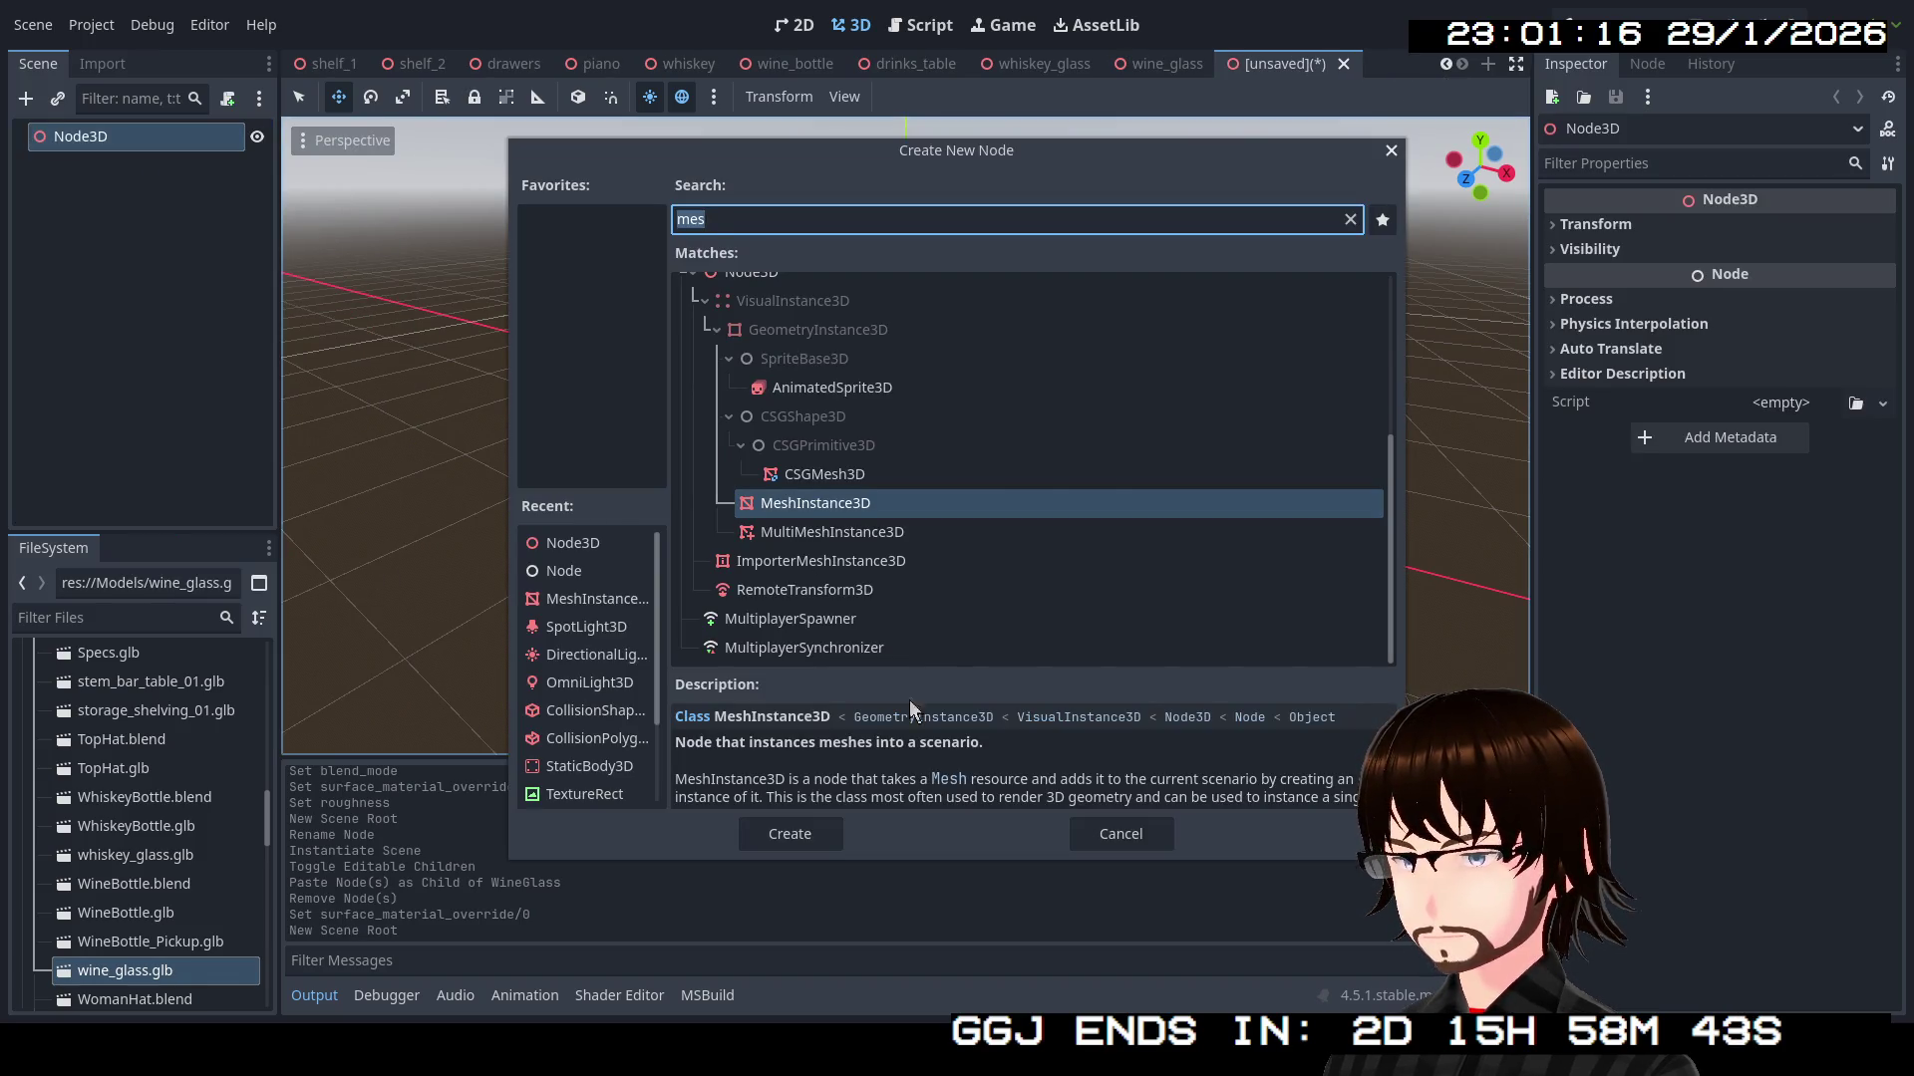
{"action": "left_click", "coordinate": [1106, 838]}
{"action": "left_click", "coordinate": [115, 140]}
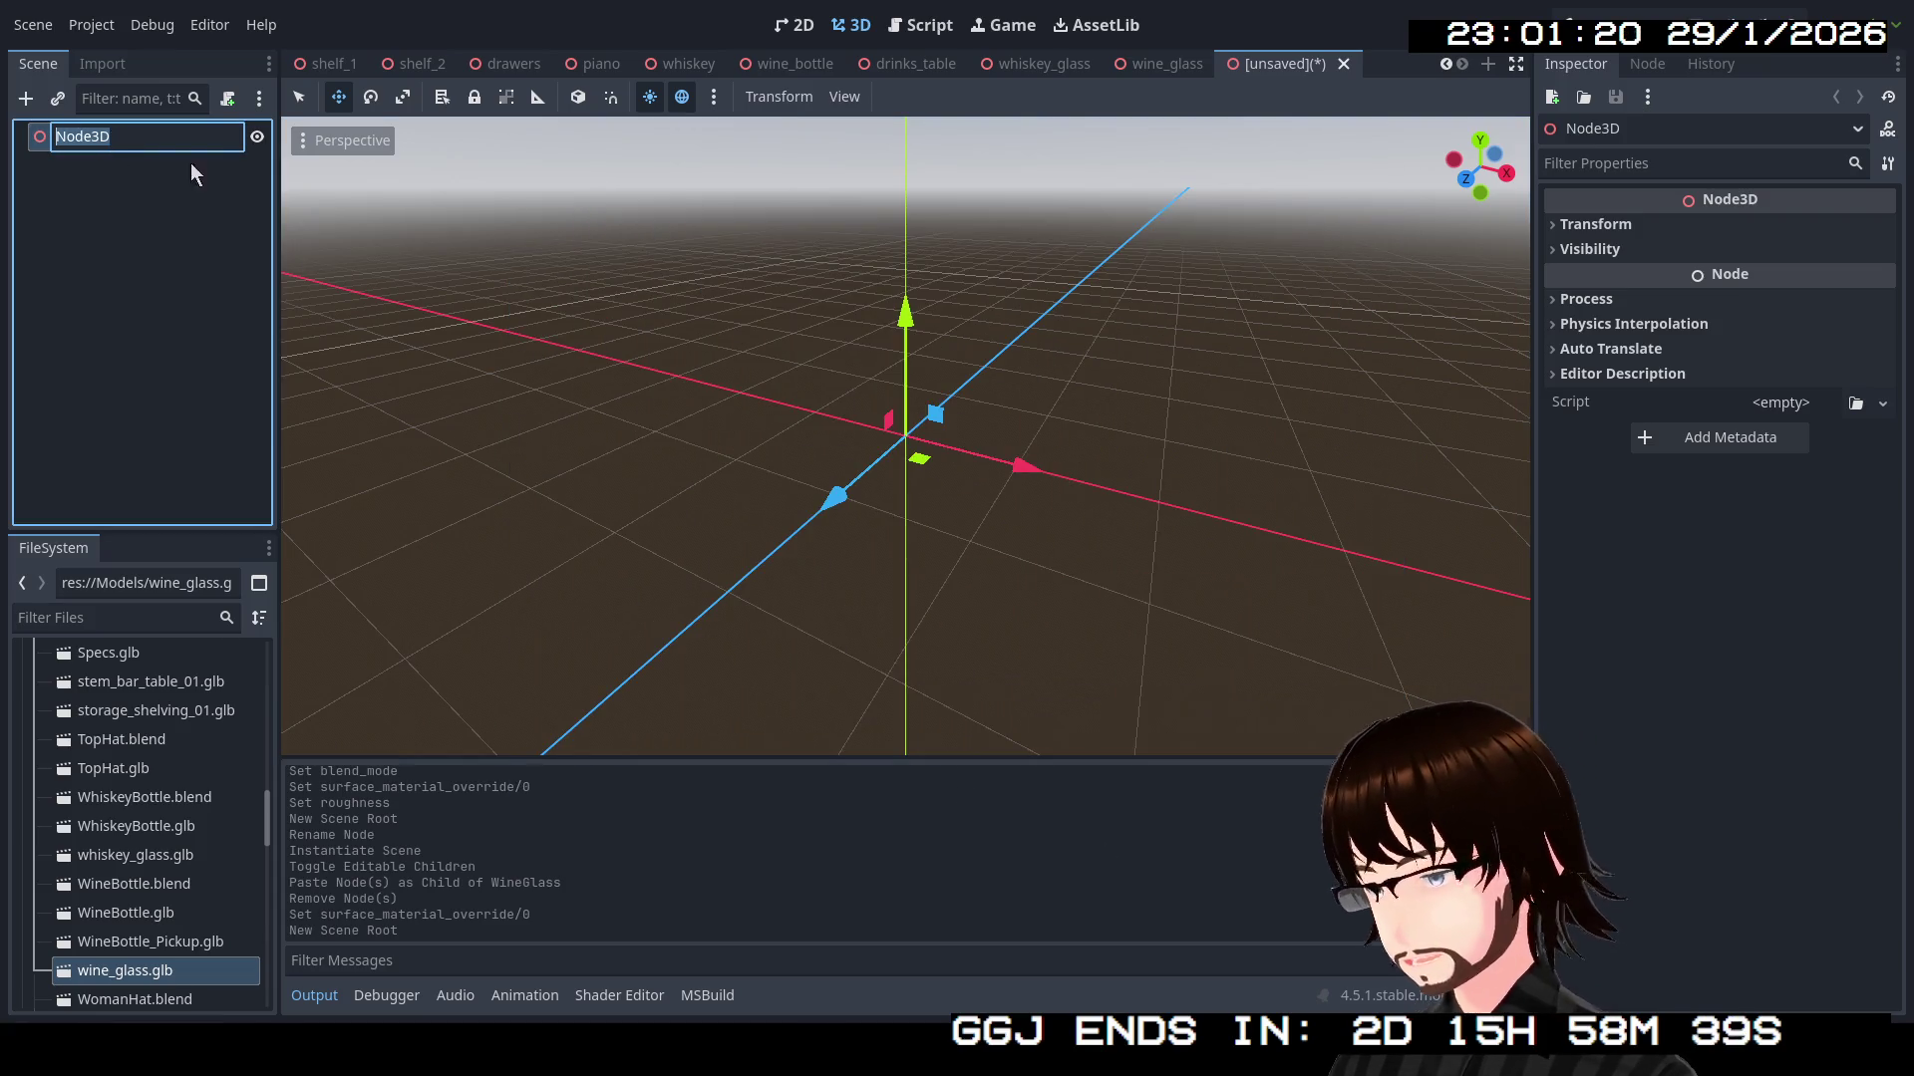
{"action": "left_click", "coordinate": [153, 683]}
{"action": "scroll", "coordinate": [158, 685], "scroll_direction": "up", "scroll_amount": 3}
{"action": "scroll", "coordinate": [186, 715], "scroll_direction": "up", "scroll_amount": 8}
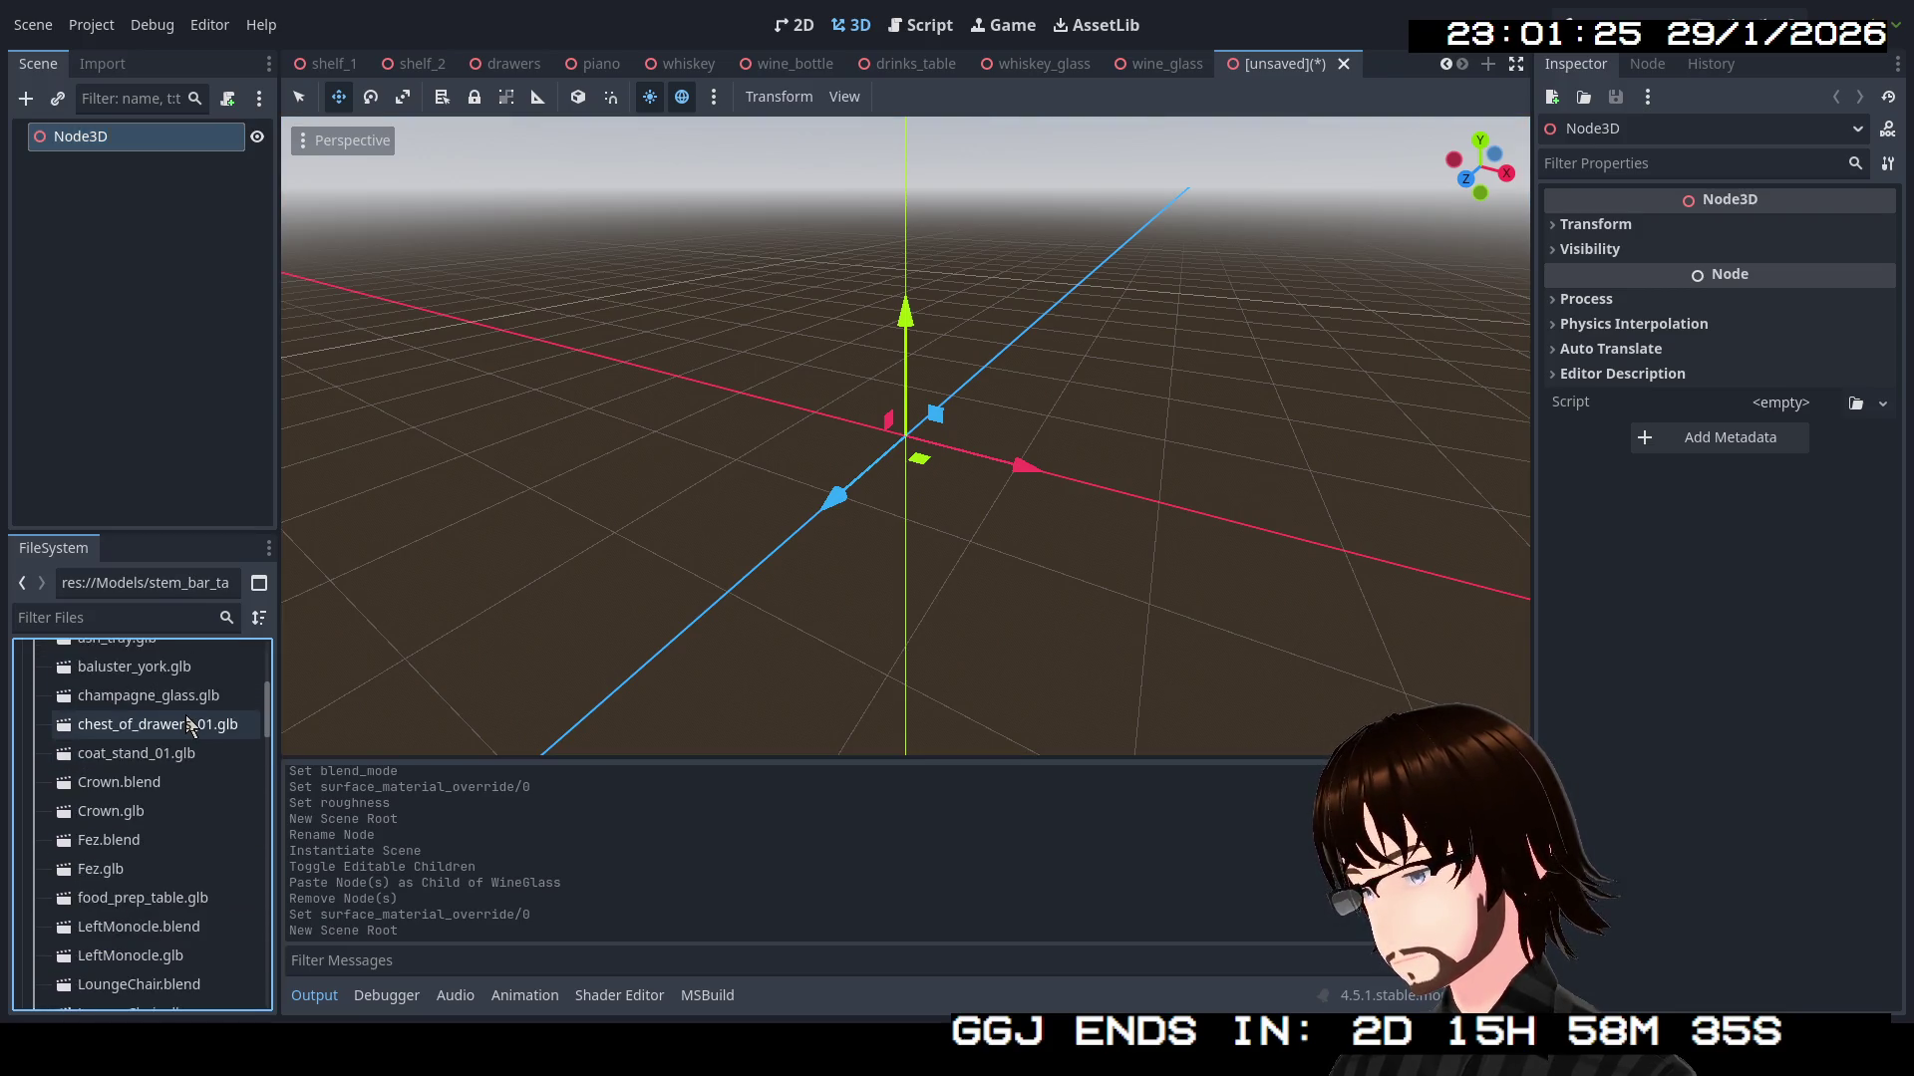
{"action": "left_click", "coordinate": [176, 145]}
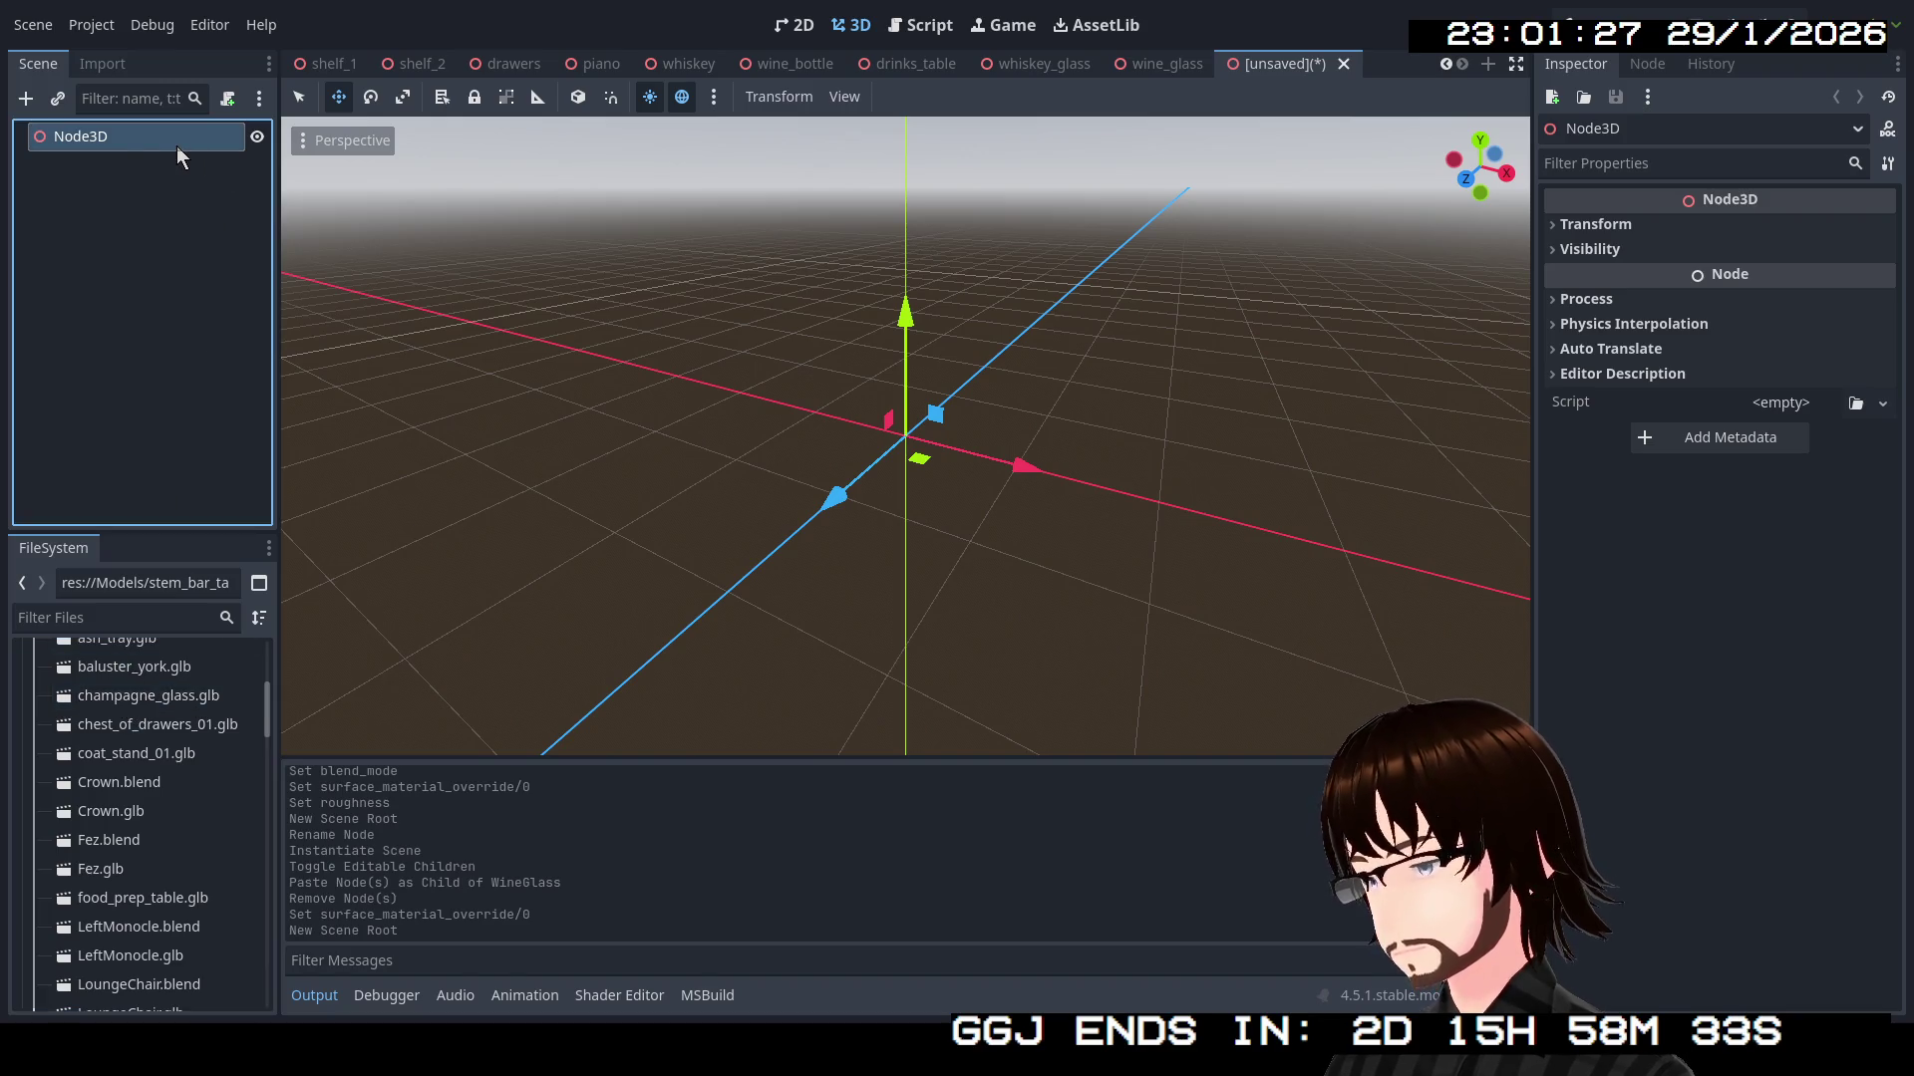
{"action": "left_click", "coordinate": [135, 134]}
{"action": "type", "text": "ChampagneGlass"}
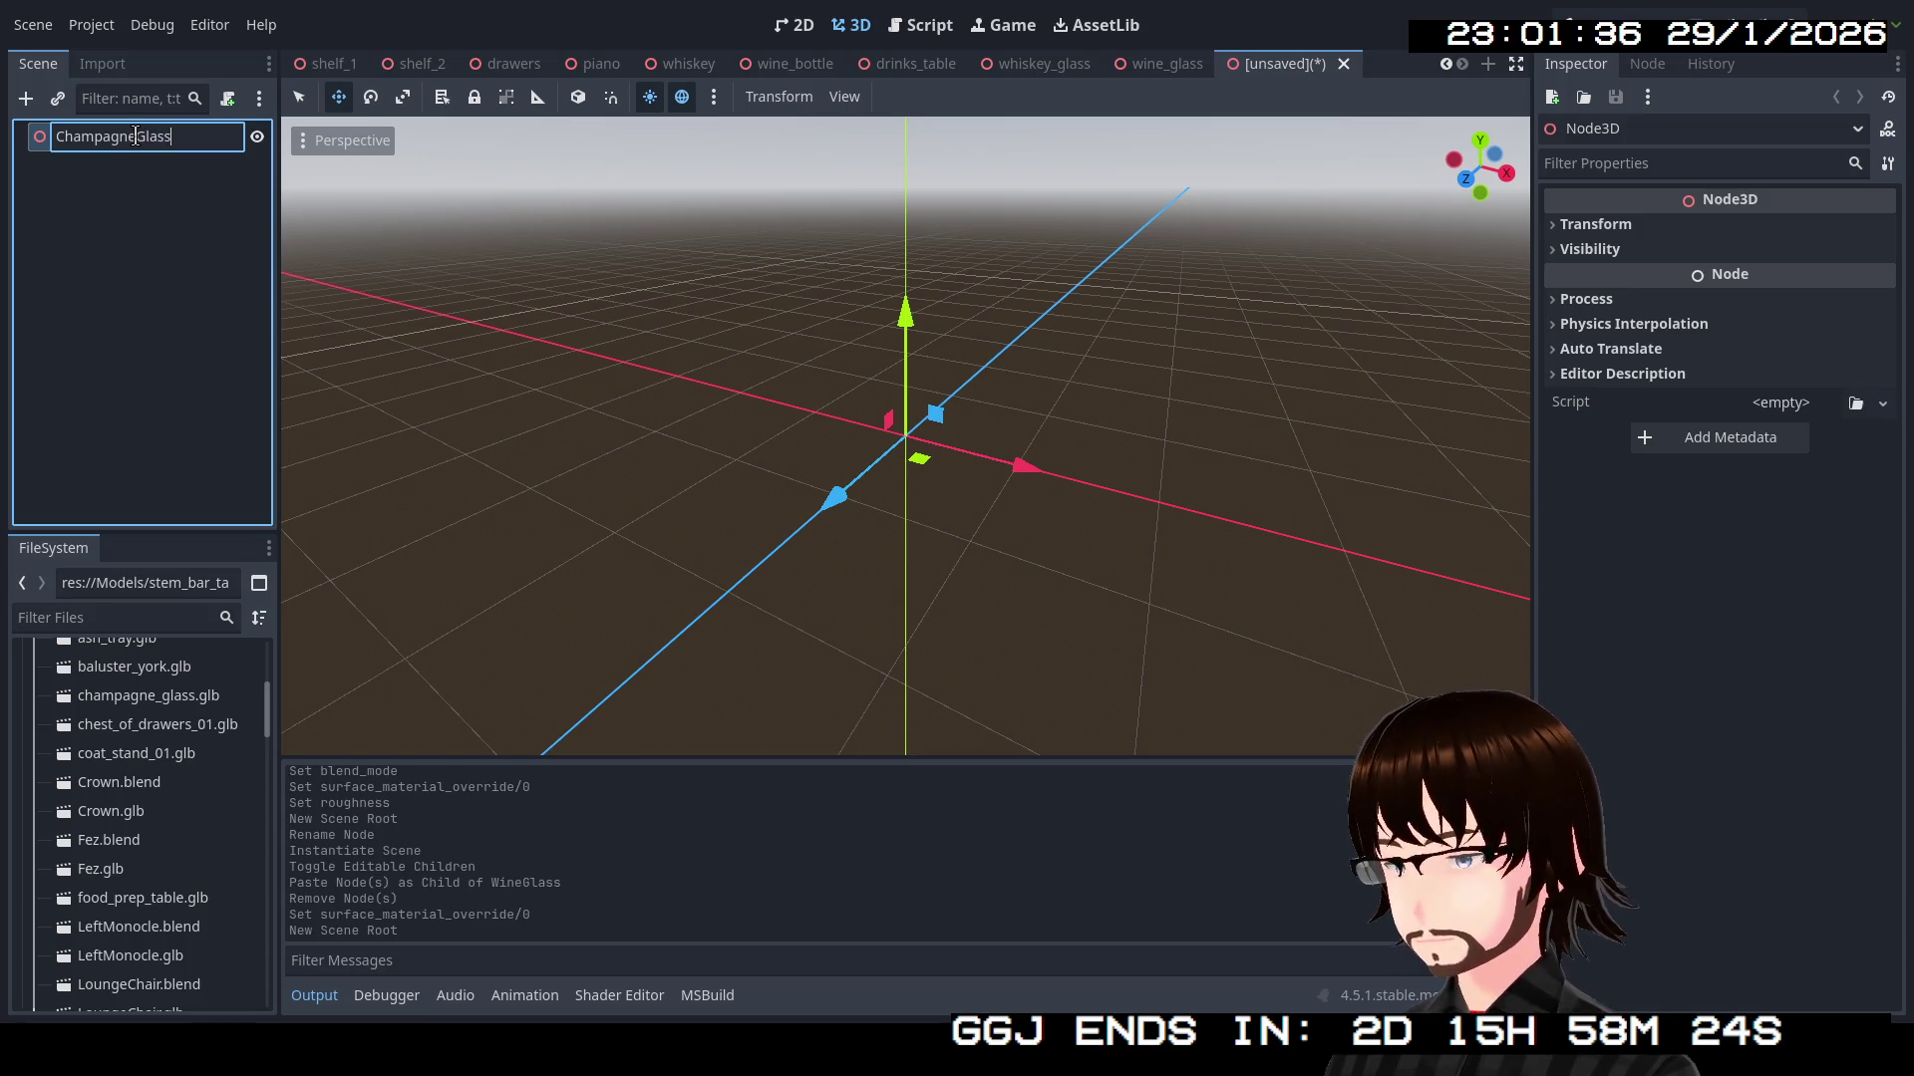
{"action": "key", "text": "Return"}
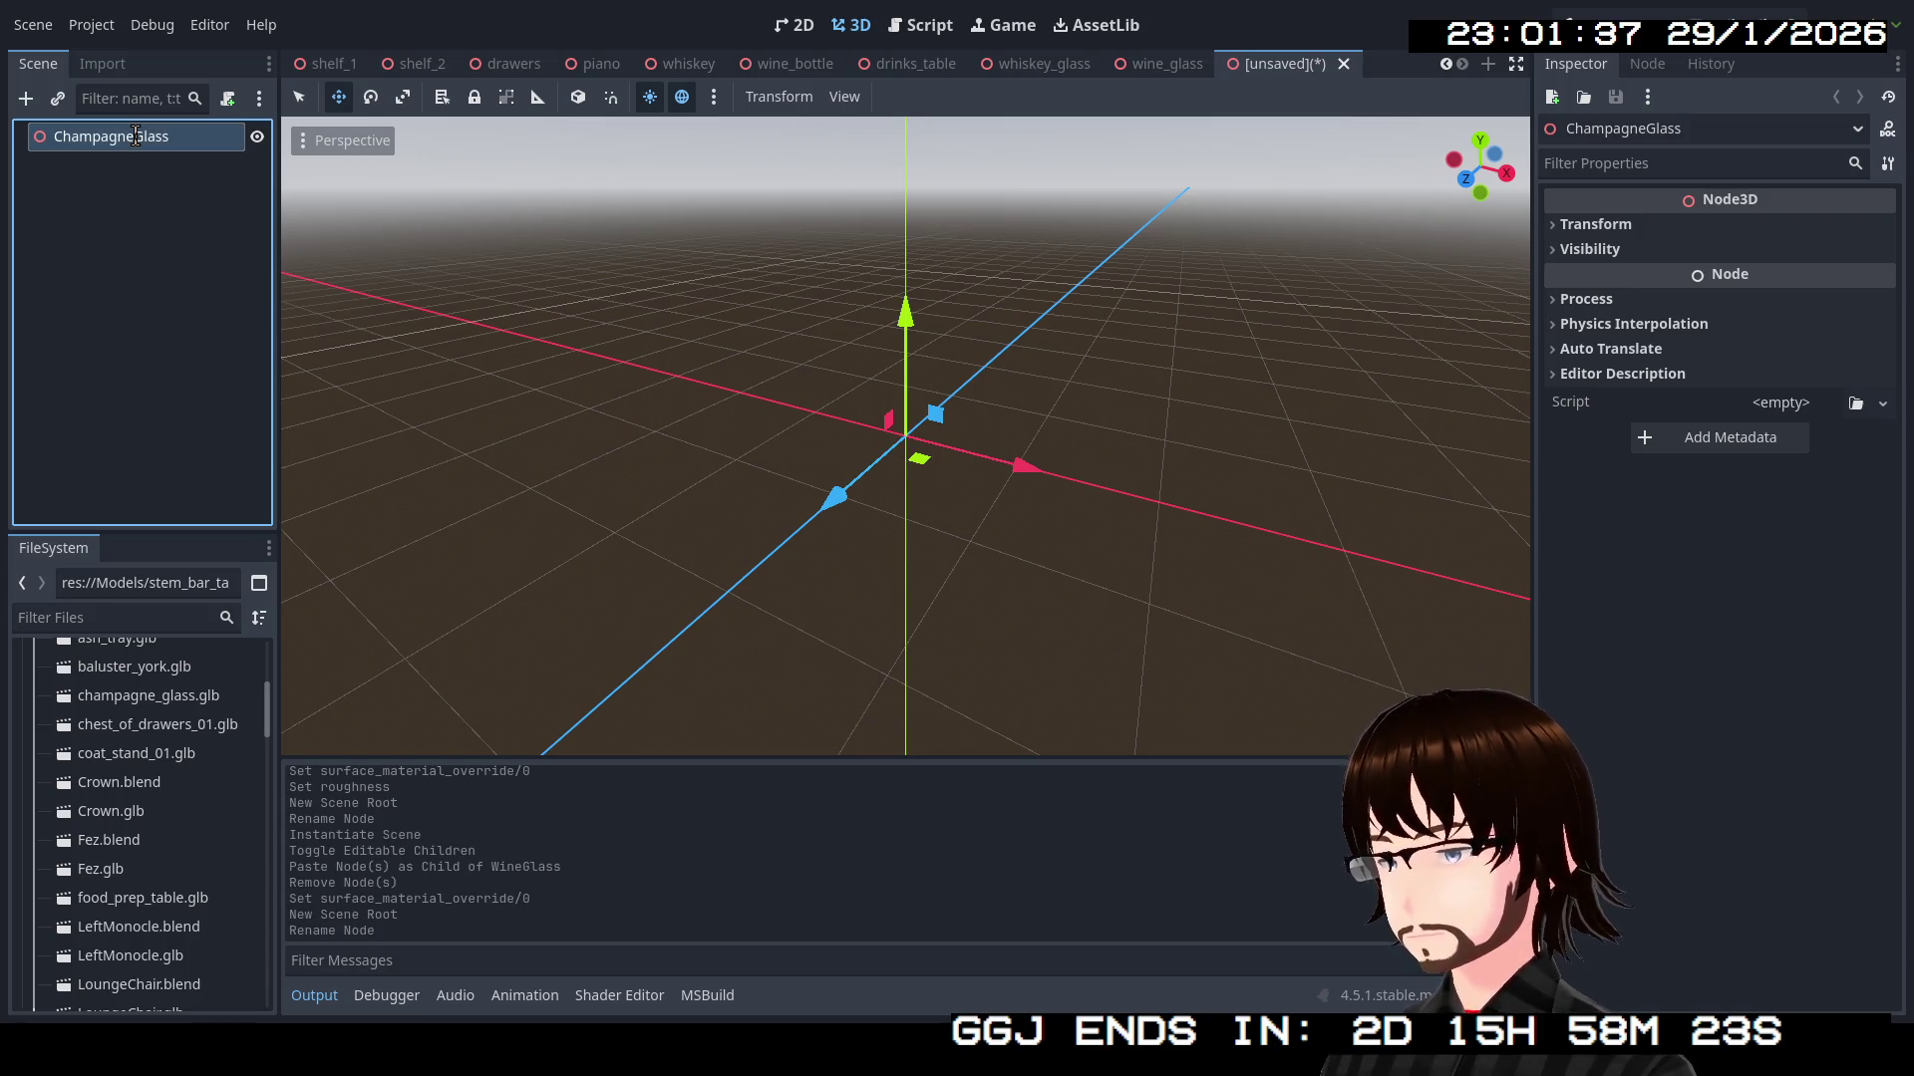
Import champagne_glass.glb, move its mesh under ChampagneGlass, and delete the champagne_glass2 wrapper
{"action": "left_click_drag", "start_coordinate": [139, 696], "coordinate": [117, 425]}
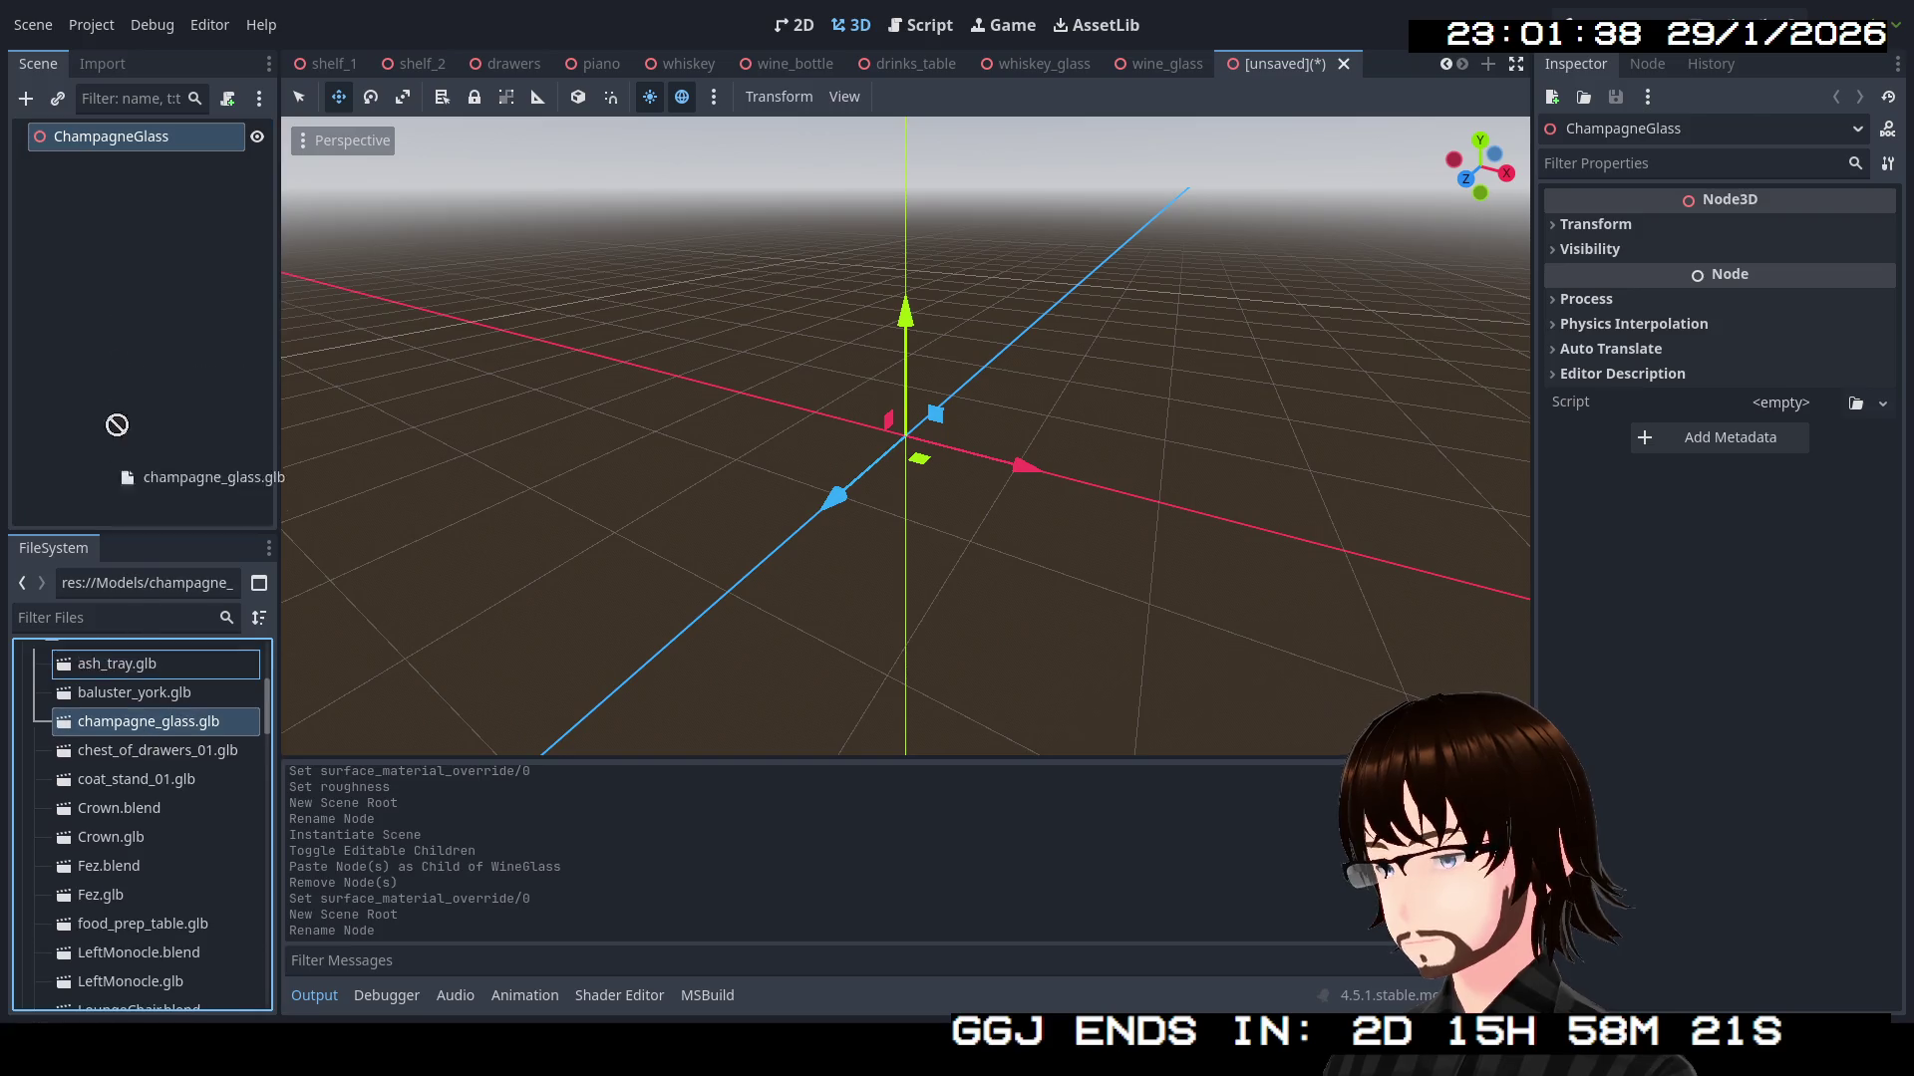
{"action": "left_click_drag", "start_coordinate": [140, 150], "coordinate": [141, 152]}
{"action": "right_click", "coordinate": [130, 165]}
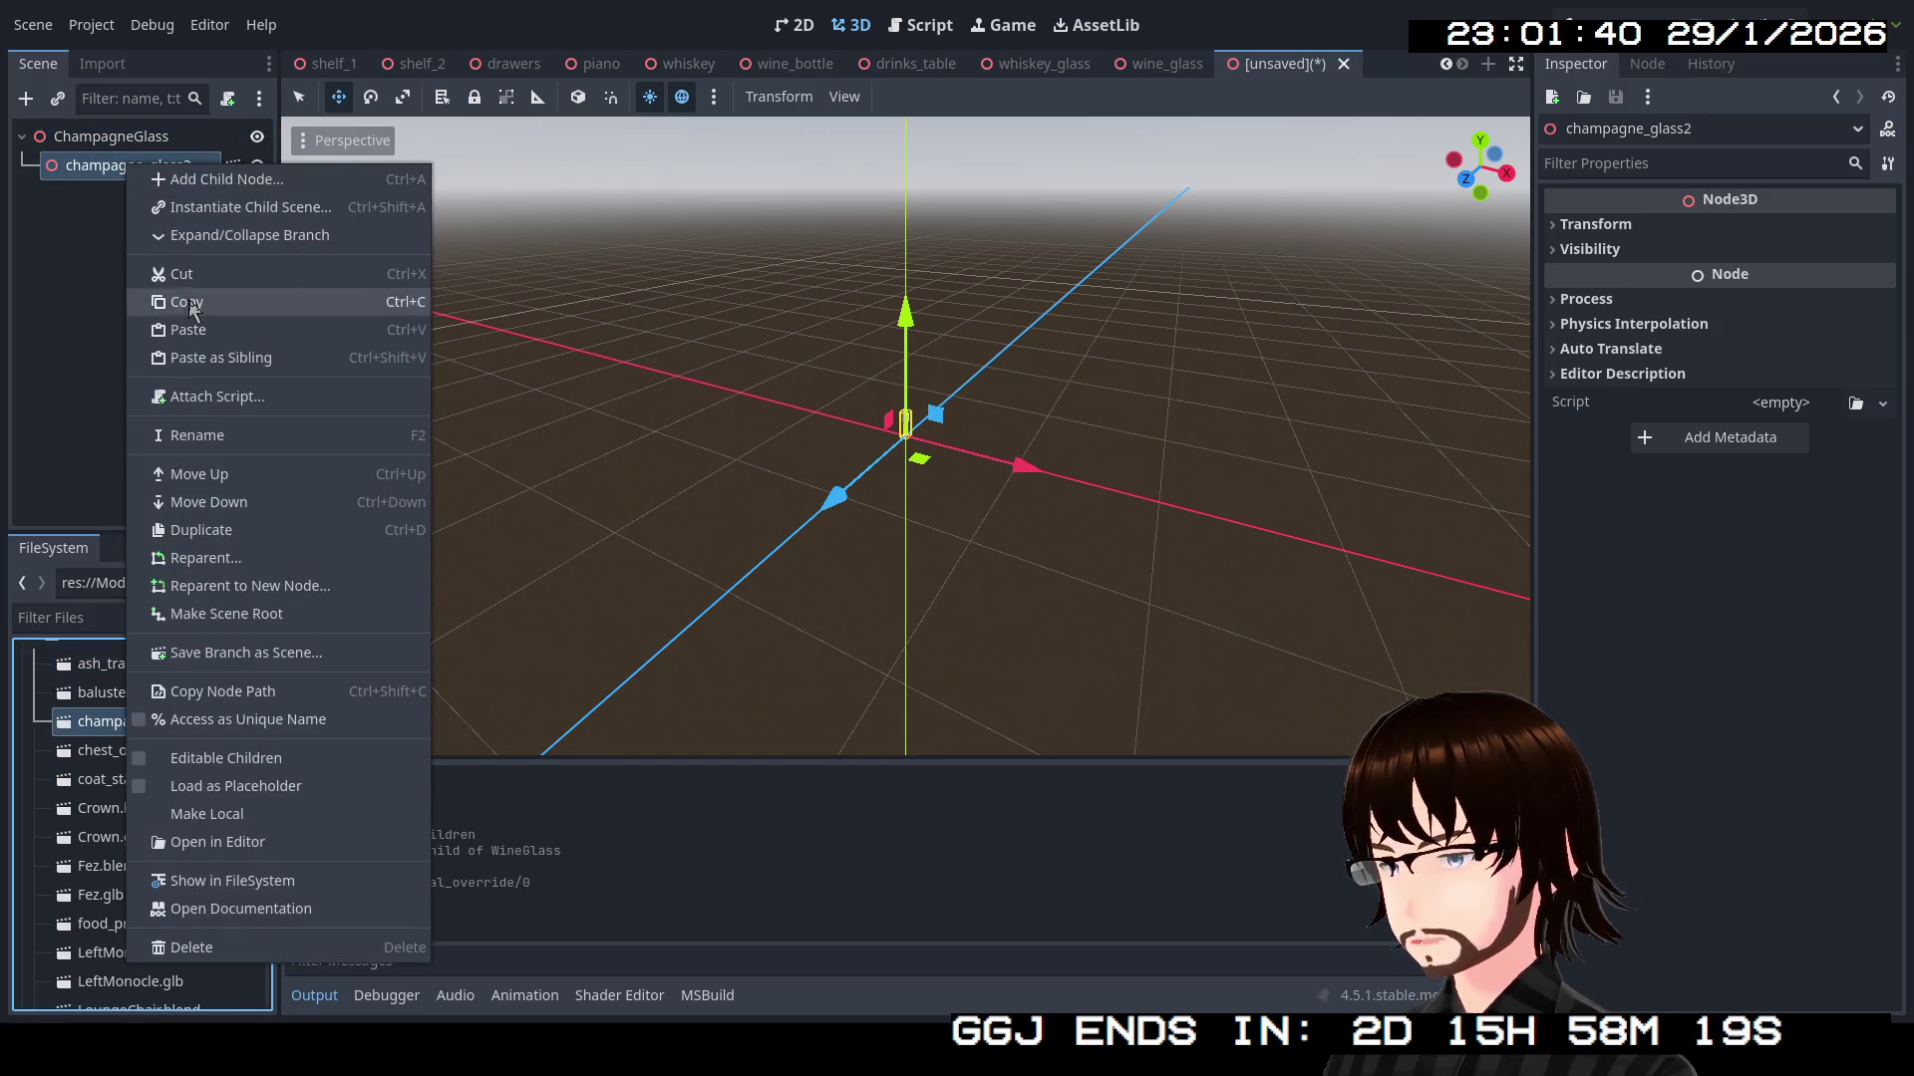
{"action": "left_click", "coordinate": [205, 758]}
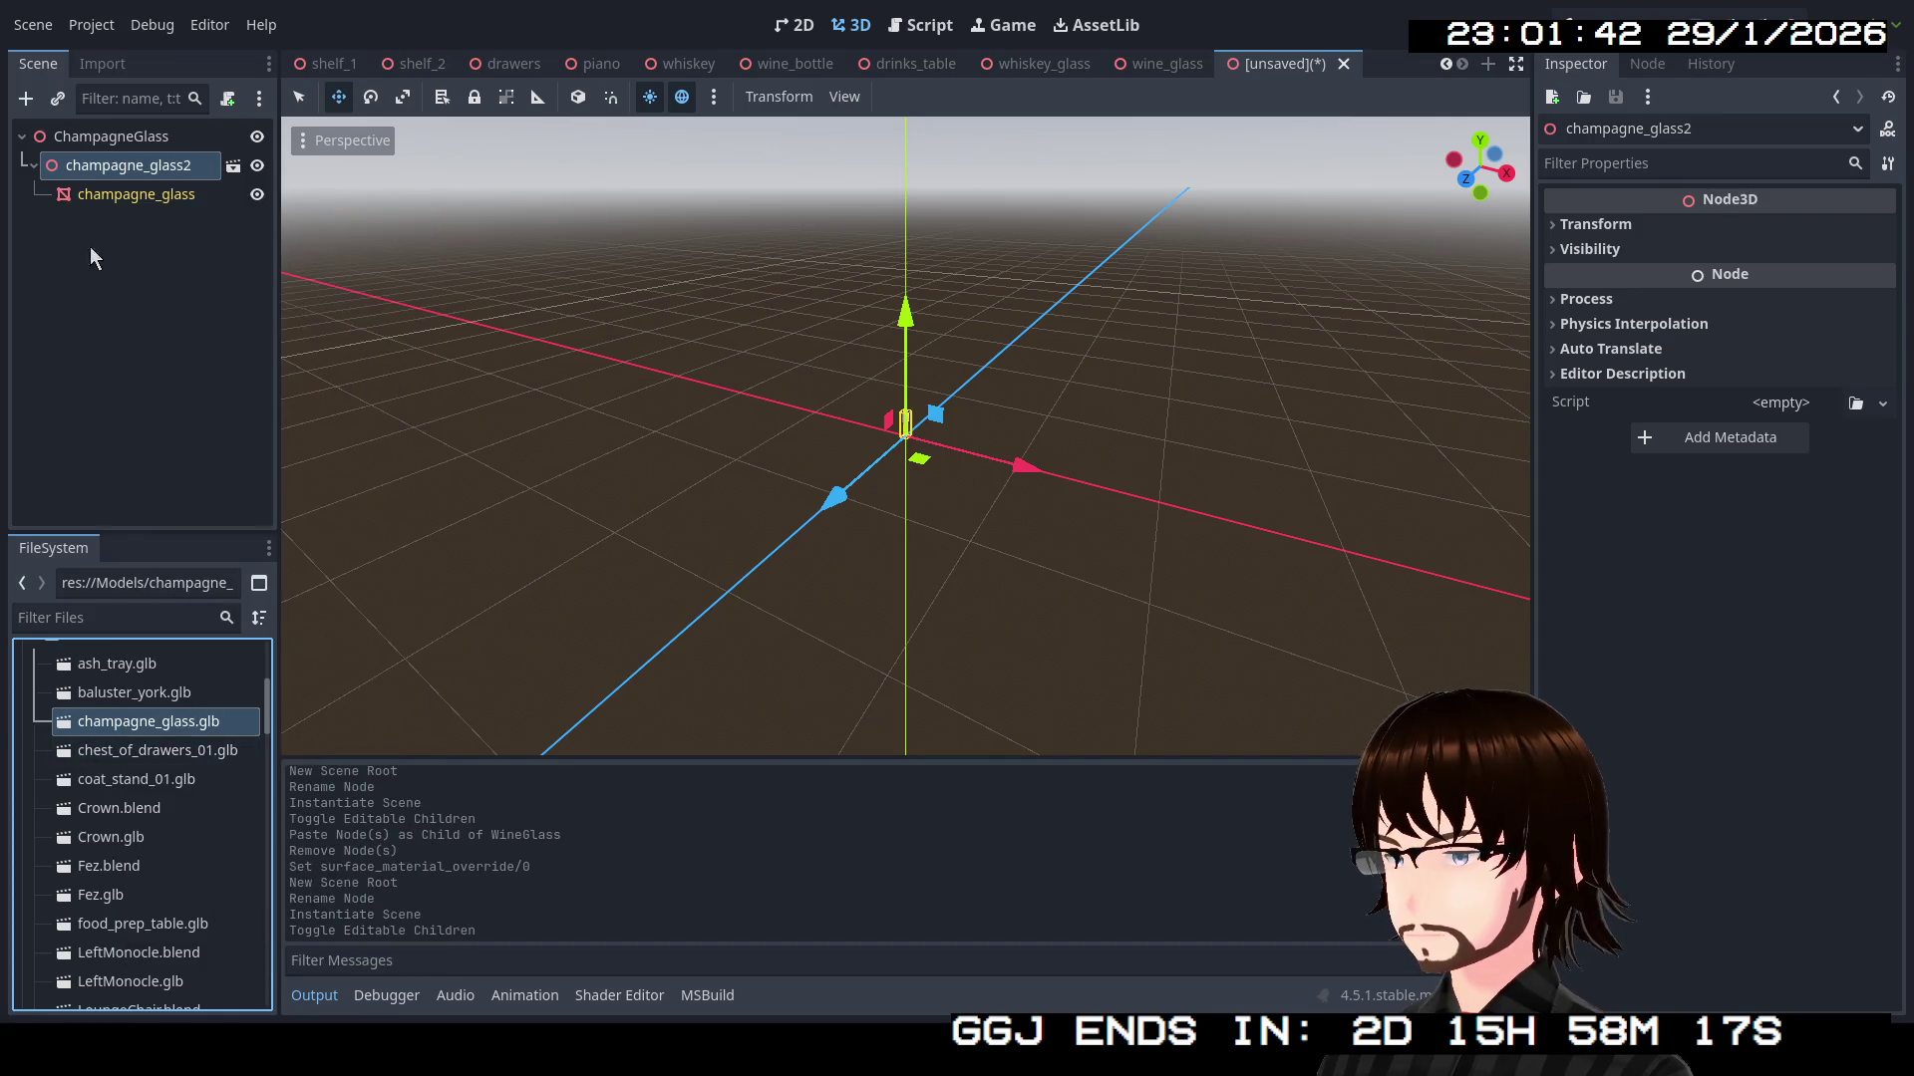
{"action": "left_click", "coordinate": [125, 194]}
{"action": "left_click", "coordinate": [128, 140]}
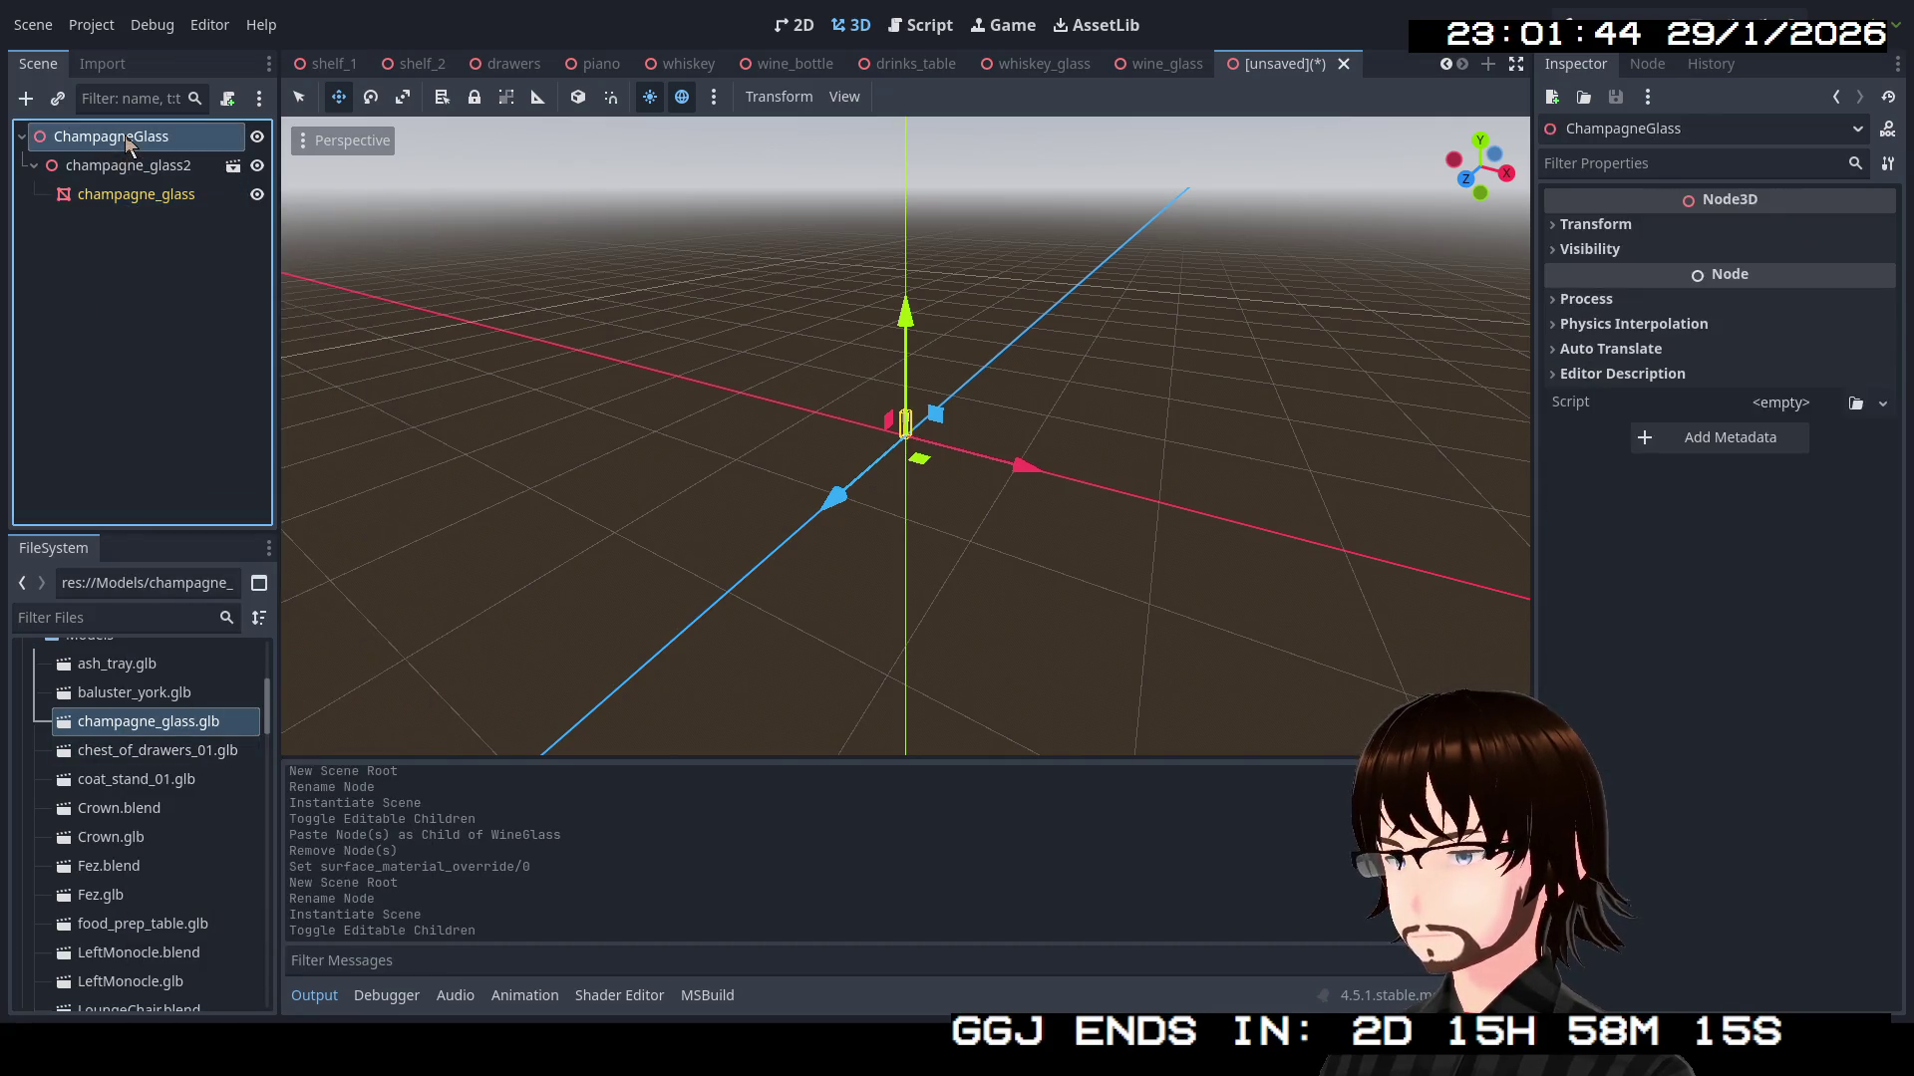
{"action": "key", "text": "ctrl+v"}
{"action": "left_click", "coordinate": [128, 166]}
{"action": "key", "text": "Delete"}
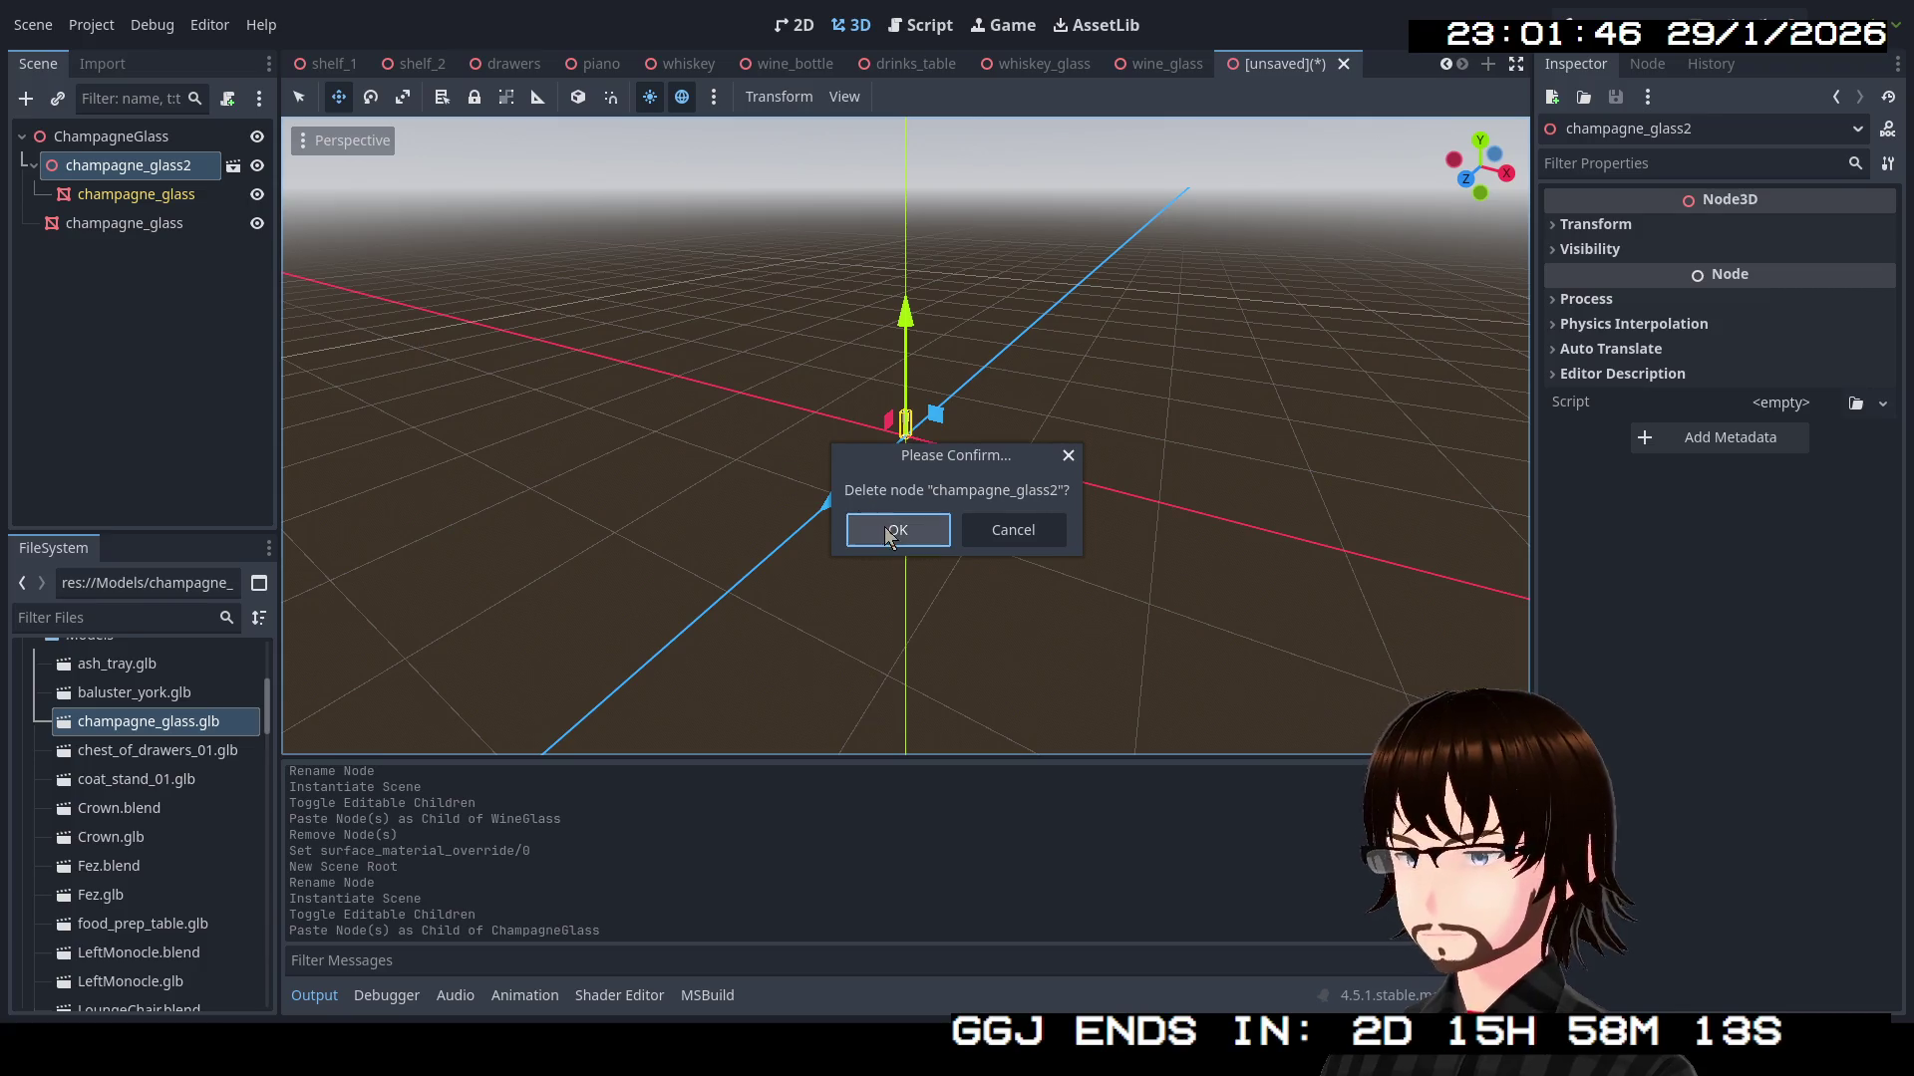
{"action": "left_click", "coordinate": [890, 530]}
Load the white material as the glass mesh's surface material override for slot 0
{"action": "left_click", "coordinate": [905, 424]}
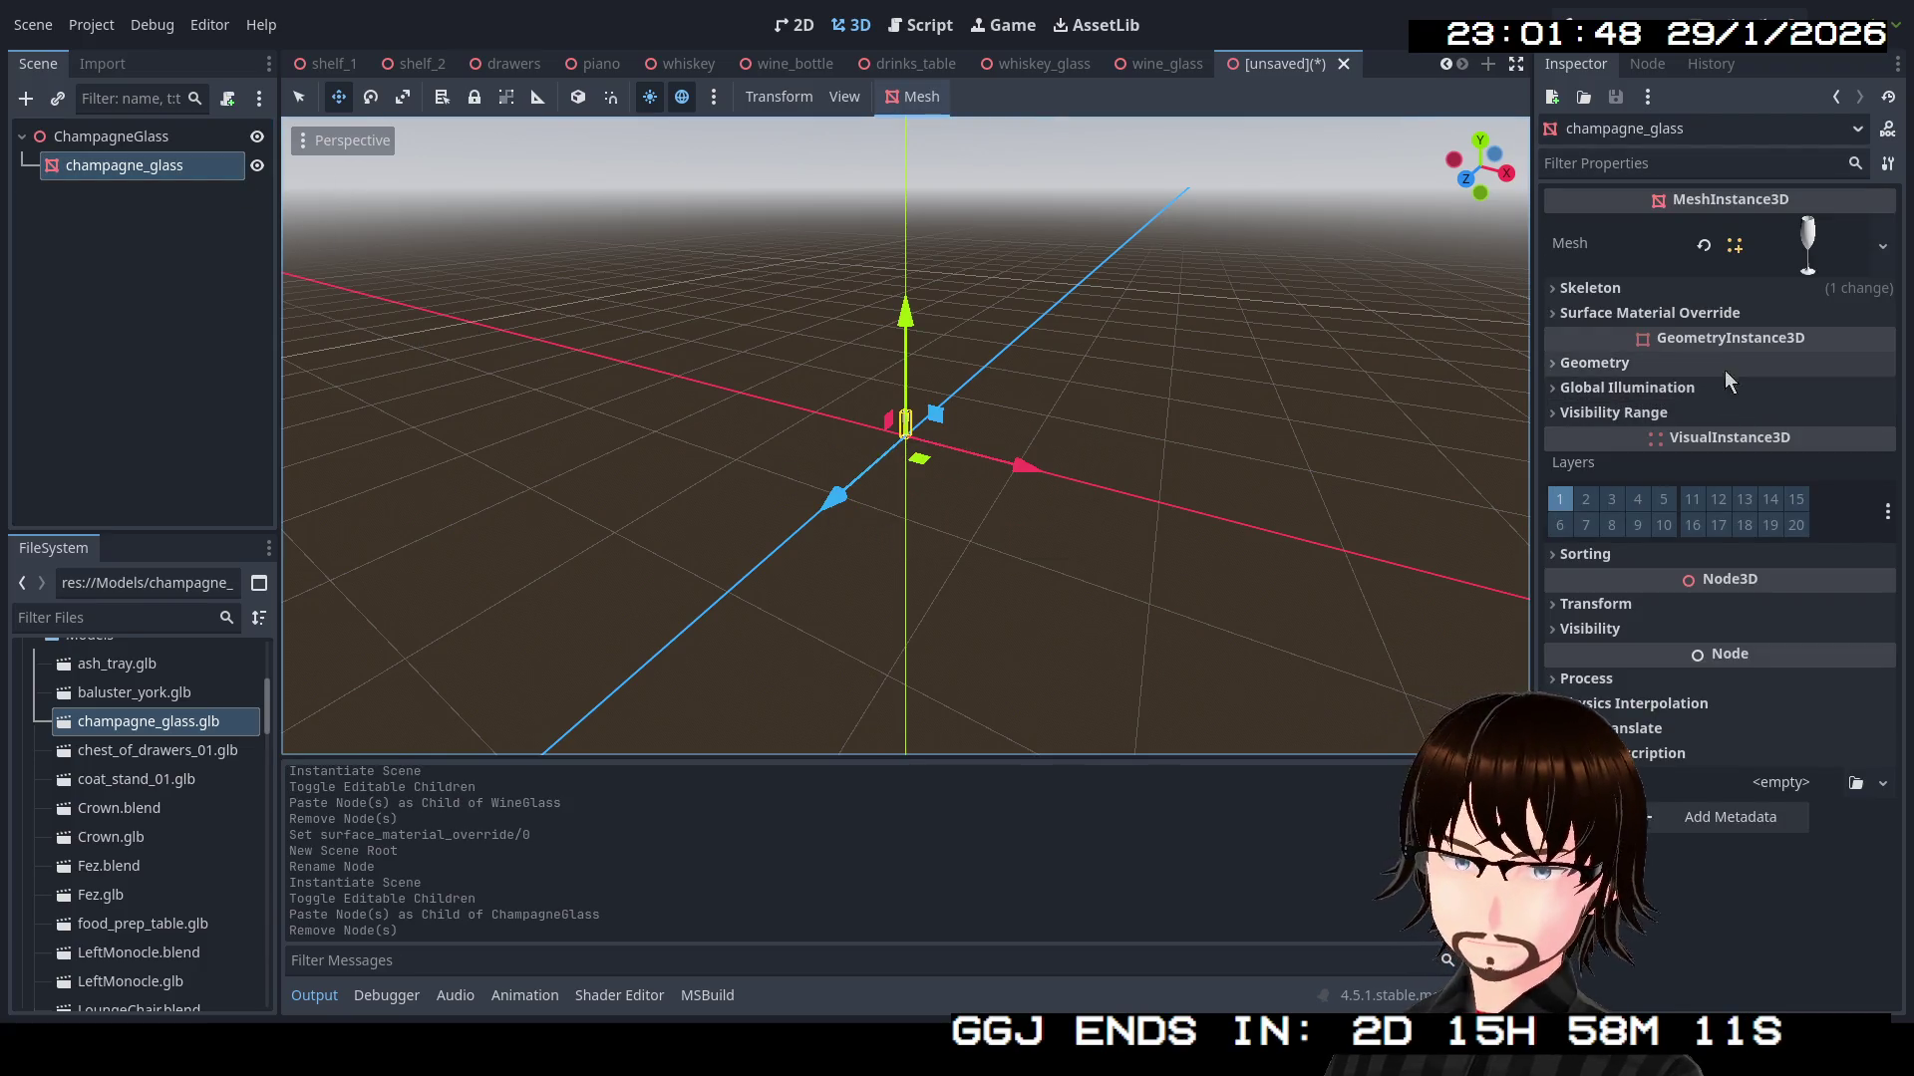
{"action": "left_click", "coordinate": [1736, 314]}
{"action": "left_click", "coordinate": [1880, 345]}
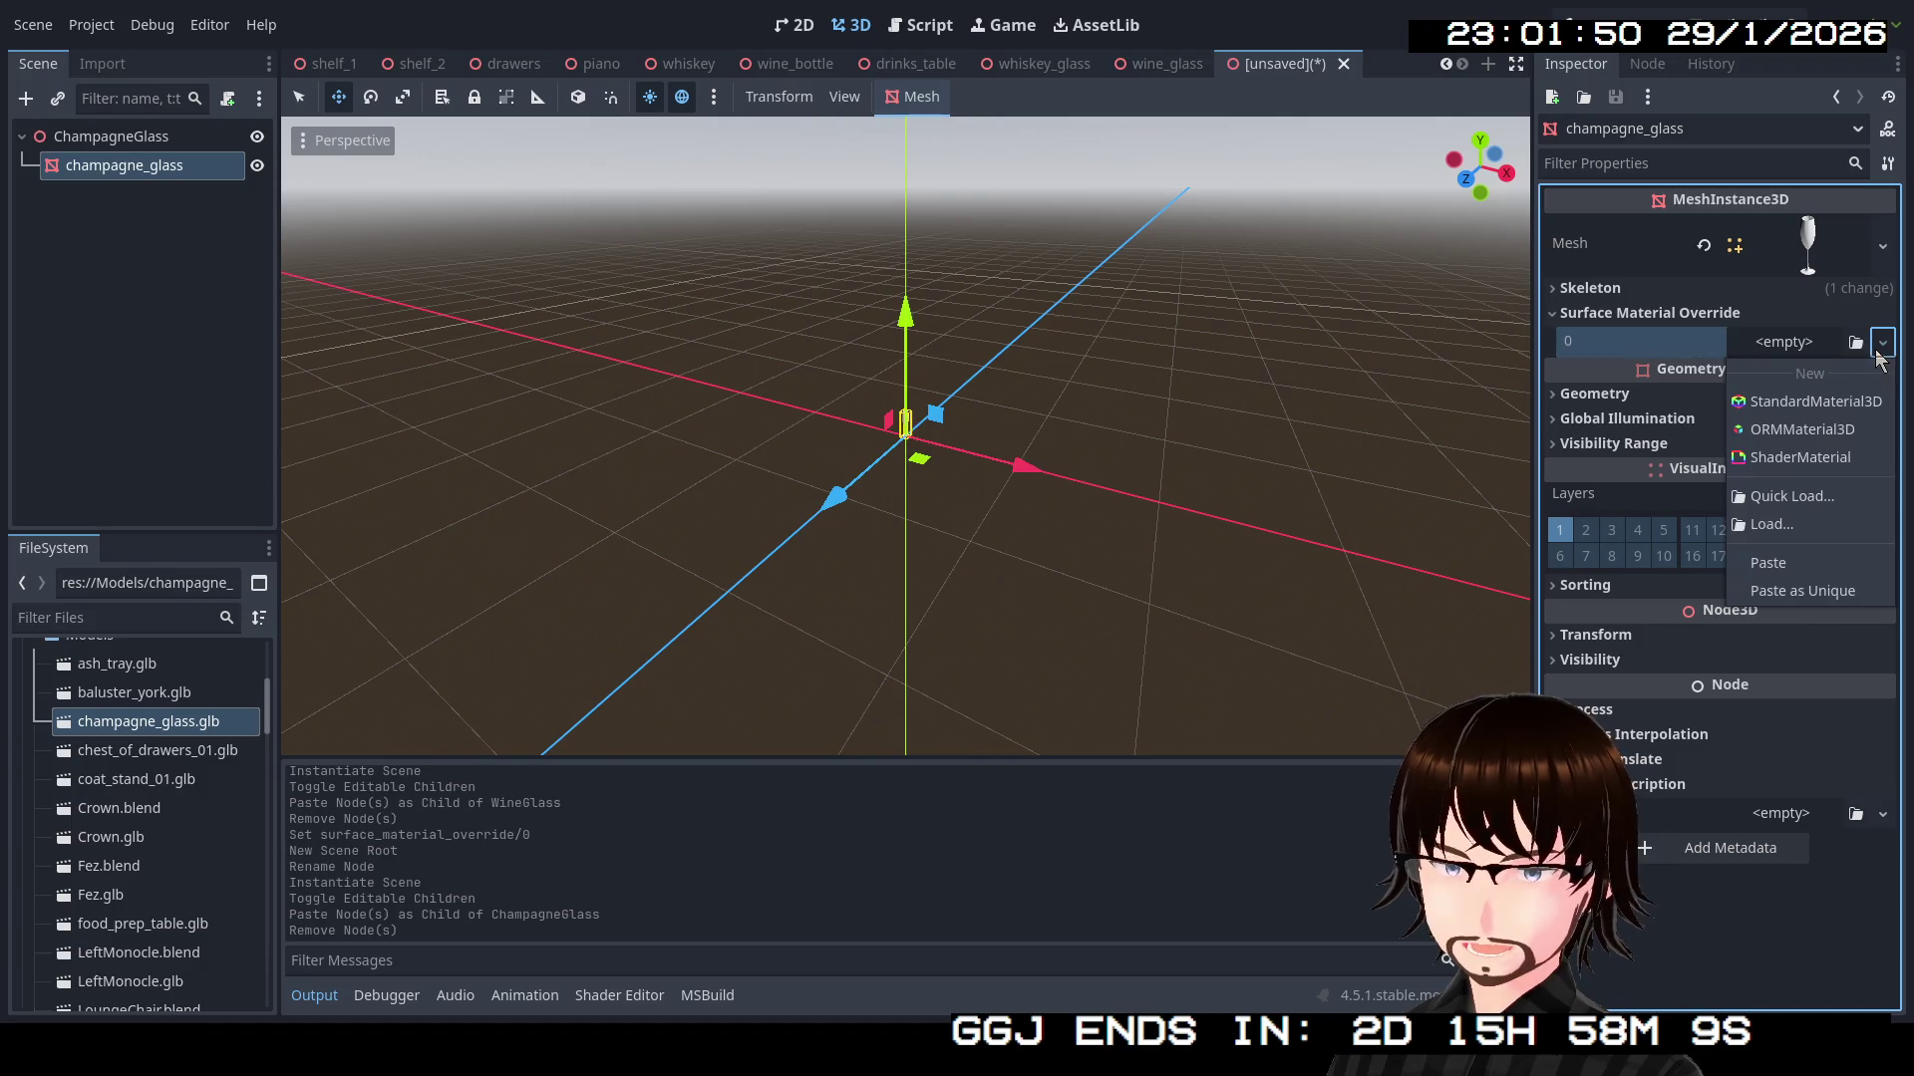
{"action": "left_click", "coordinate": [1791, 496]}
{"action": "double_click", "coordinate": [742, 284]}
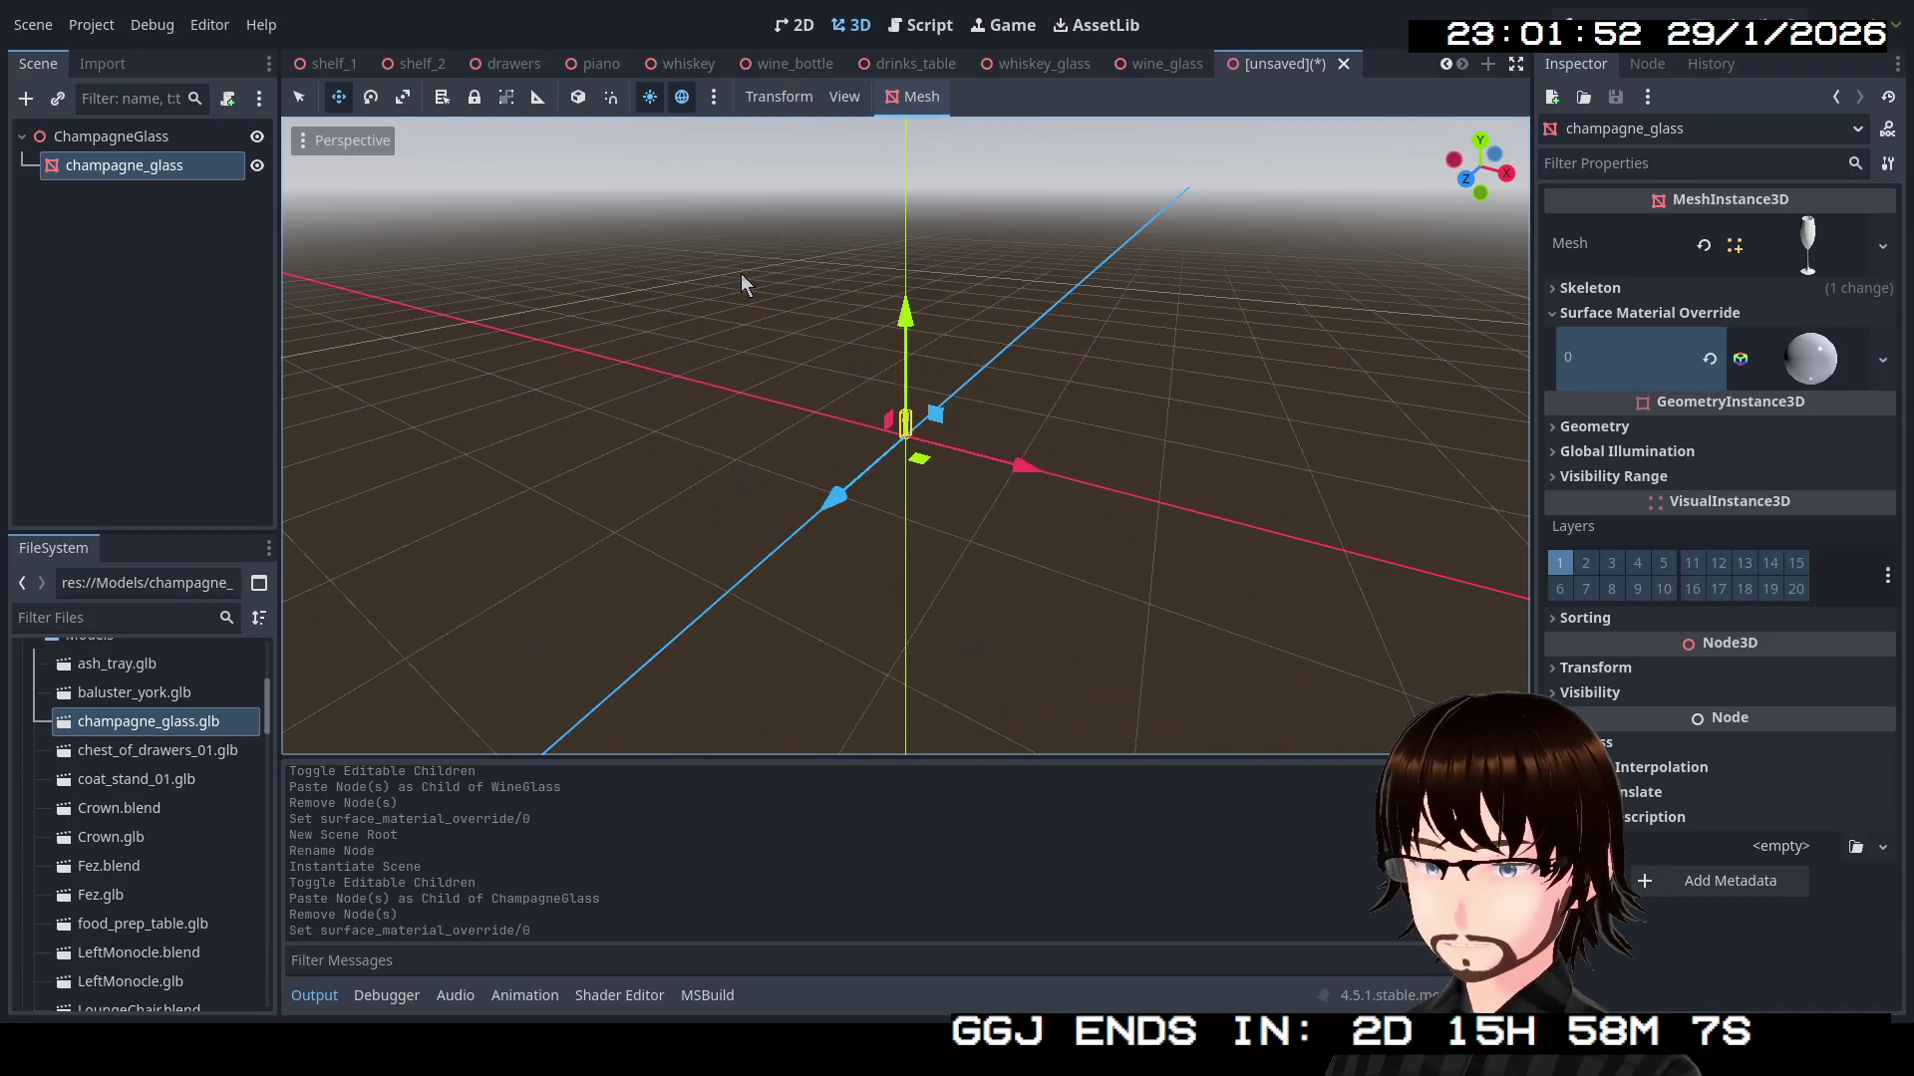
{"action": "scroll", "coordinate": [1003, 447], "scroll_direction": "up", "scroll_amount": 5}
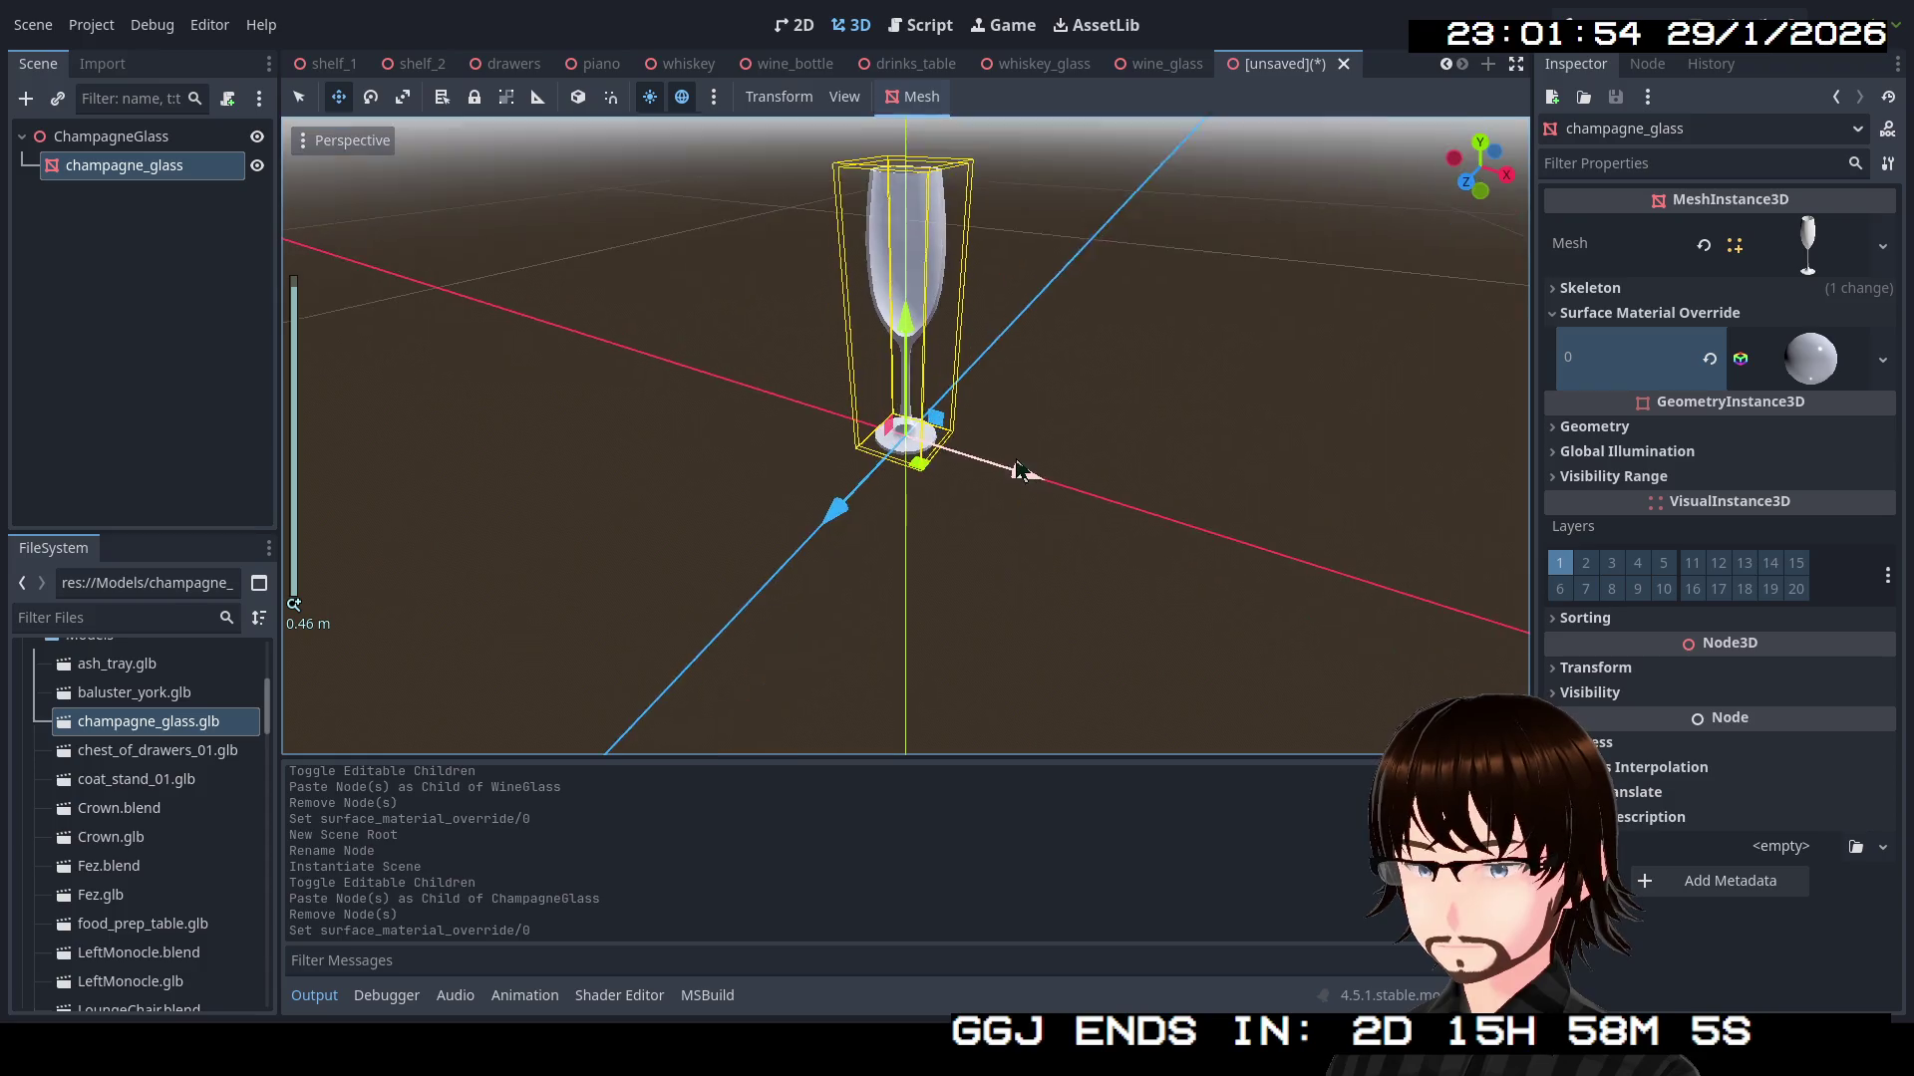
{"action": "scroll", "coordinate": [1059, 498], "scroll_direction": "down", "scroll_amount": 5}
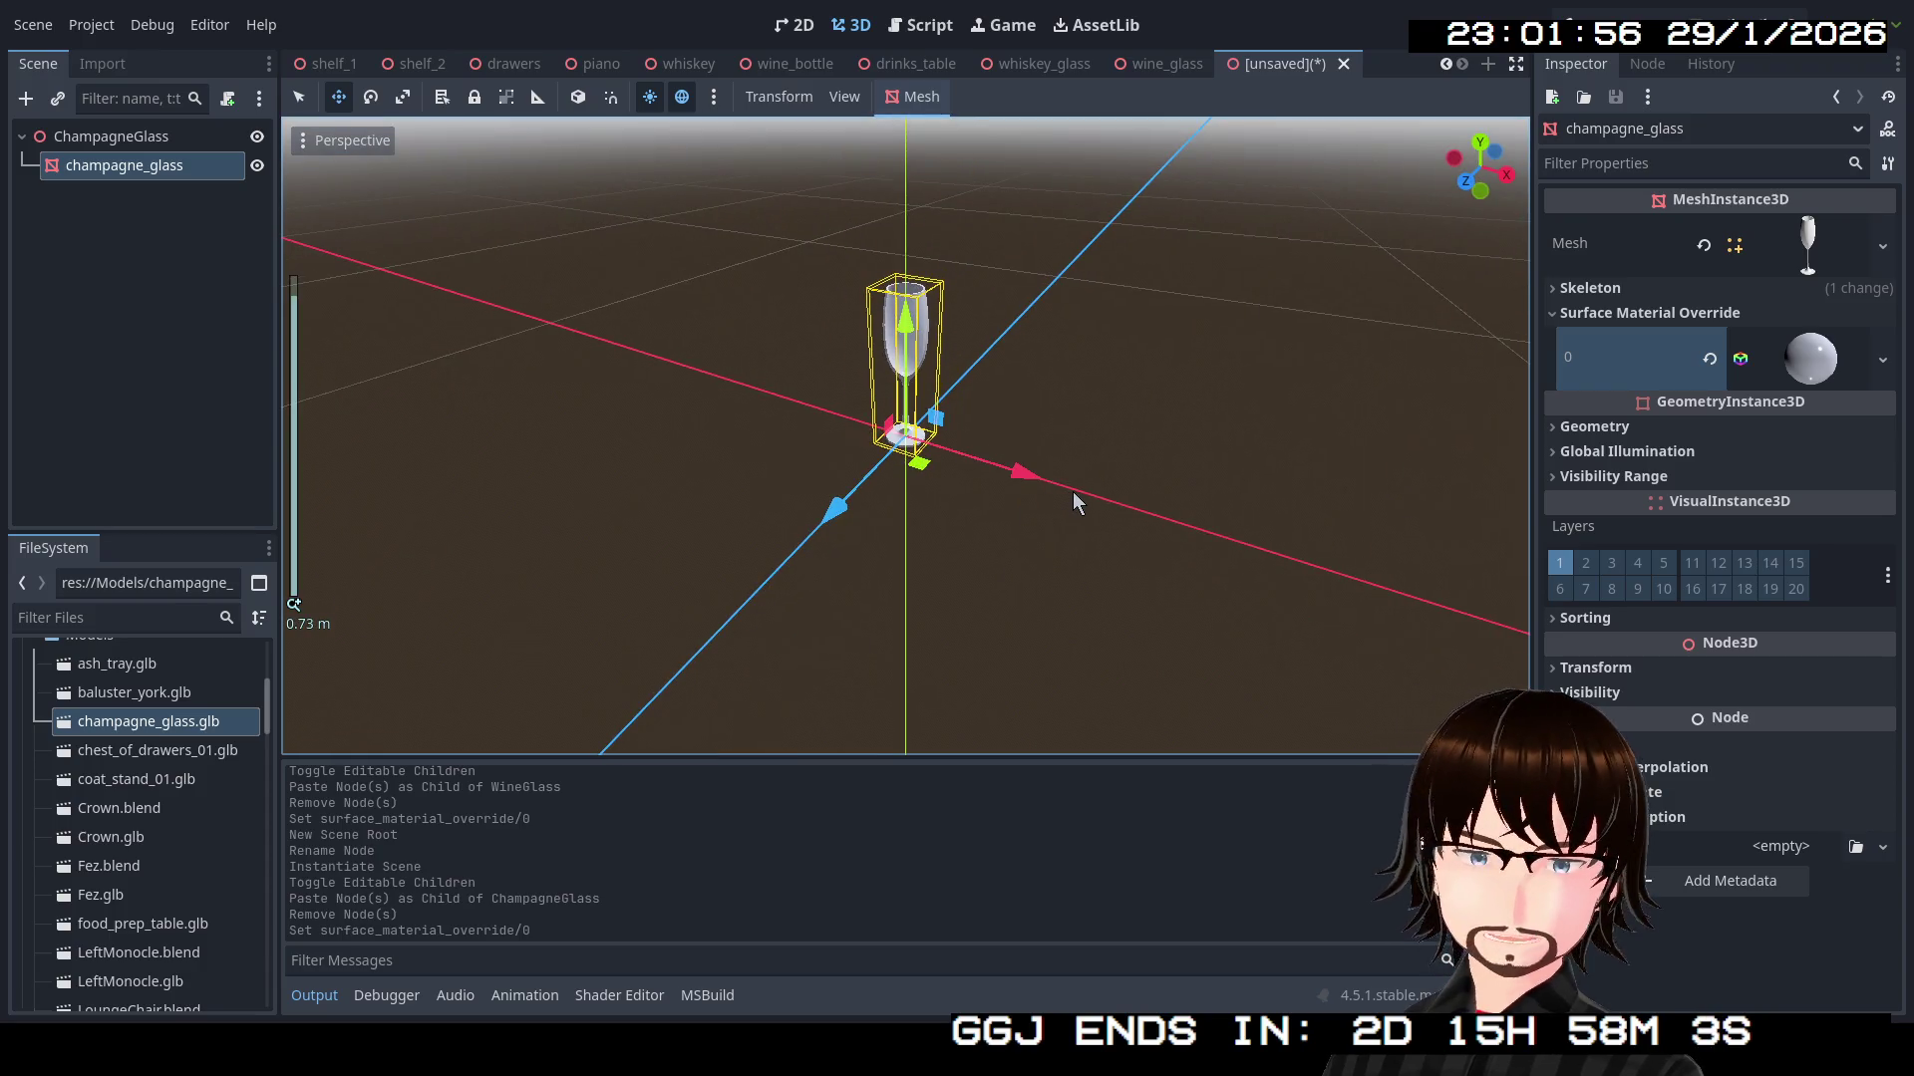
{"action": "mouse_move", "coordinate": [1080, 464]}
{"action": "left_mouse_down"}
{"action": "mouse_move", "coordinate": [1096, 636]}
{"action": "mouse_move", "coordinate": [1116, 517]}
{"action": "mouse_move", "coordinate": [1169, 562]}
{"action": "left_mouse_up"}
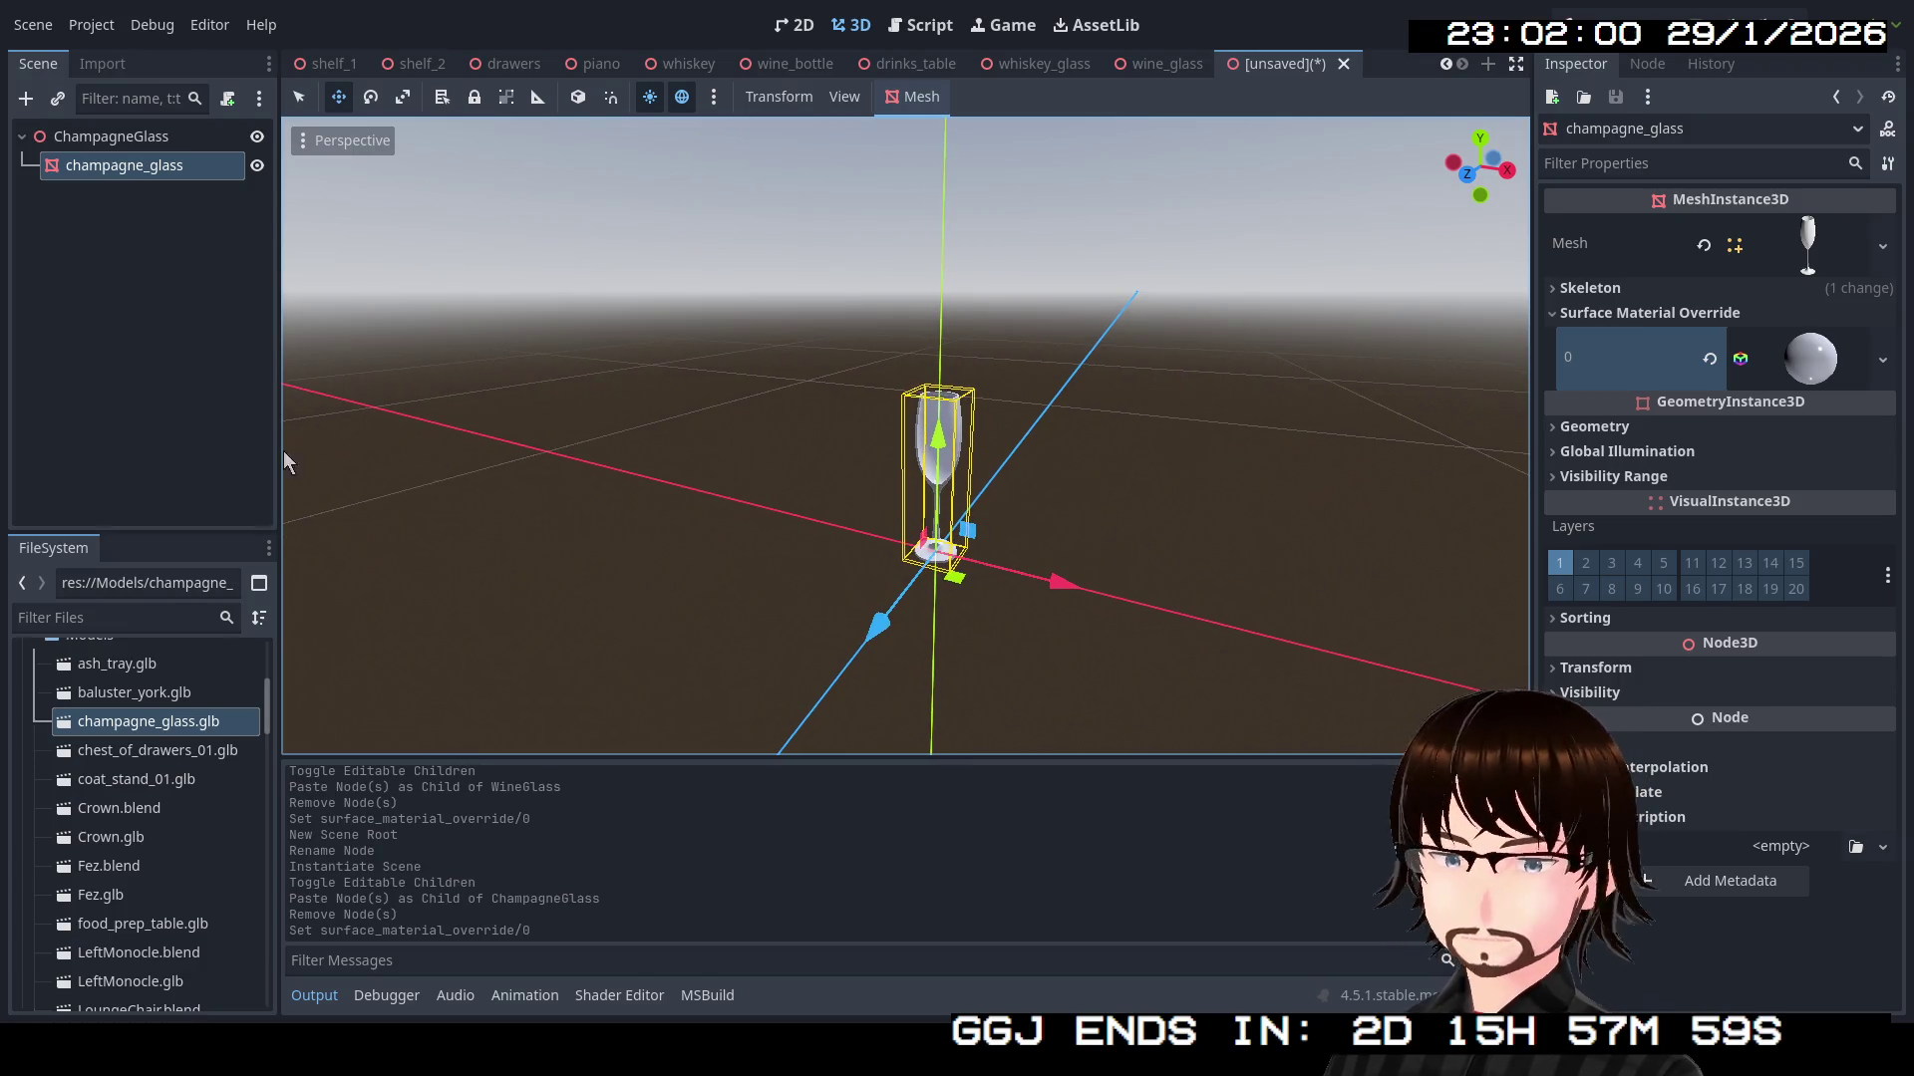
Save the scene as champagne_glass.tscn and return to drinks_table
{"action": "left_click", "coordinate": [137, 331]}
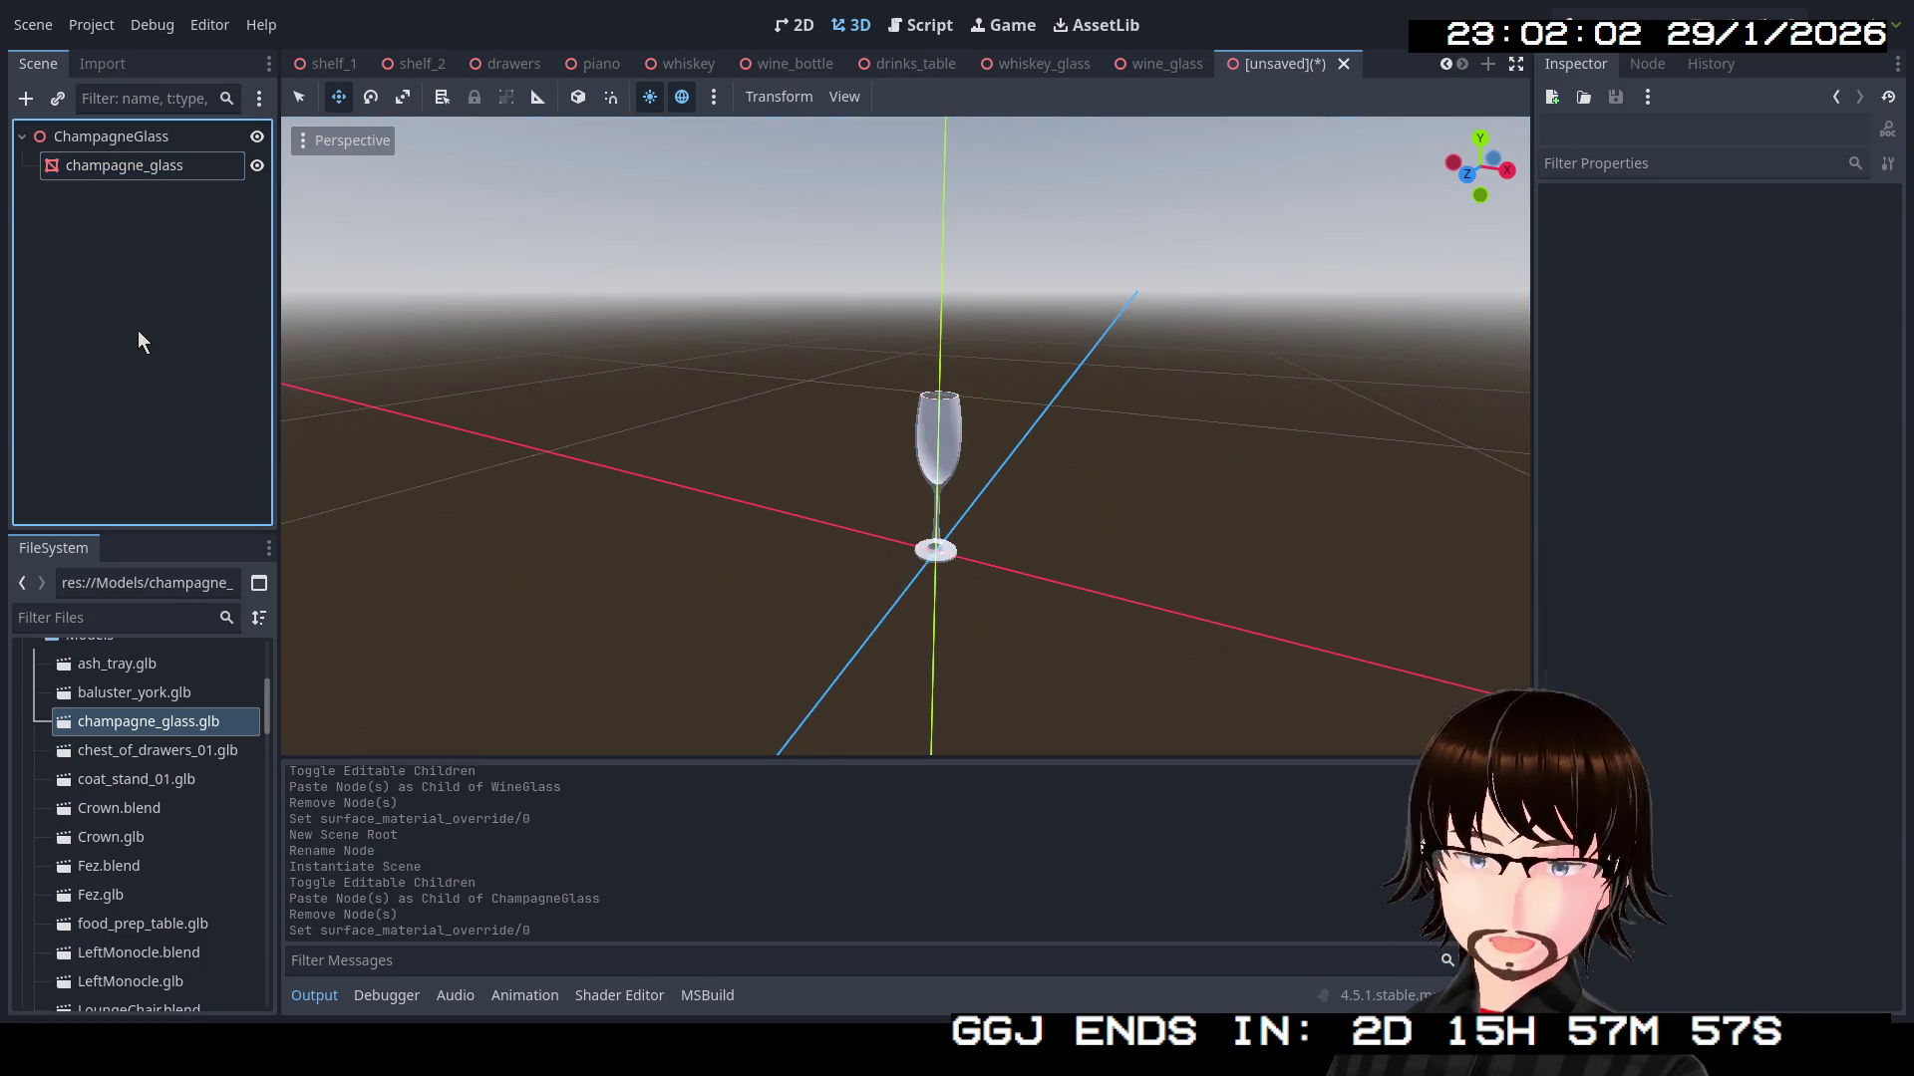
{"action": "key", "text": "ctrl+s"}
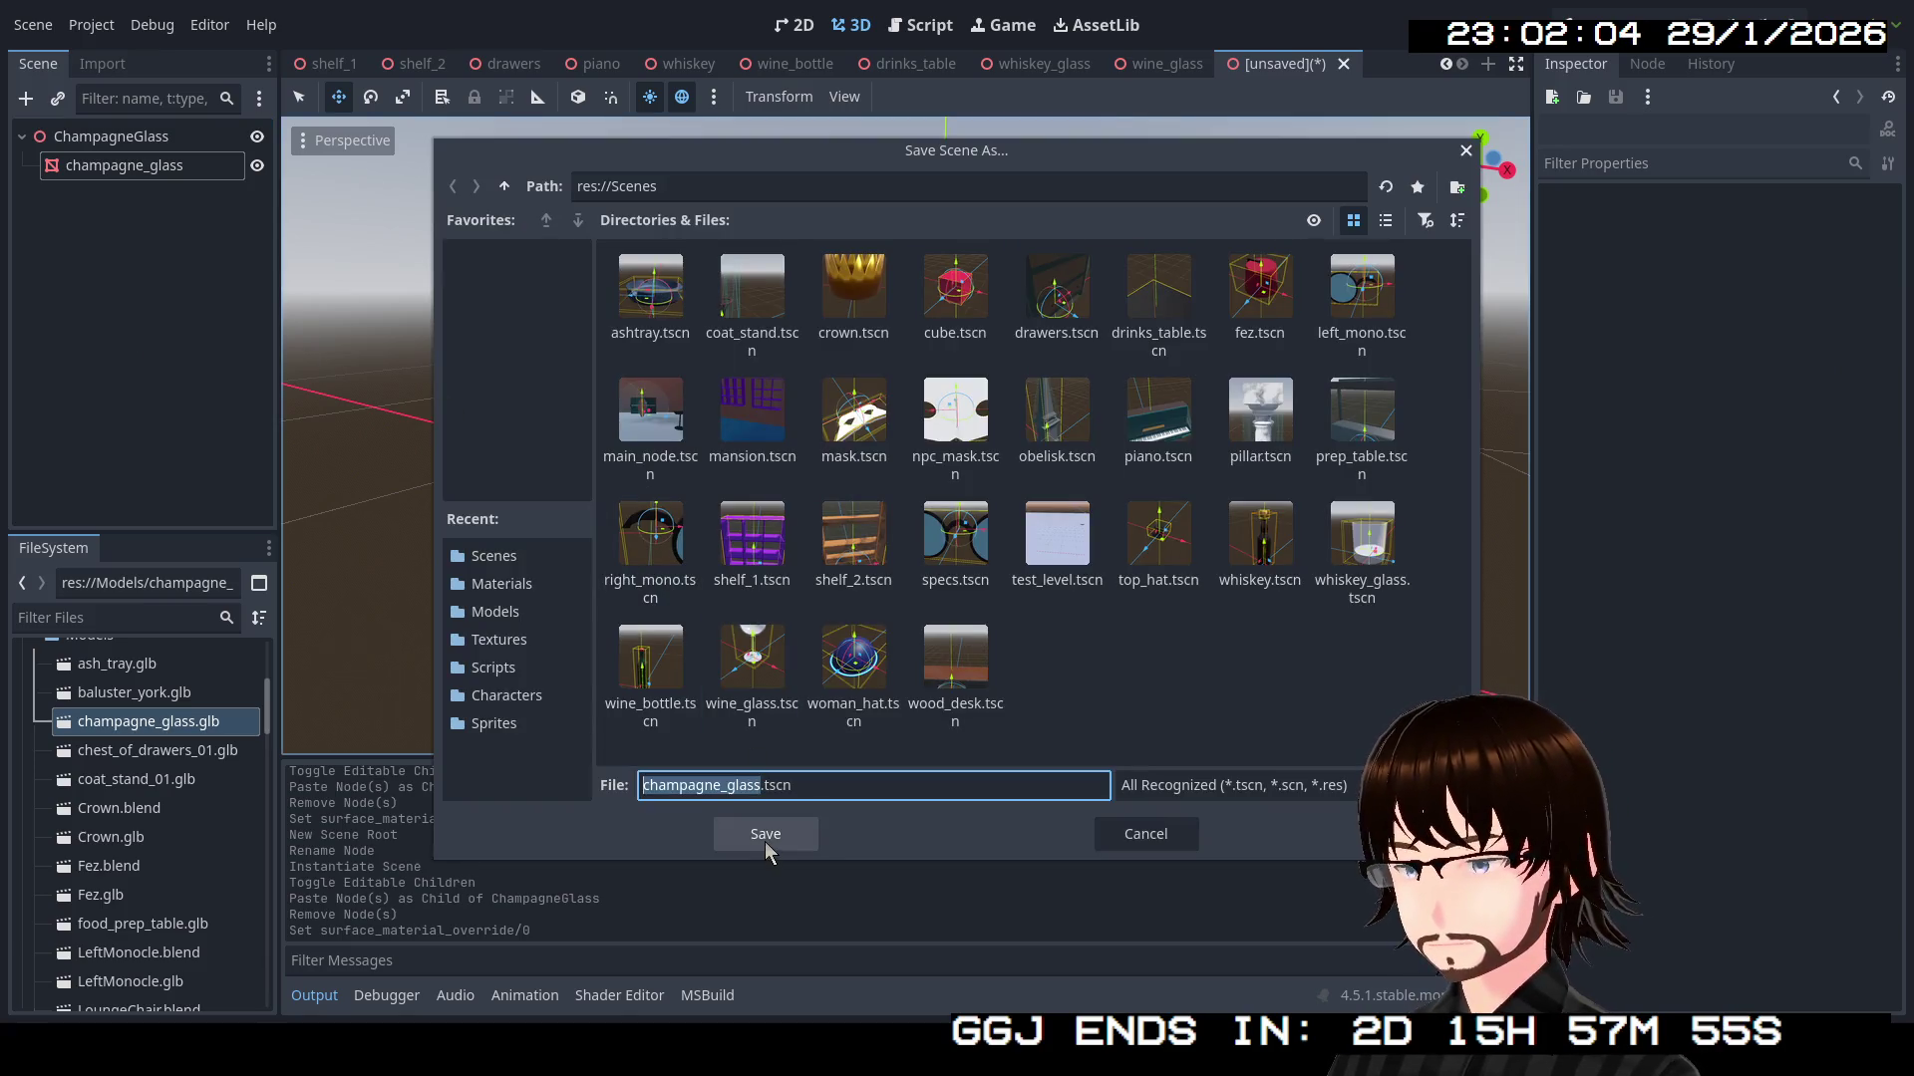
{"action": "left_click", "coordinate": [763, 839]}
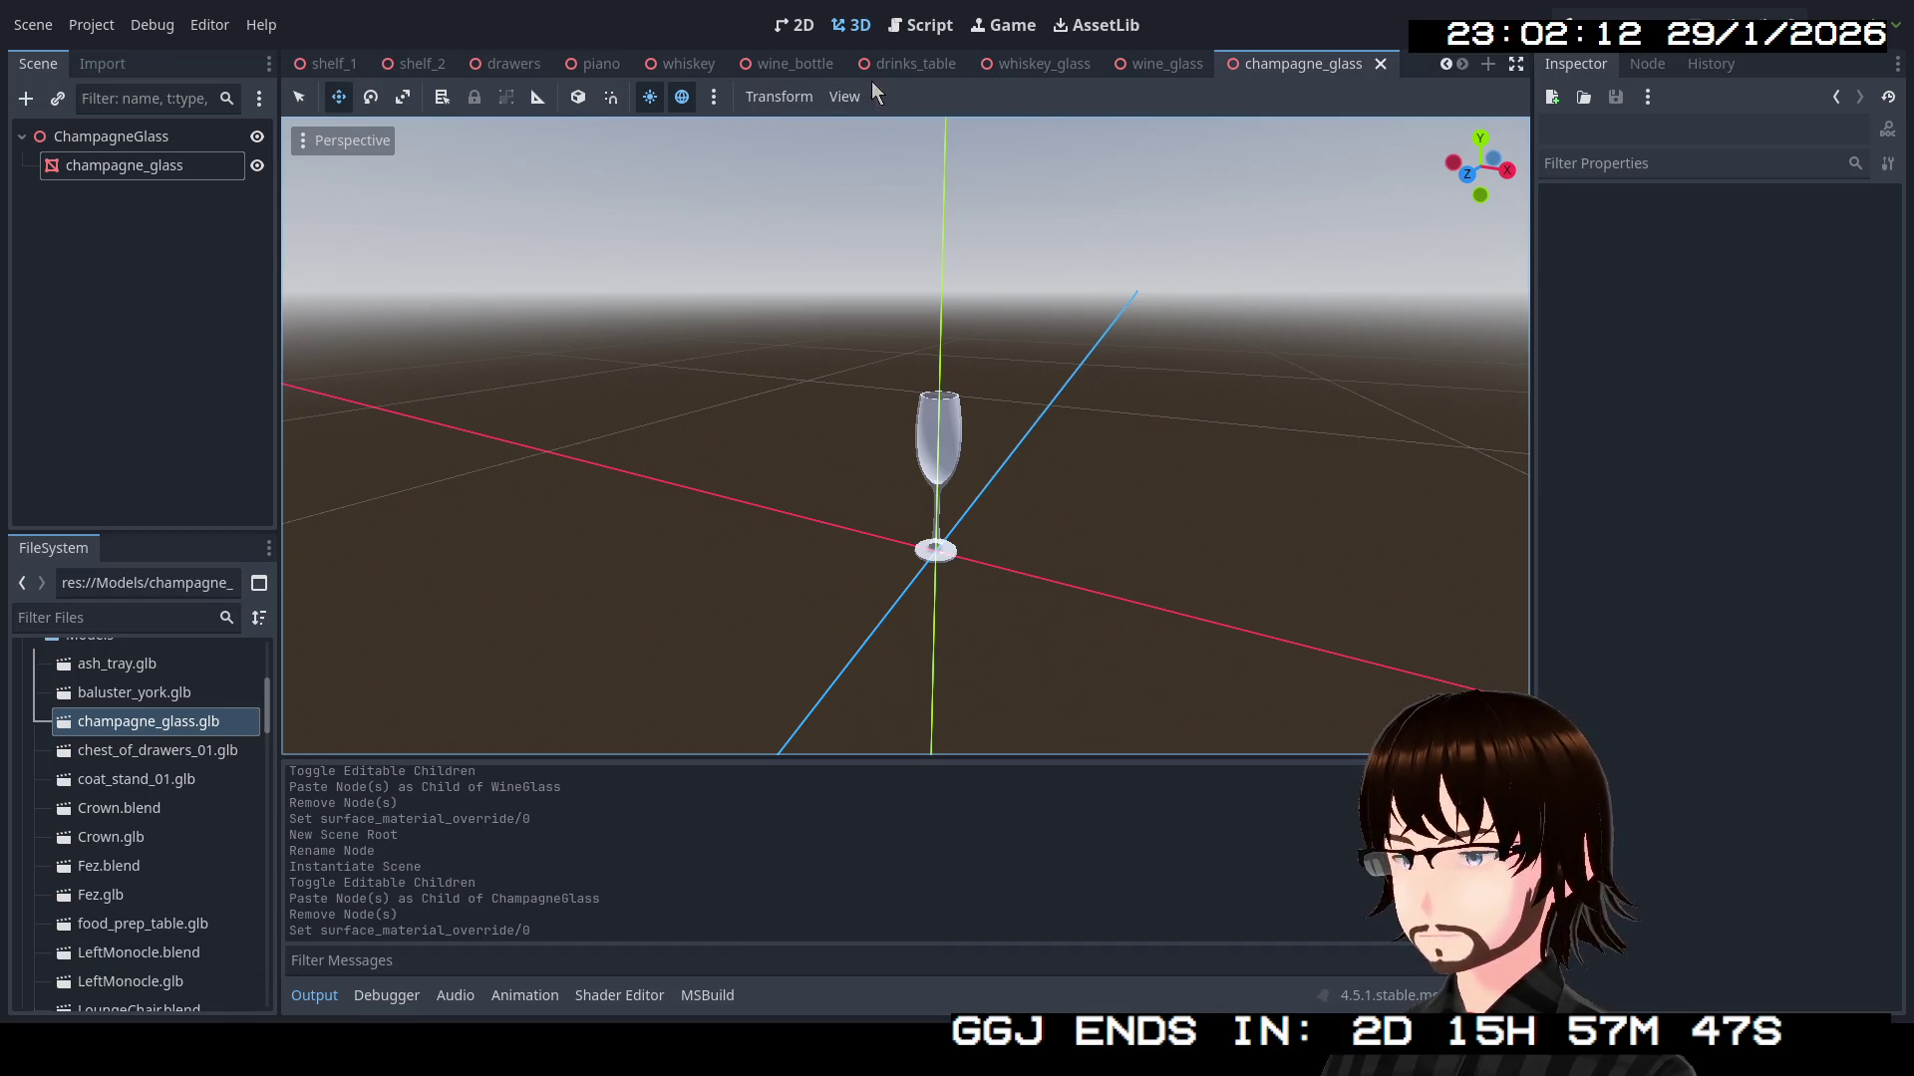
{"action": "left_click", "coordinate": [917, 66]}
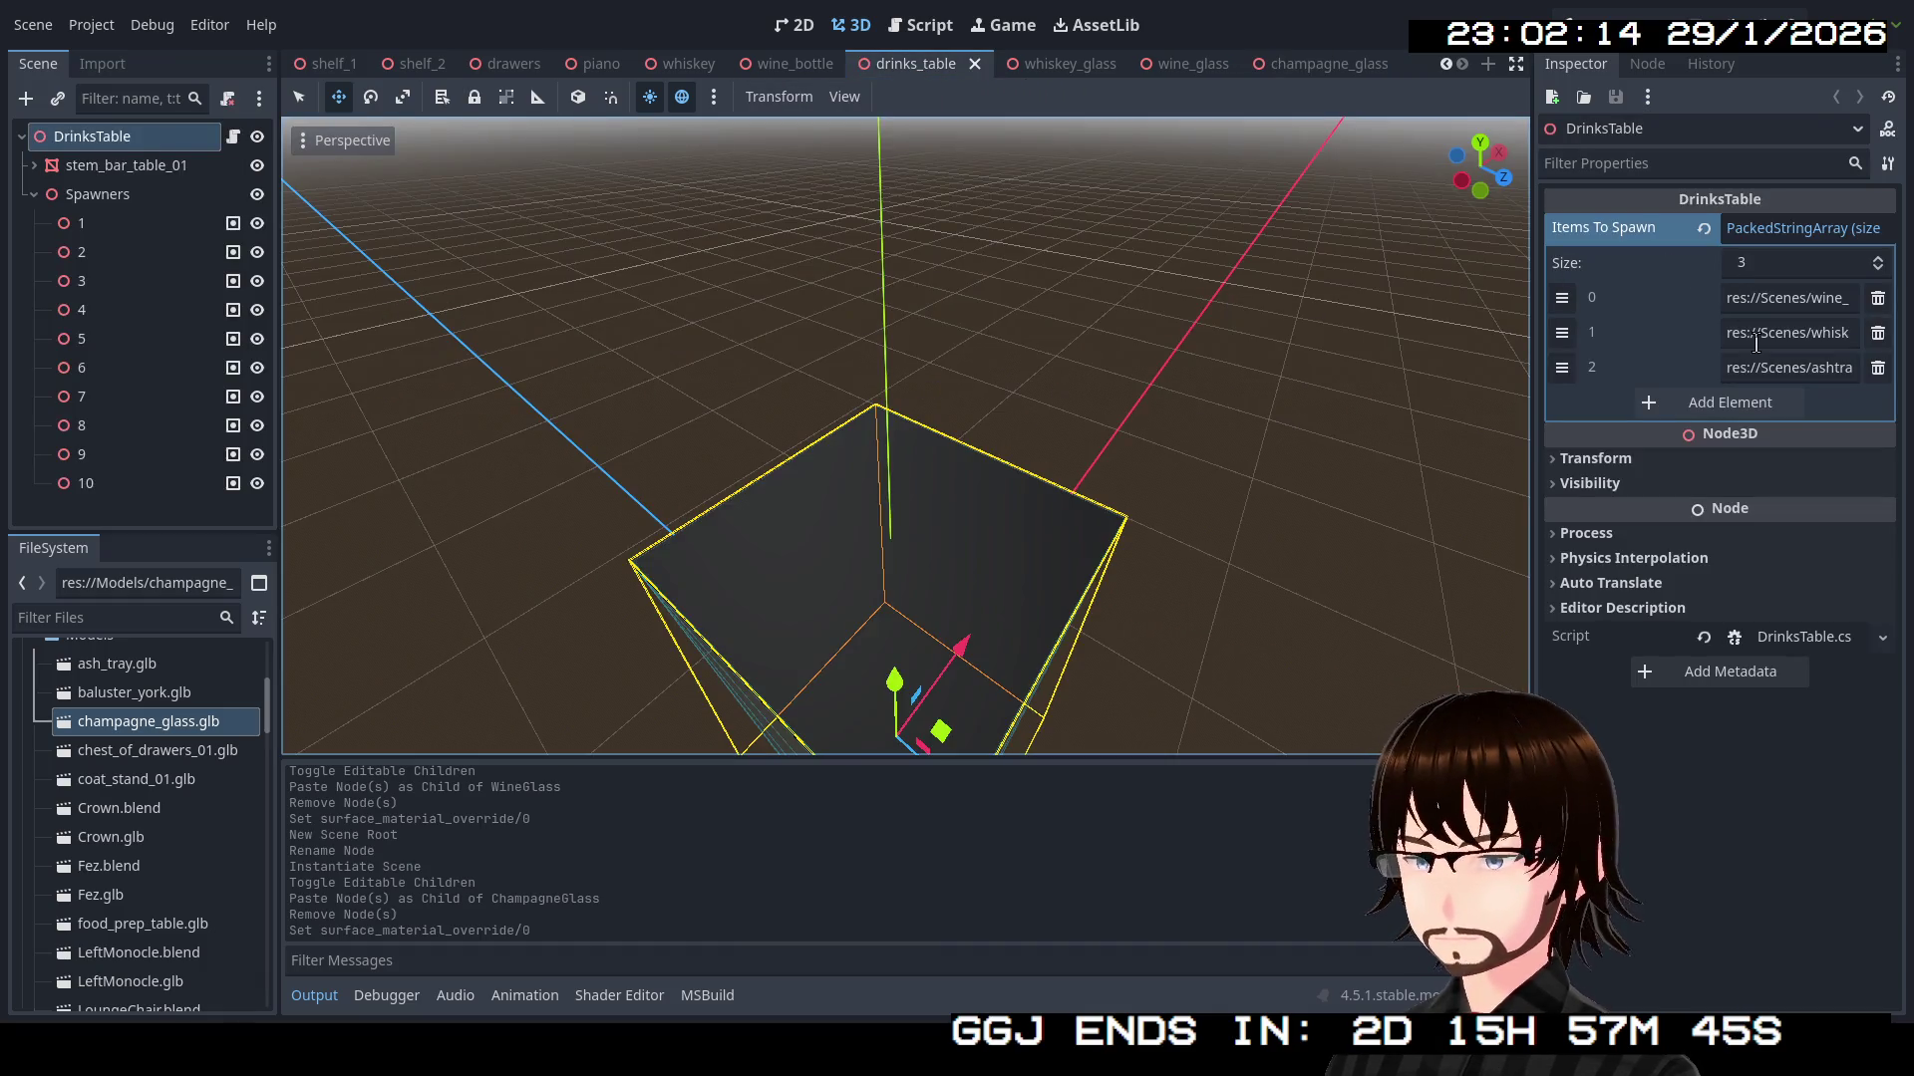
Add three Items To Spawn slots and paste the champagne_glass.glb path into element 3
{"action": "left_click", "coordinate": [1726, 409]}
{"action": "left_click", "coordinate": [1722, 438]}
{"action": "left_click", "coordinate": [1710, 477]}
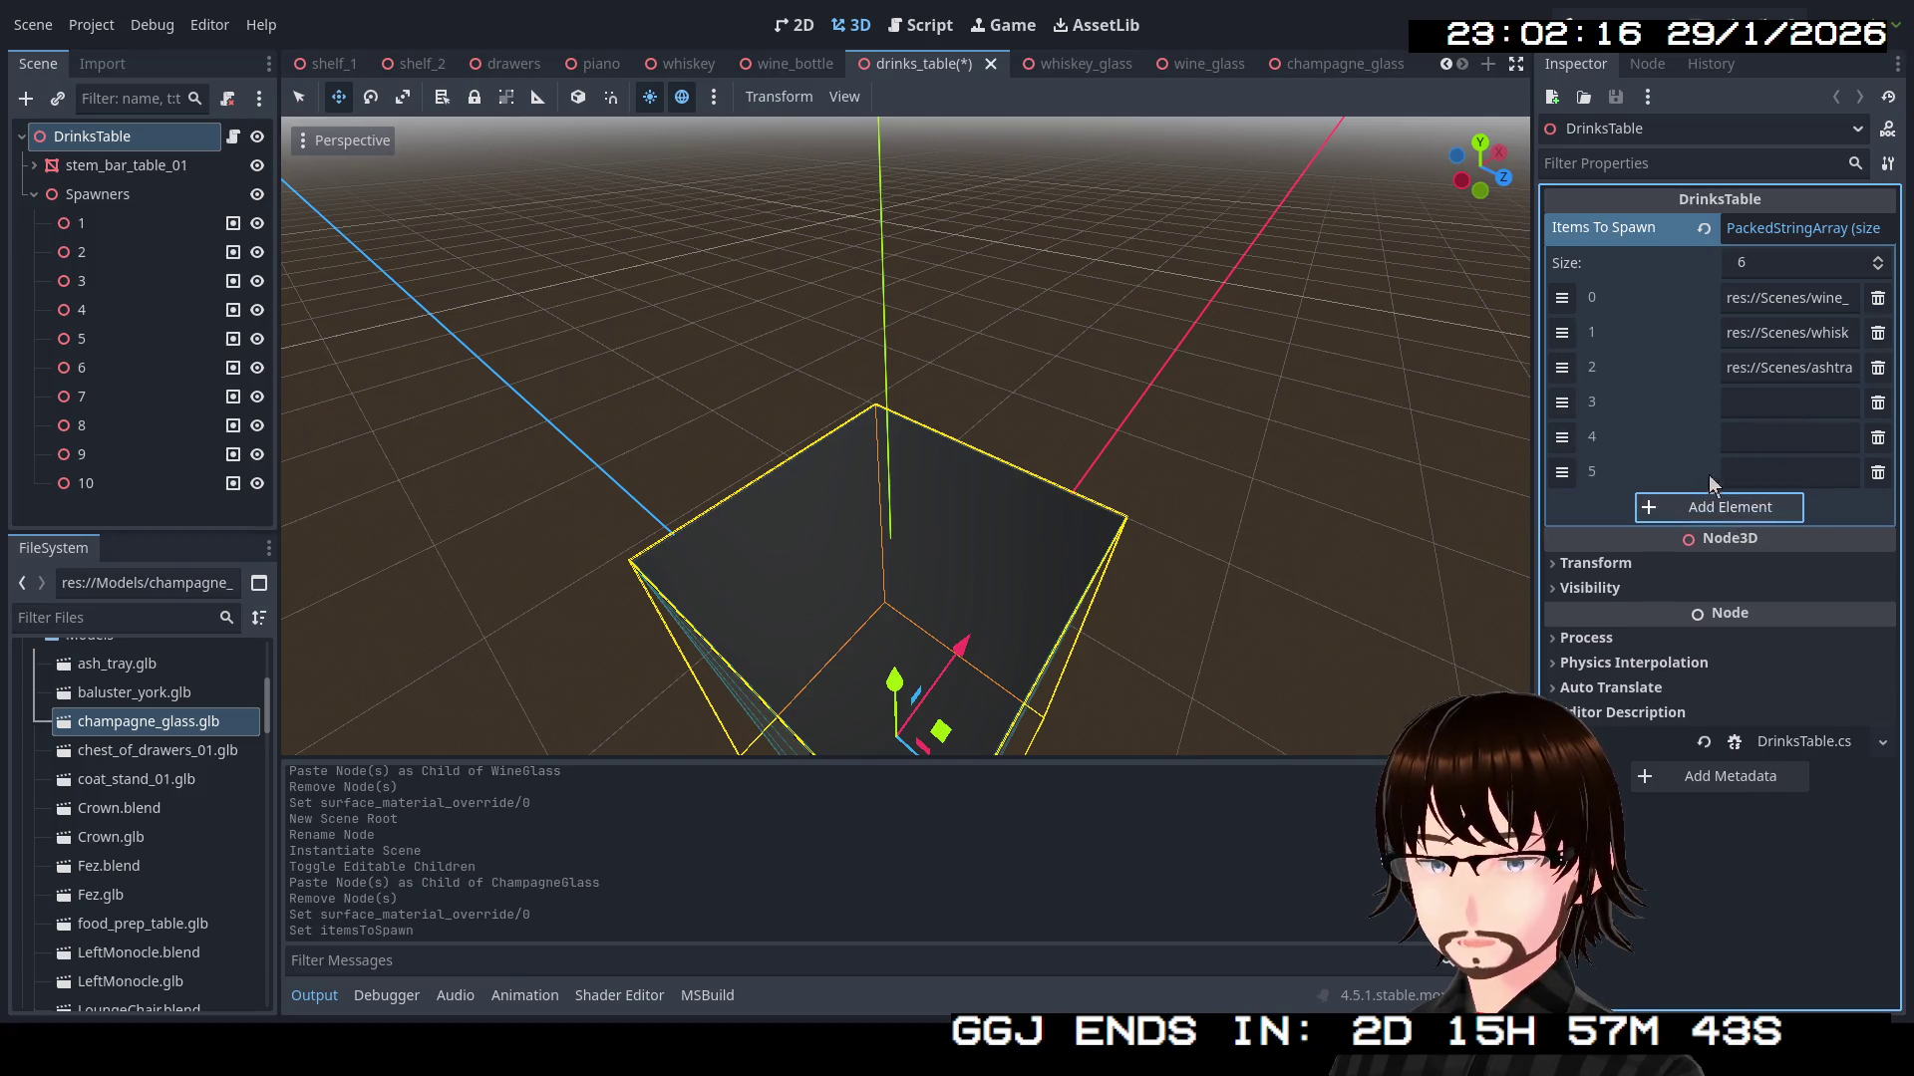
{"action": "right_click", "coordinate": [157, 724]}
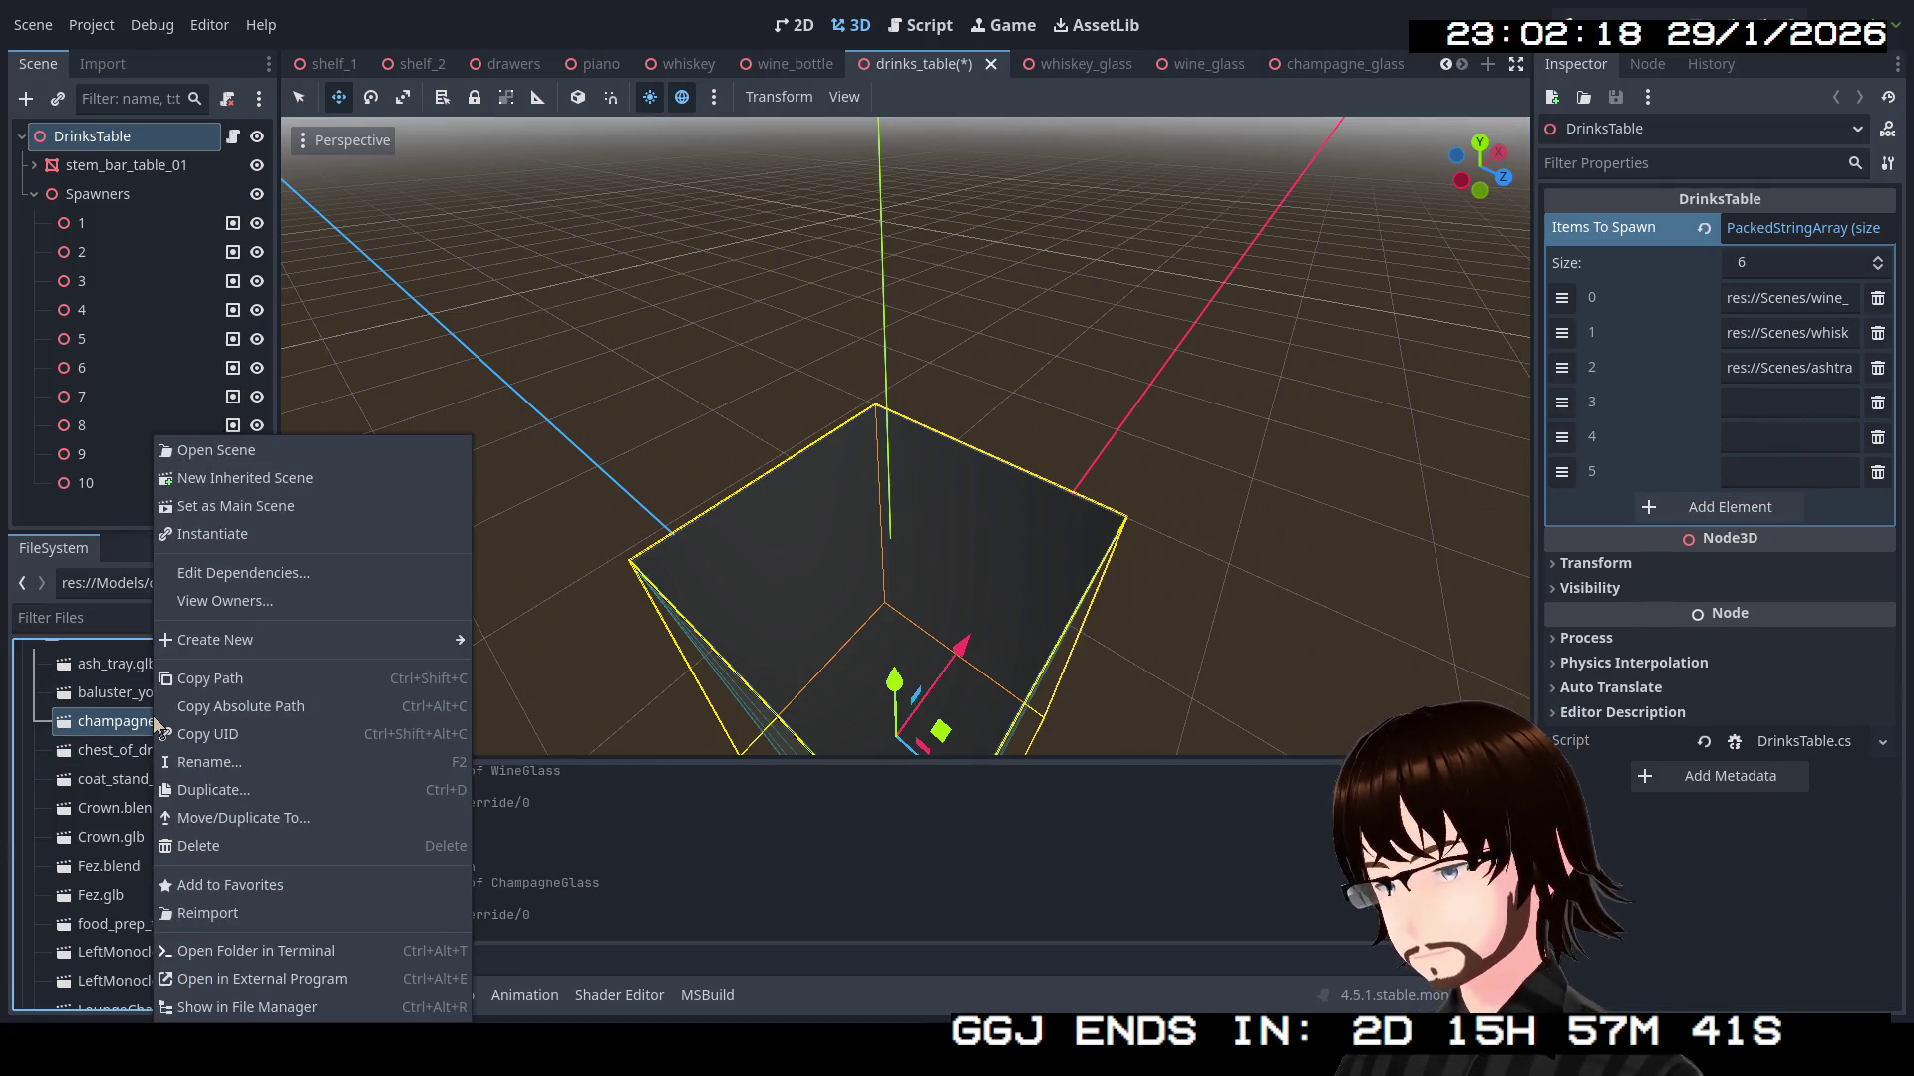
{"action": "left_click", "coordinate": [227, 682]}
{"action": "left_click", "coordinate": [1828, 410]}
{"action": "key", "text": "ctrl+v"}
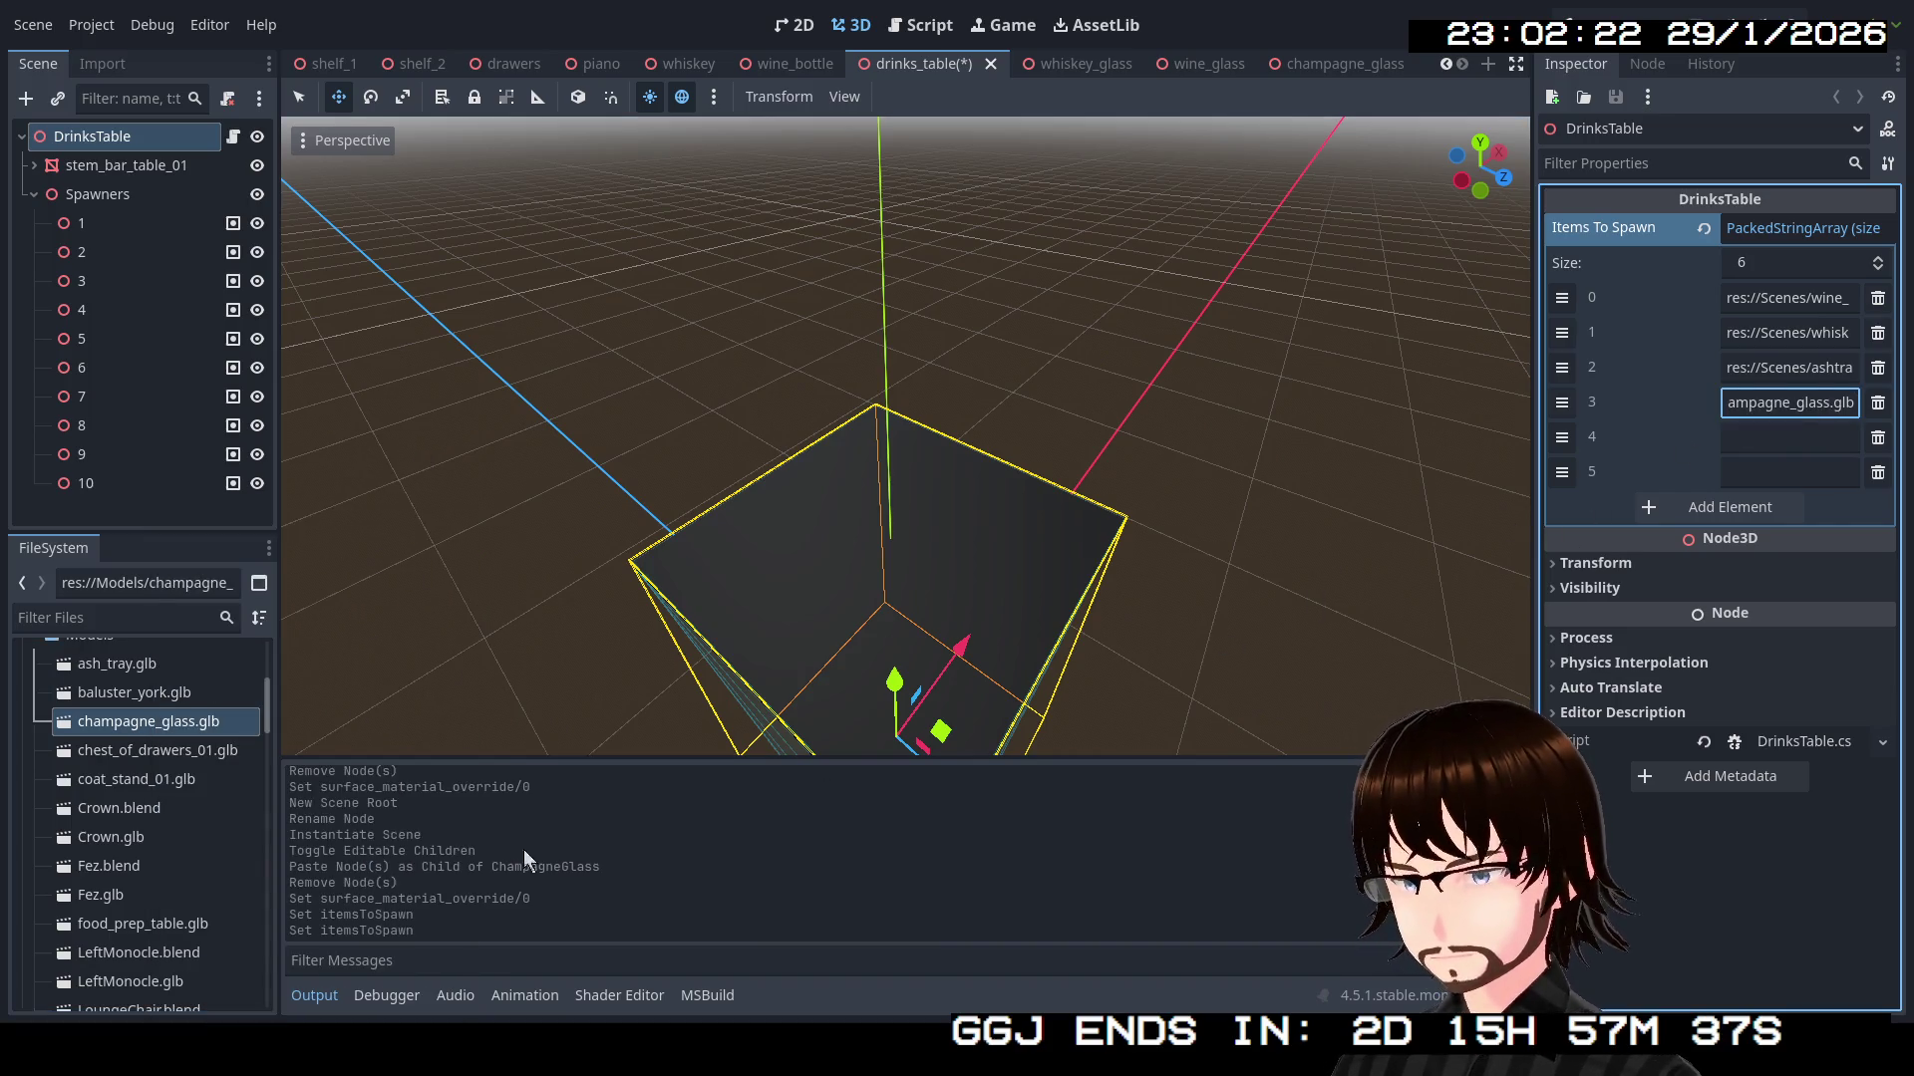
Replace element 3's path with the champagne_glass.tscn scene path
{"action": "scroll", "coordinate": [196, 788], "scroll_direction": "down", "scroll_amount": 10}
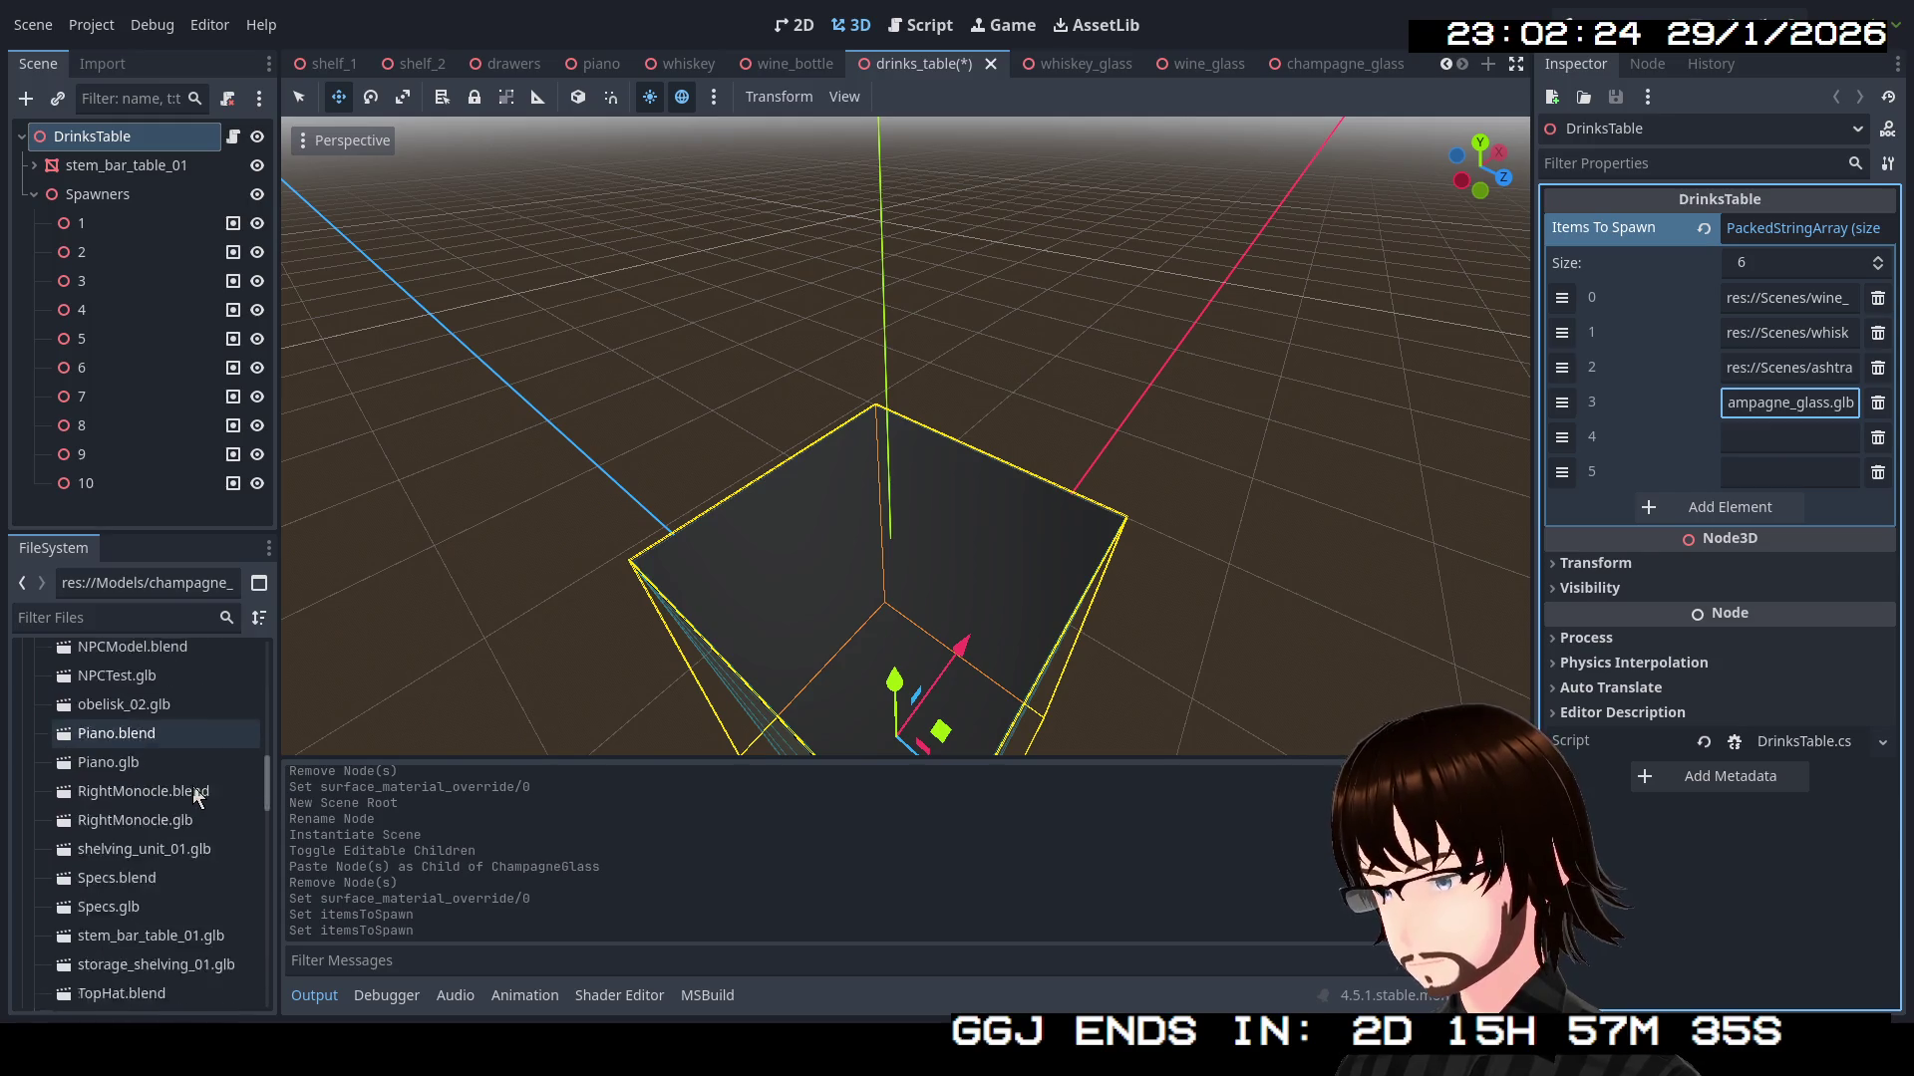
{"action": "scroll", "coordinate": [191, 786], "scroll_direction": "down", "scroll_amount": 5}
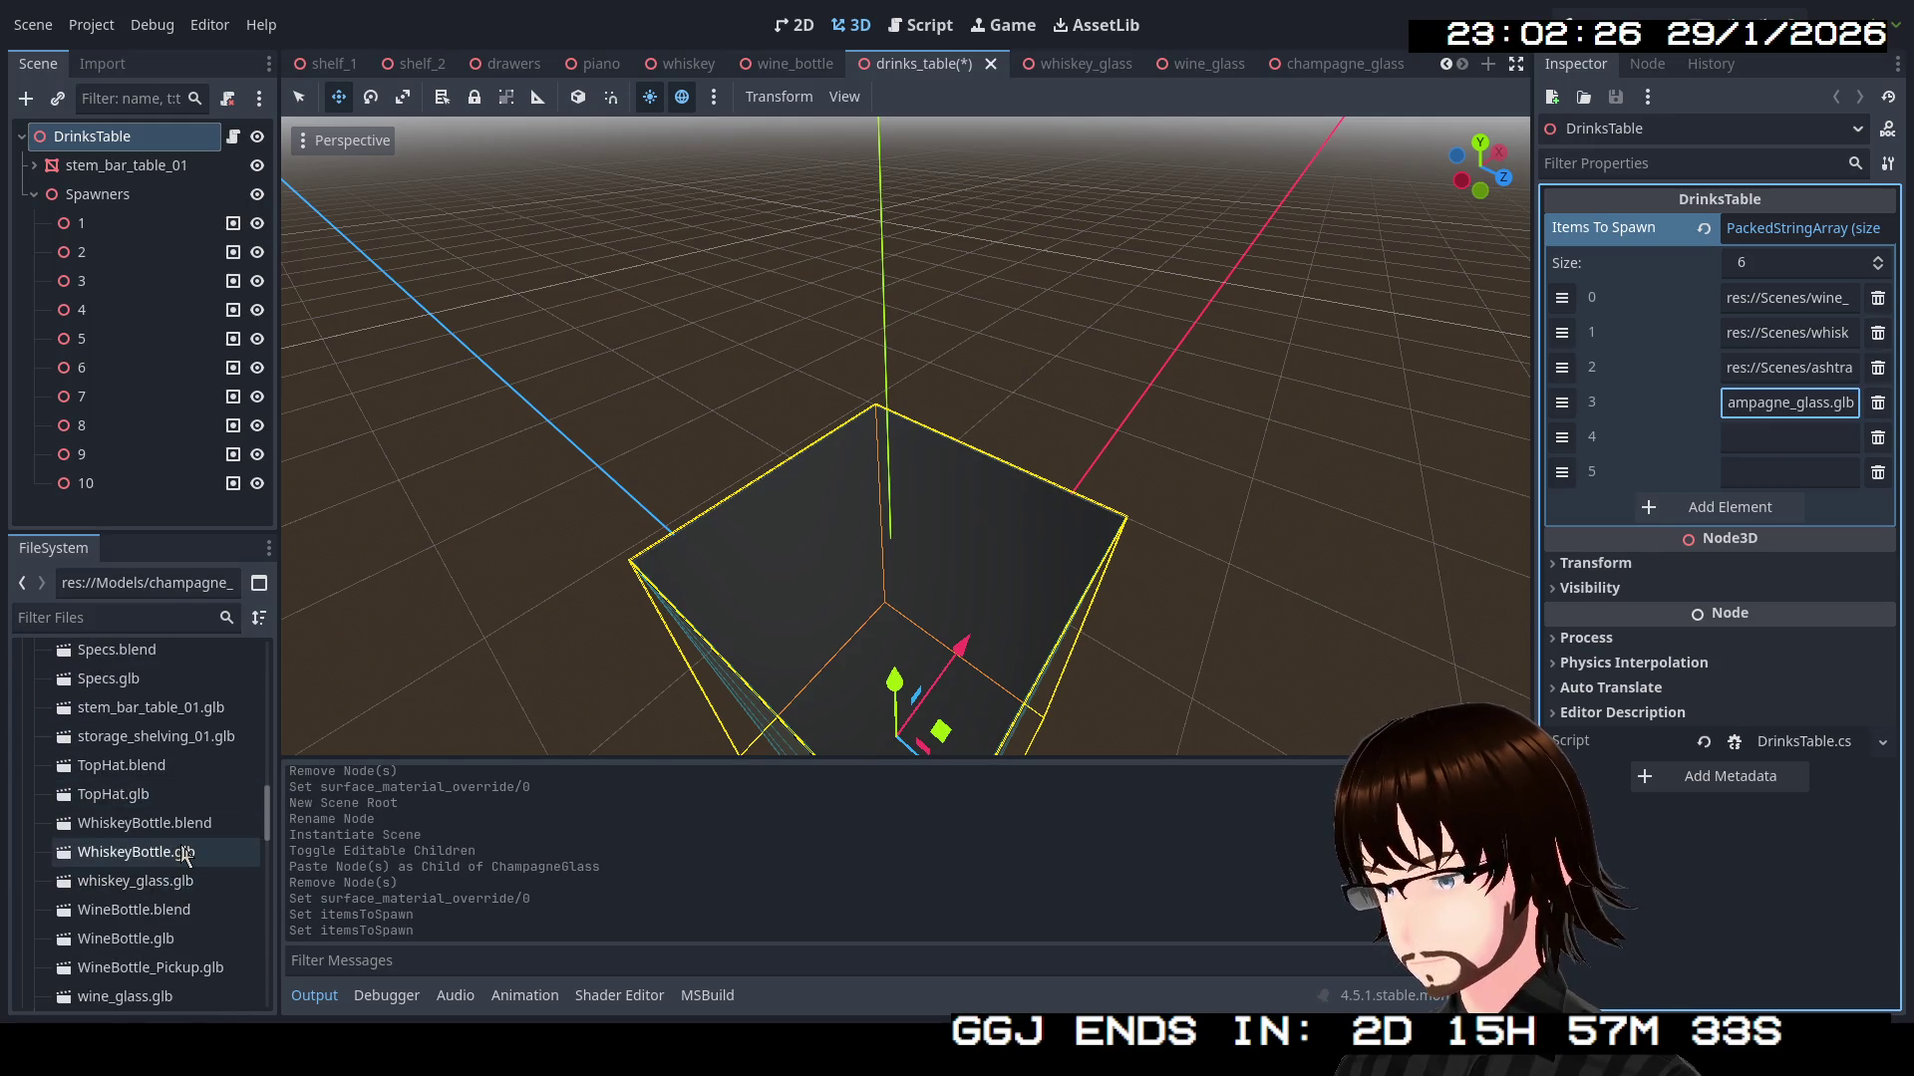
{"action": "right_click", "coordinate": [156, 883]}
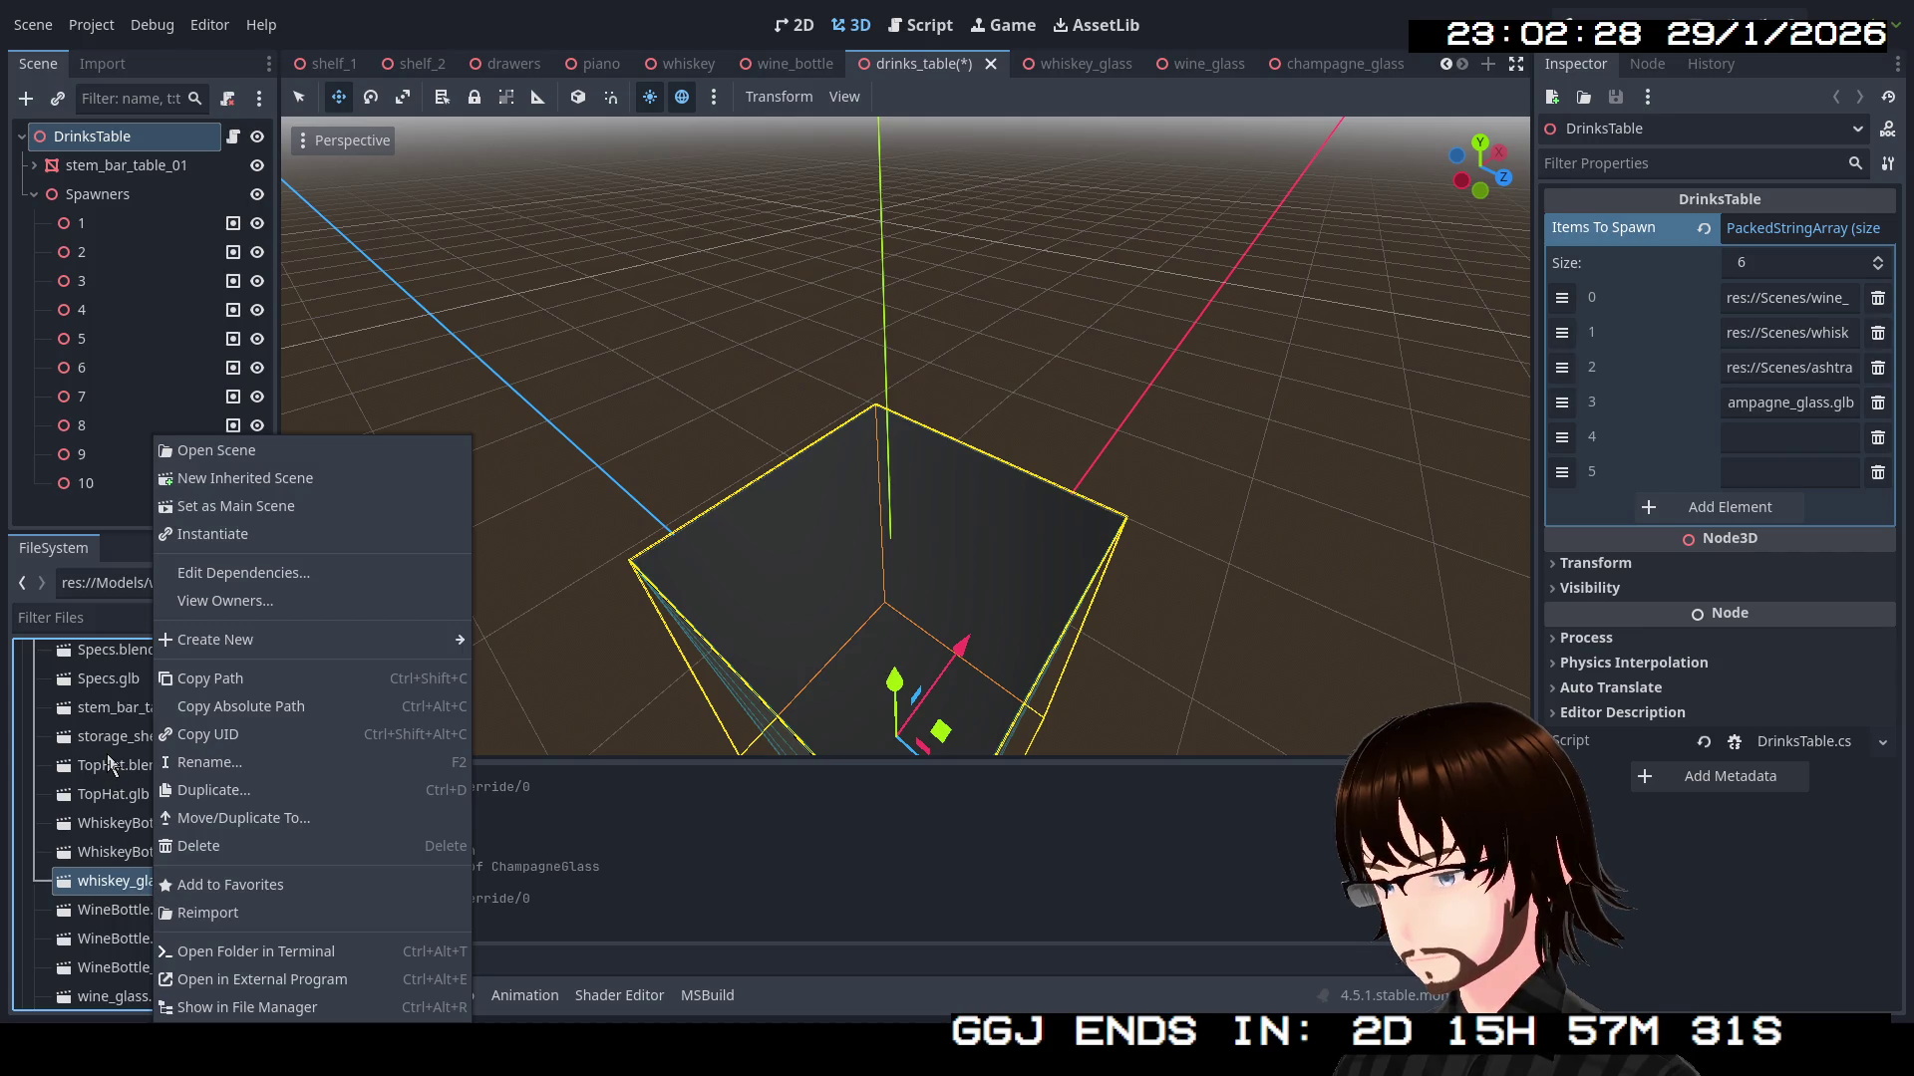
{"action": "left_click", "coordinate": [109, 763]}
{"action": "scroll", "coordinate": [157, 751], "scroll_direction": "up", "scroll_amount": 10}
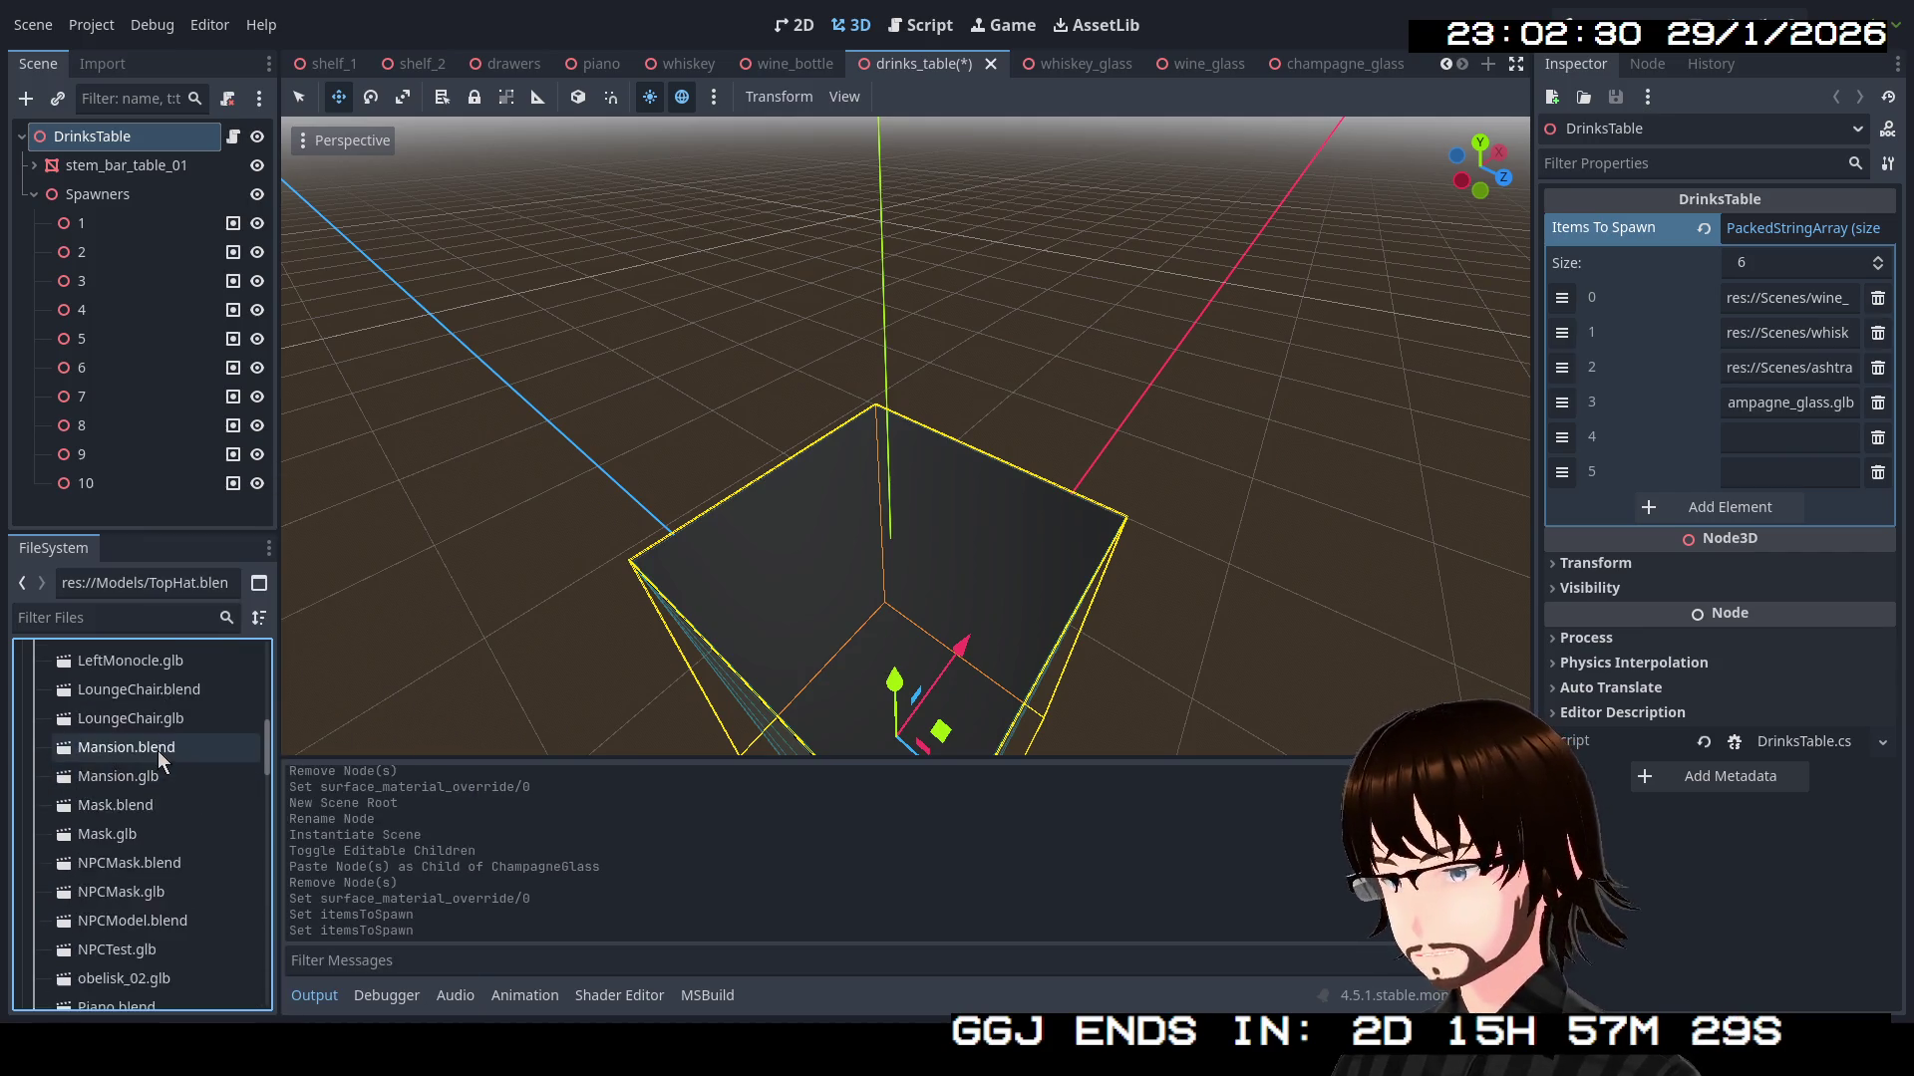
{"action": "scroll", "coordinate": [165, 757], "scroll_direction": "up", "scroll_amount": 5}
{"action": "scroll", "coordinate": [165, 748], "scroll_direction": "down", "scroll_amount": 15}
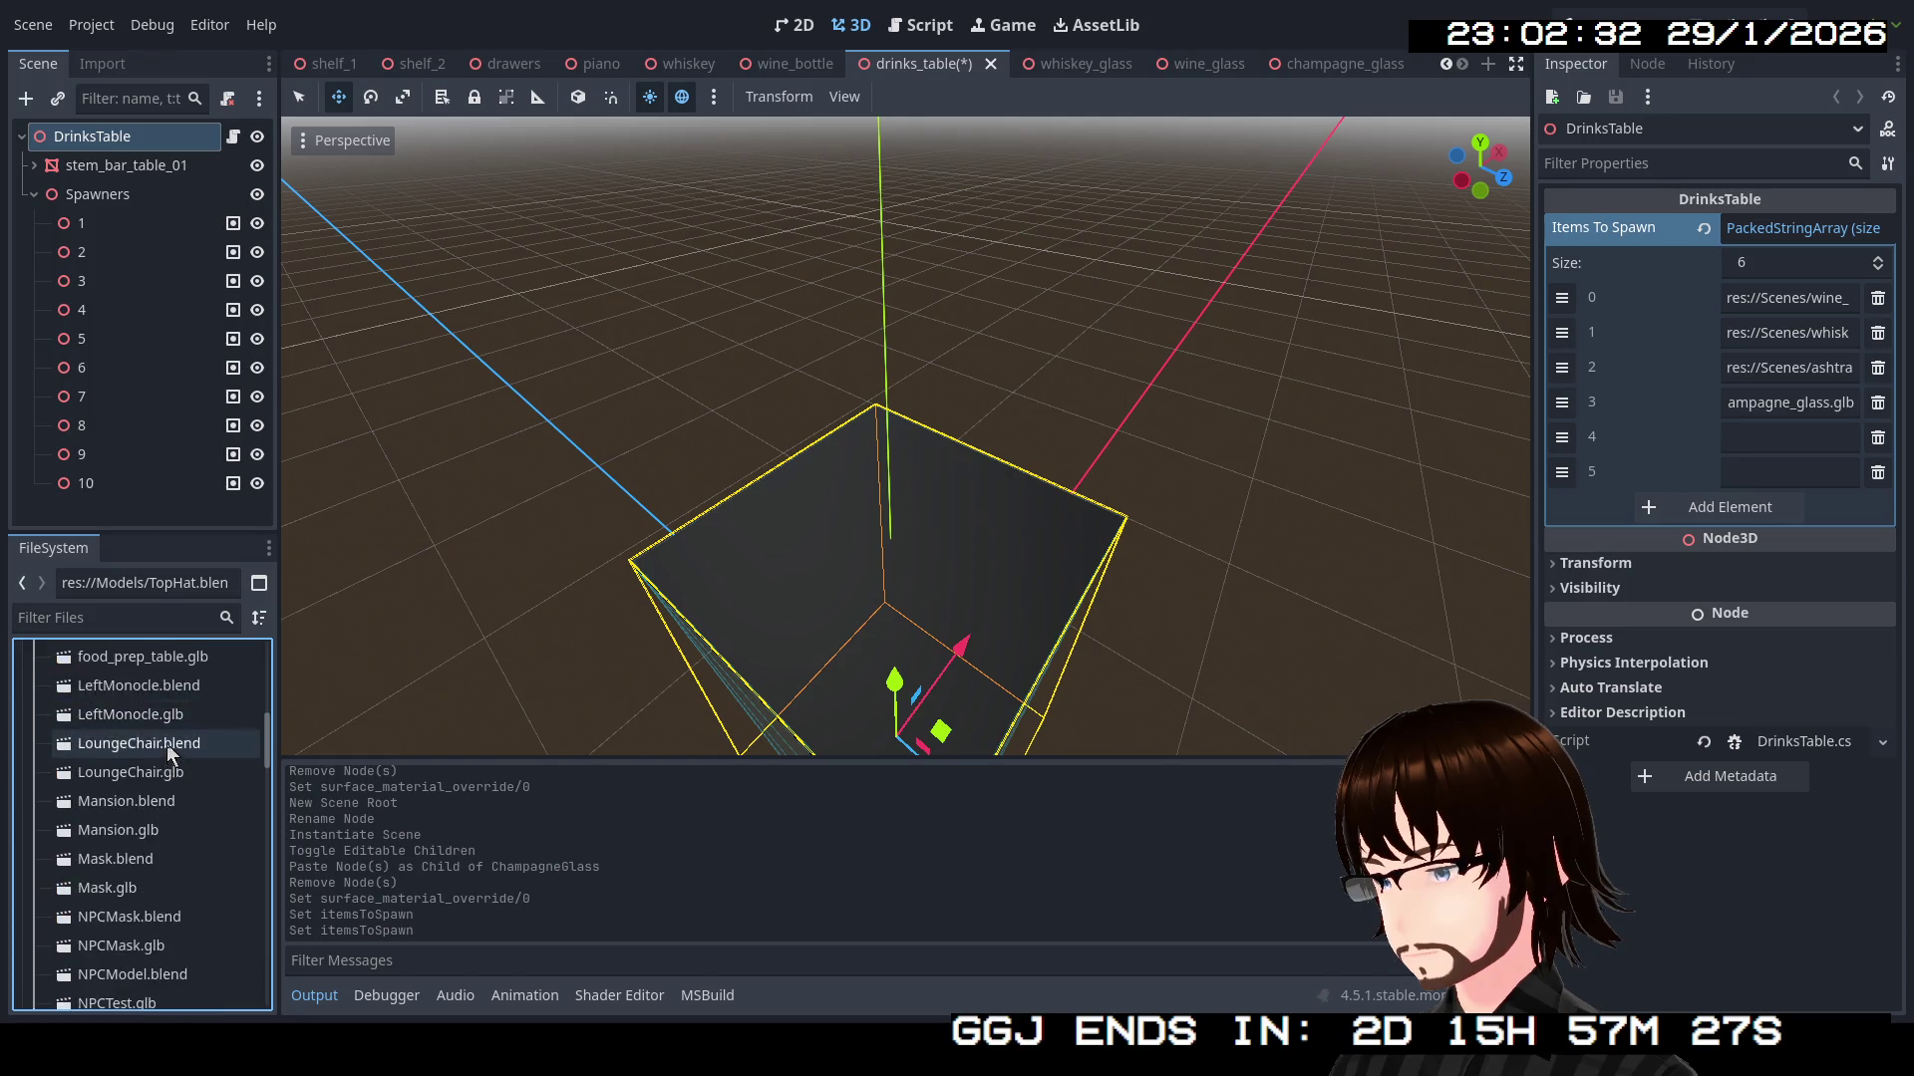
{"action": "scroll", "coordinate": [173, 752], "scroll_direction": "down", "scroll_amount": 5}
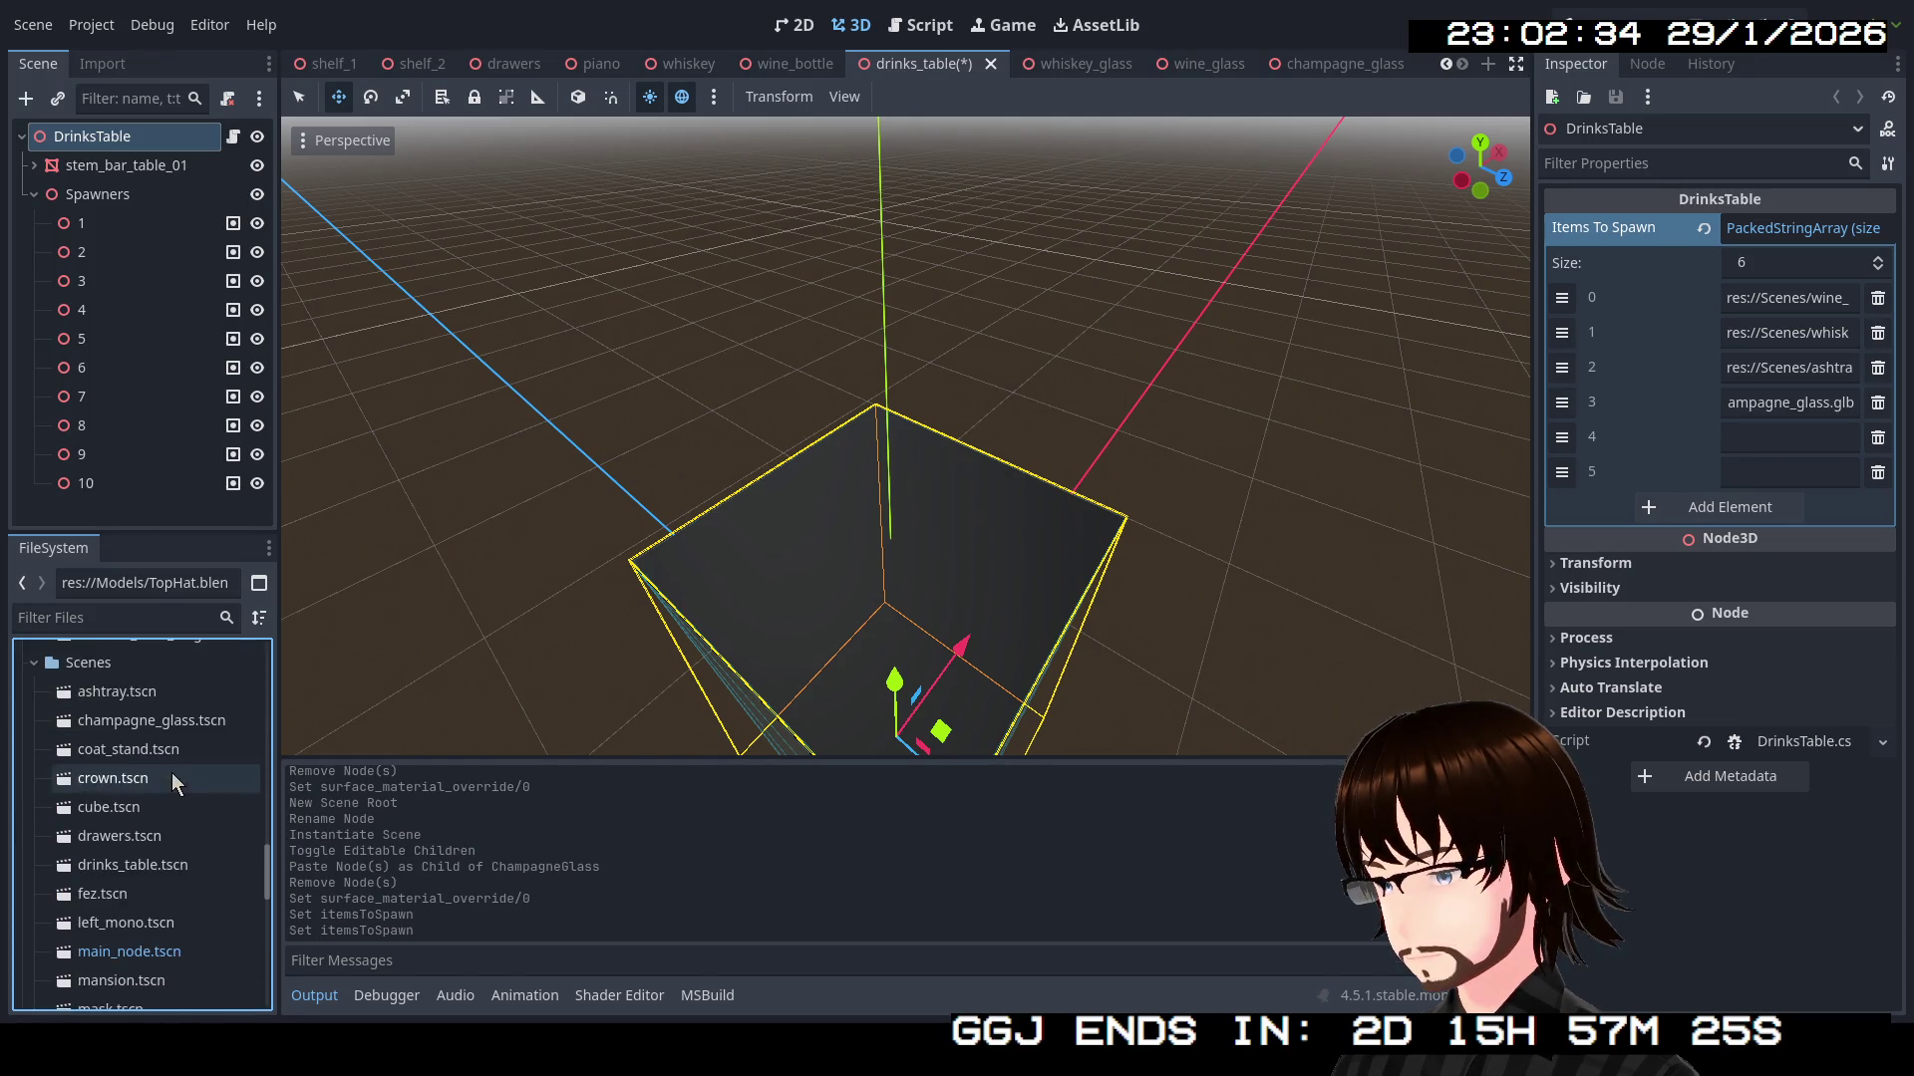
{"action": "right_click", "coordinate": [189, 735]}
{"action": "left_click", "coordinate": [230, 706]}
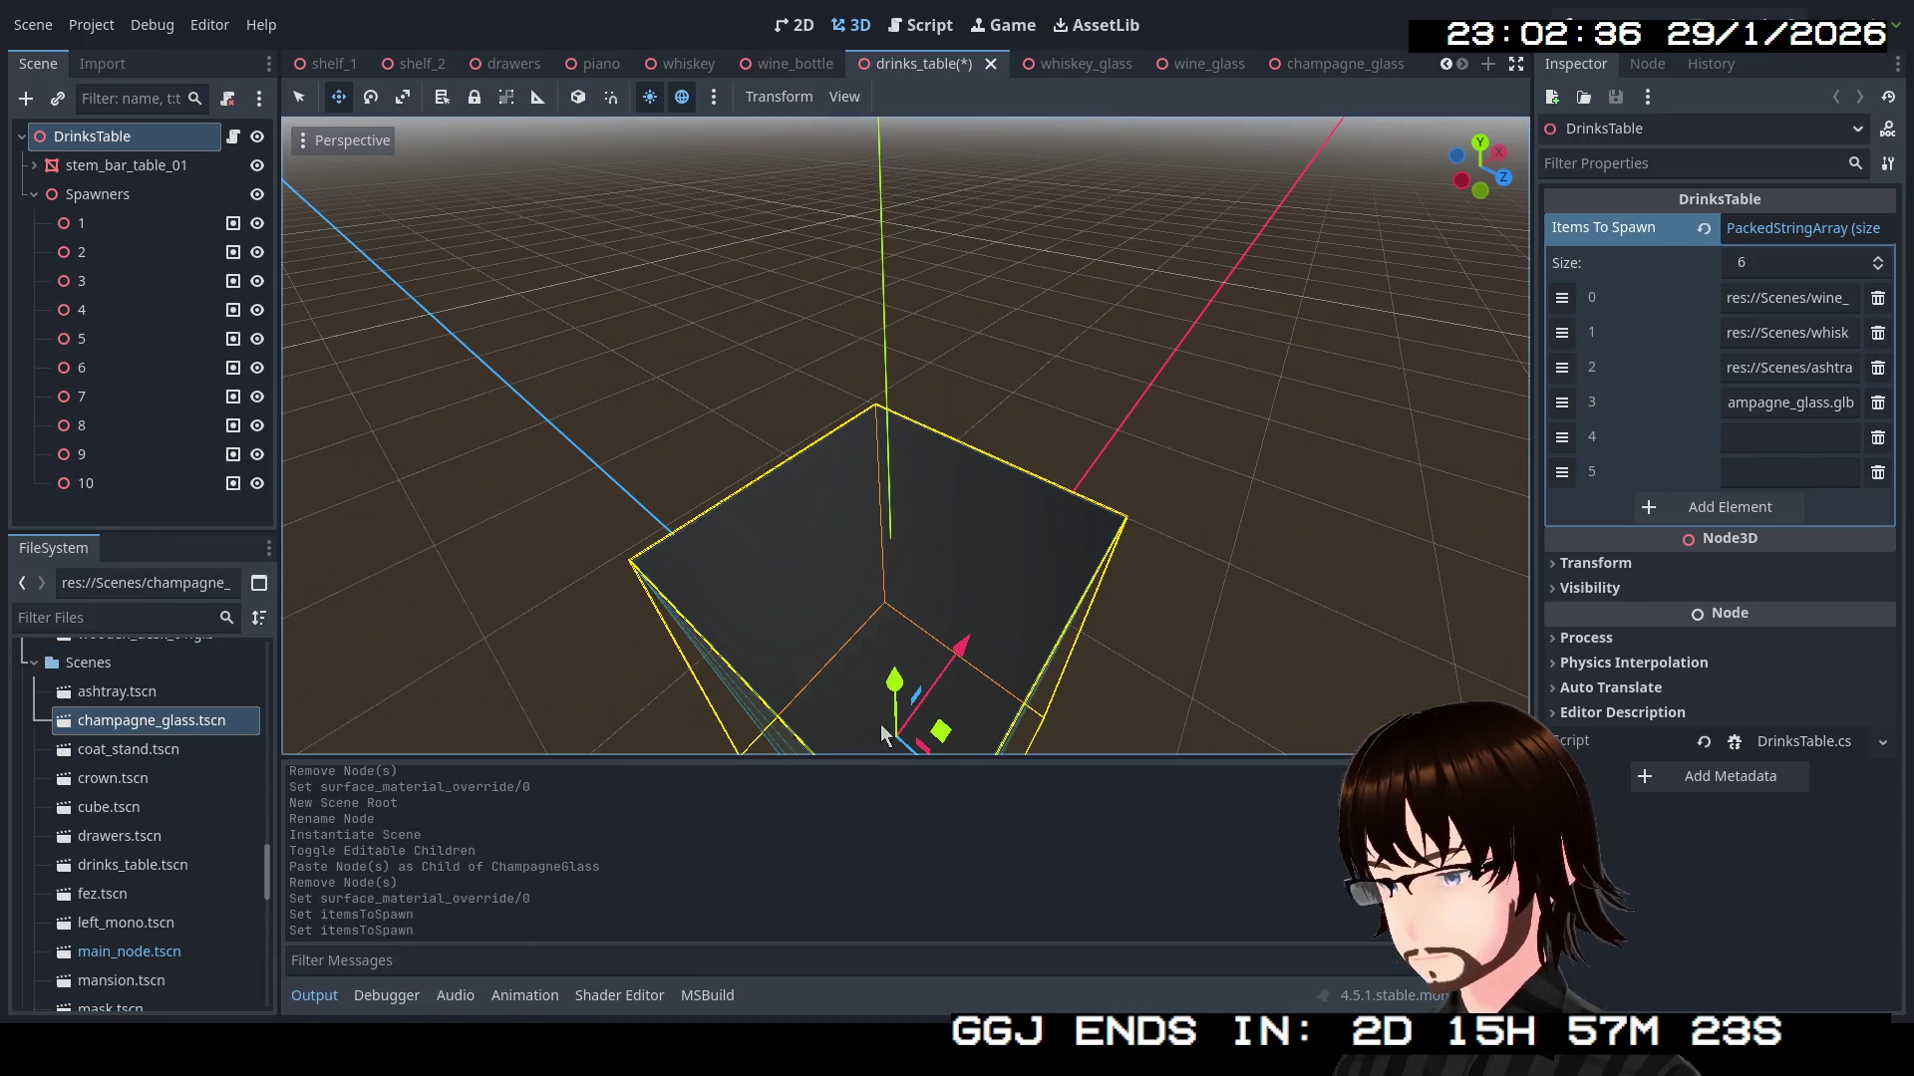
{"action": "left_click", "coordinate": [1785, 403]}
{"action": "key", "text": "ctrl+a"}
{"action": "key", "text": "ctrl+v"}
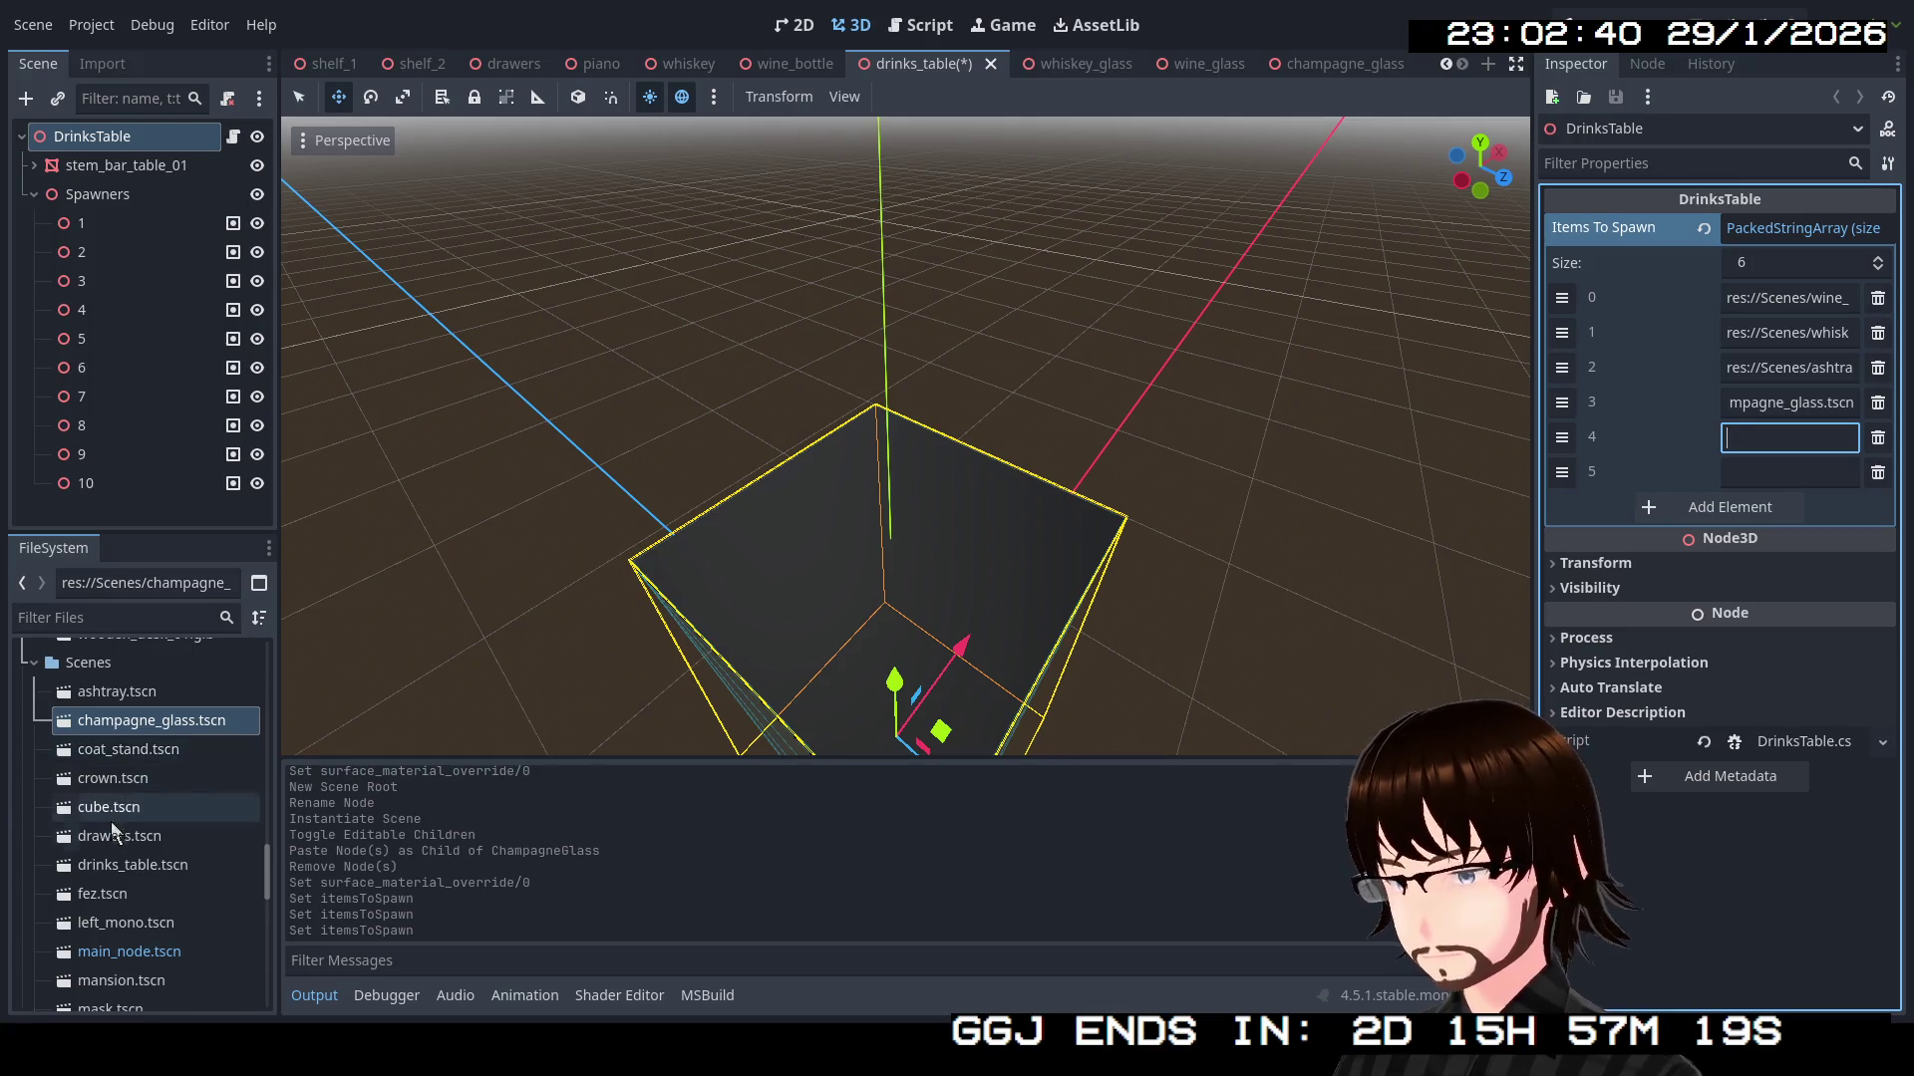
Put whiskey_glass.tscn in element 4 and the wine glass scene in element 5, save, and run
{"action": "scroll", "coordinate": [169, 895], "scroll_direction": "down", "scroll_amount": 5}
{"action": "scroll", "coordinate": [171, 899], "scroll_direction": "down", "scroll_amount": 4}
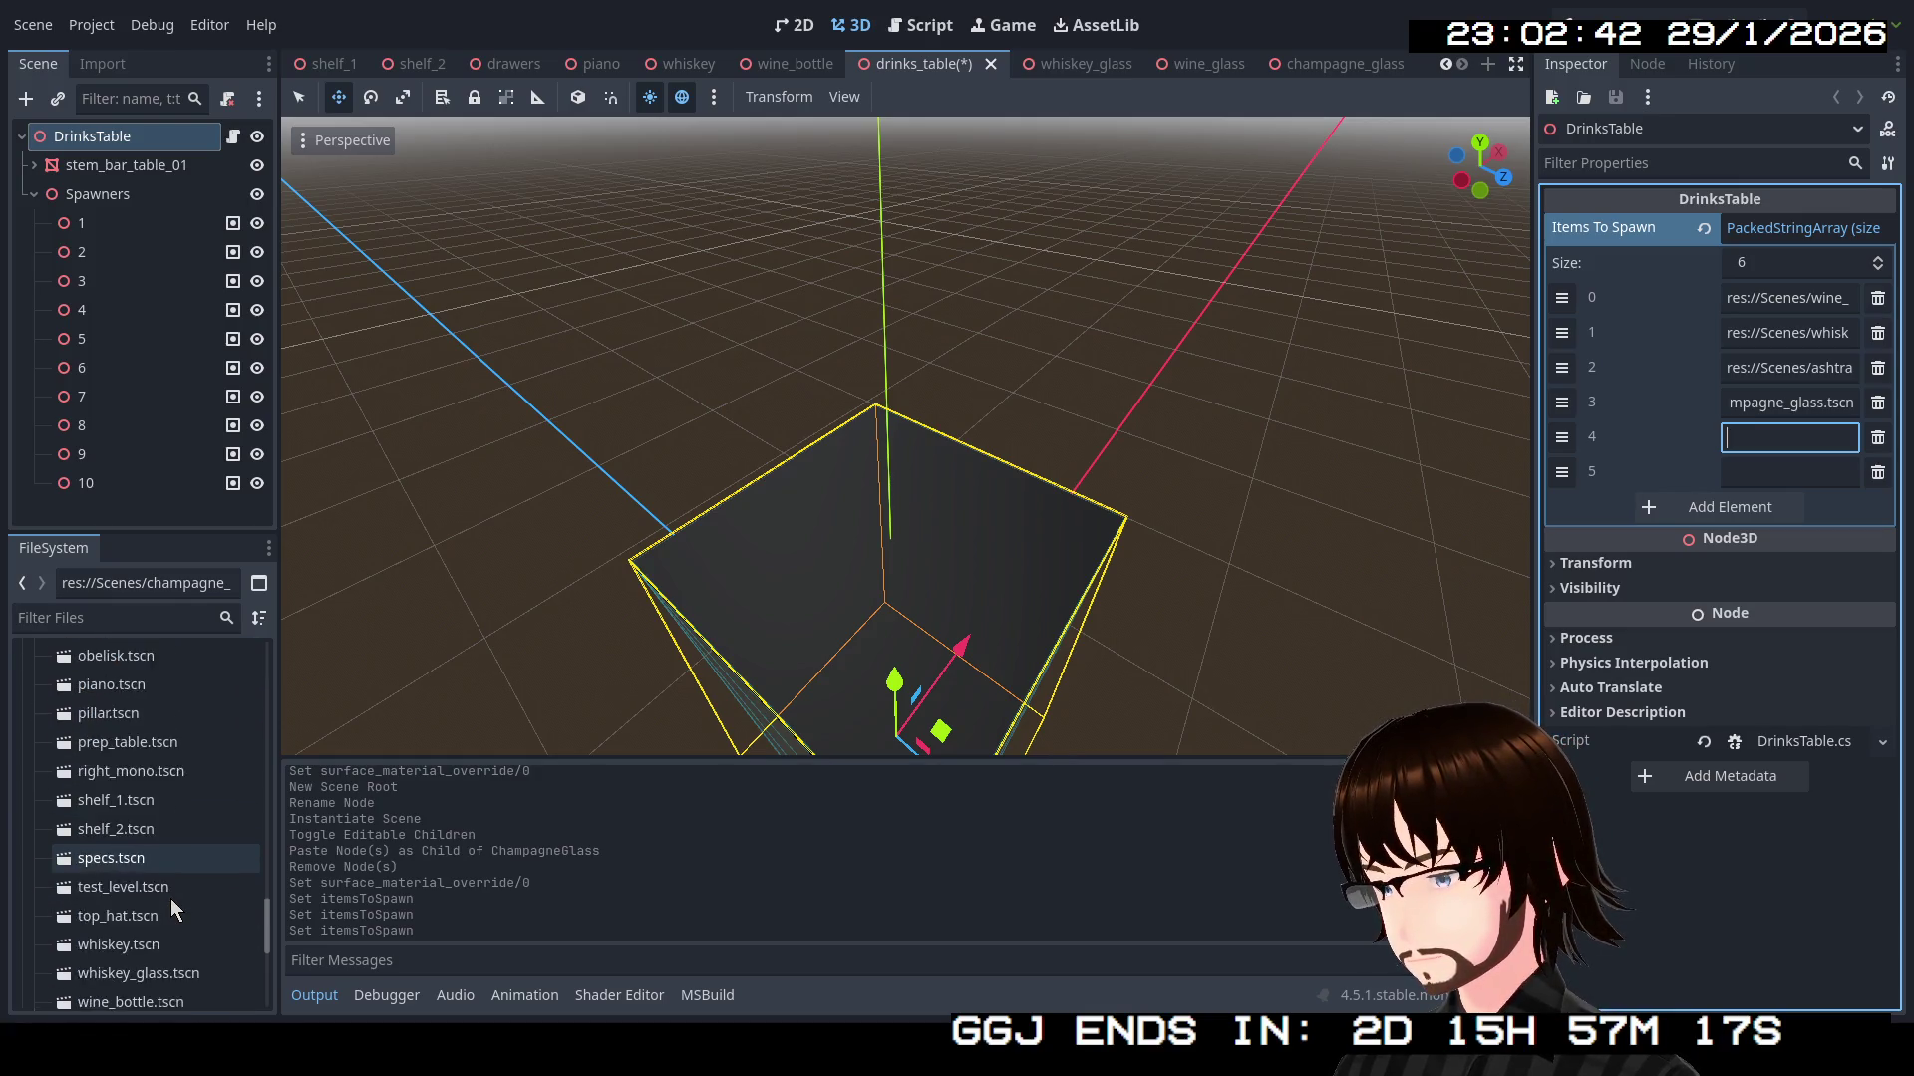
{"action": "right_click", "coordinate": [152, 840]}
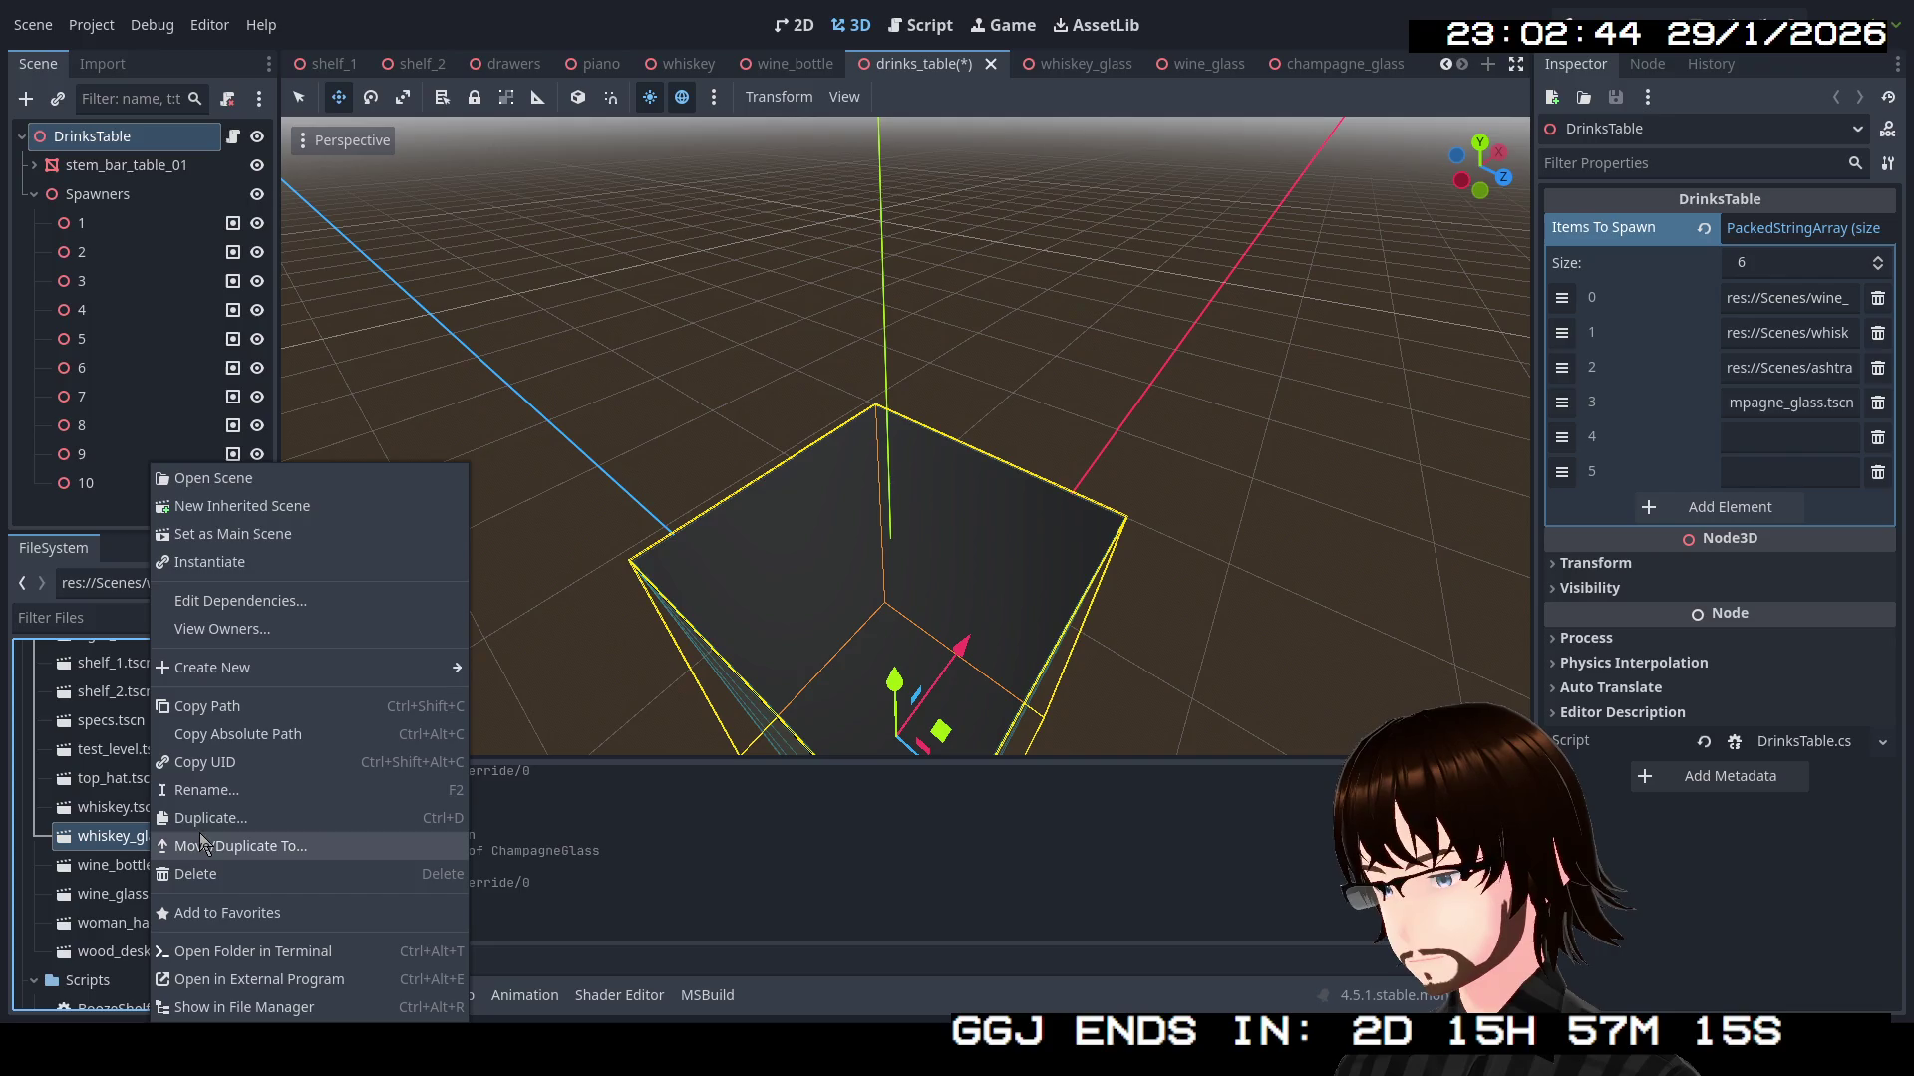
{"action": "left_click", "coordinate": [238, 710]}
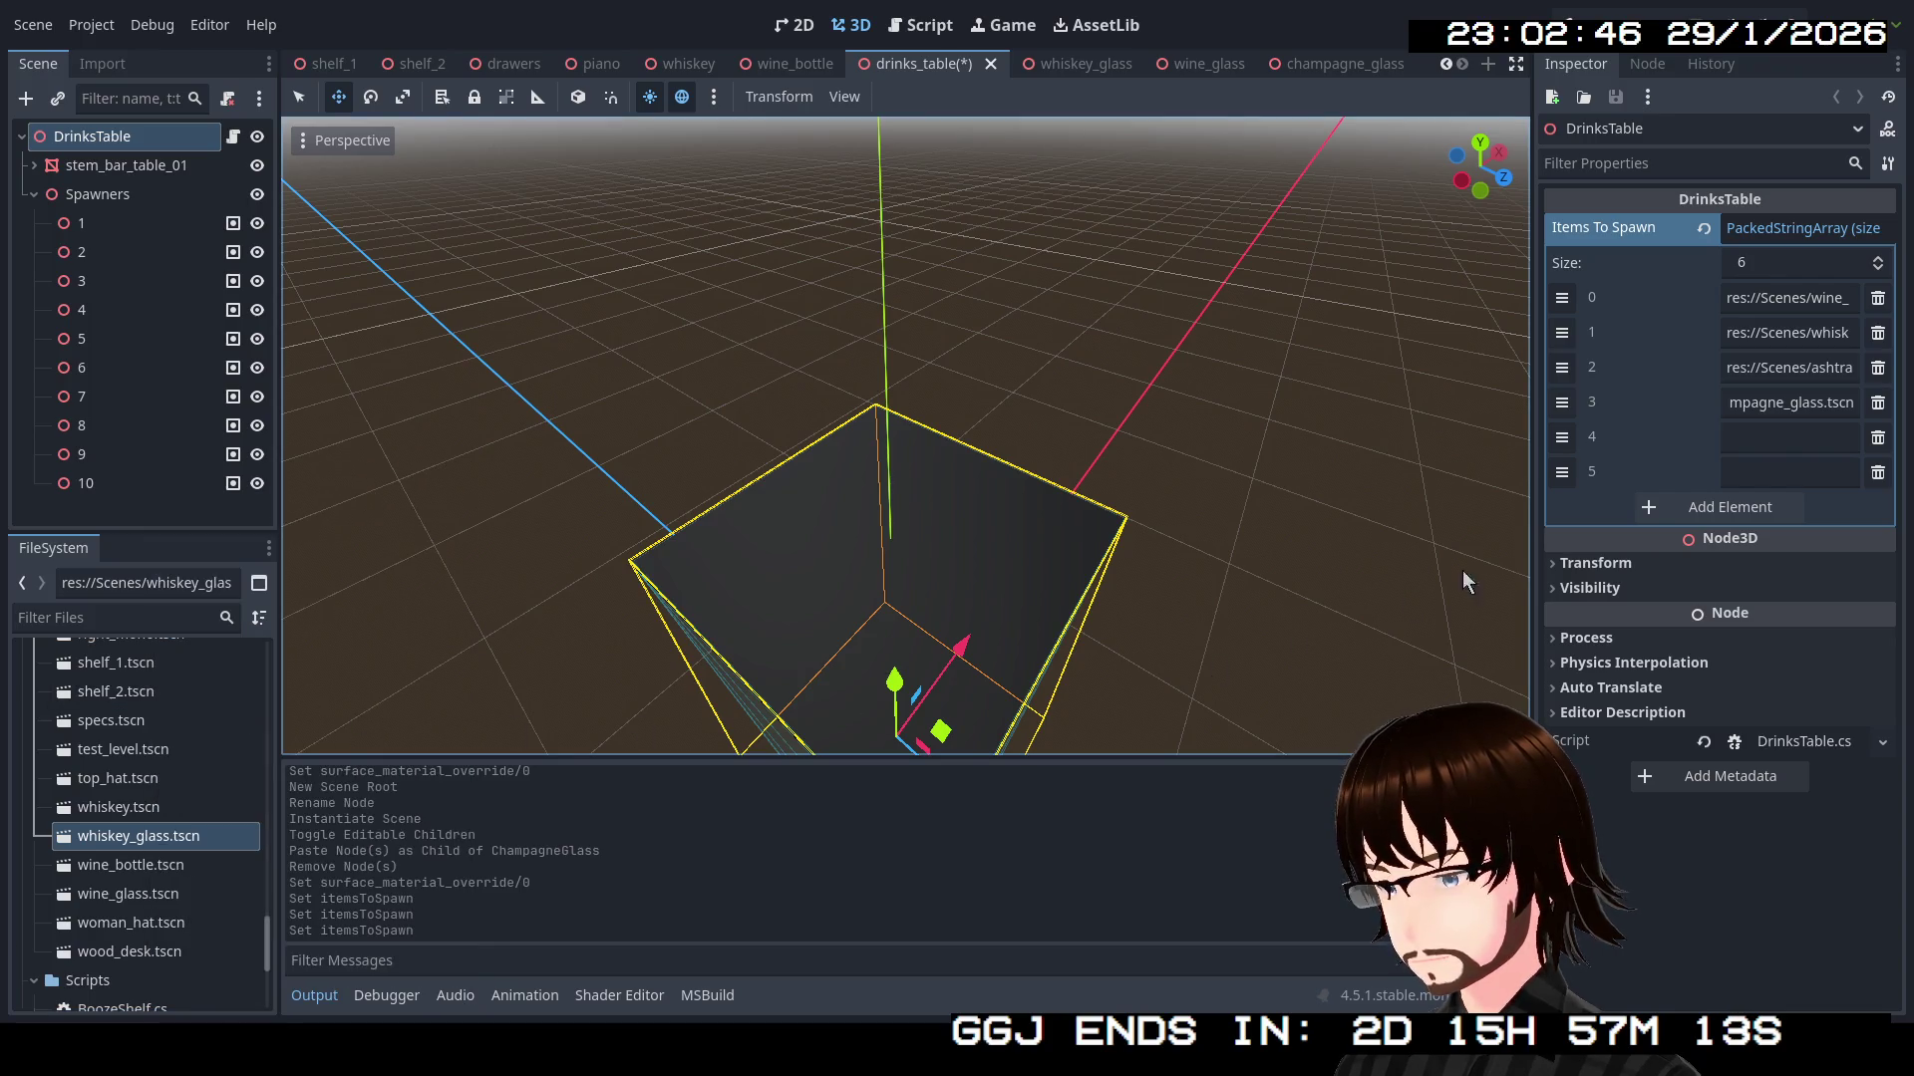
{"action": "left_click", "coordinate": [1789, 437]}
{"action": "key", "text": "ctrl+v"}
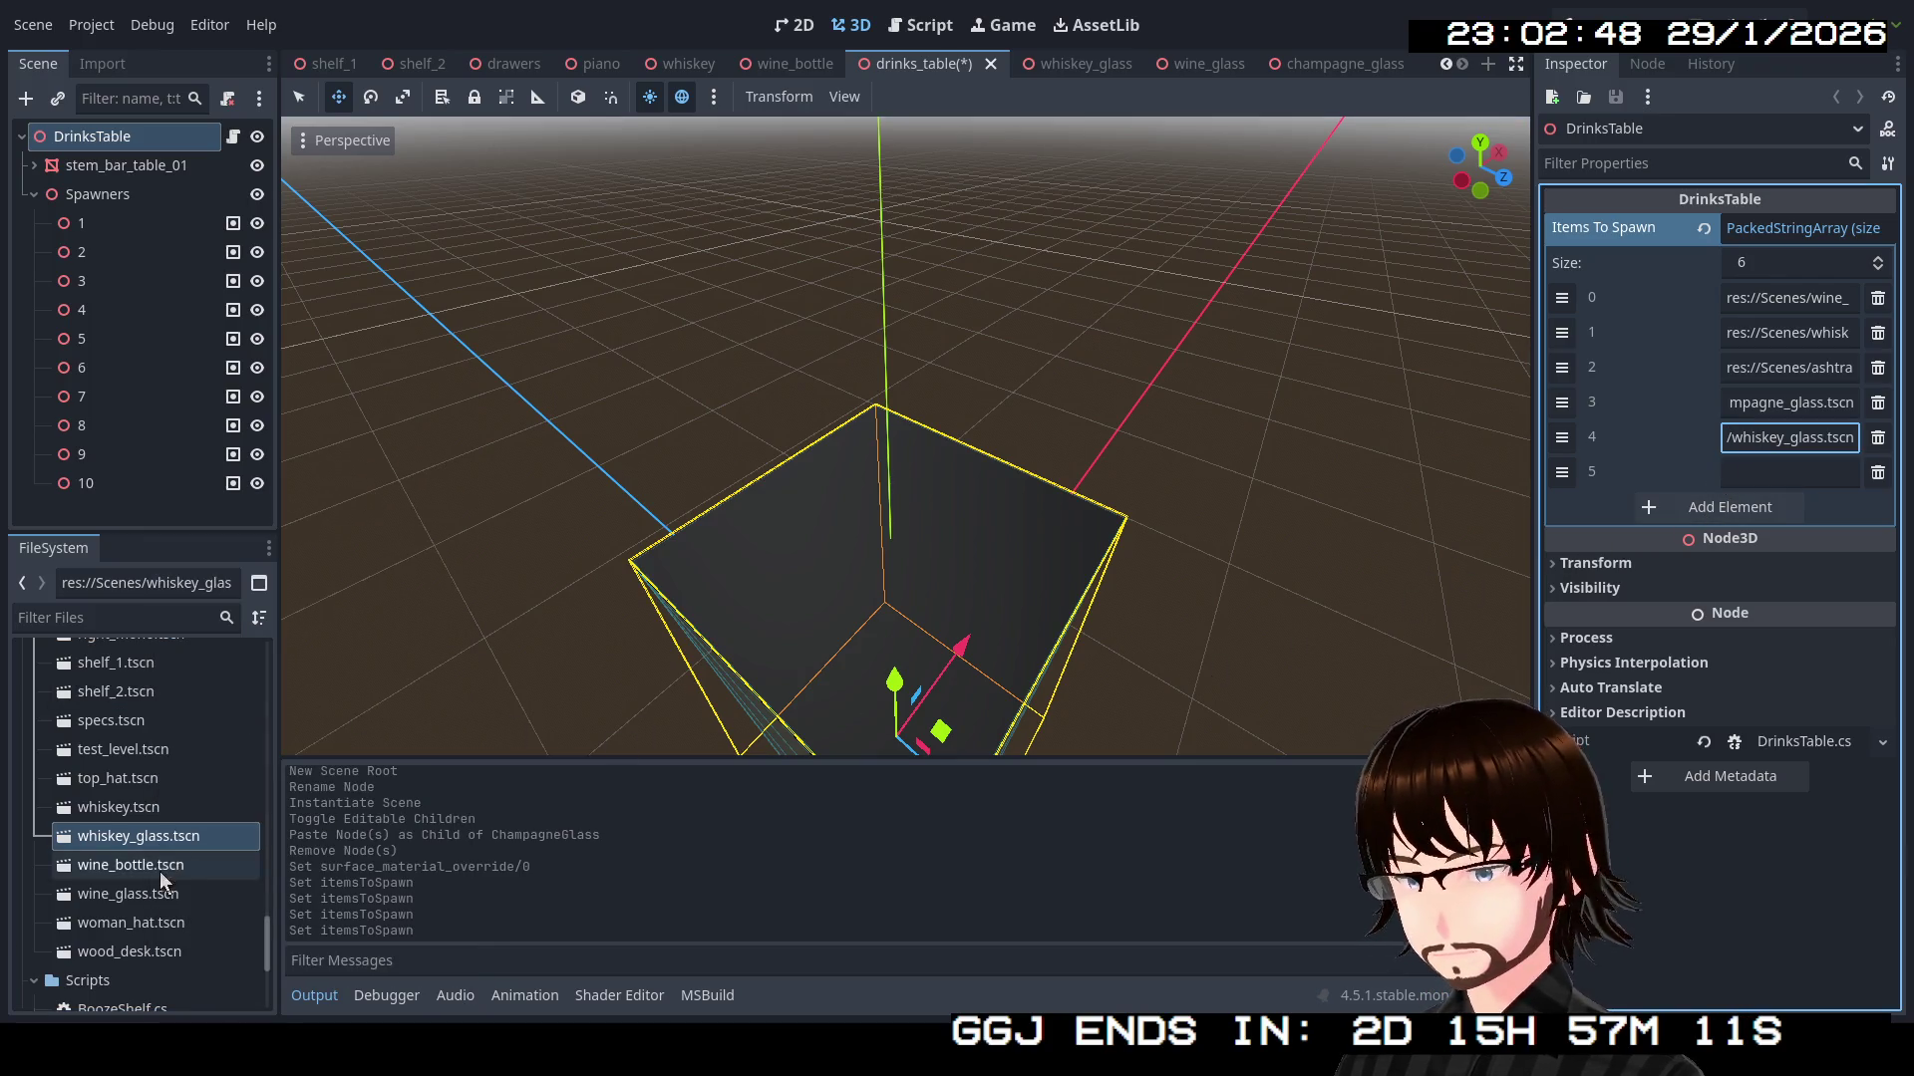
{"action": "right_click", "coordinate": [159, 892]}
{"action": "left_click", "coordinate": [351, 709]}
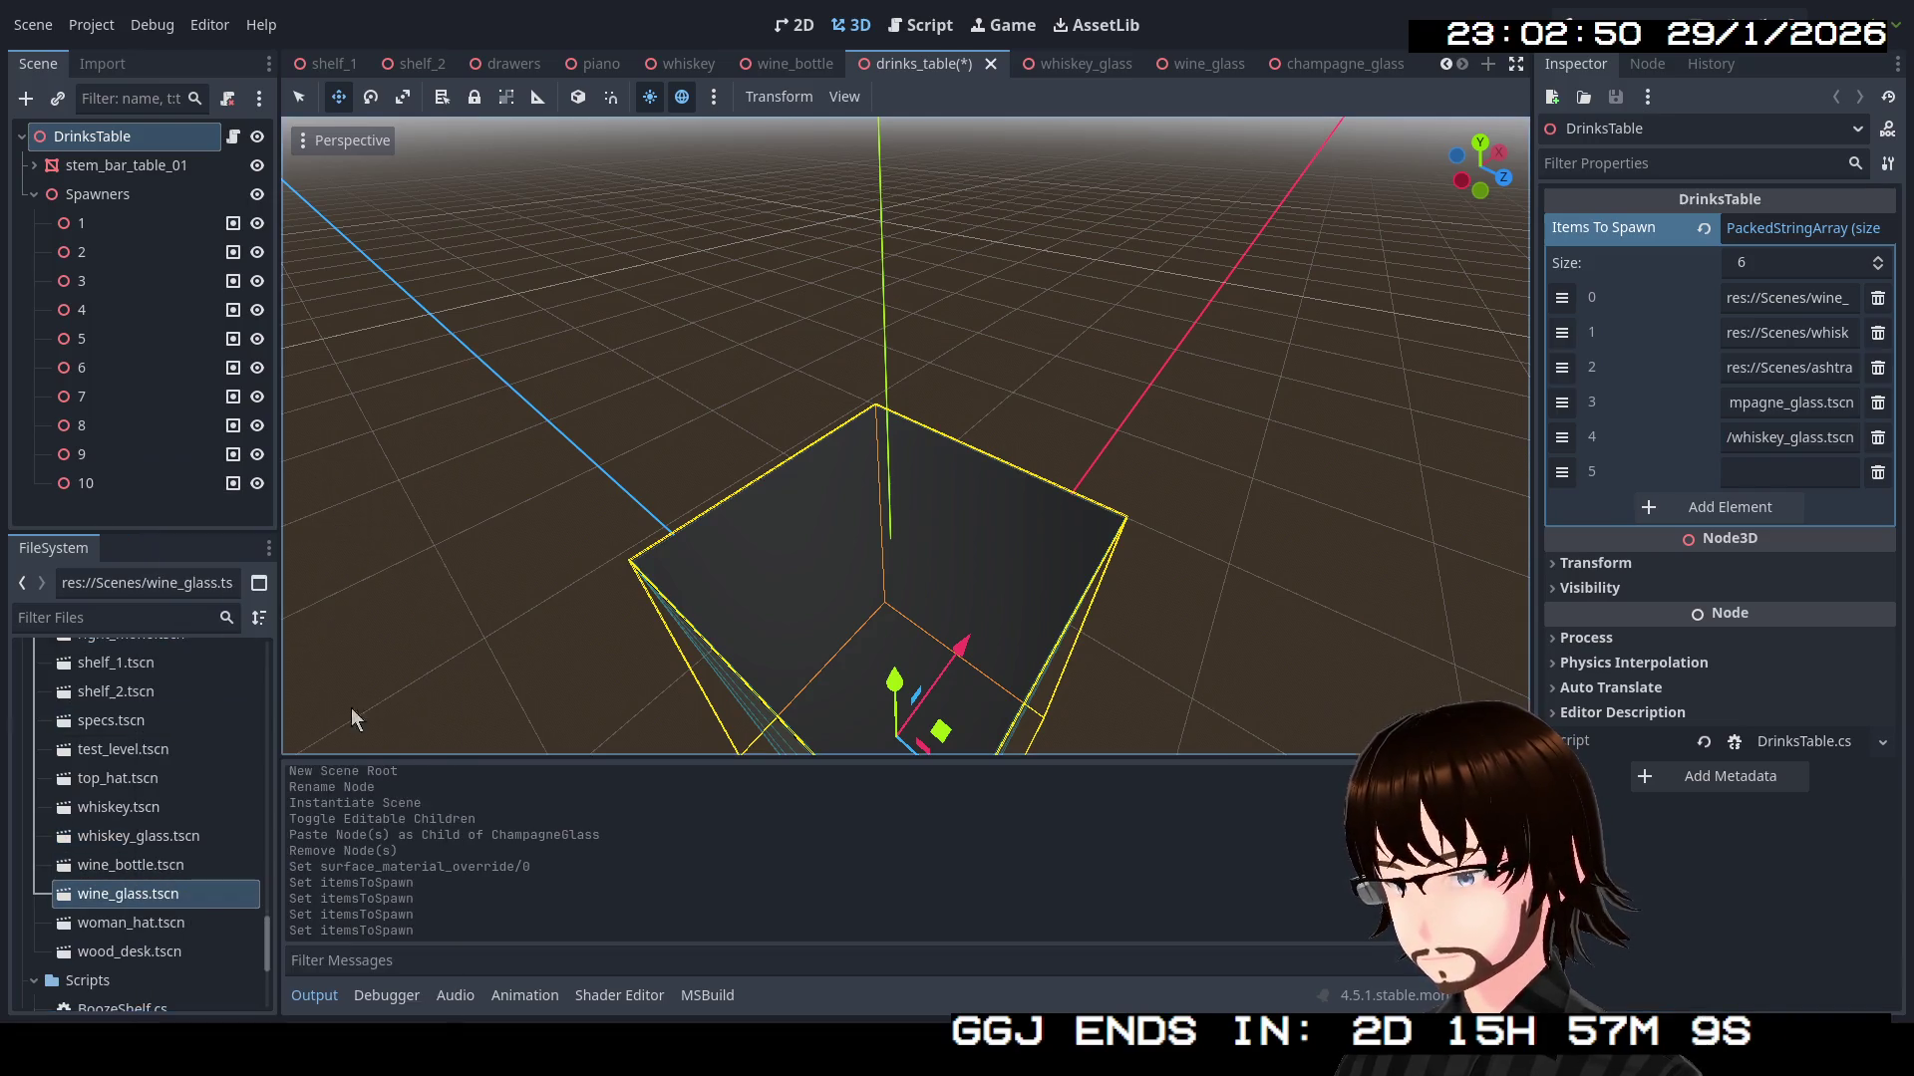
{"action": "left_click", "coordinate": [1744, 471]}
{"action": "type", "text": "res://Scenes/wine_glass.tscn"}
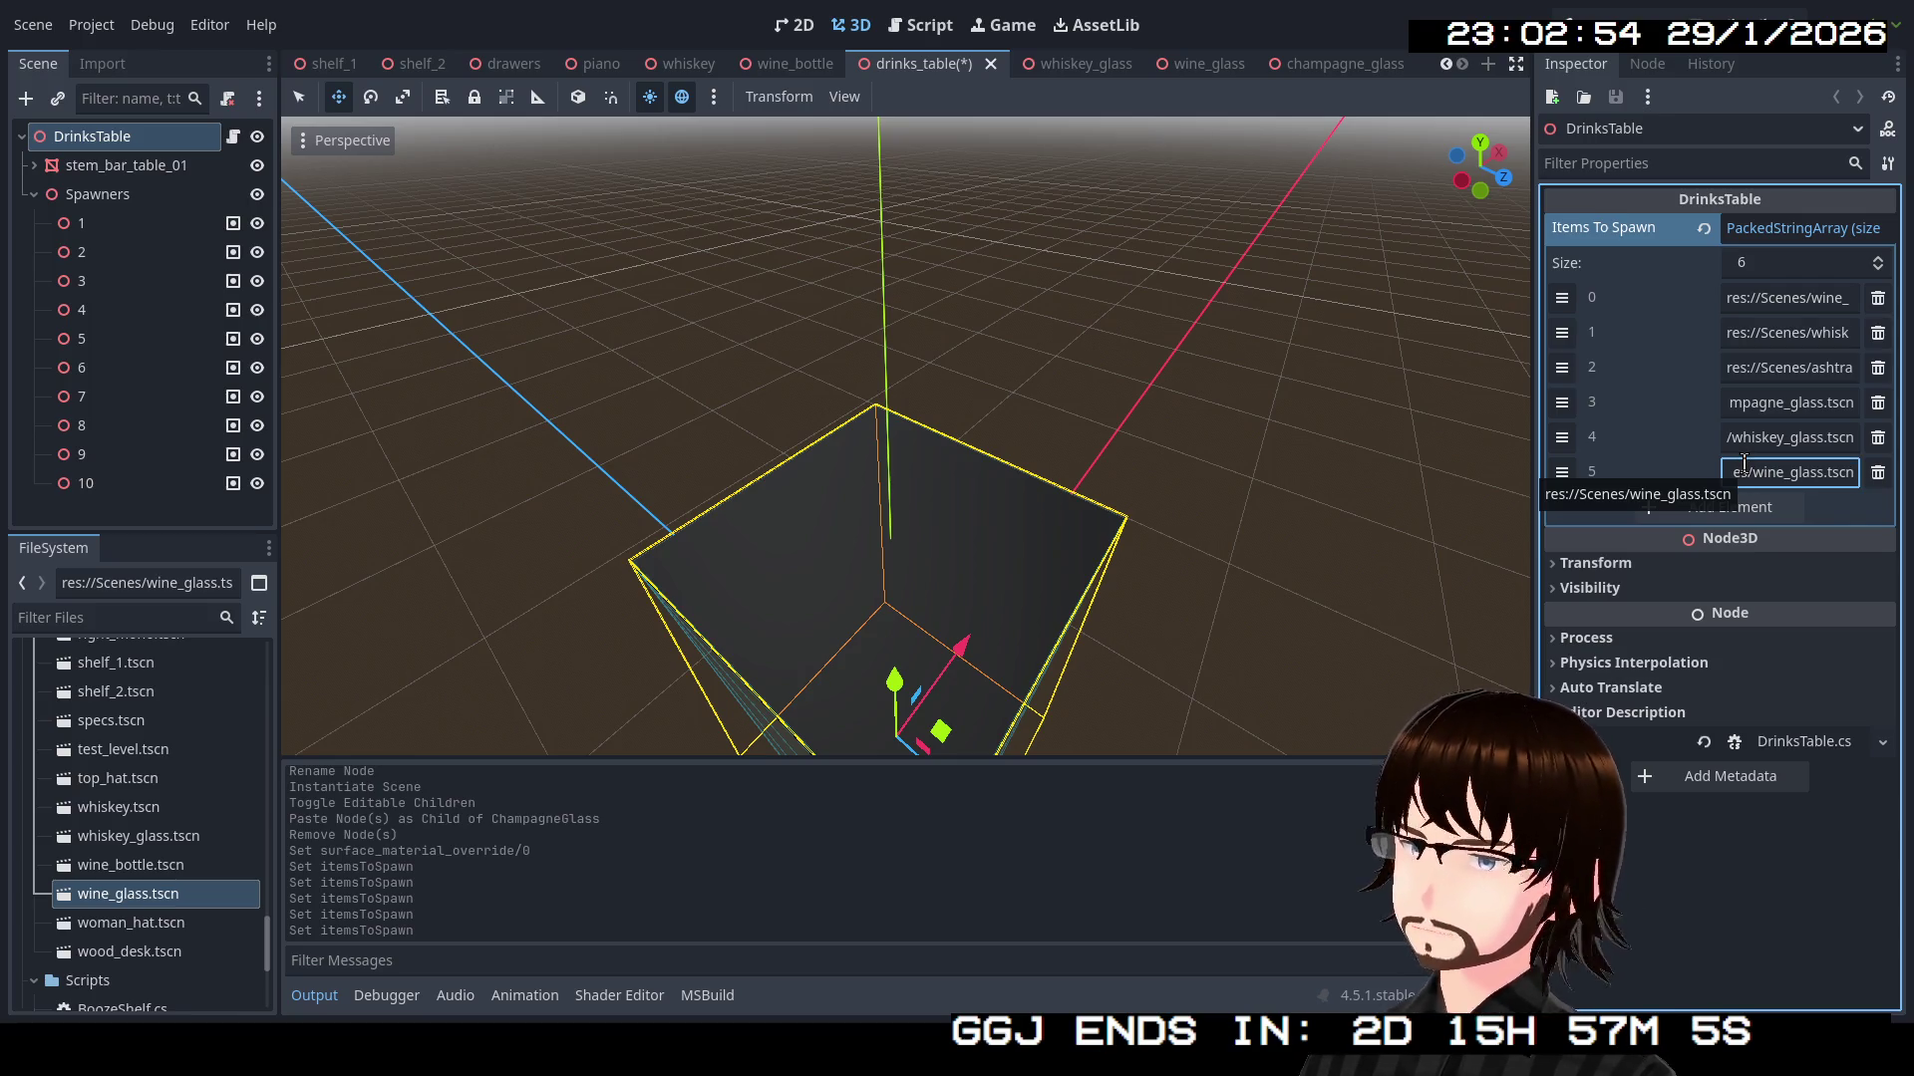
{"action": "key", "text": "ctrl+s"}
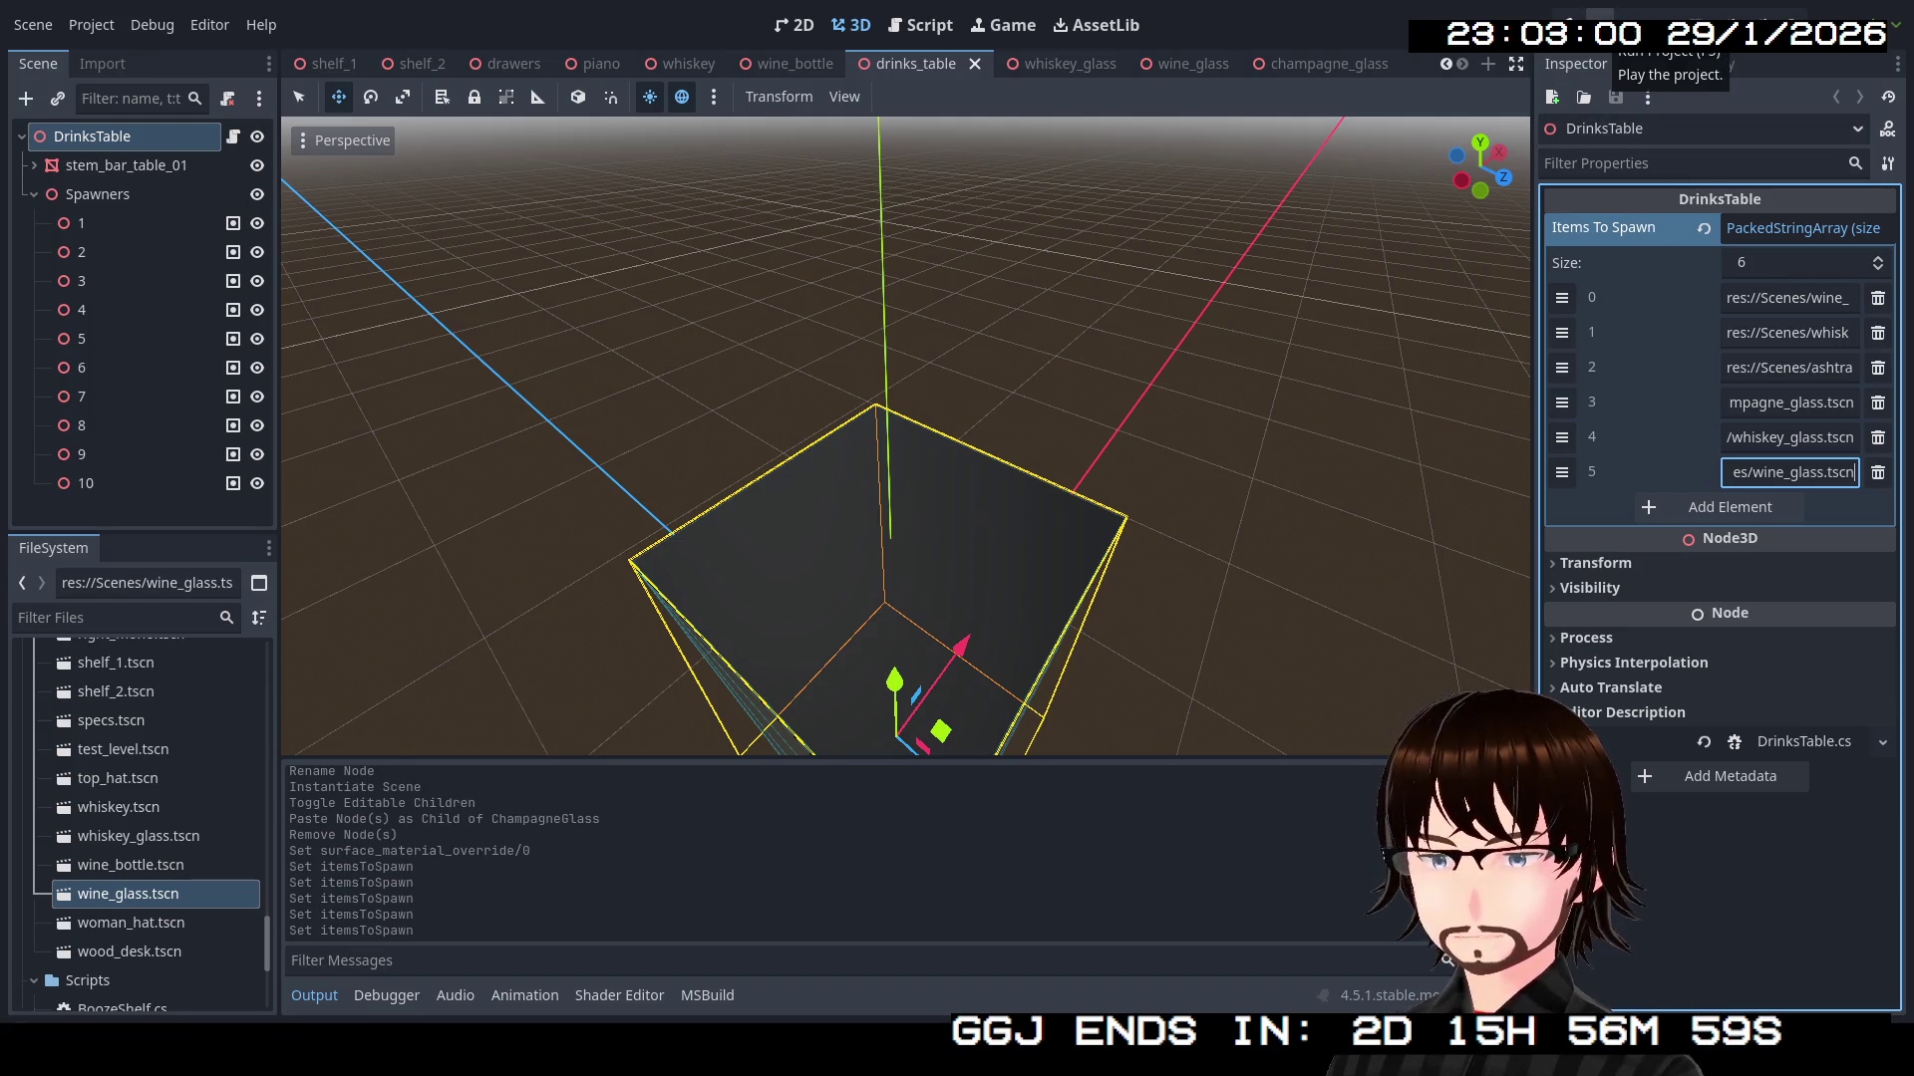
{"action": "left_click", "coordinate": [1585, 28]}
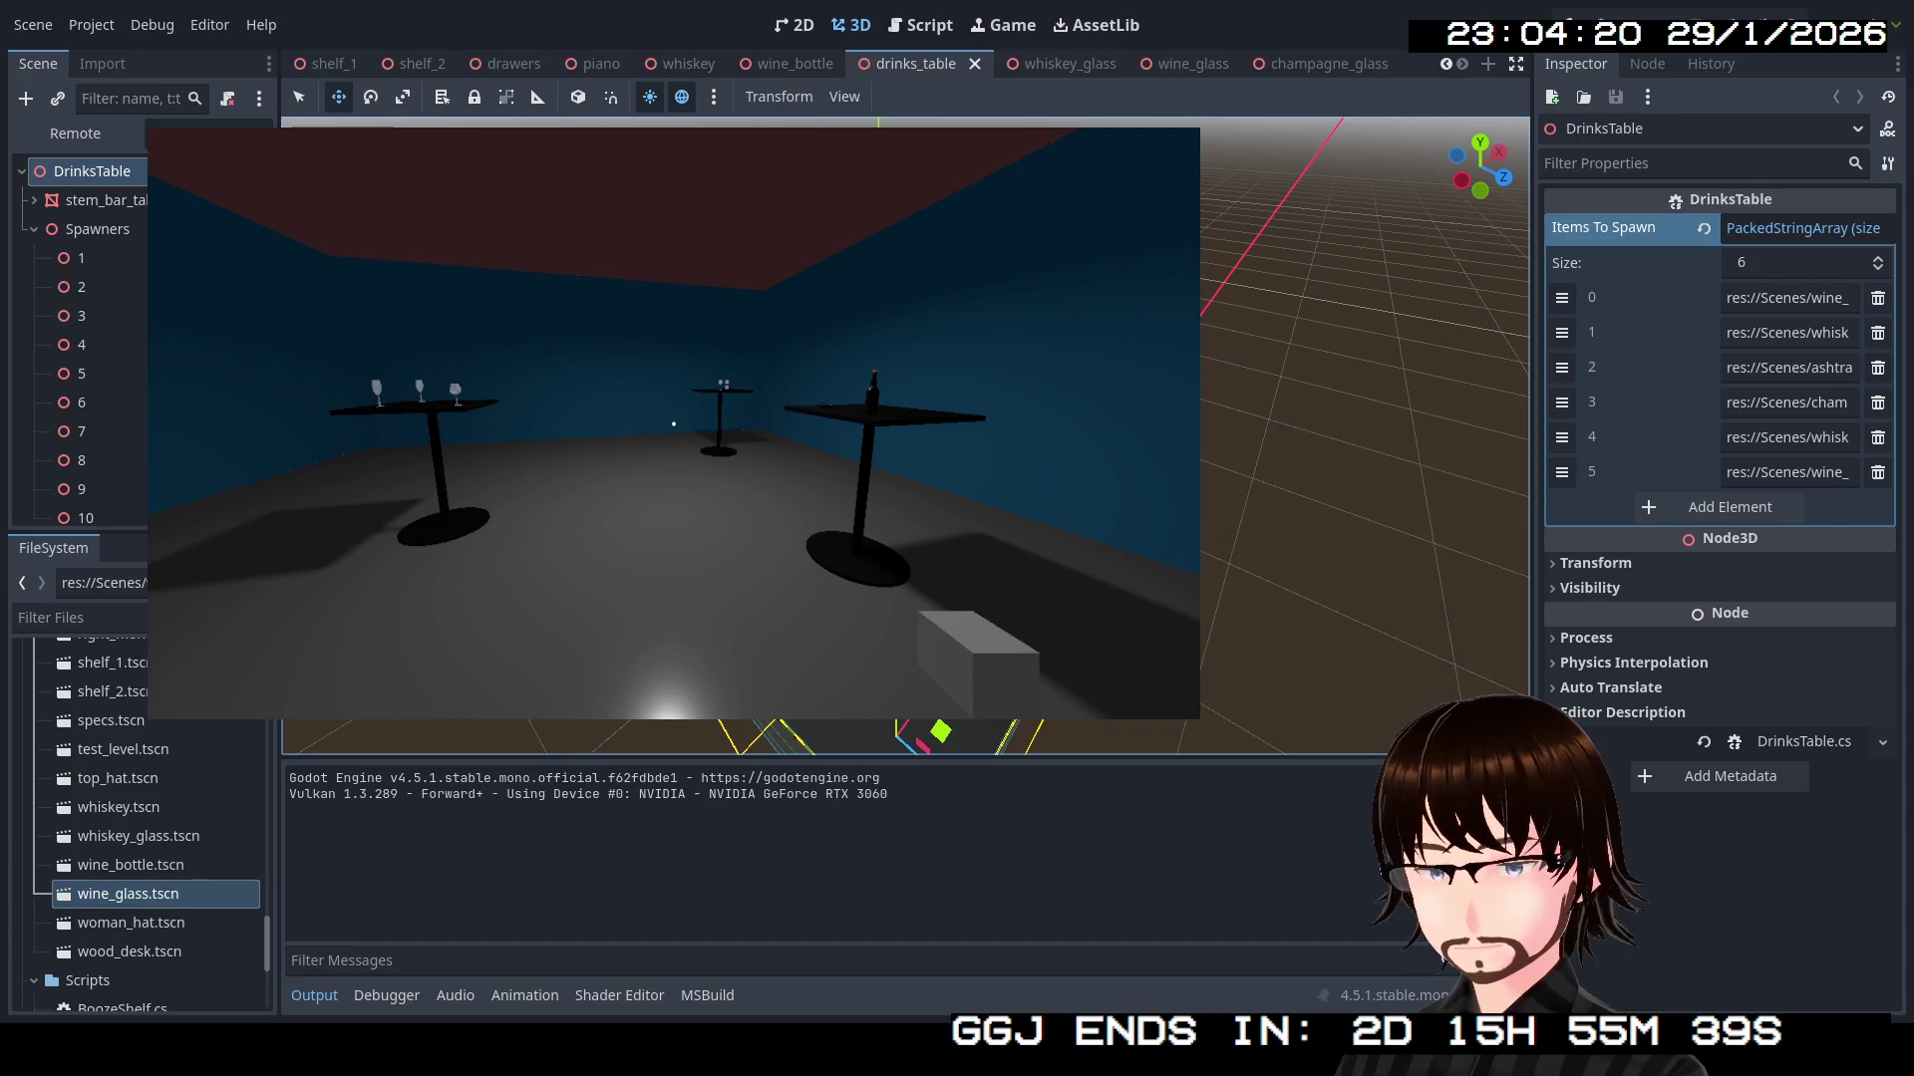
Walk around the two-glass table inspecting the spawned glasses from several sides
{"action": "key", "text": "w"}
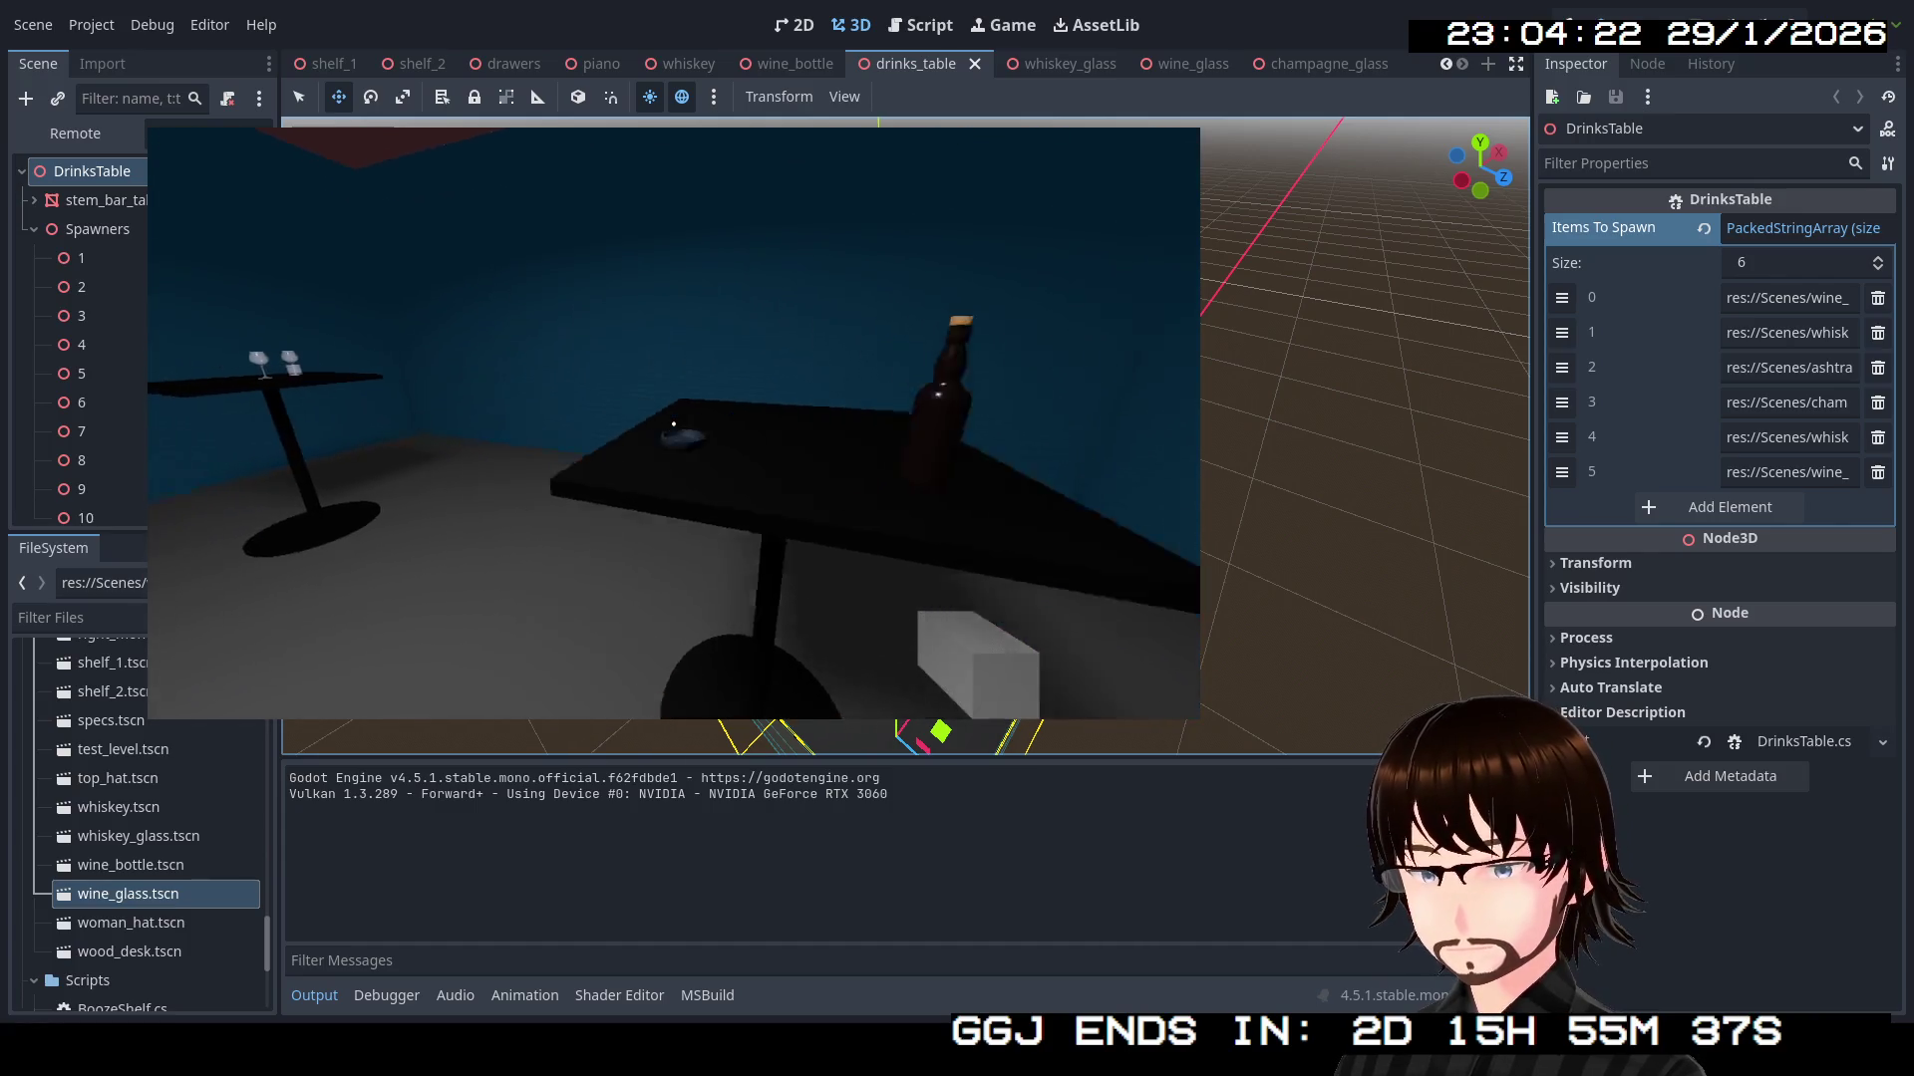
{"action": "key", "text": "w"}
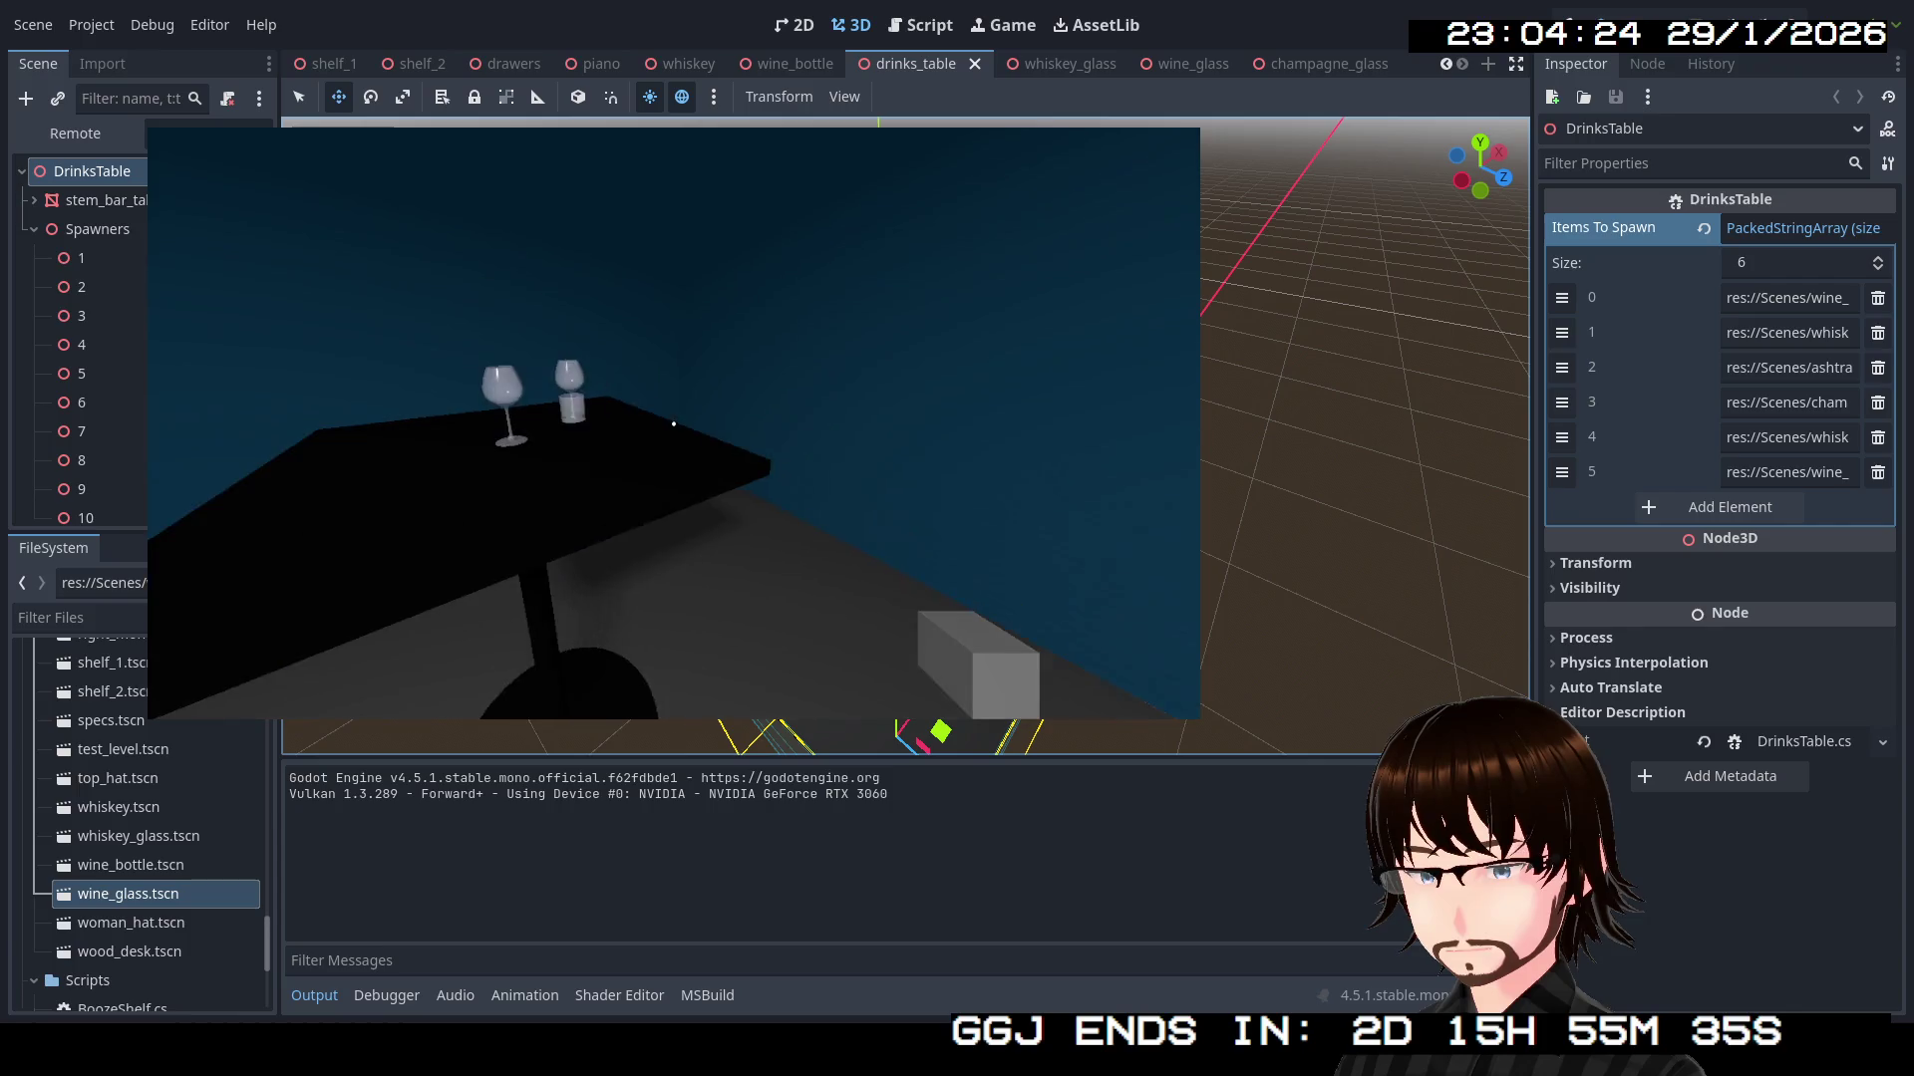
{"action": "key", "text": "s"}
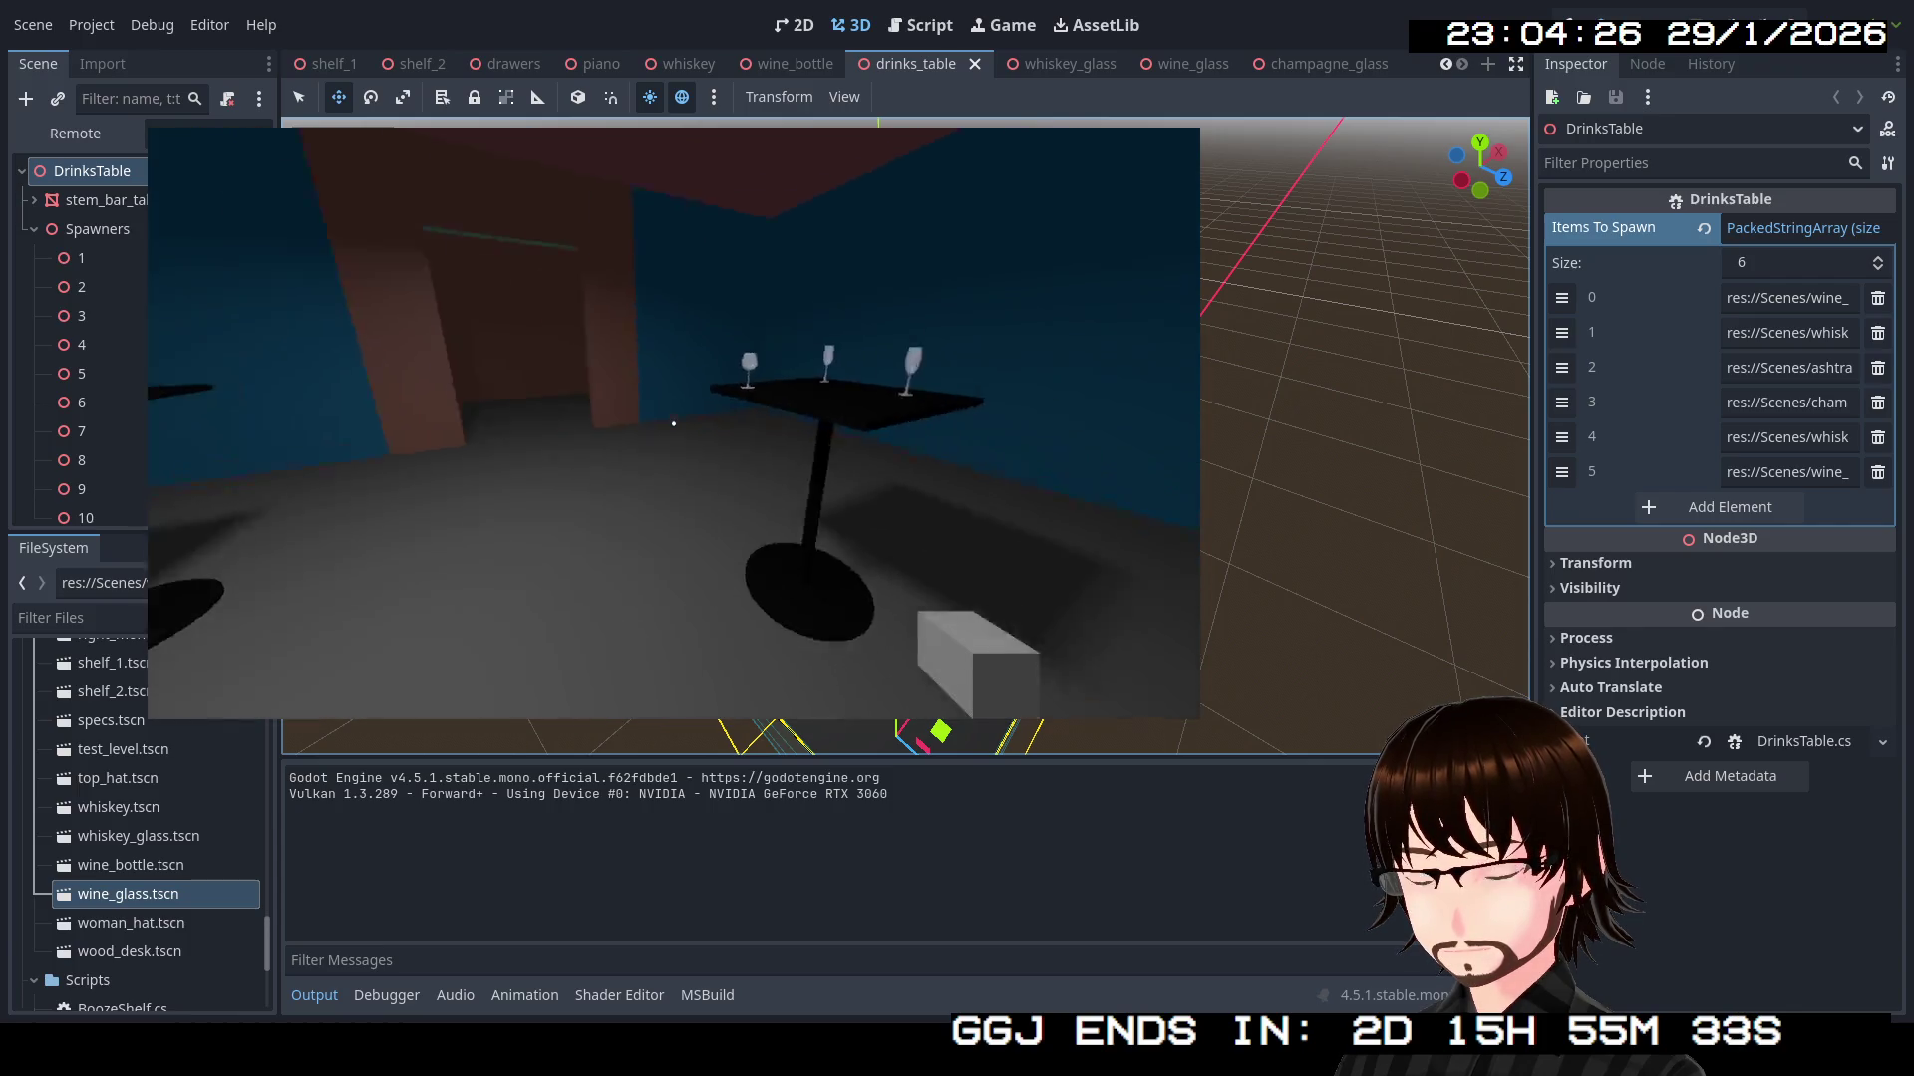
{"action": "key", "text": "w"}
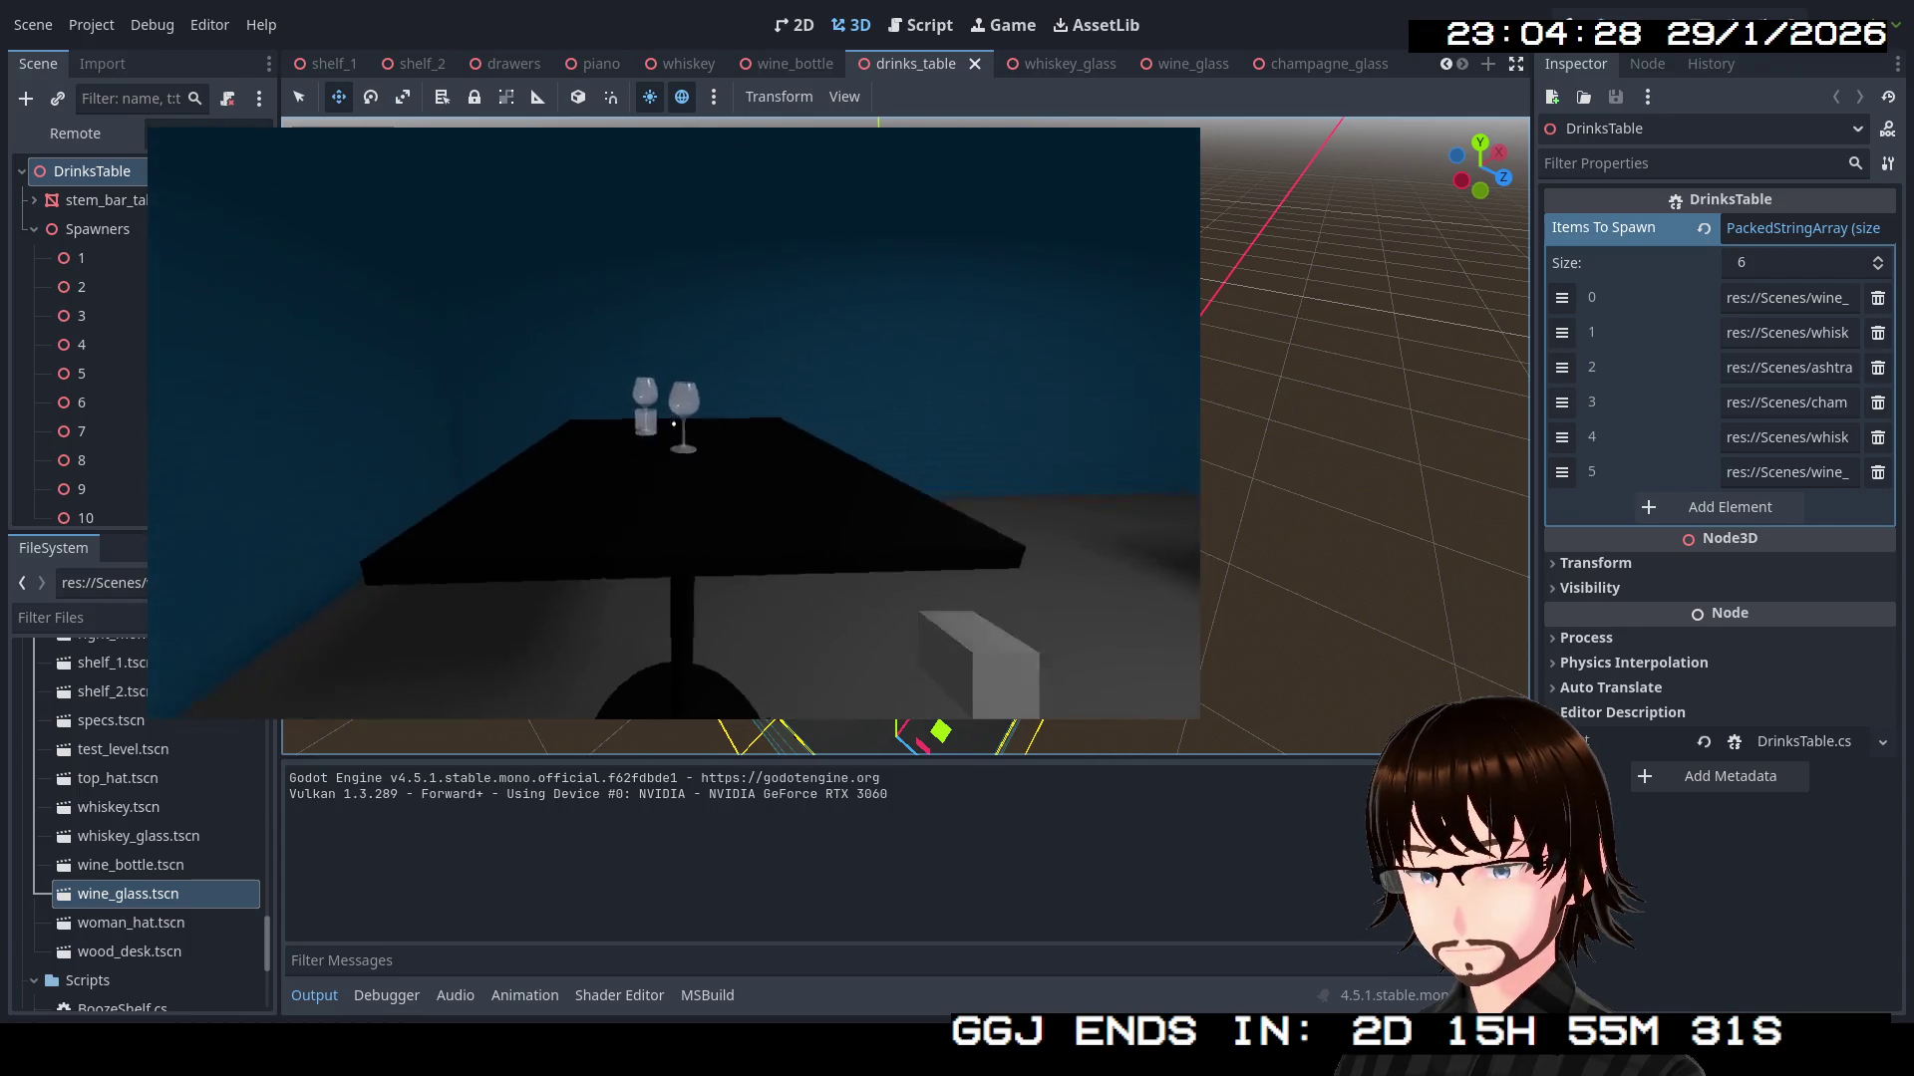
{"action": "key", "text": "s"}
{"action": "key", "text": "w"}
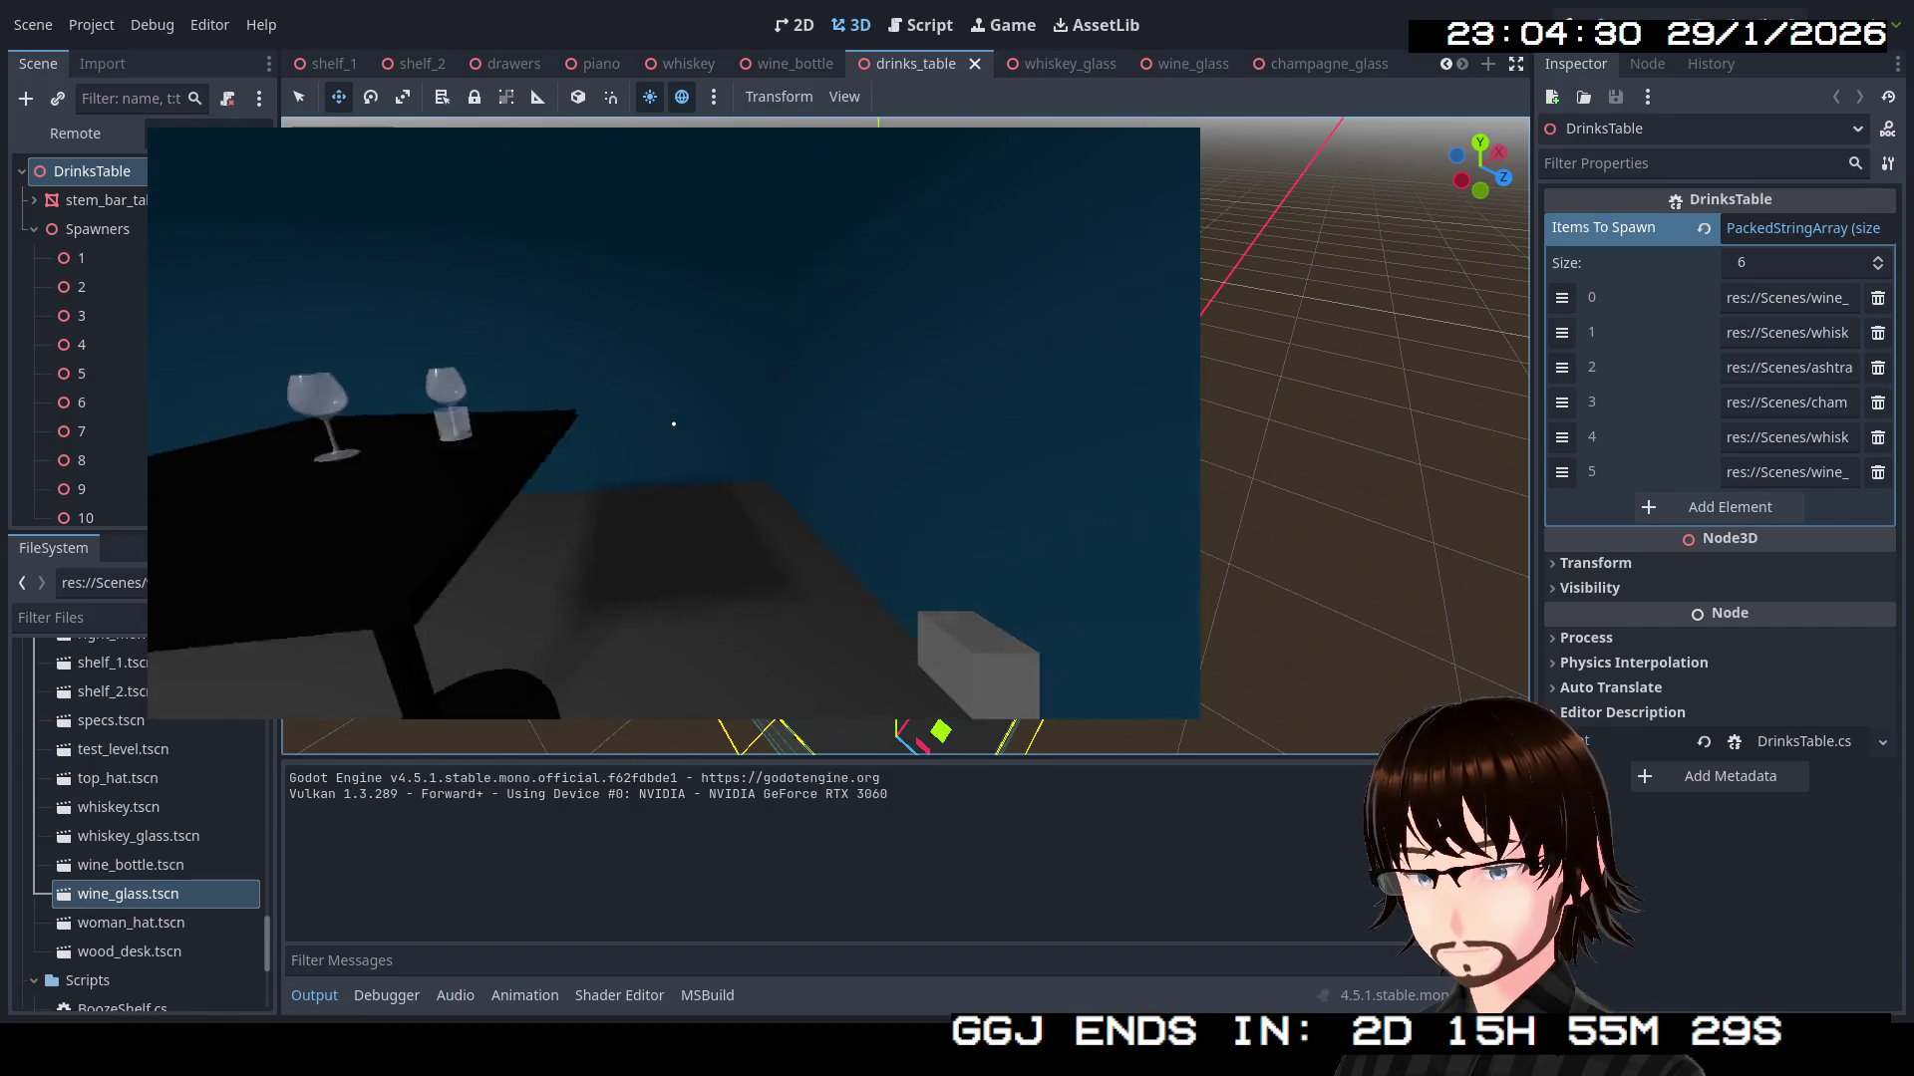
{"action": "key", "text": "w"}
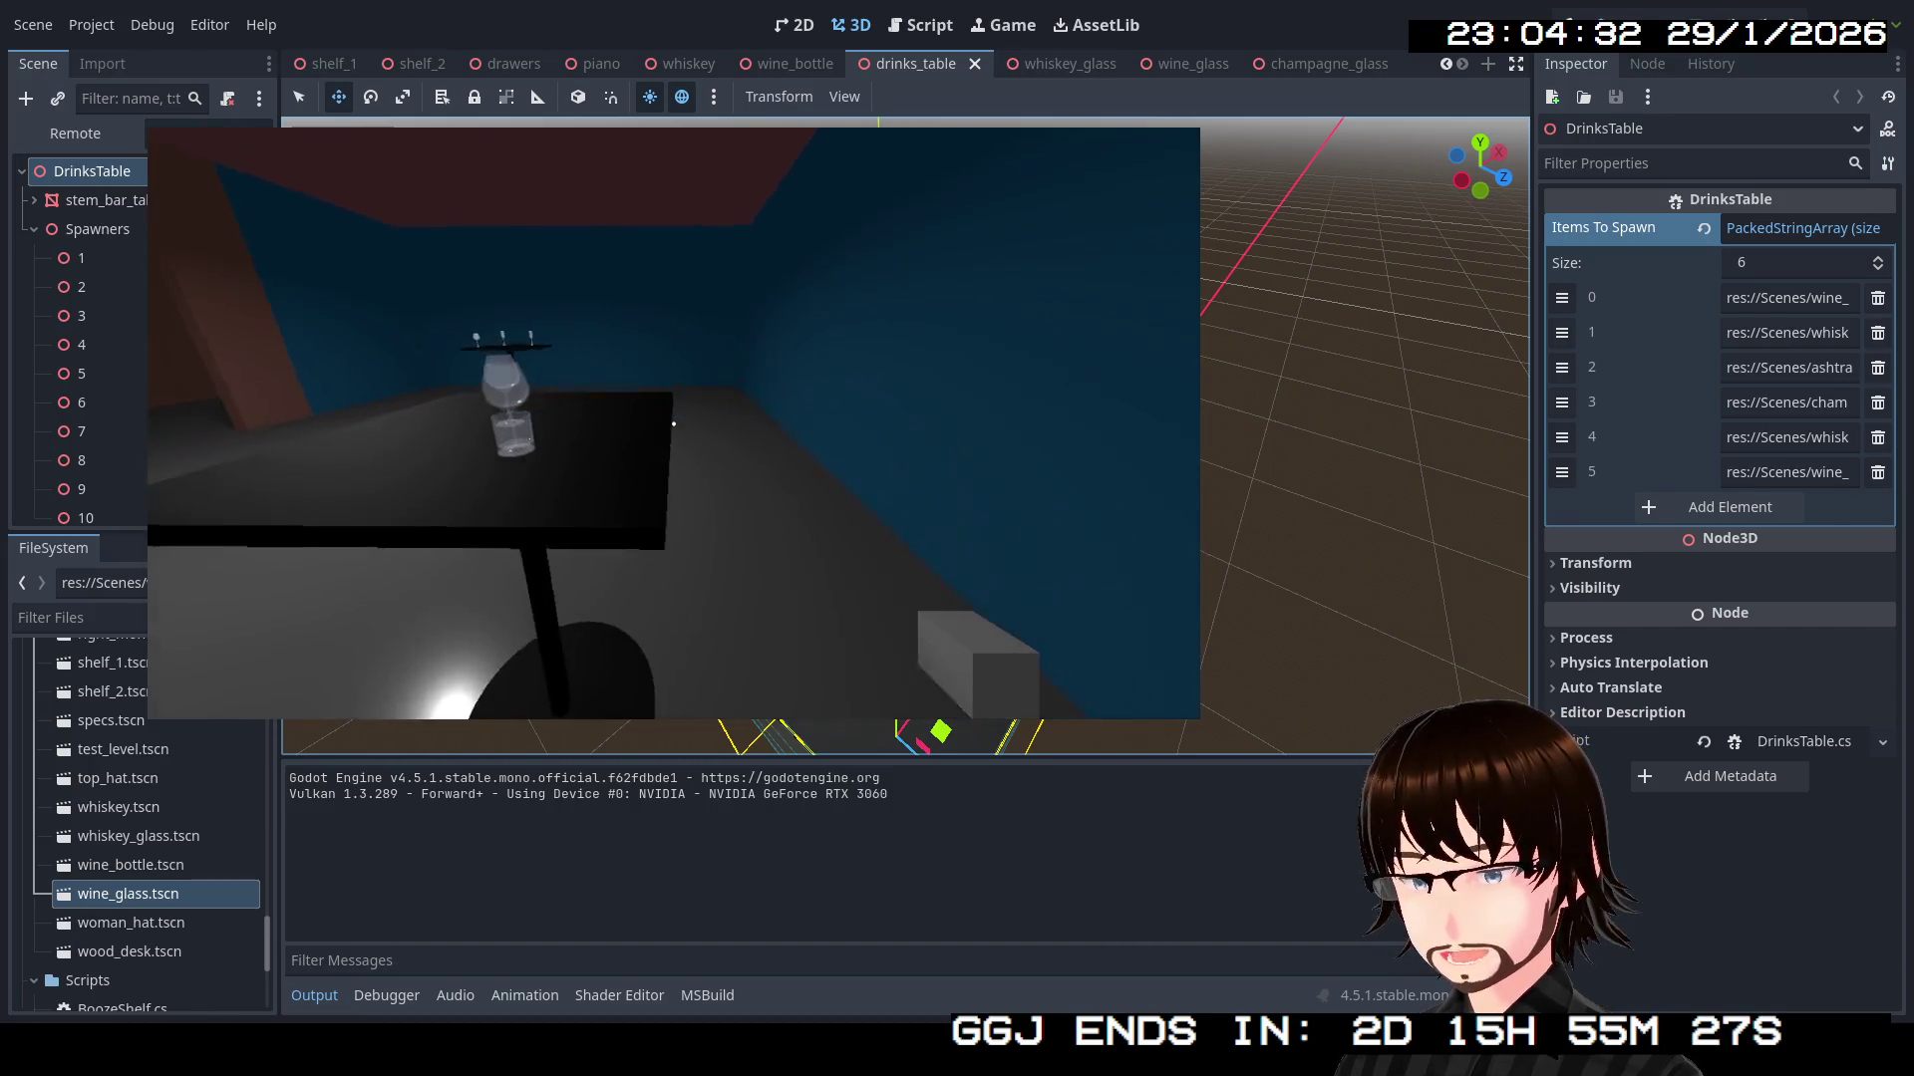
{"action": "key", "text": "s"}
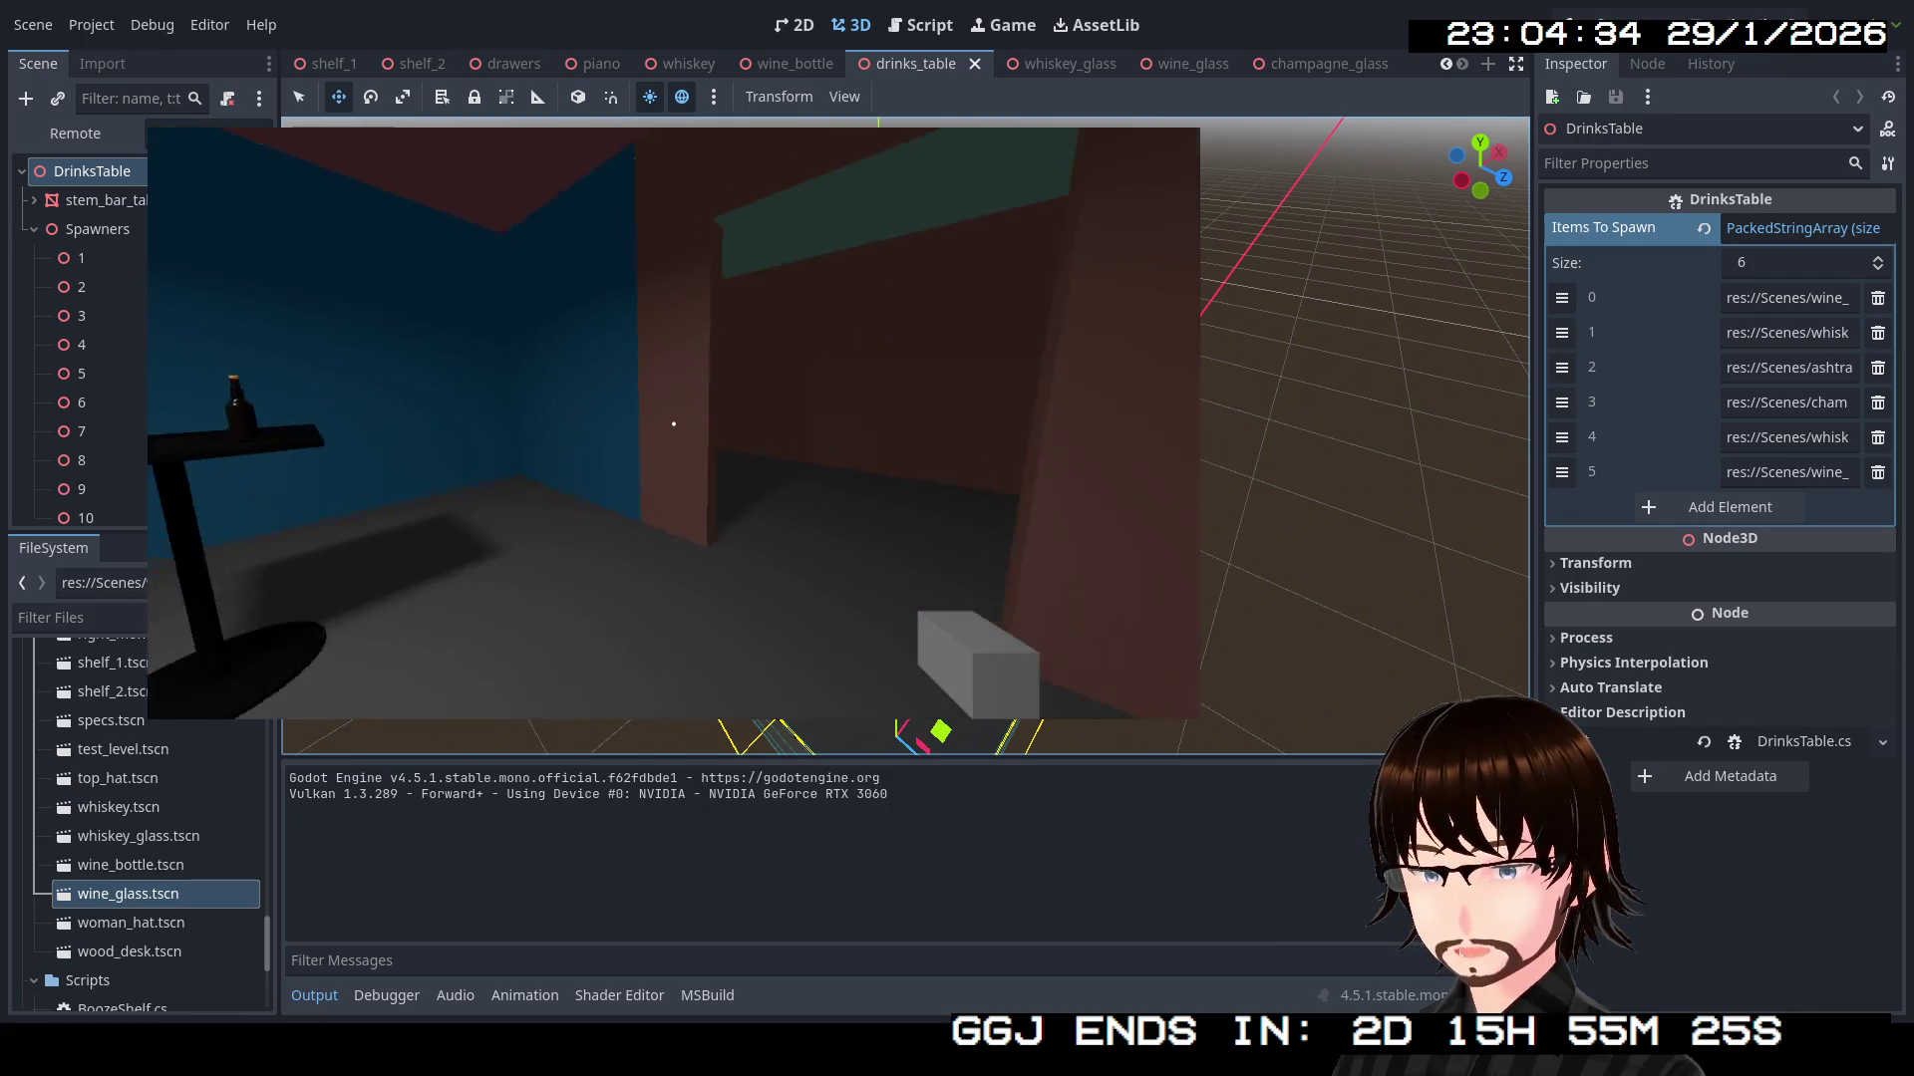
Walk down the corridors past the purple character into the brick corridor
{"action": "key", "text": "w"}
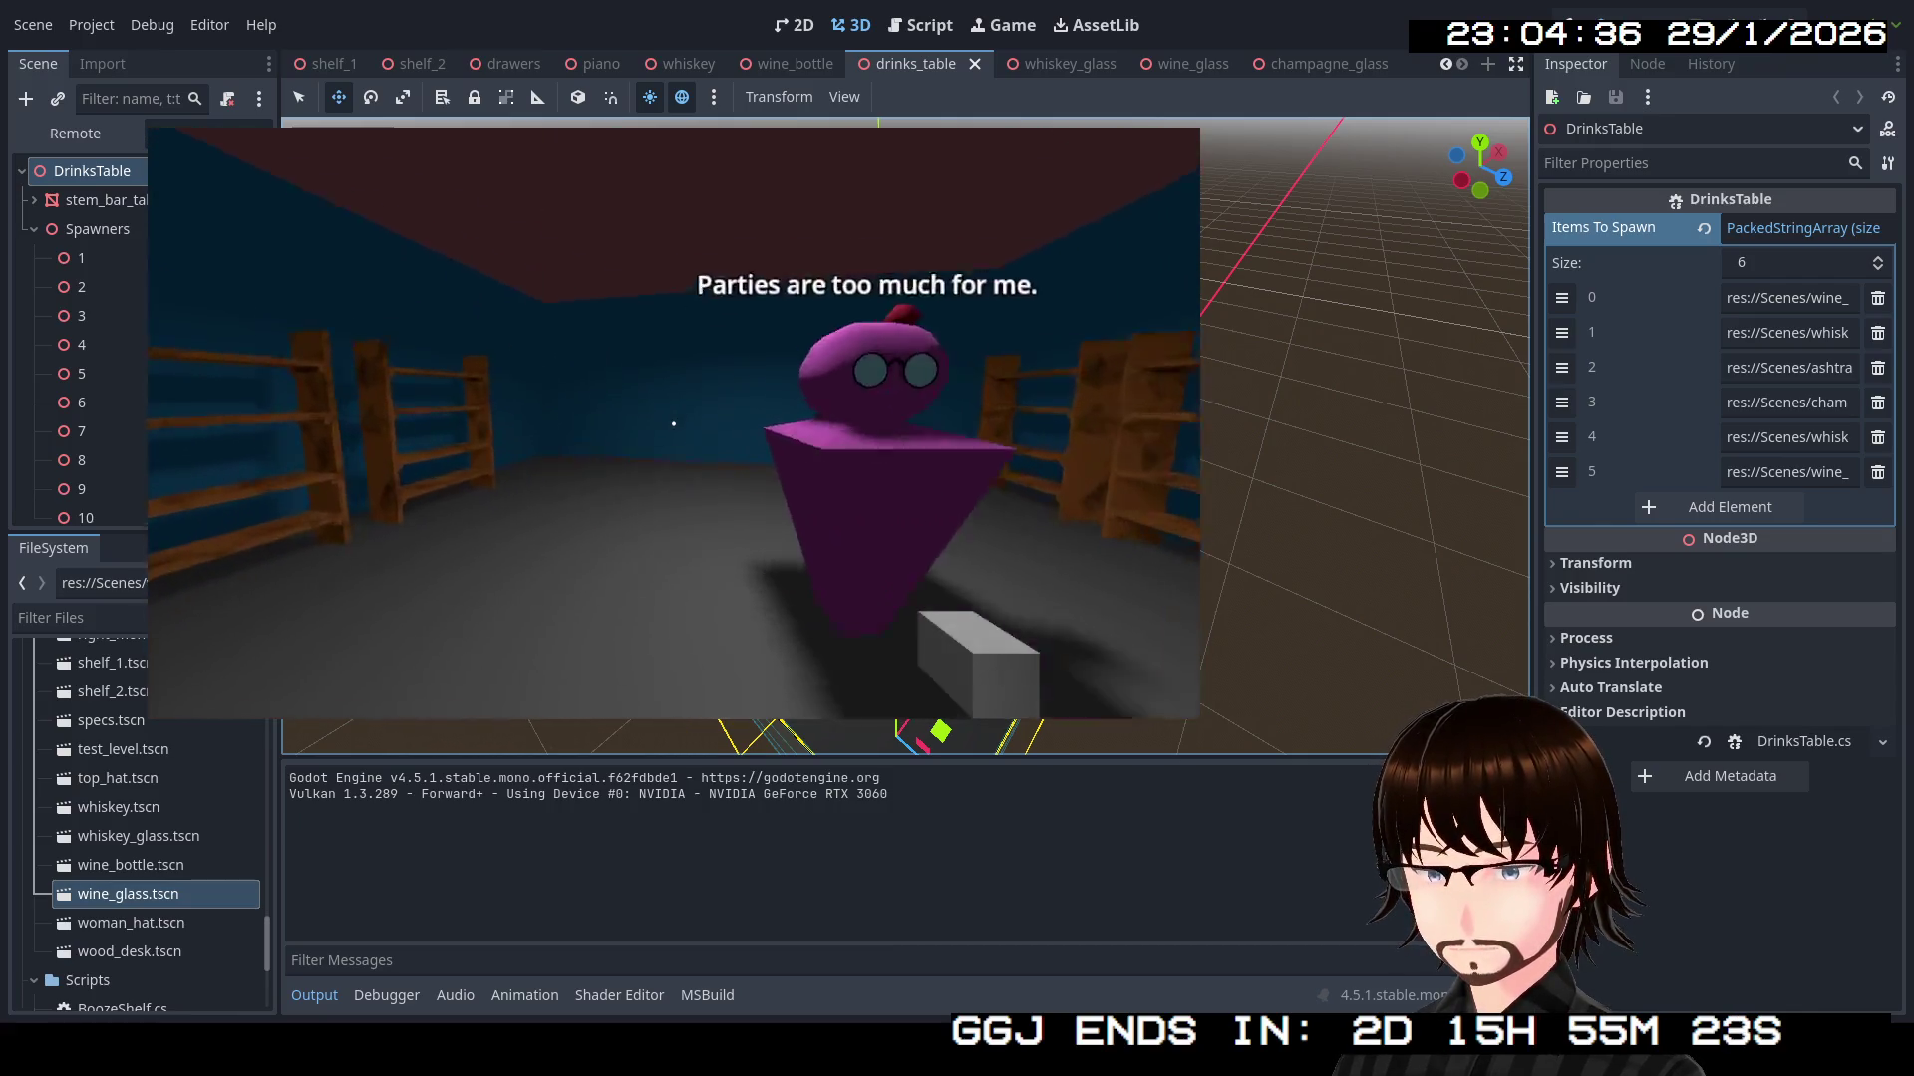
{"action": "key", "text": "w"}
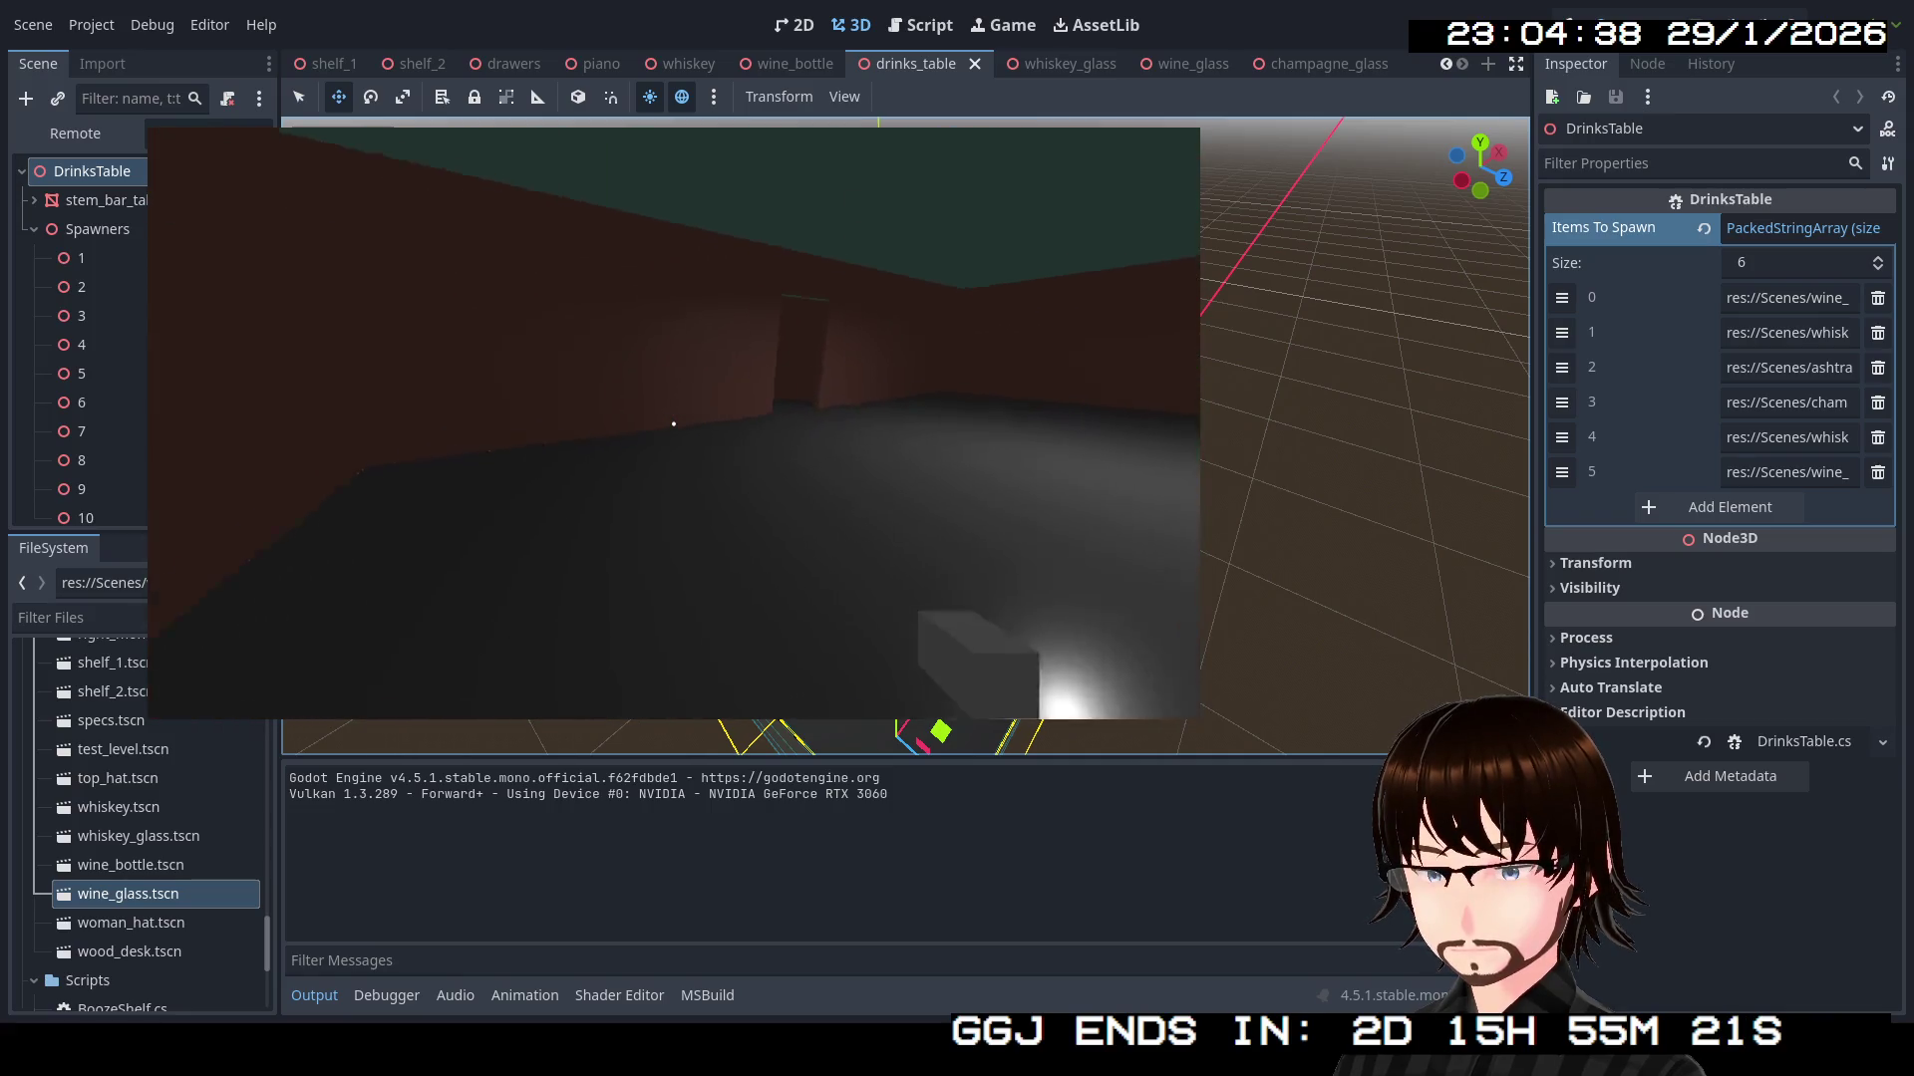
{"action": "key", "text": "w"}
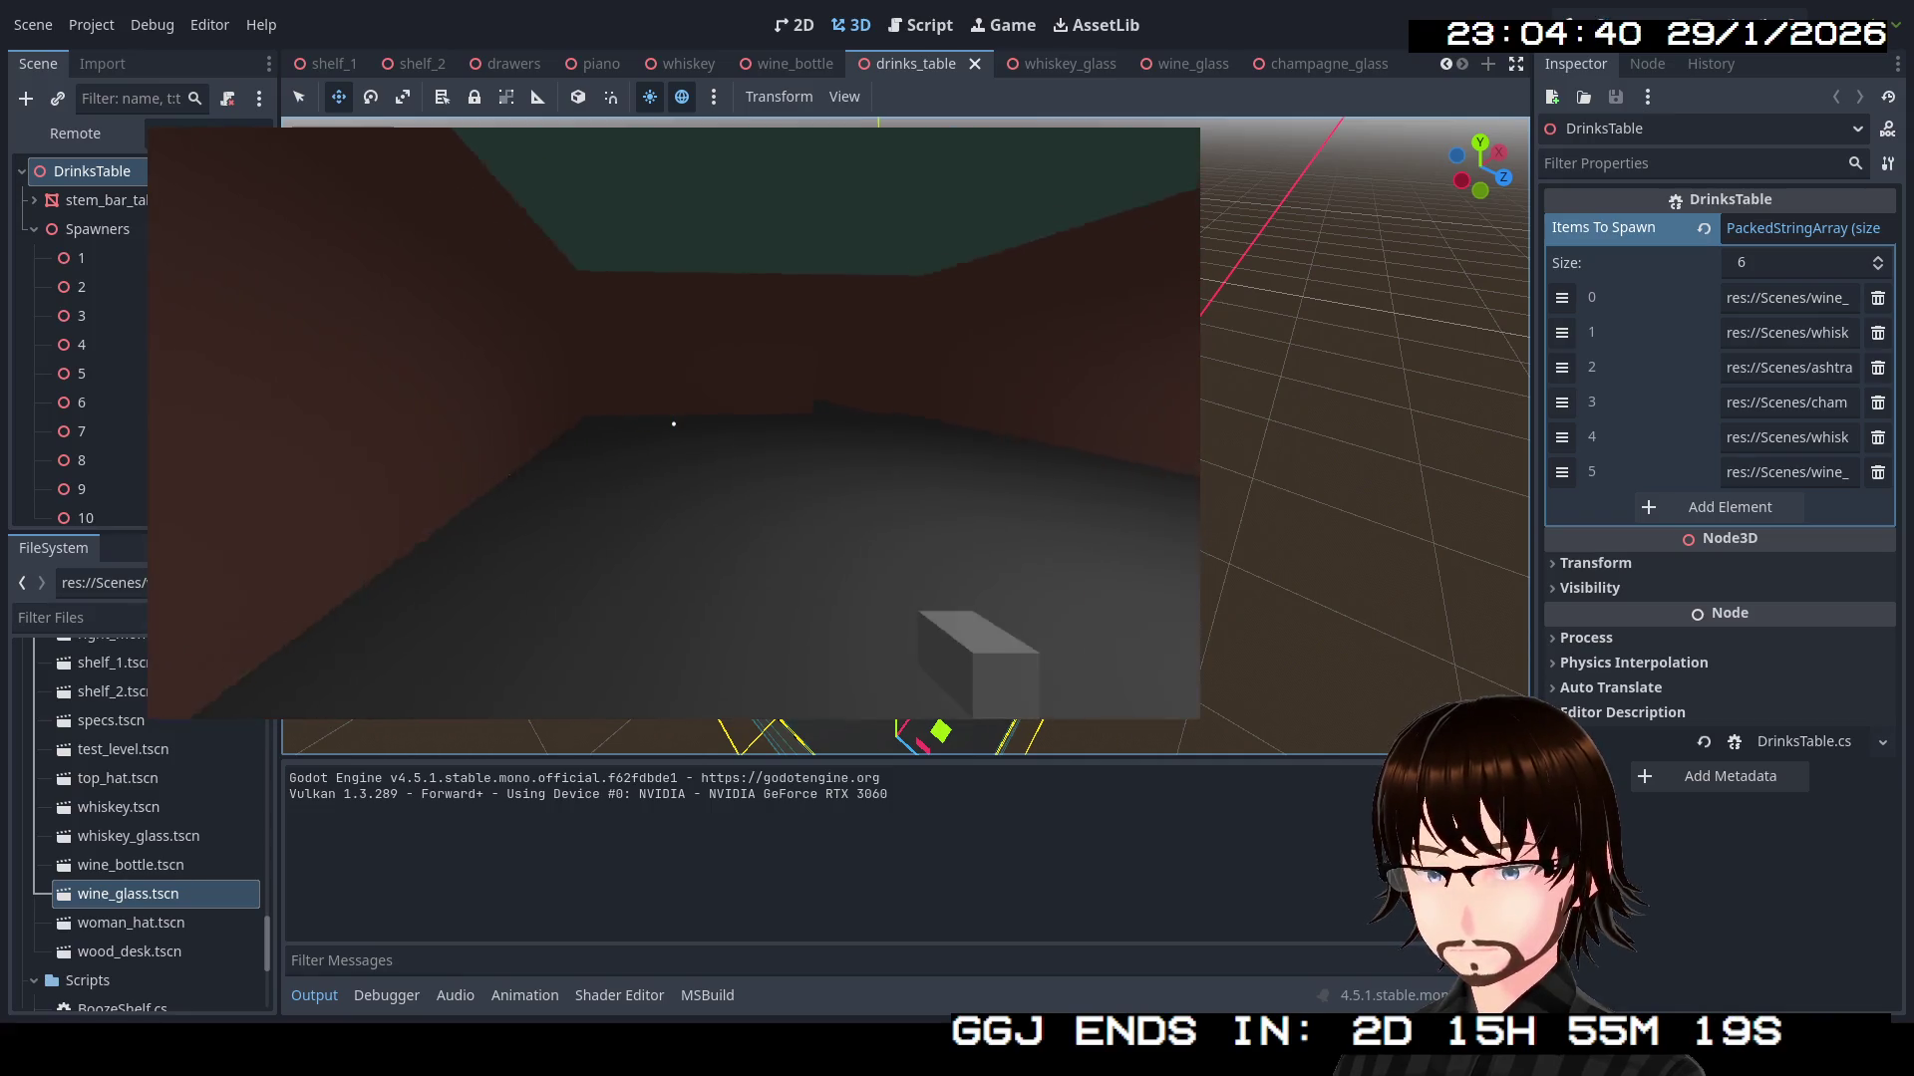
{"action": "key", "text": "w"}
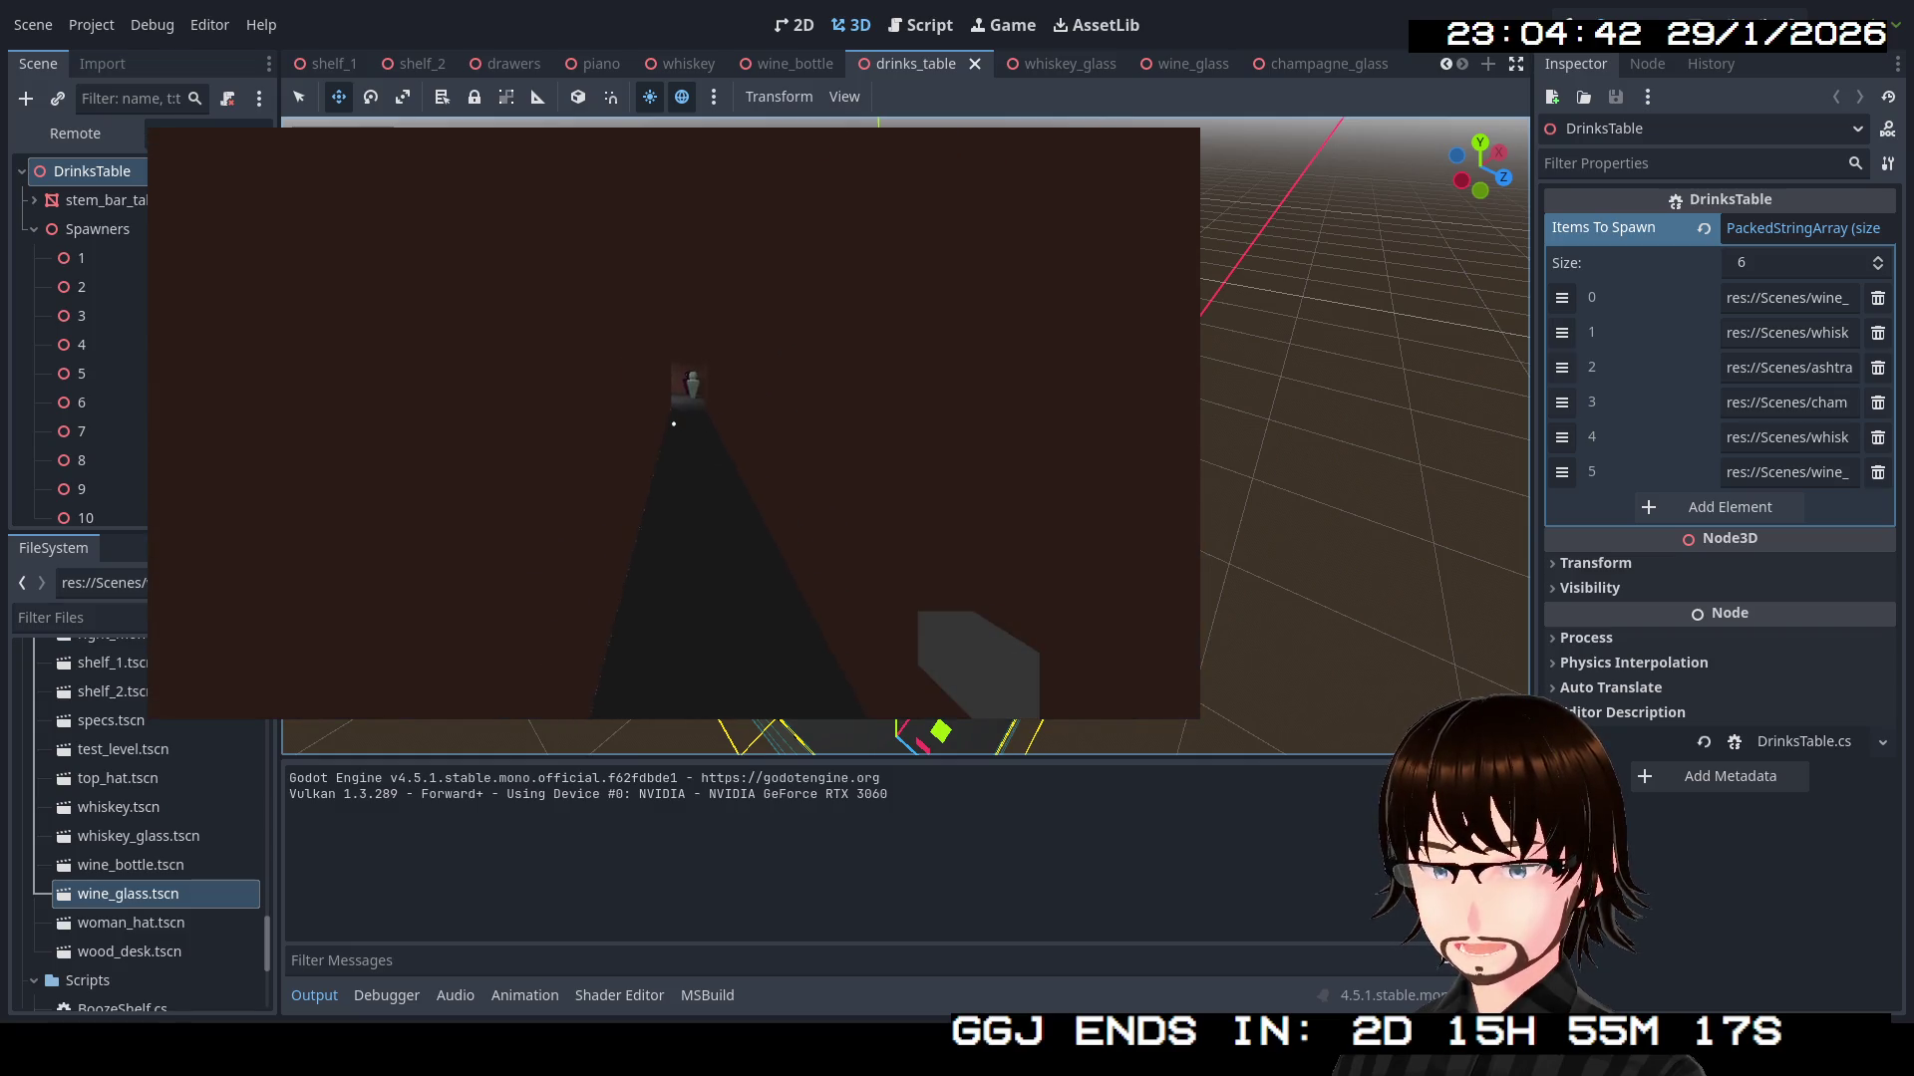
{"action": "key", "text": "w"}
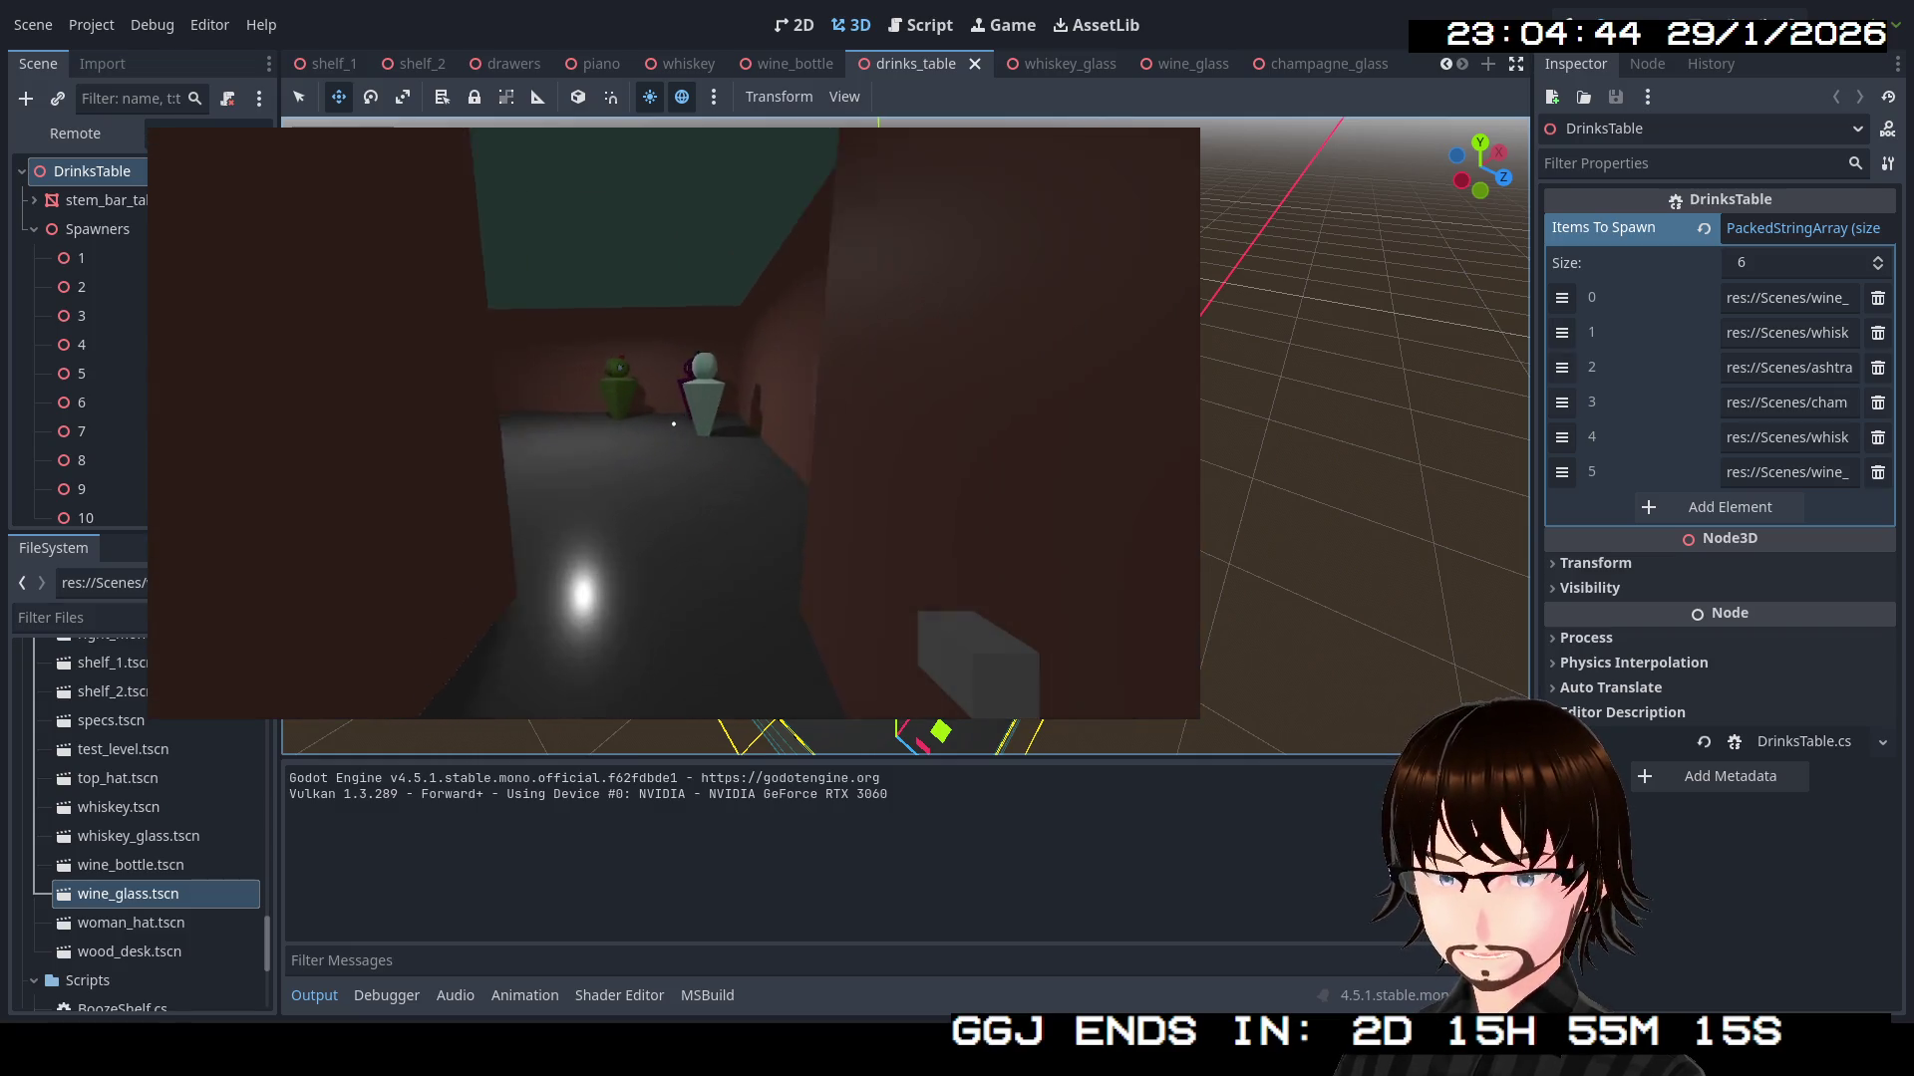
{"action": "key", "text": "w"}
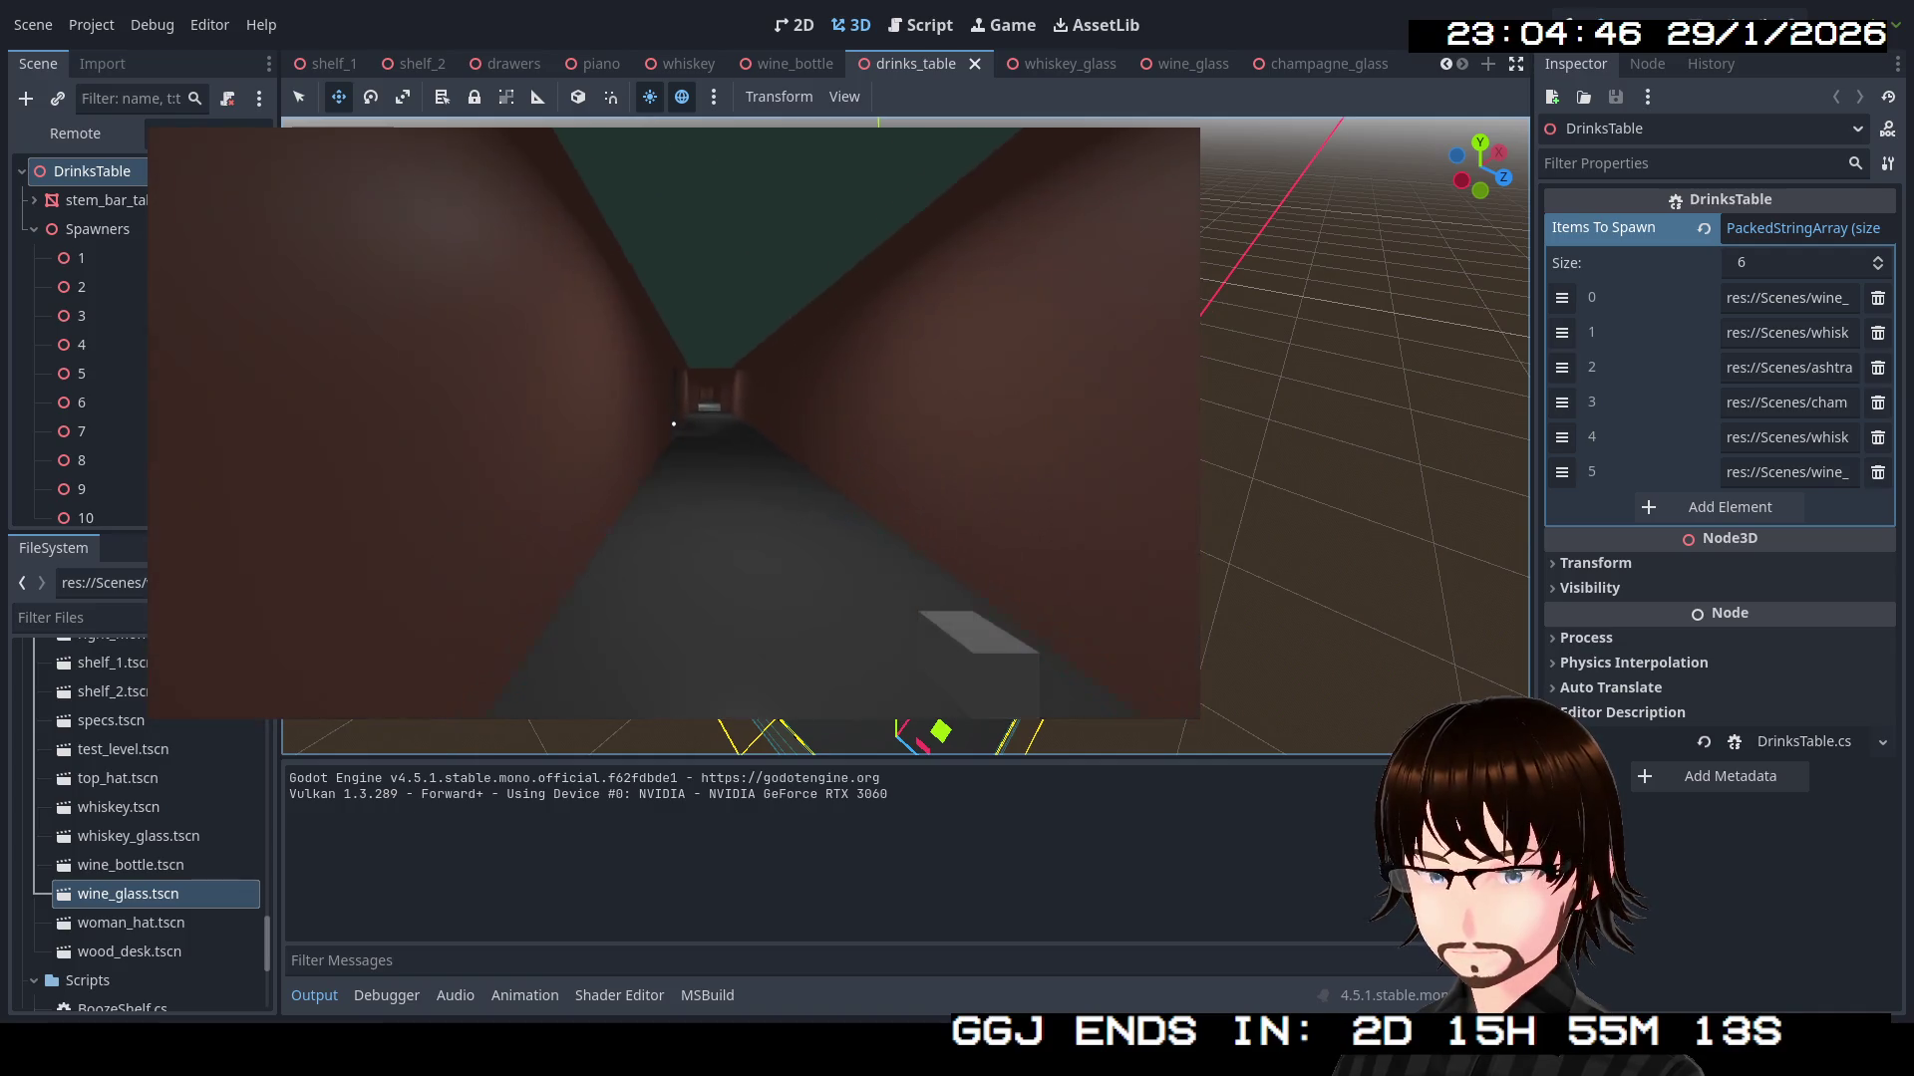
{"action": "key", "text": "w"}
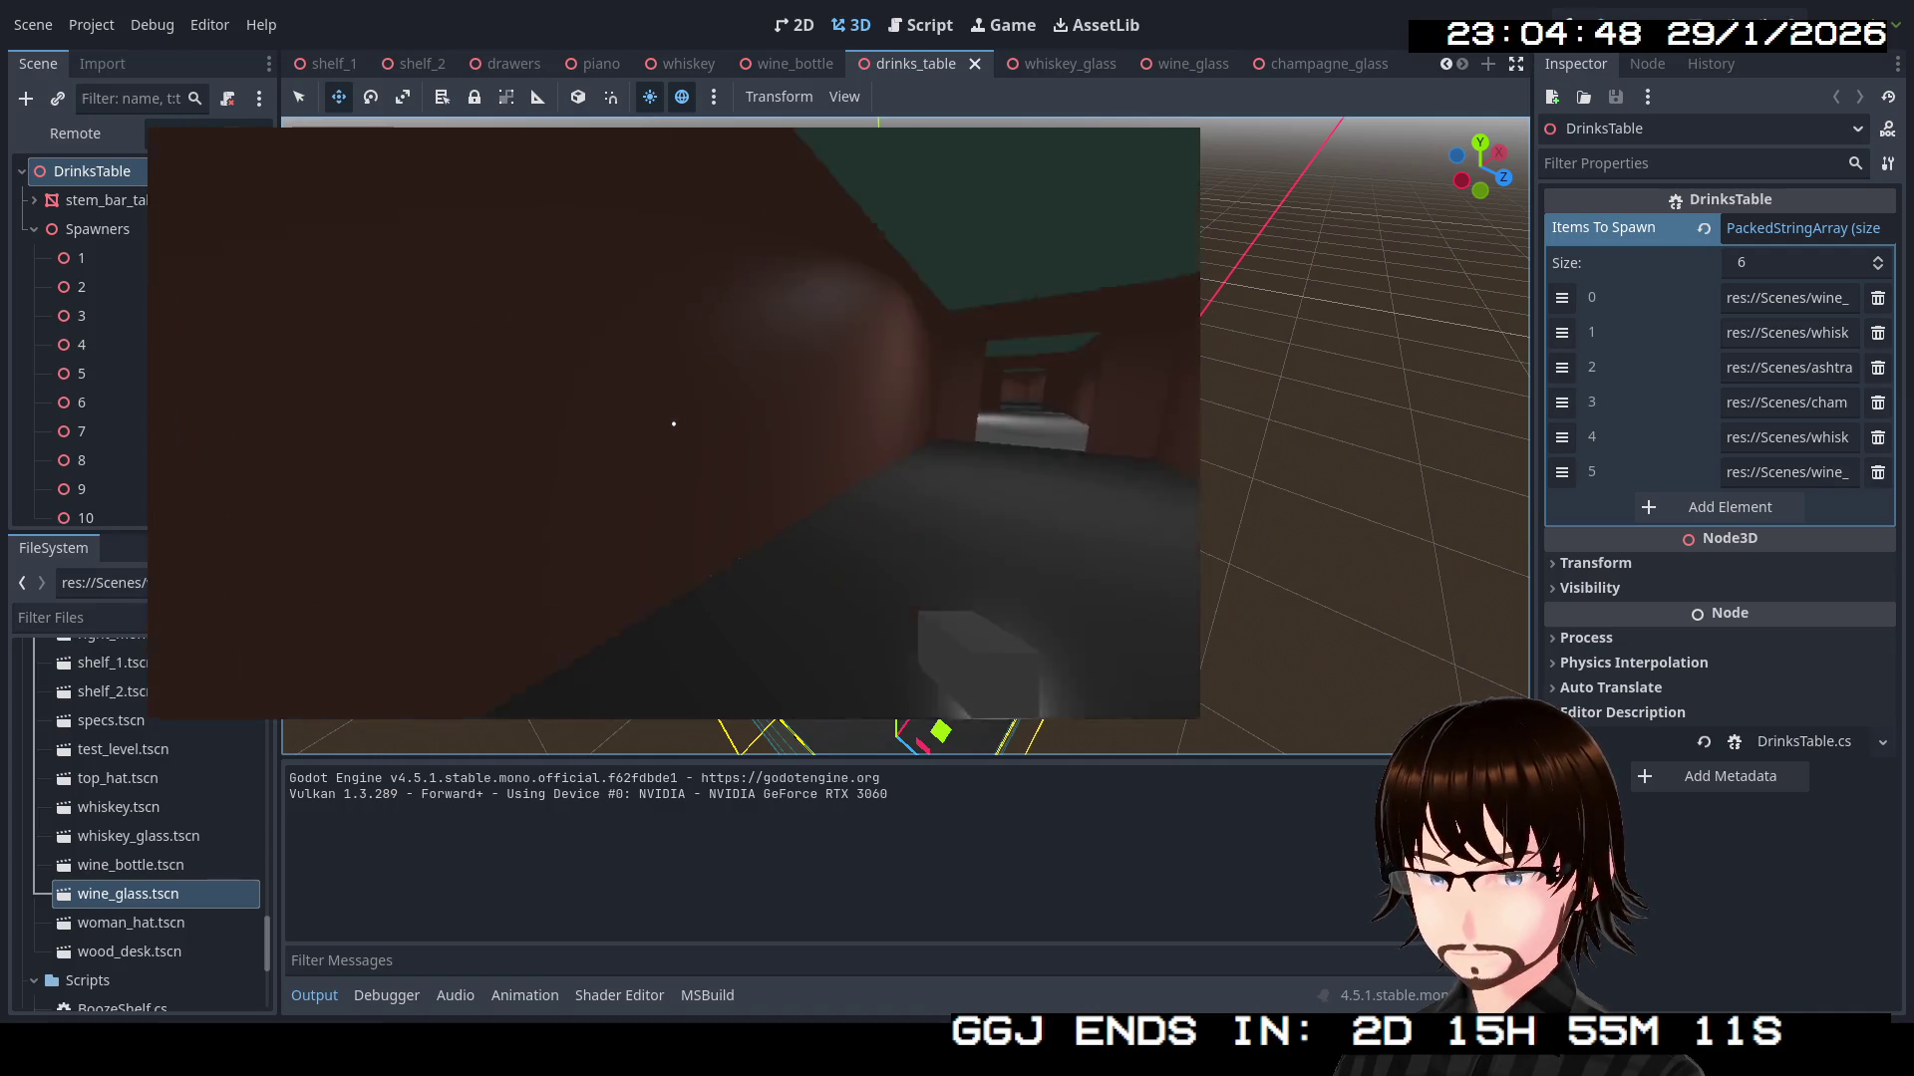
Check the wine glass and bottle tables, then stop the running game
{"action": "key", "text": "w"}
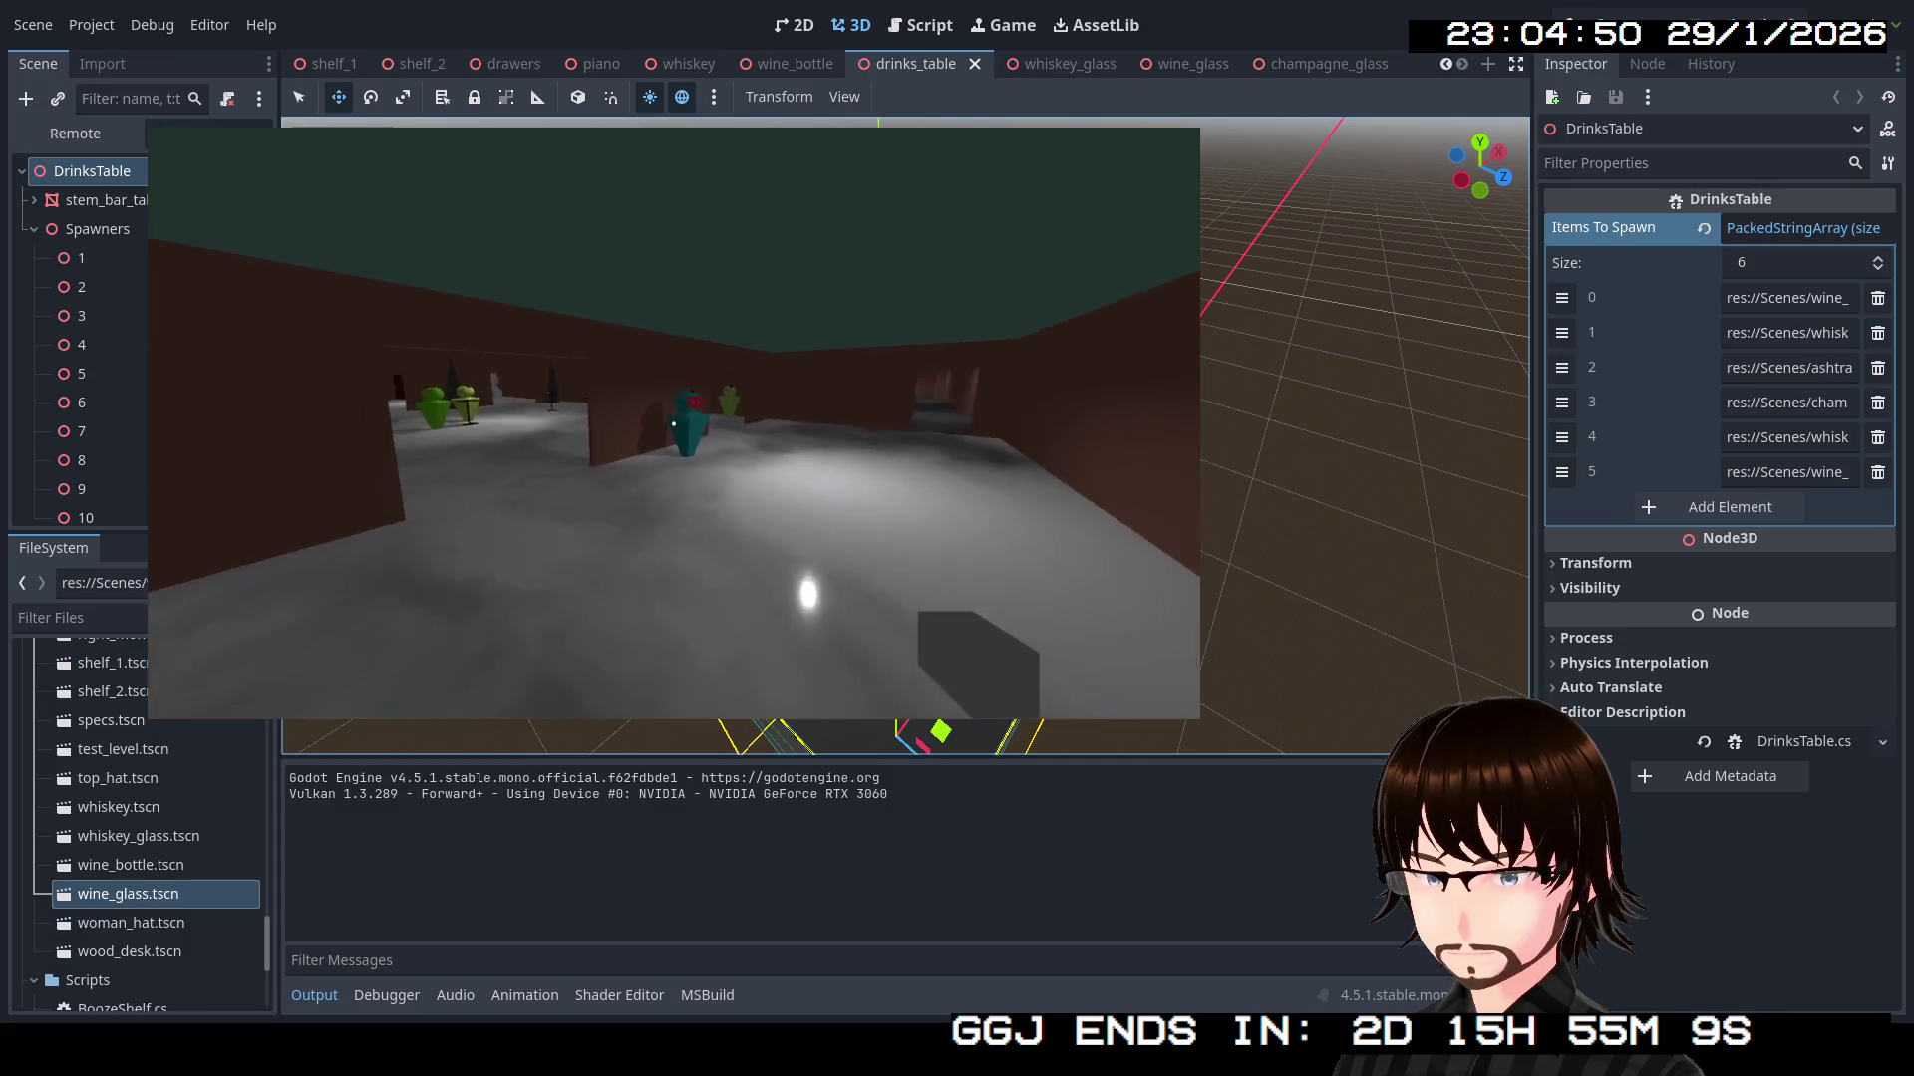
{"action": "key", "text": "w"}
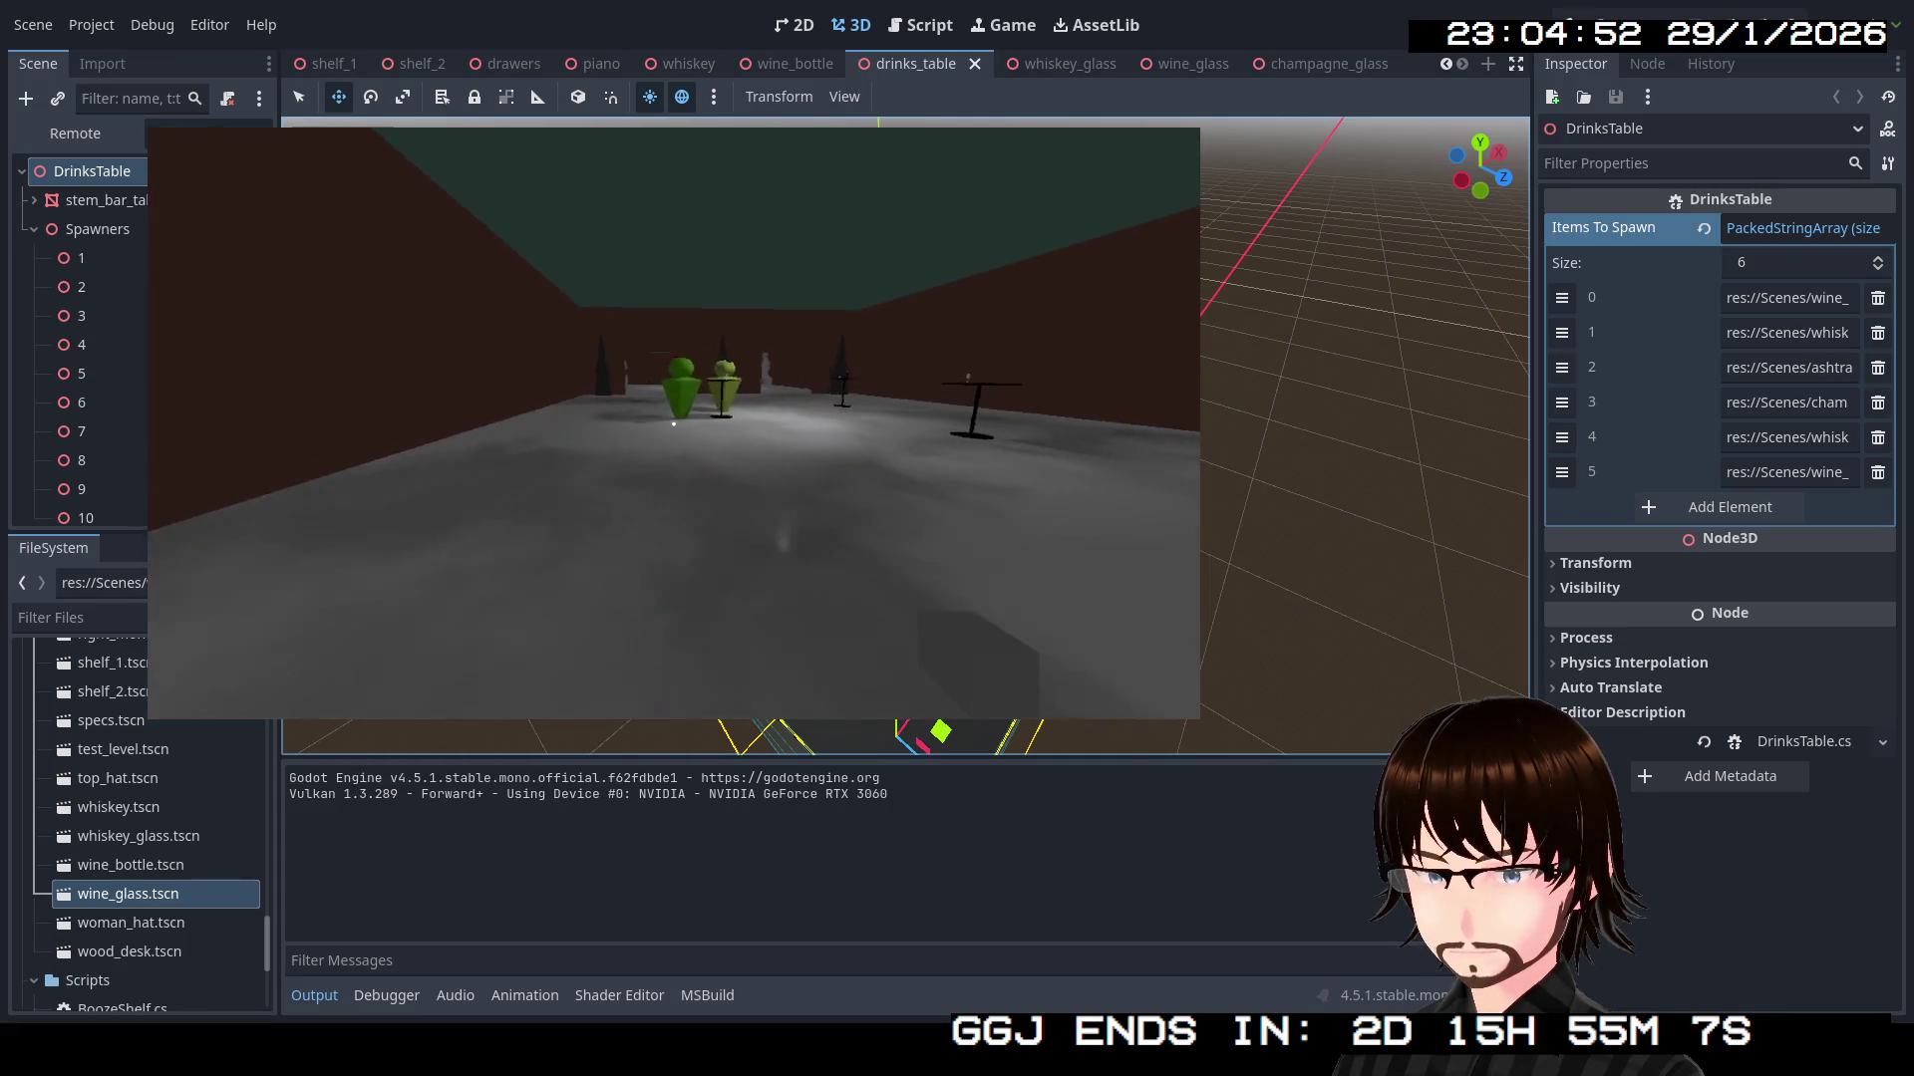
{"action": "key", "text": "w"}
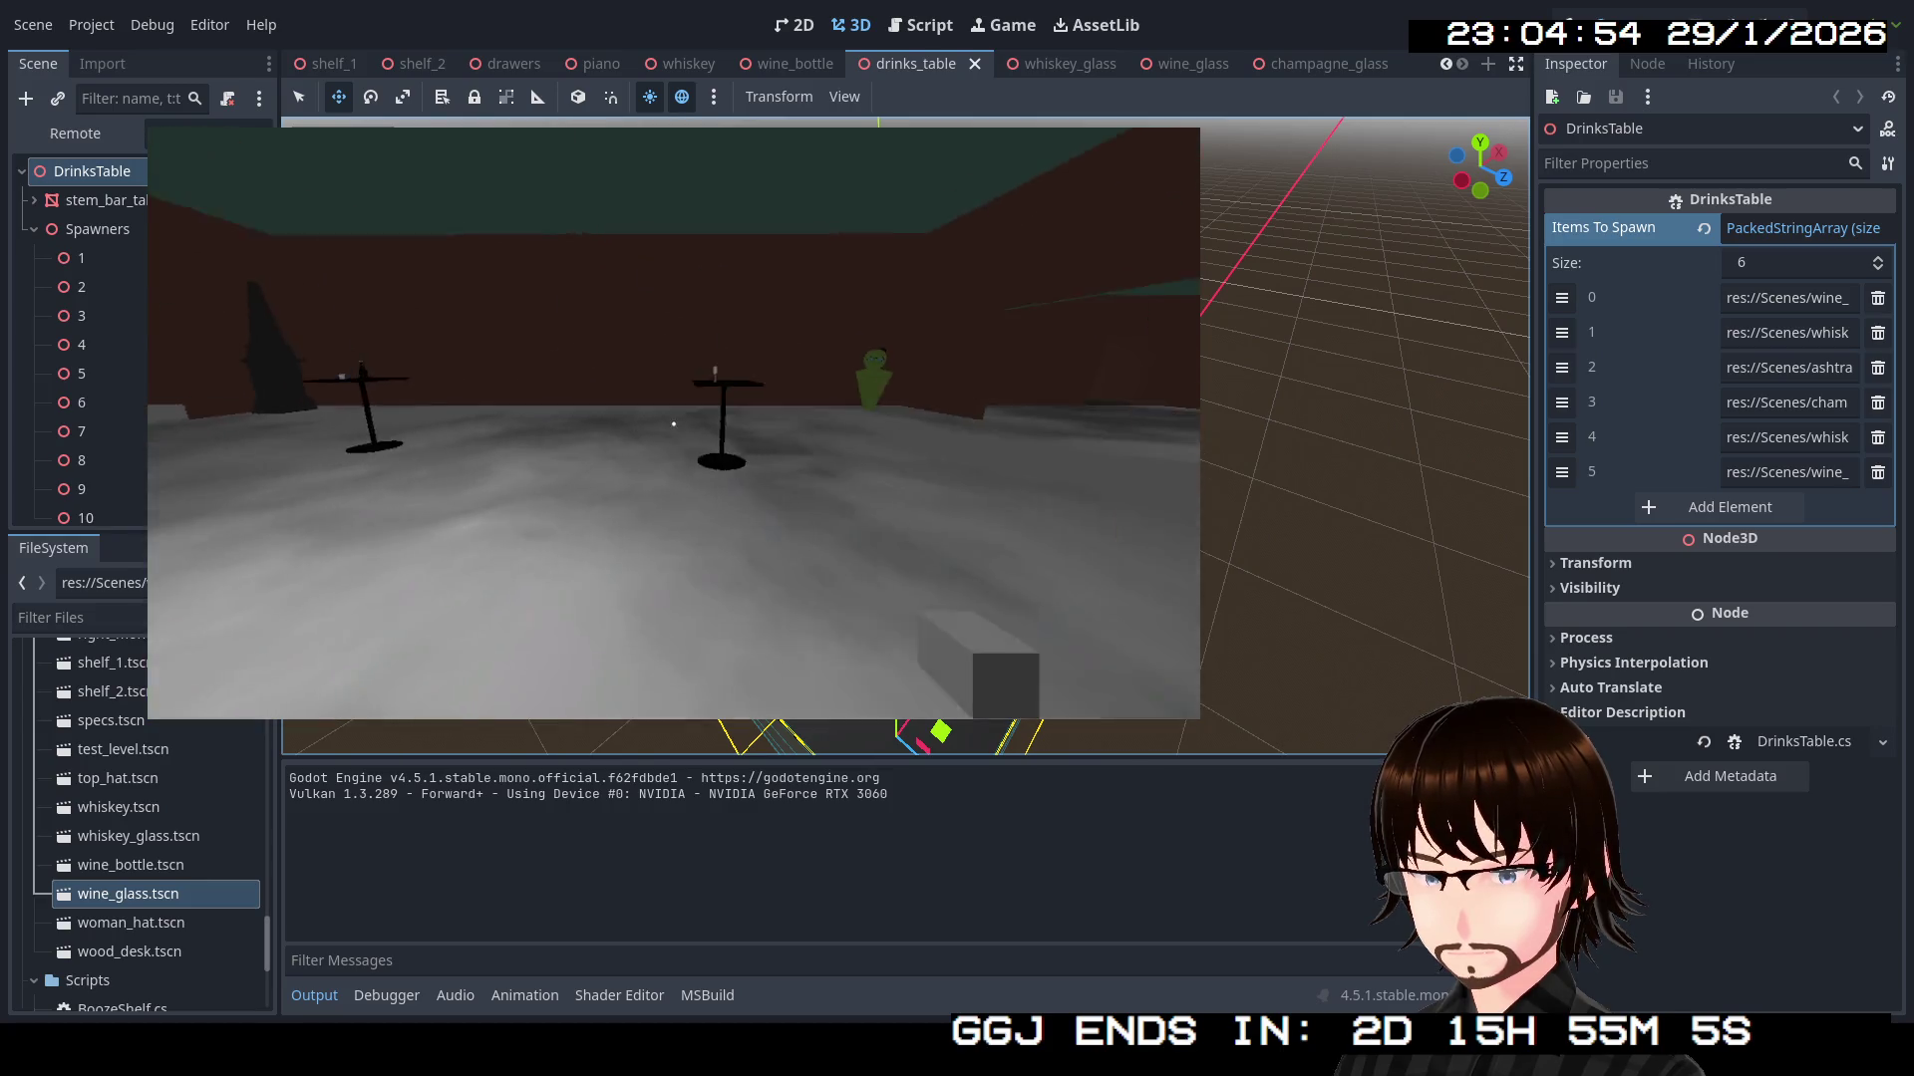
{"action": "key", "text": "w"}
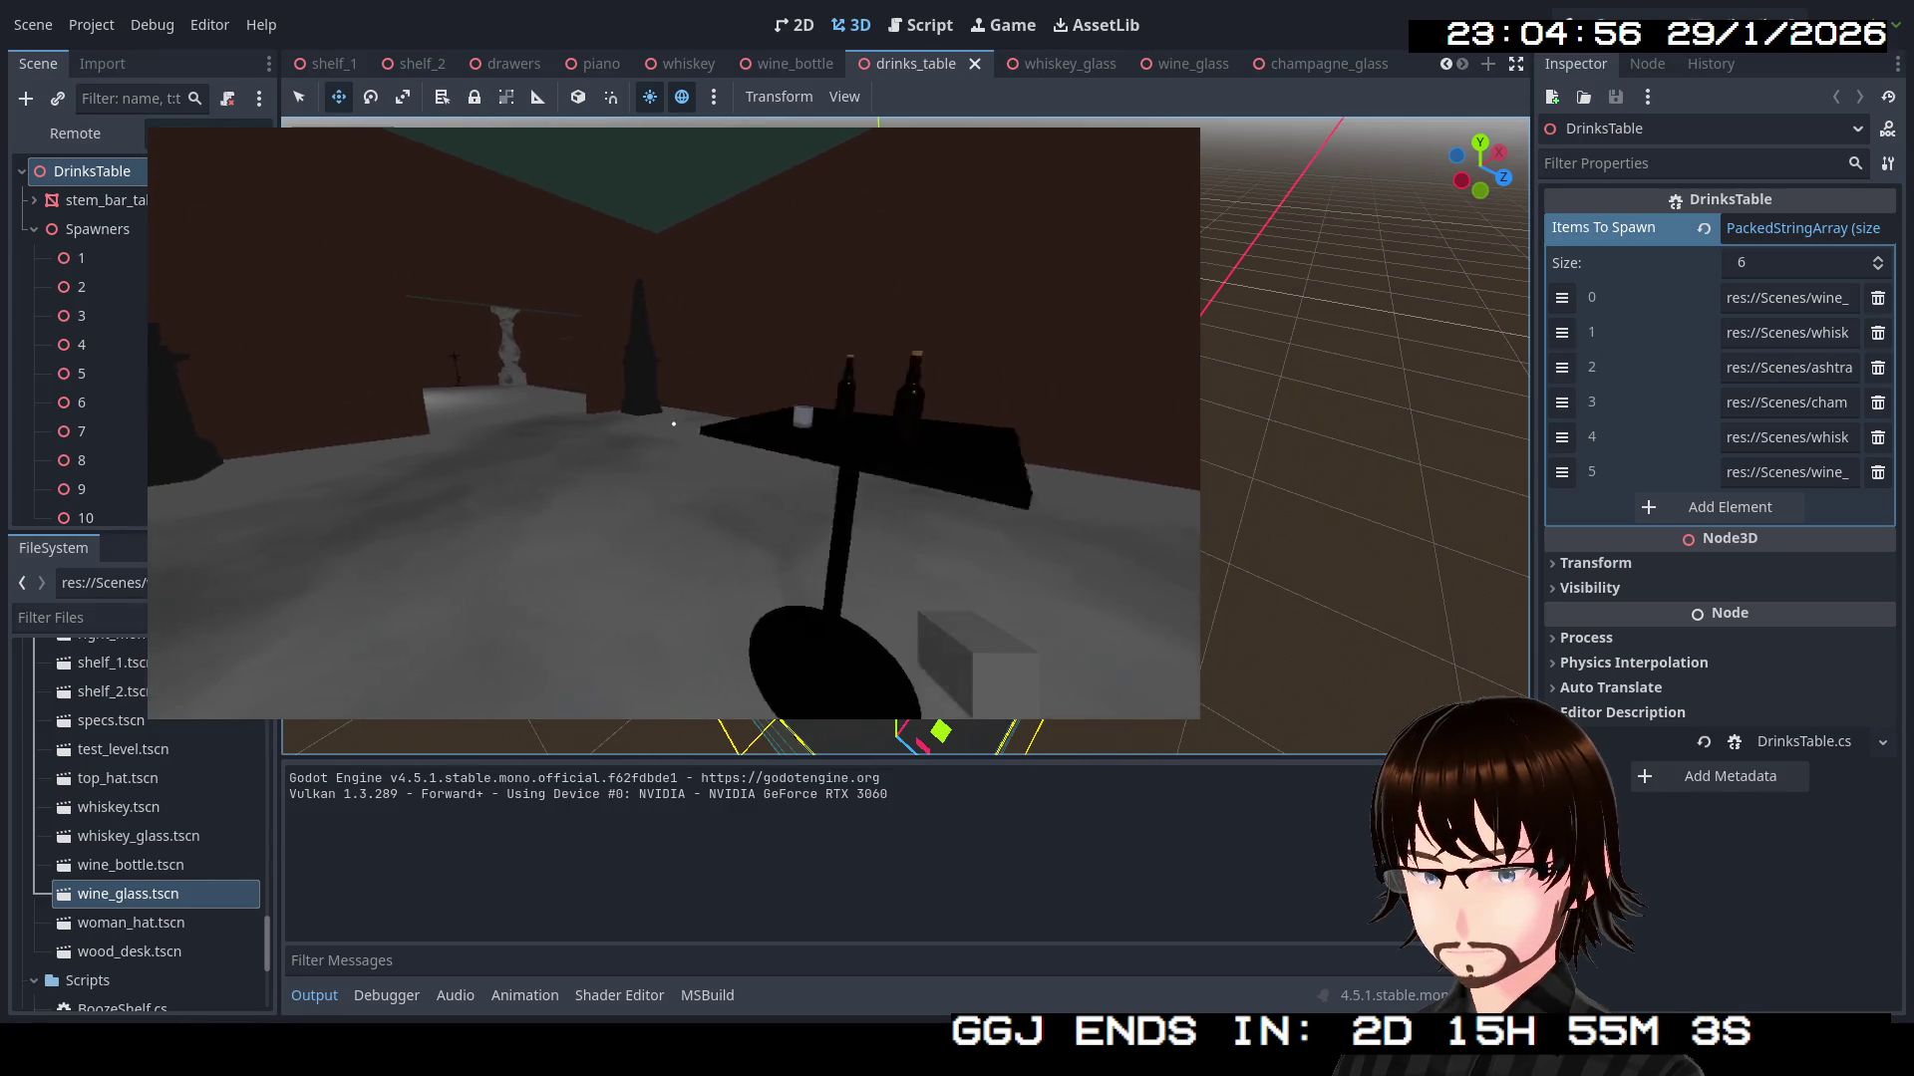
{"action": "key", "text": "w"}
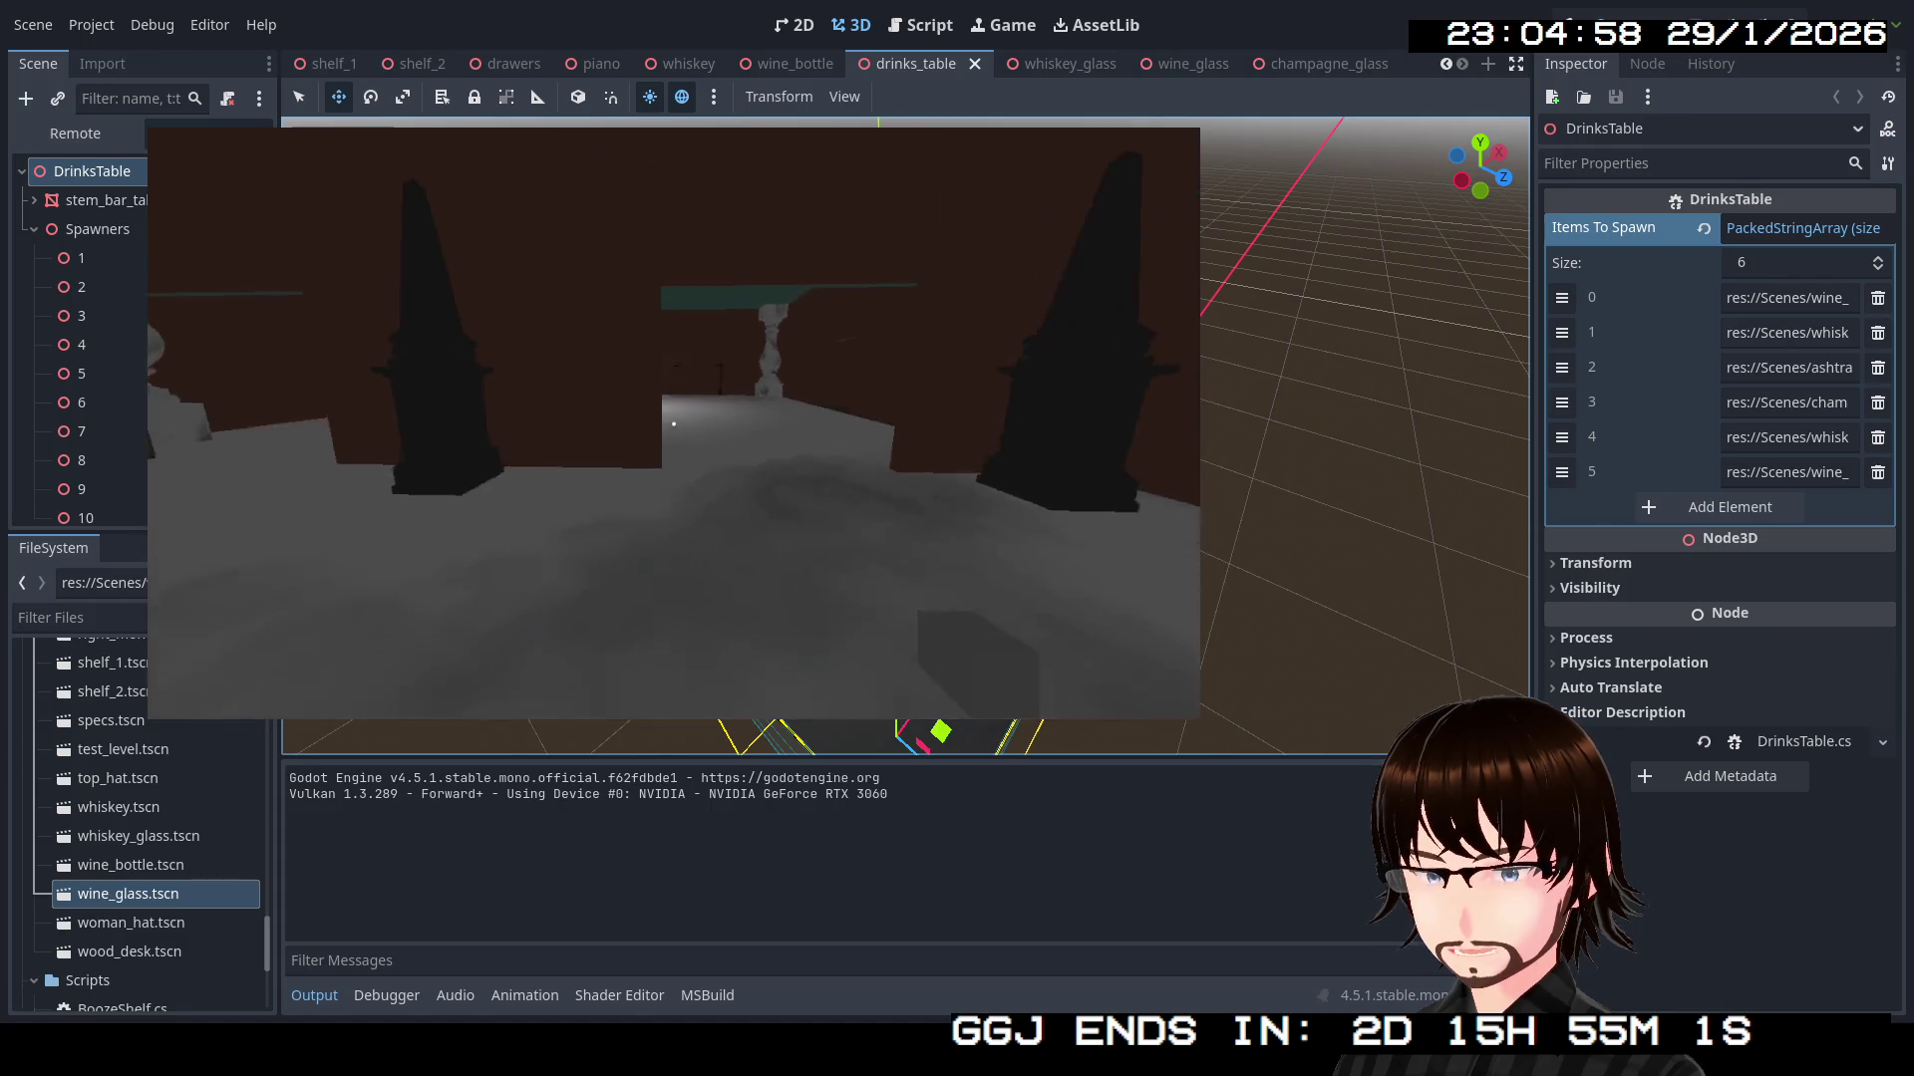
{"action": "key", "text": "w"}
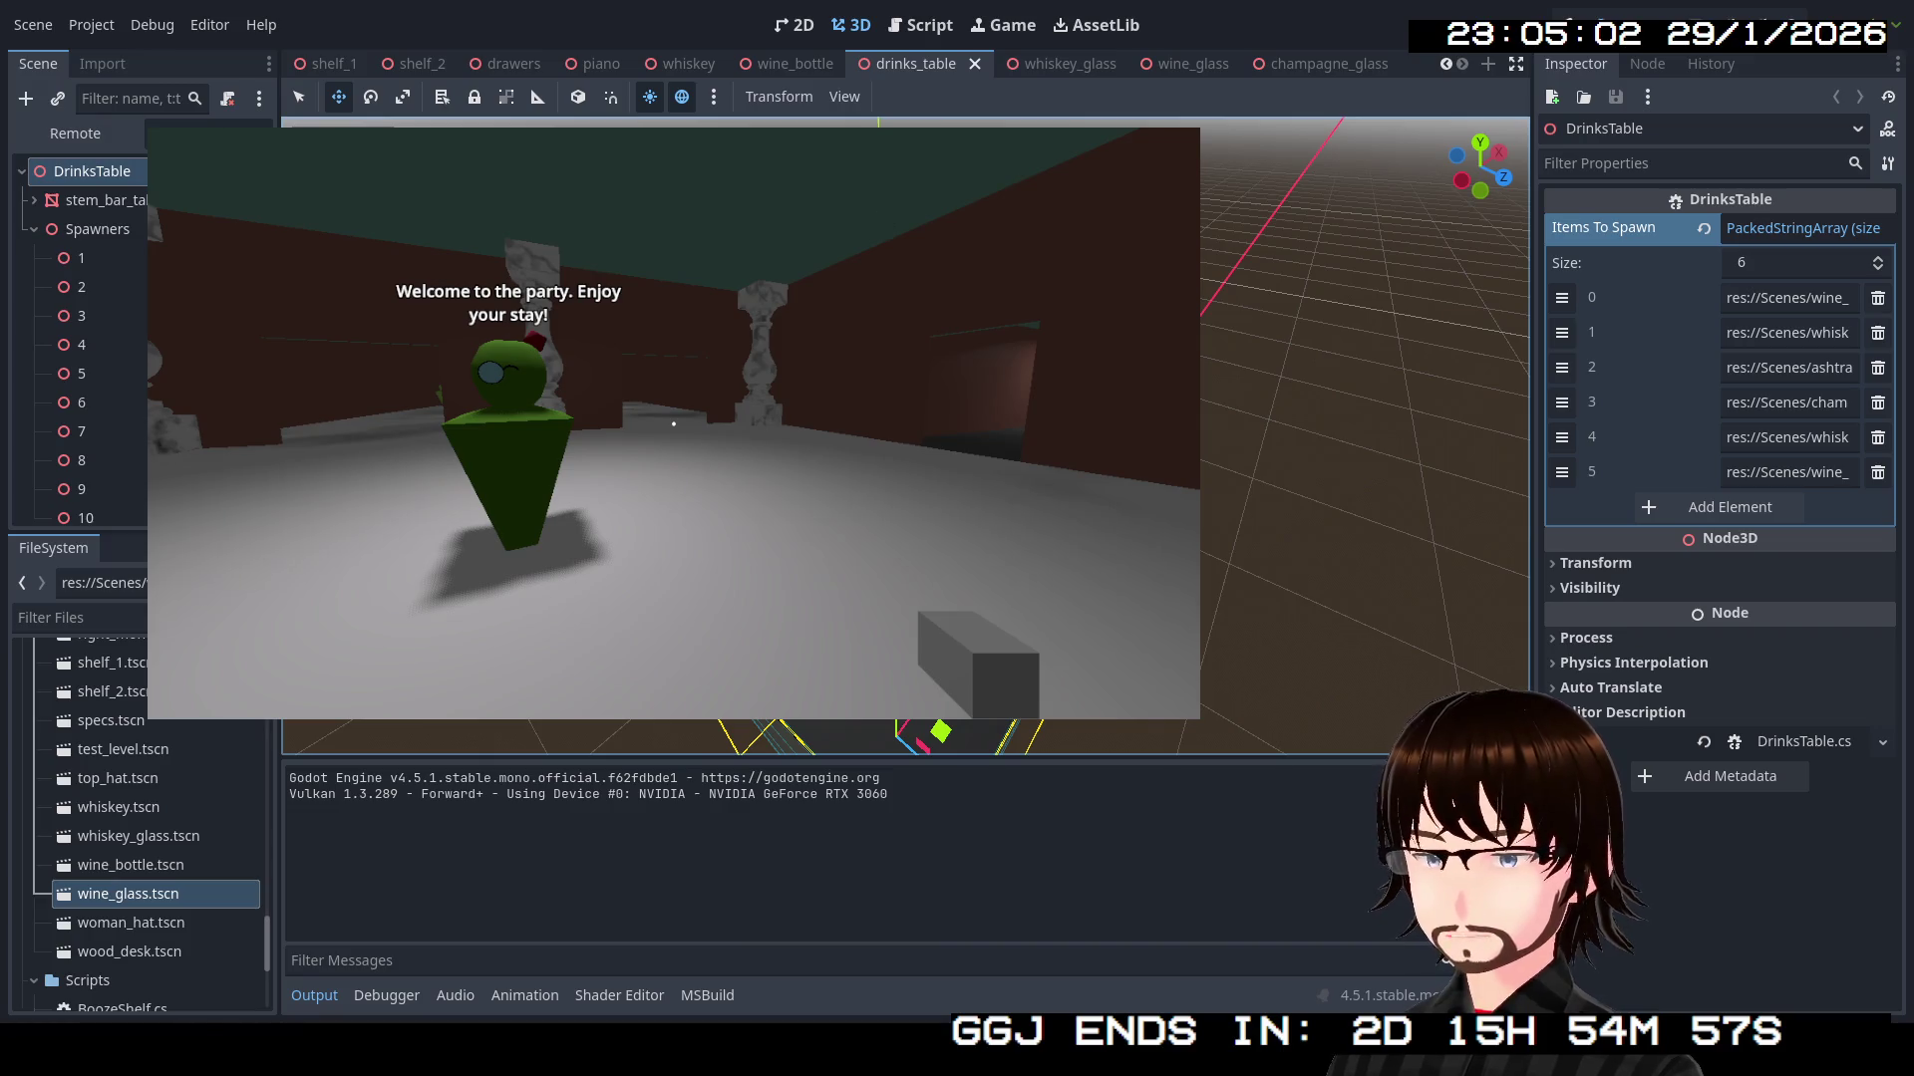
{"action": "key", "text": "Escape"}
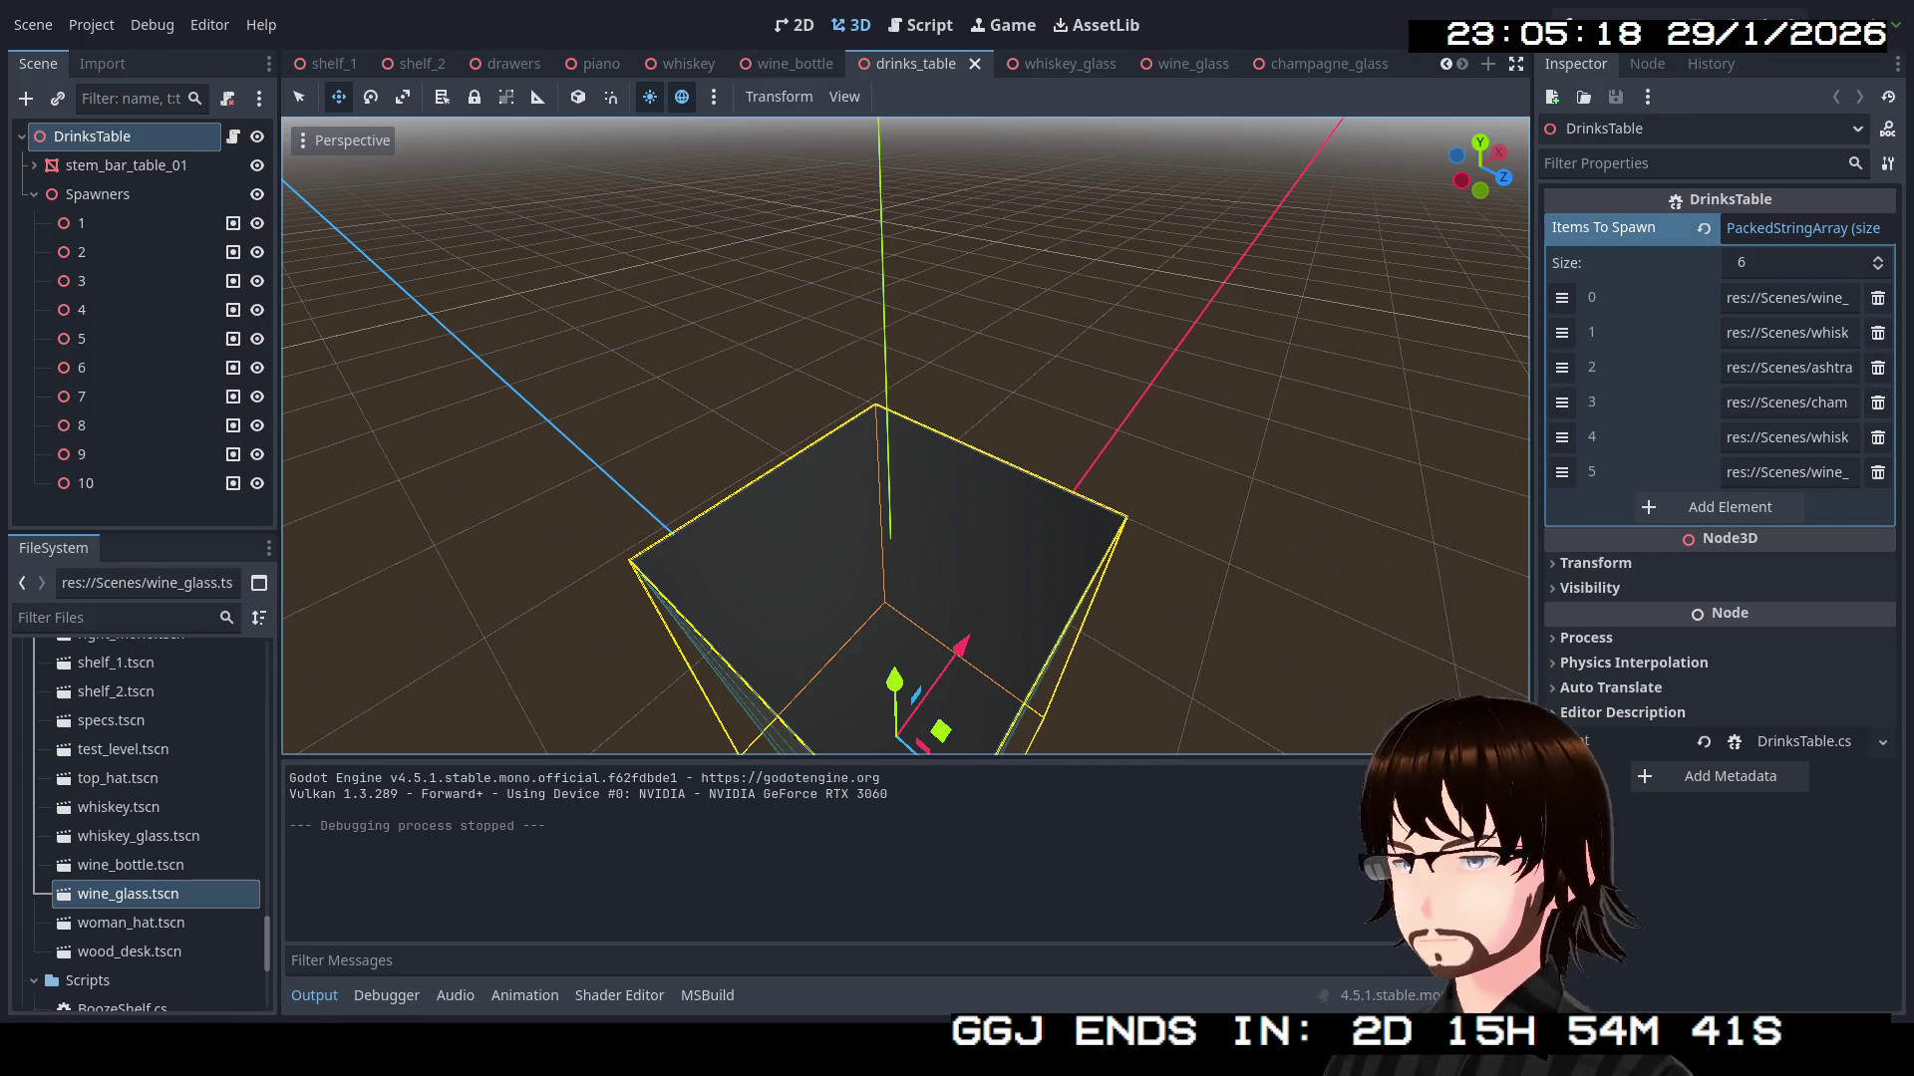
Close the drawers tab, switch to shelf_2, and orbit to view the shelving from above
{"action": "left_click", "coordinate": [504, 66]}
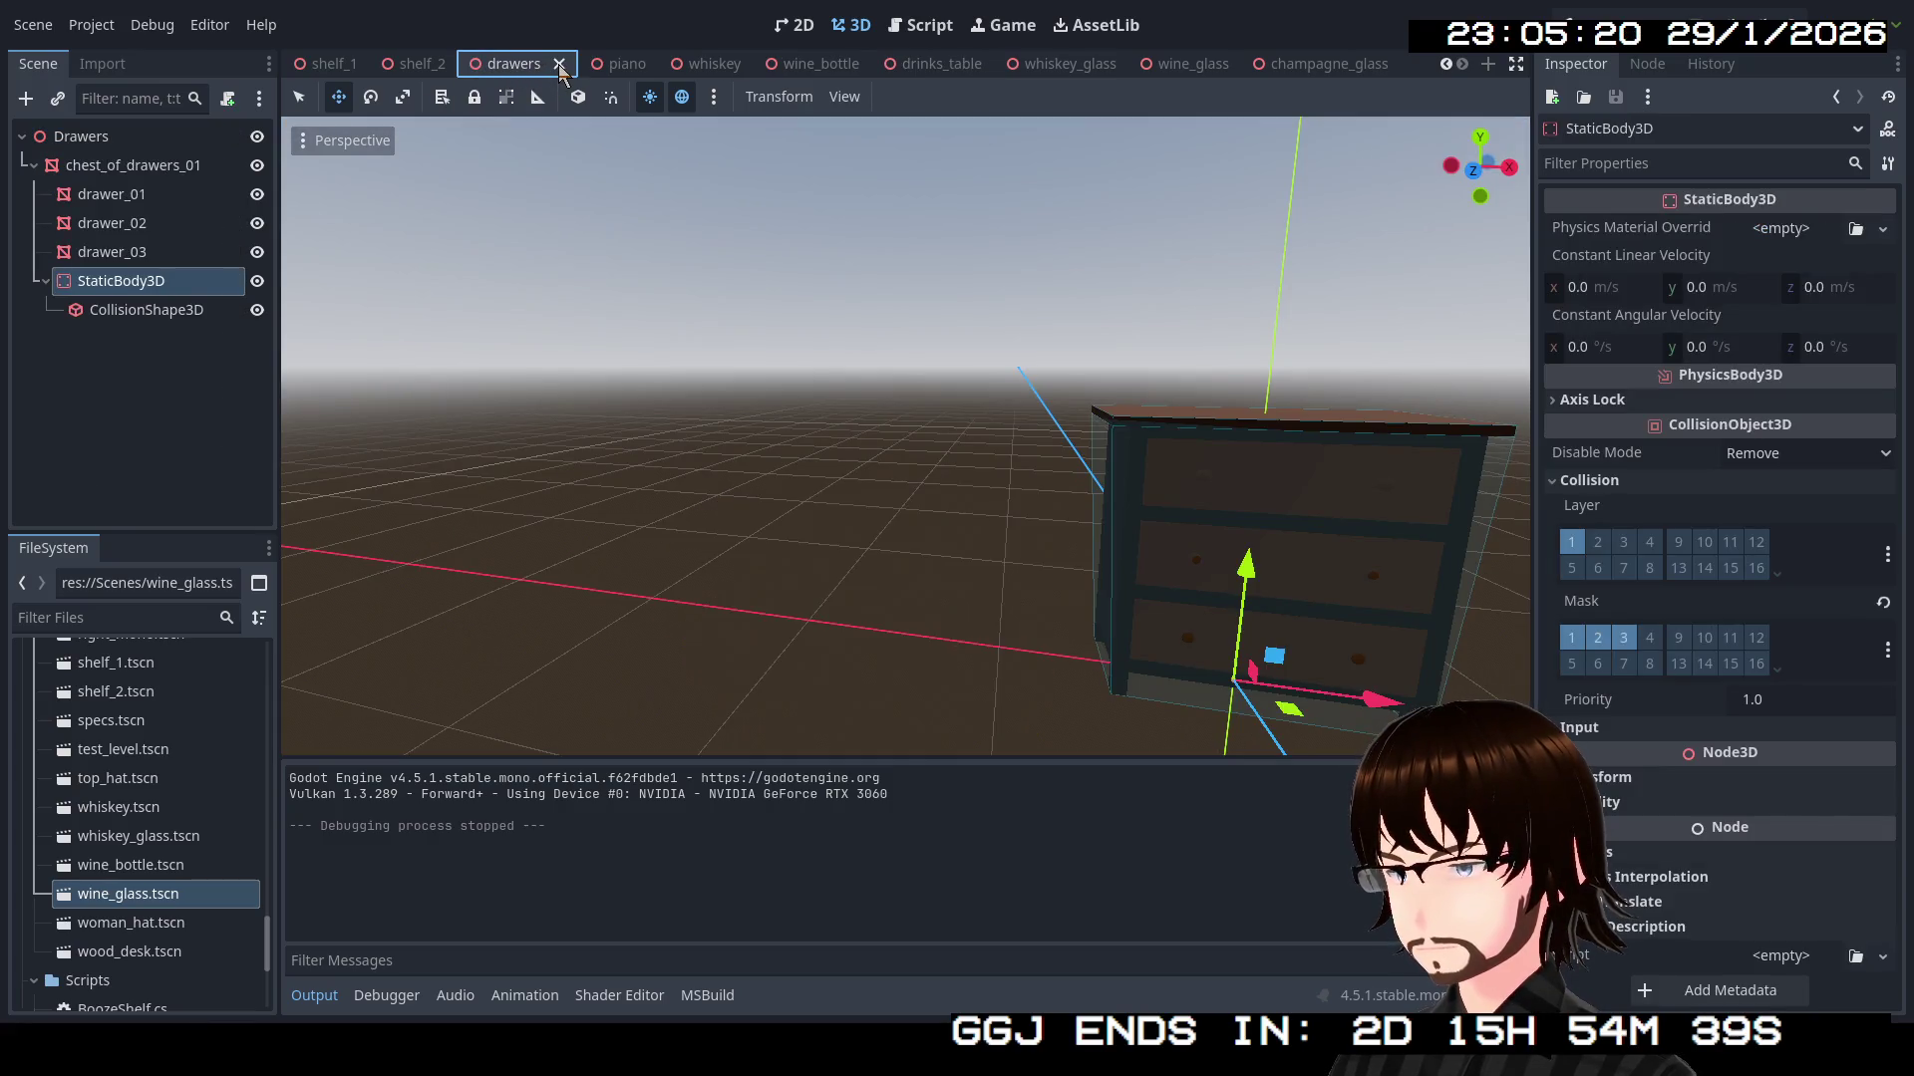
{"action": "left_click", "coordinate": [559, 64]}
{"action": "left_click", "coordinate": [555, 63]}
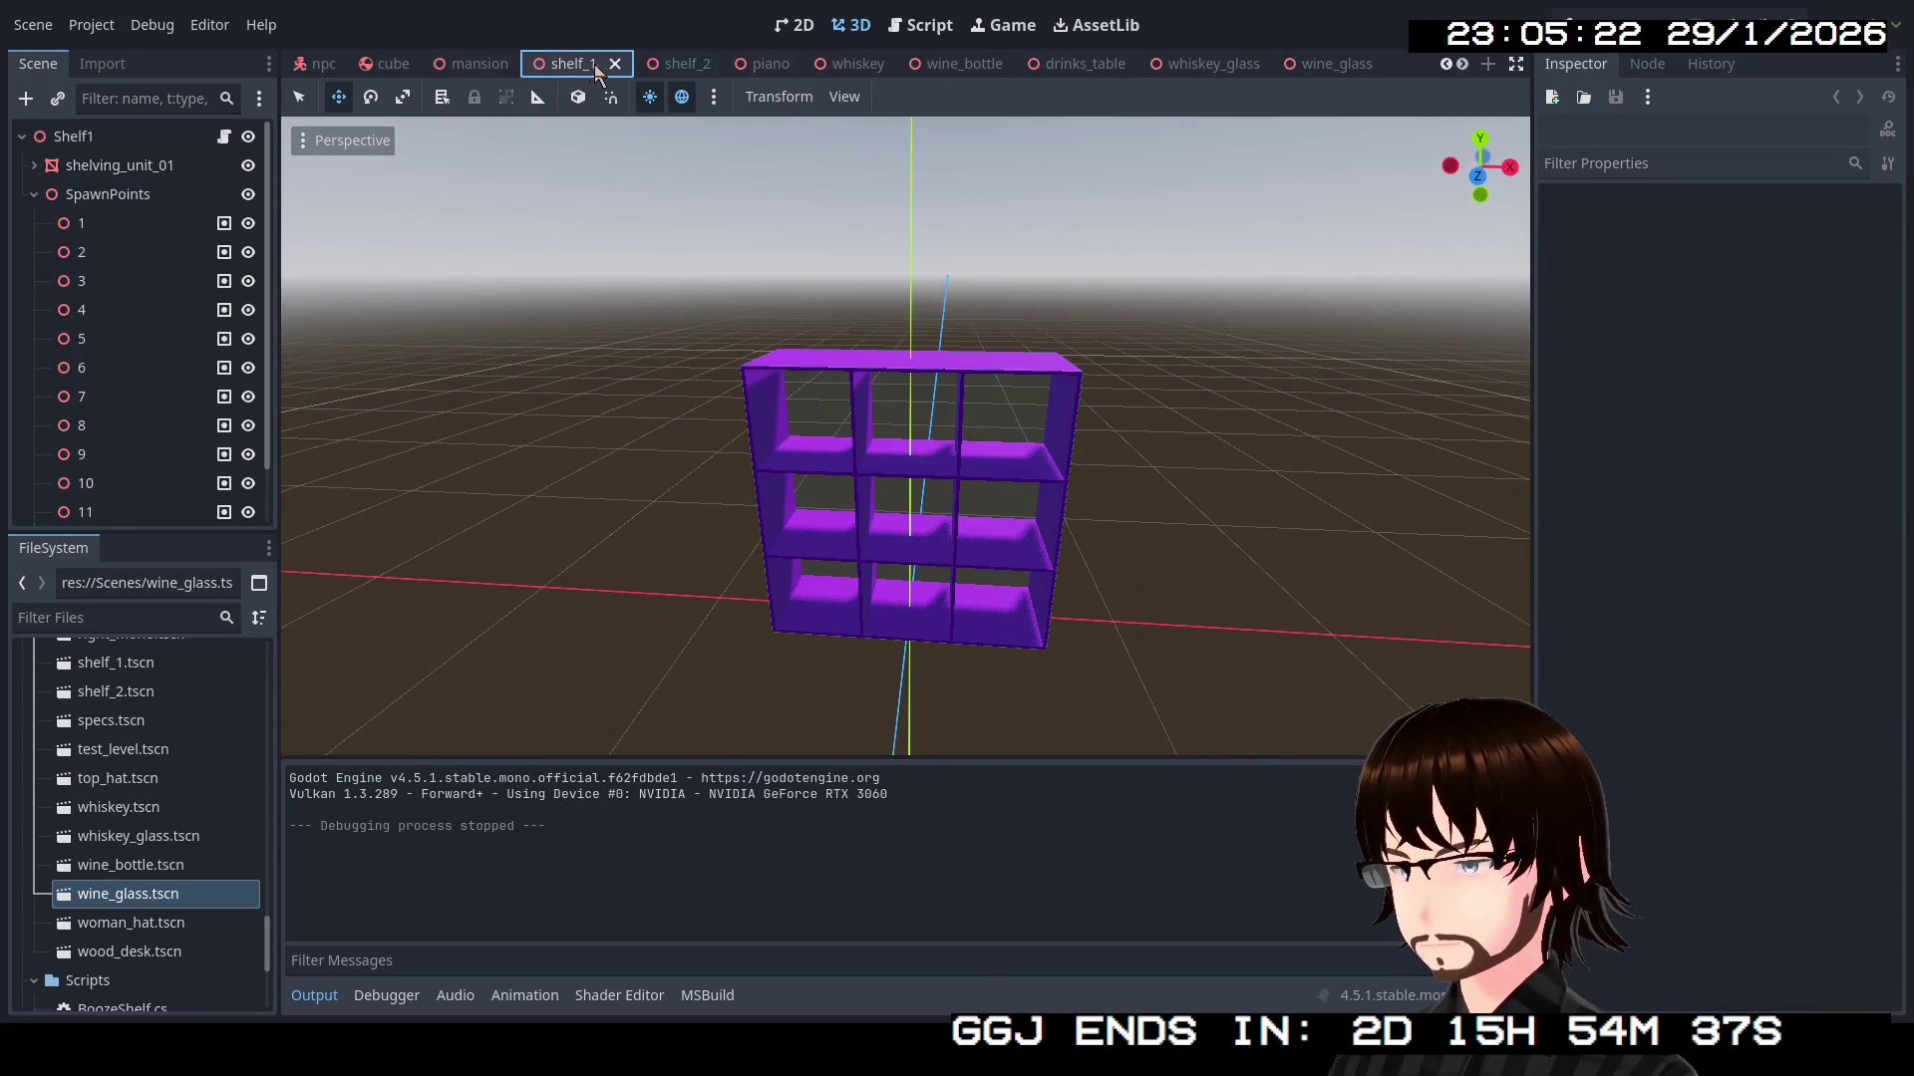
{"action": "left_click", "coordinate": [673, 64]}
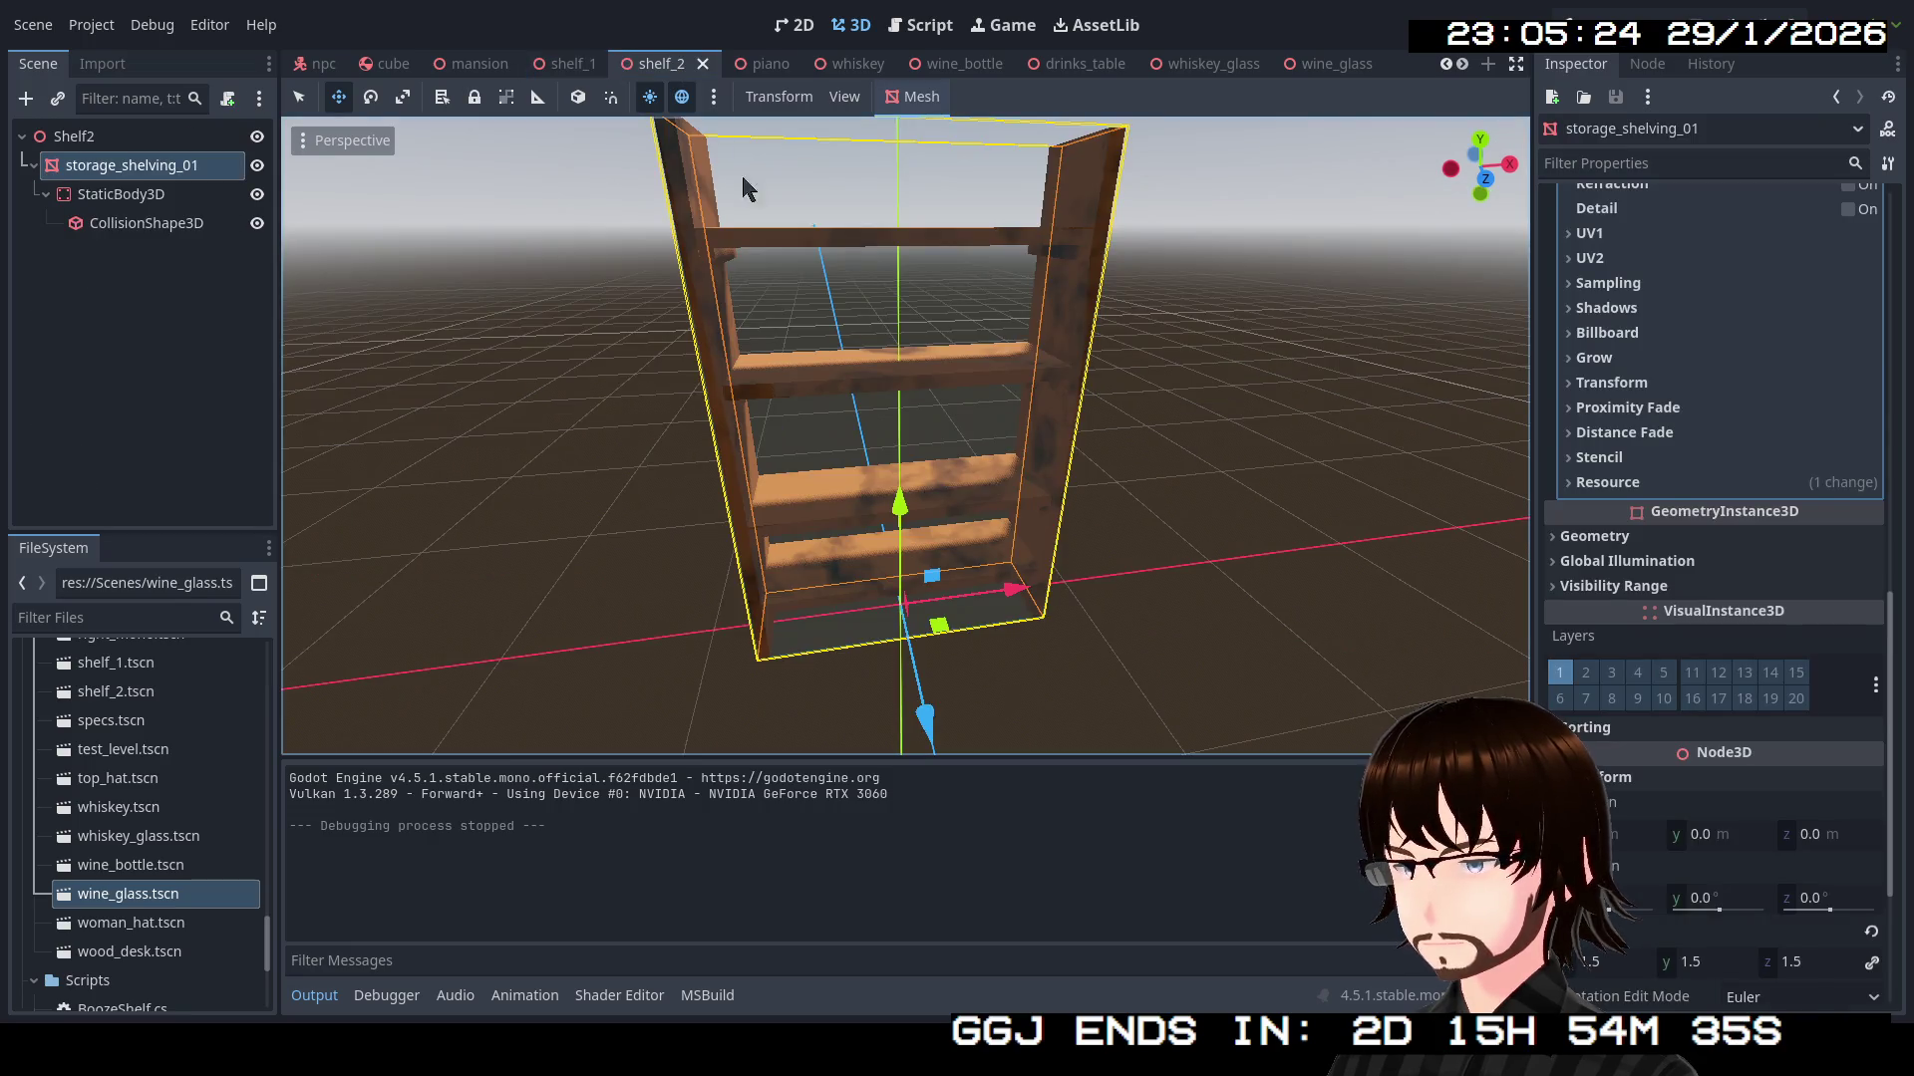
{"action": "left_click_drag", "start_coordinate": [940, 329], "coordinate": [1002, 506]}
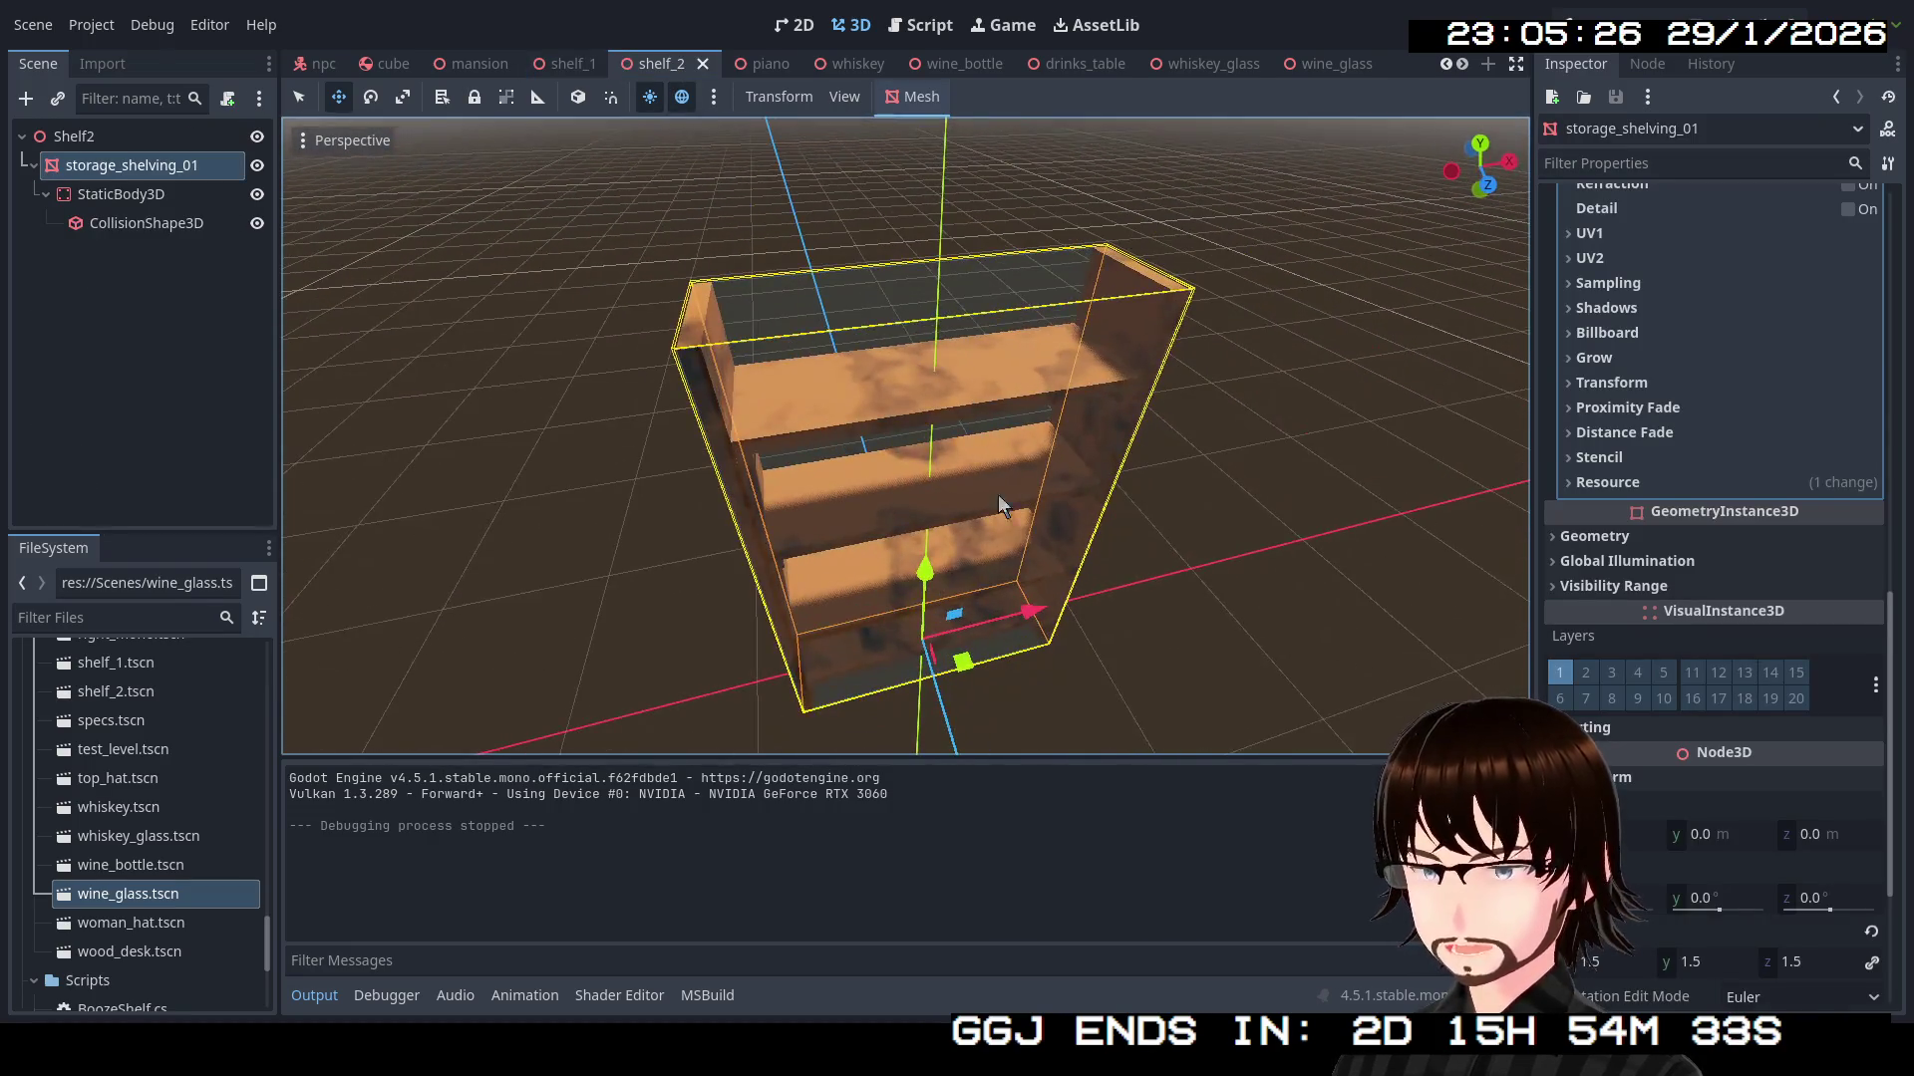
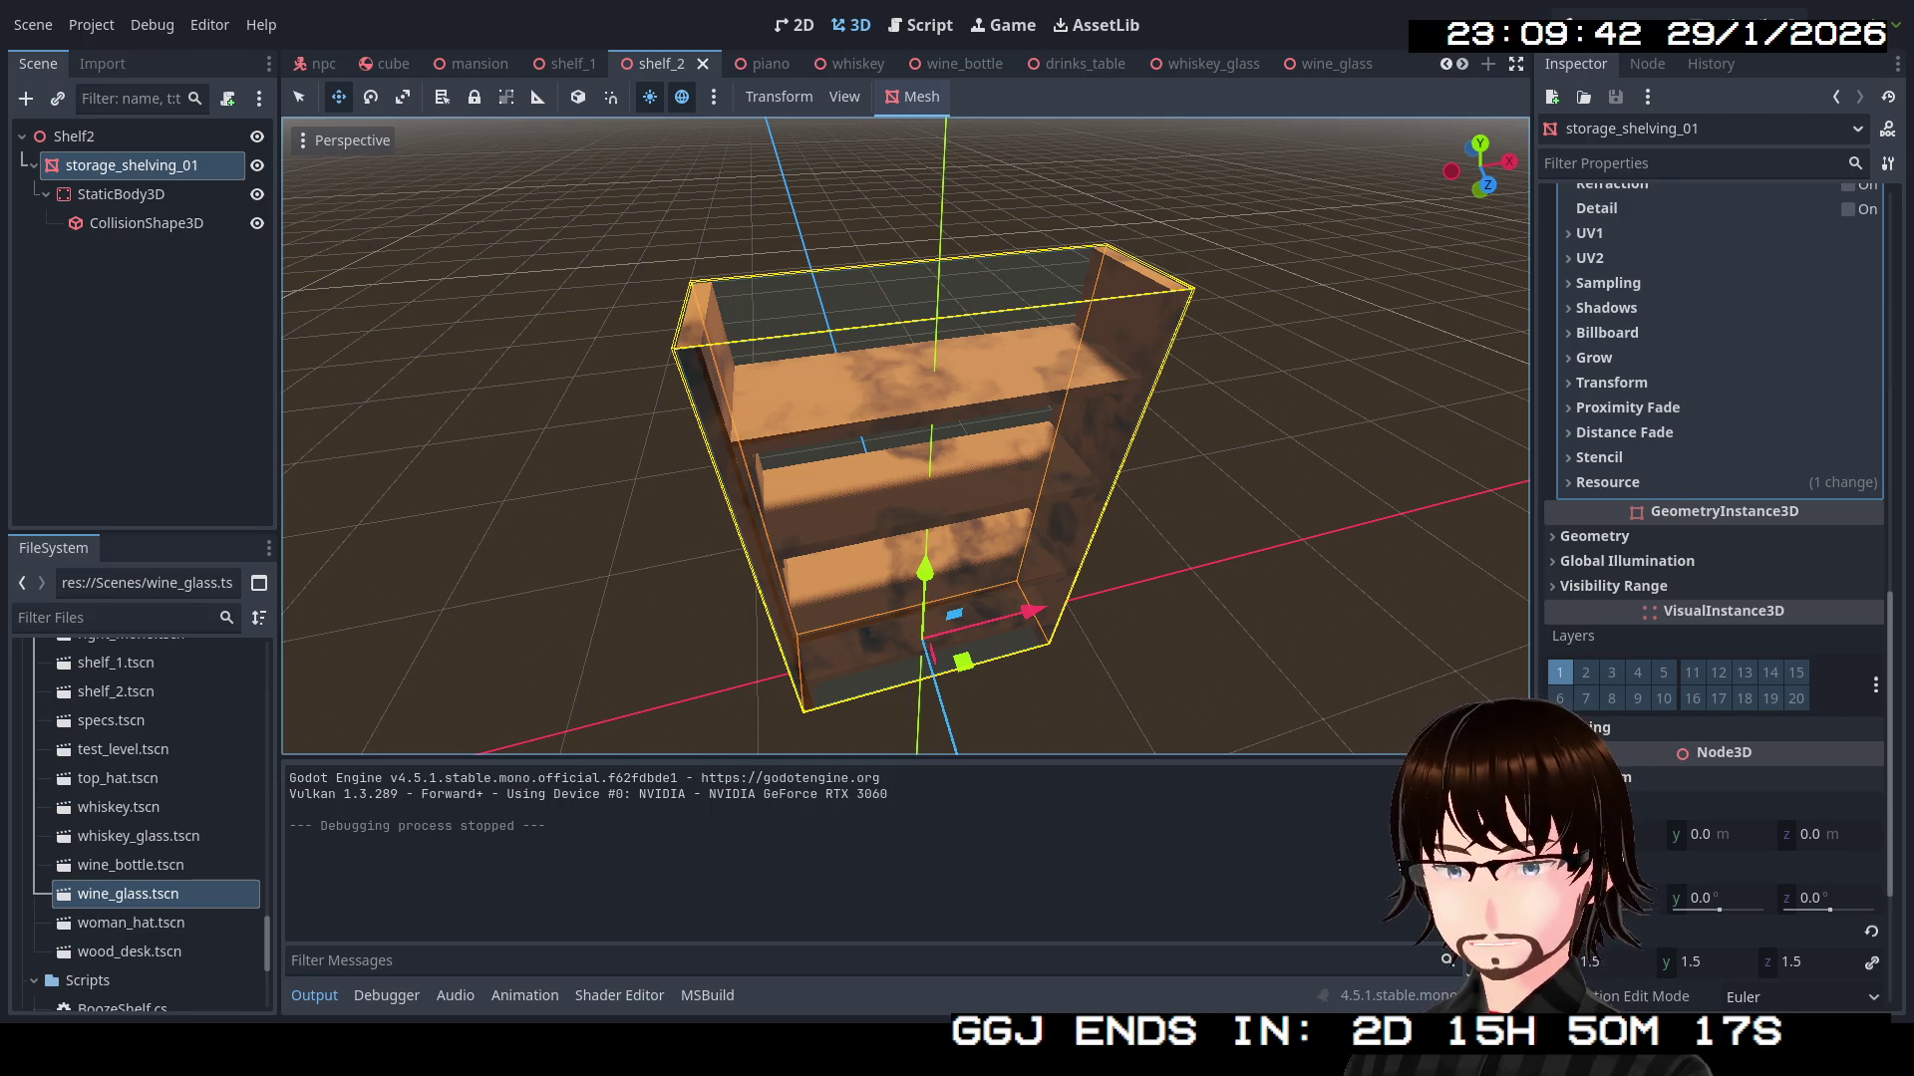
Orbit and zoom the viewport to look down into the shelf's inner shelves and floor from above
{"action": "mouse_move", "coordinate": [906, 329]}
{"action": "left_mouse_down"}
{"action": "mouse_move", "coordinate": [911, 366]}
{"action": "mouse_move", "coordinate": [897, 334]}
{"action": "left_mouse_up"}
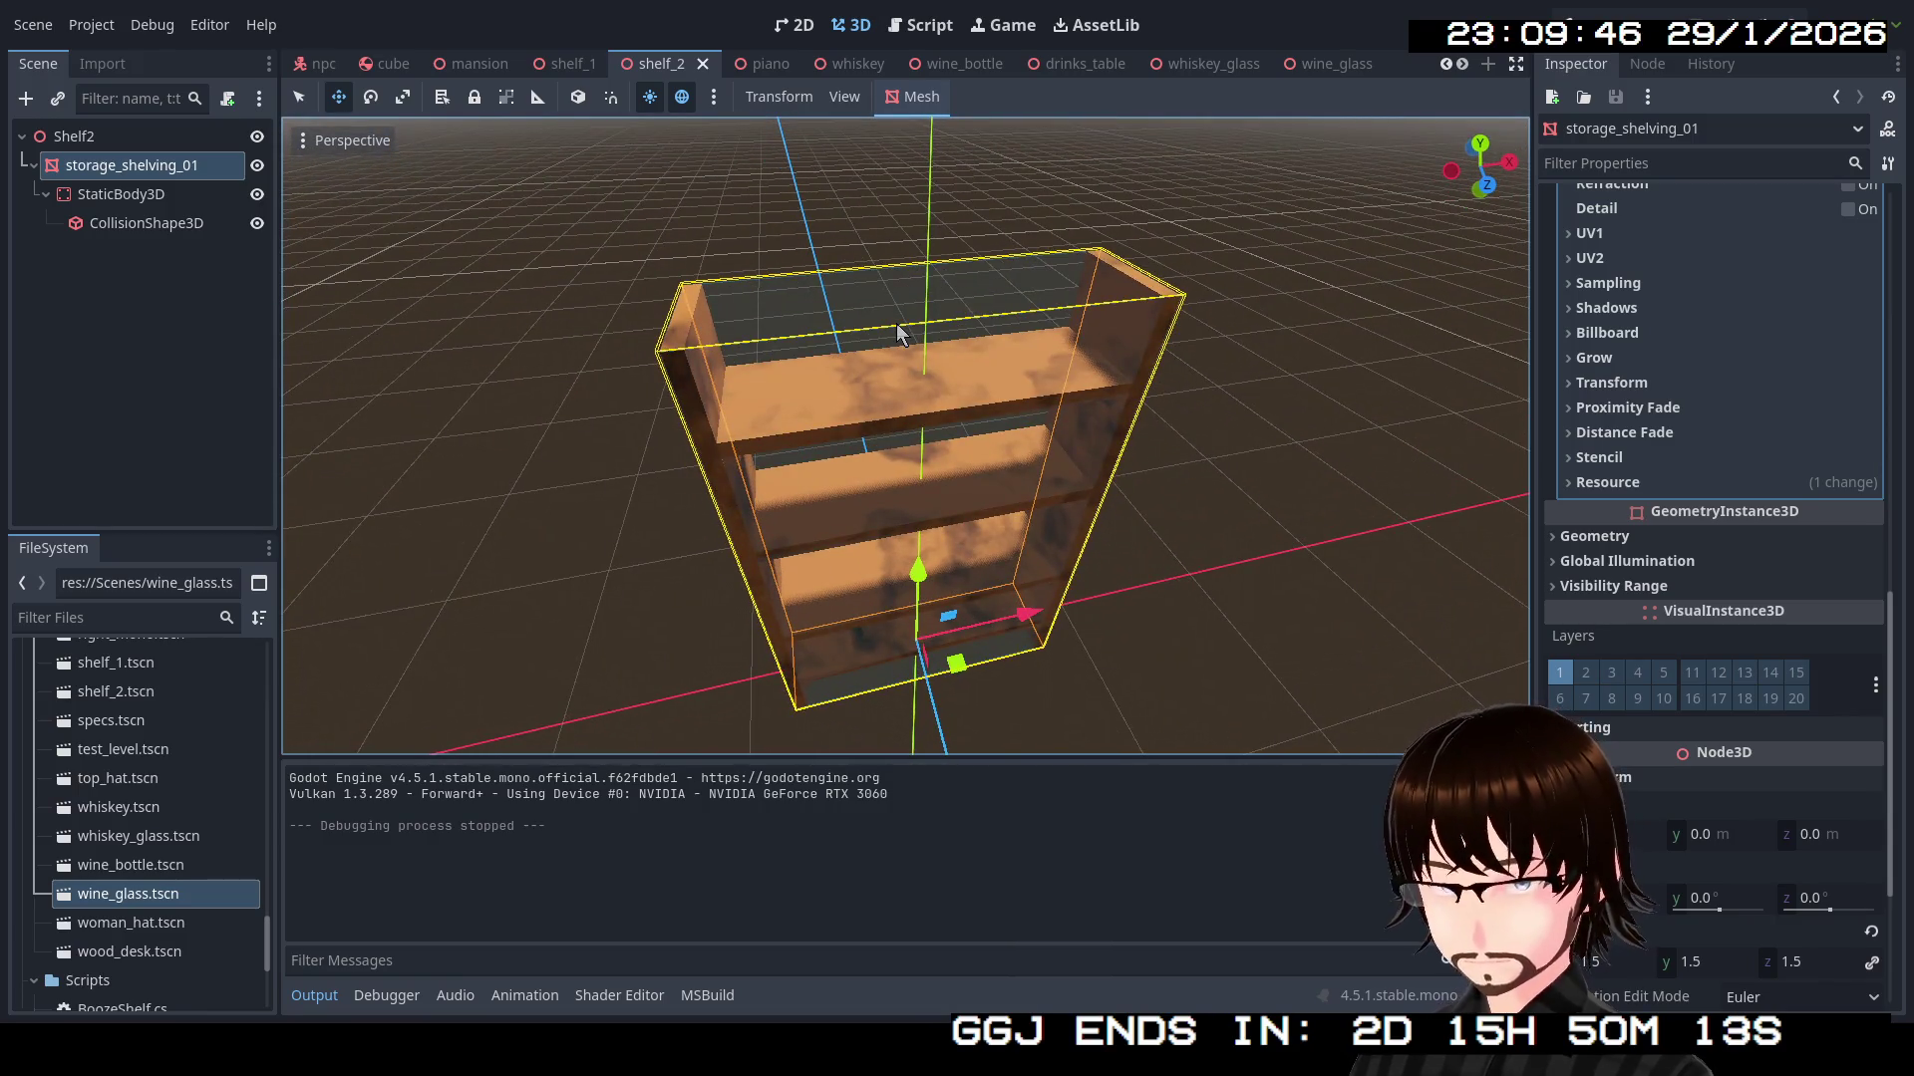
{"action": "scroll", "coordinate": [886, 370], "scroll_direction": "up", "scroll_amount": 5}
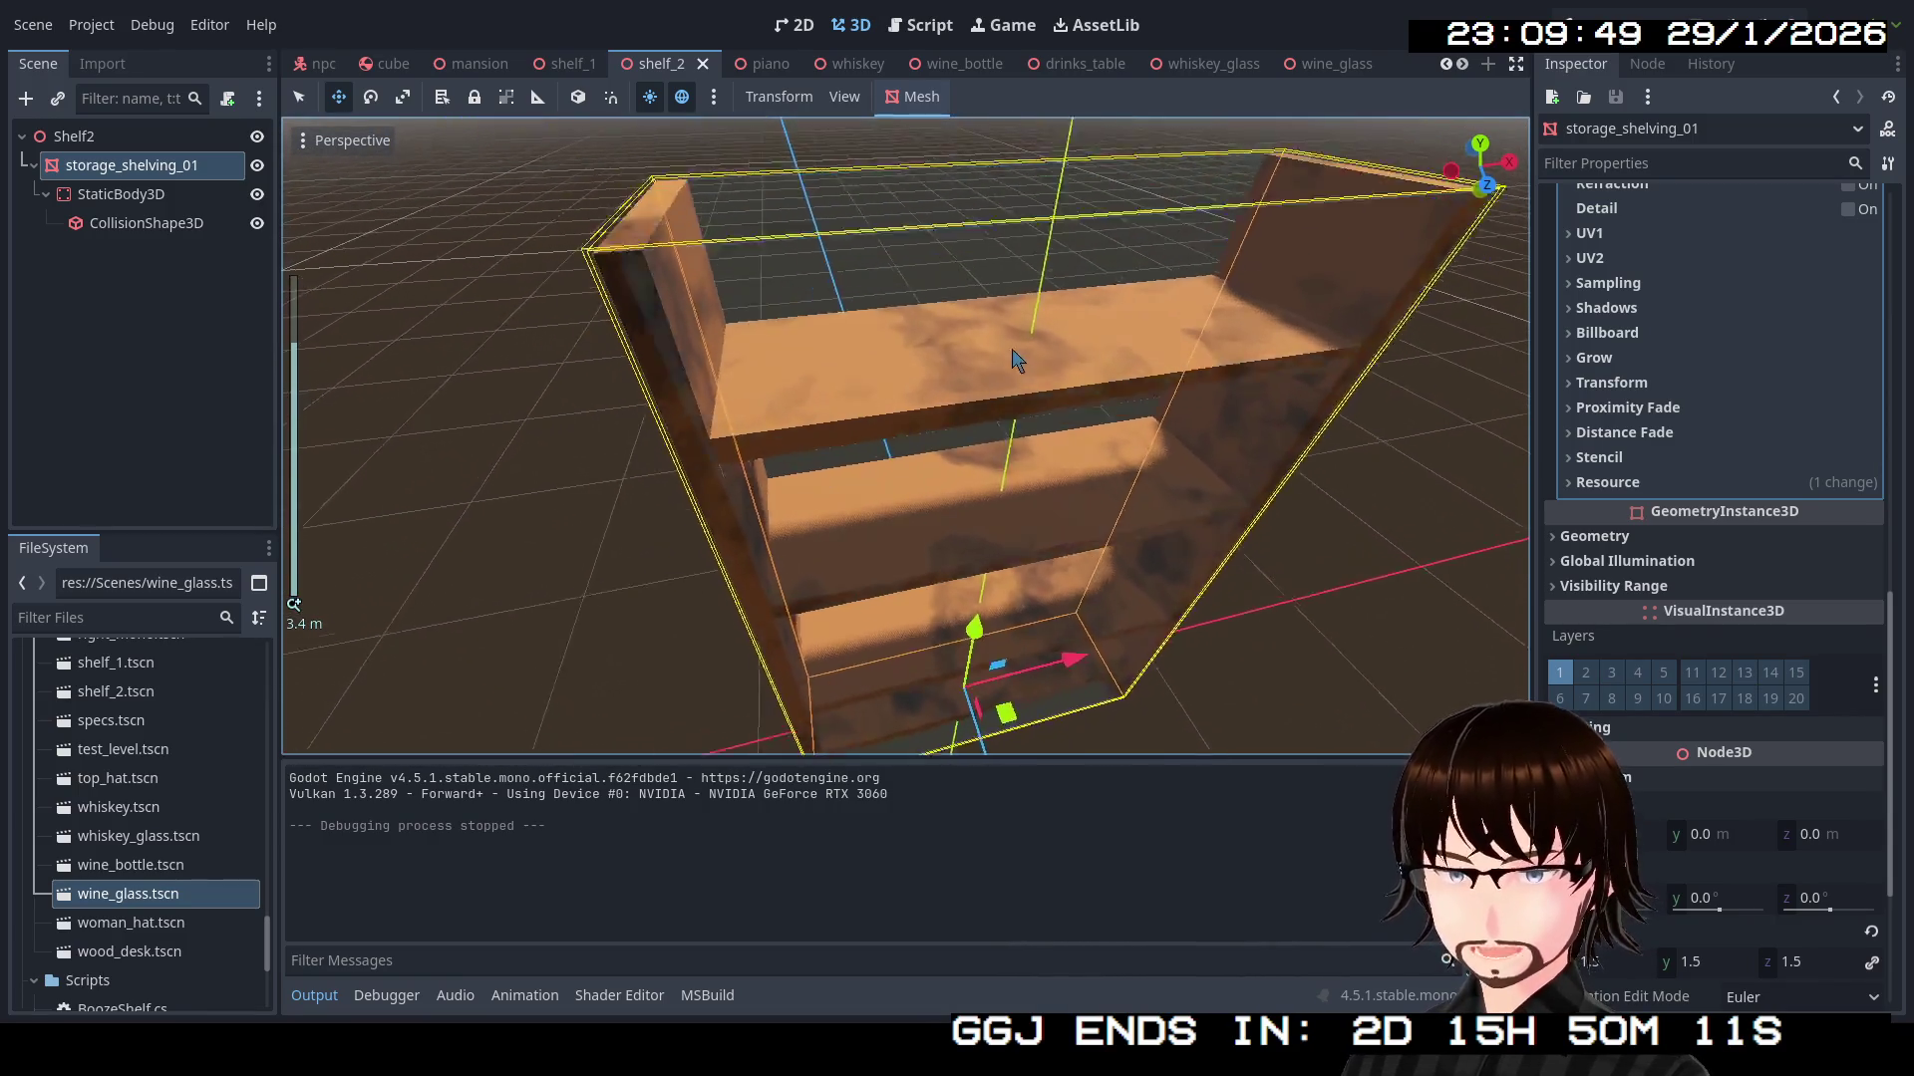
{"action": "mouse_move", "coordinate": [980, 556]}
{"action": "left_mouse_down"}
{"action": "mouse_move", "coordinate": [1000, 414]}
{"action": "mouse_move", "coordinate": [1091, 441]}
{"action": "left_mouse_up"}
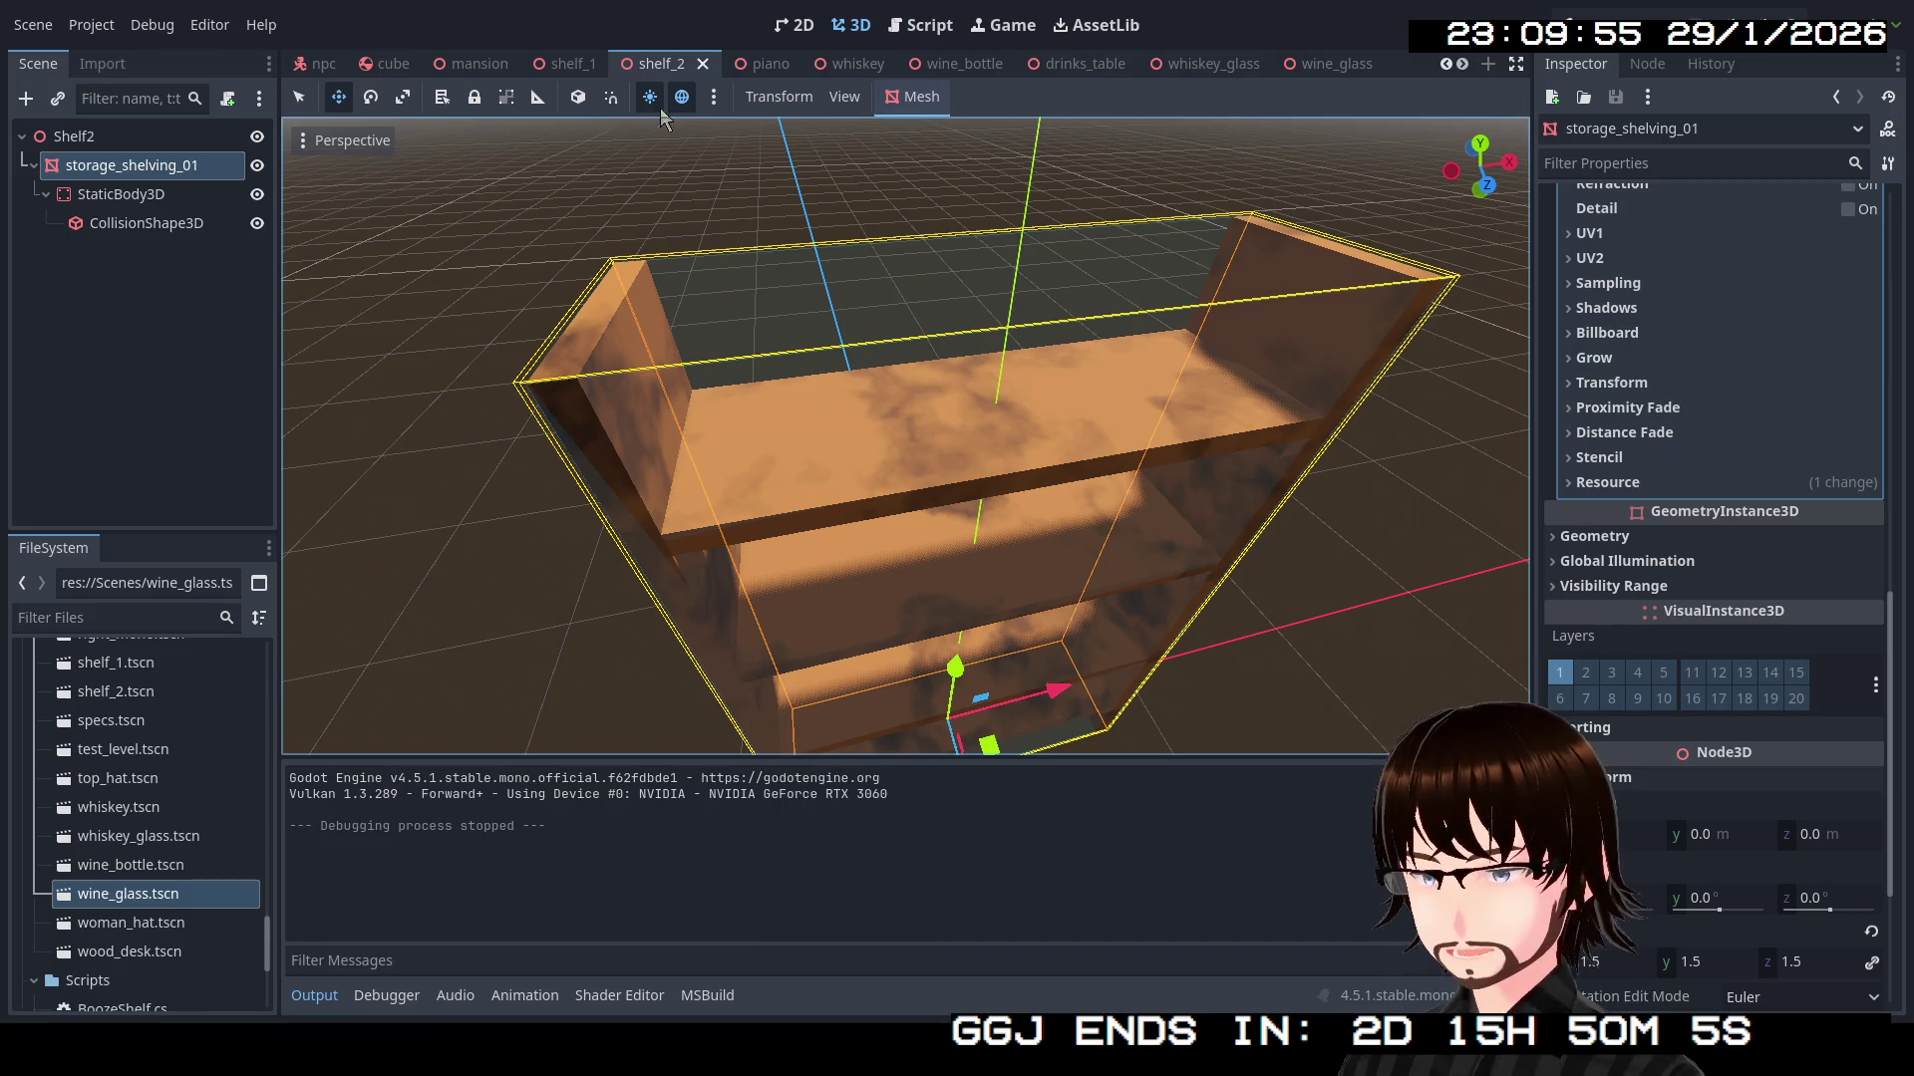
Close the shelf_1, piano, whiskey and wine_bottle scene tabs
{"action": "left_click", "coordinate": [587, 65]}
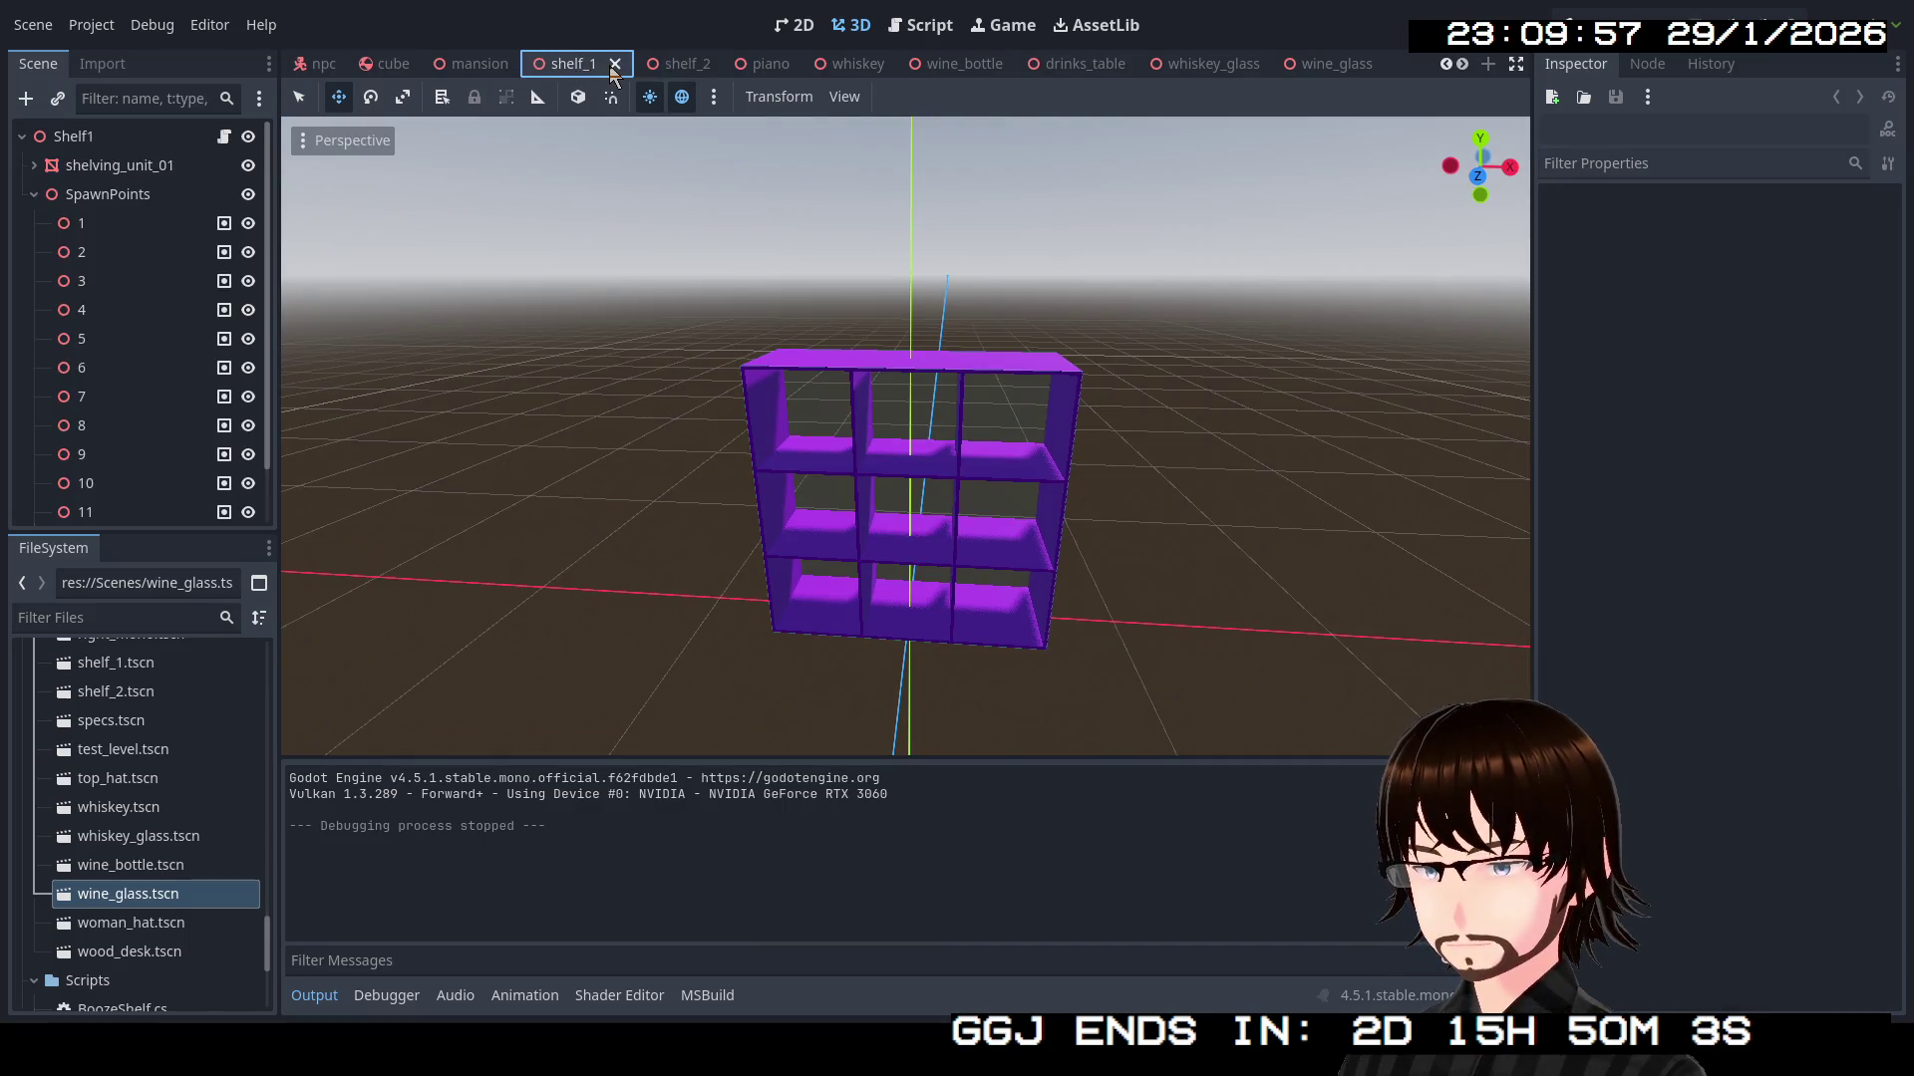
{"action": "left_click", "coordinate": [611, 65]}
{"action": "left_click", "coordinate": [675, 66]}
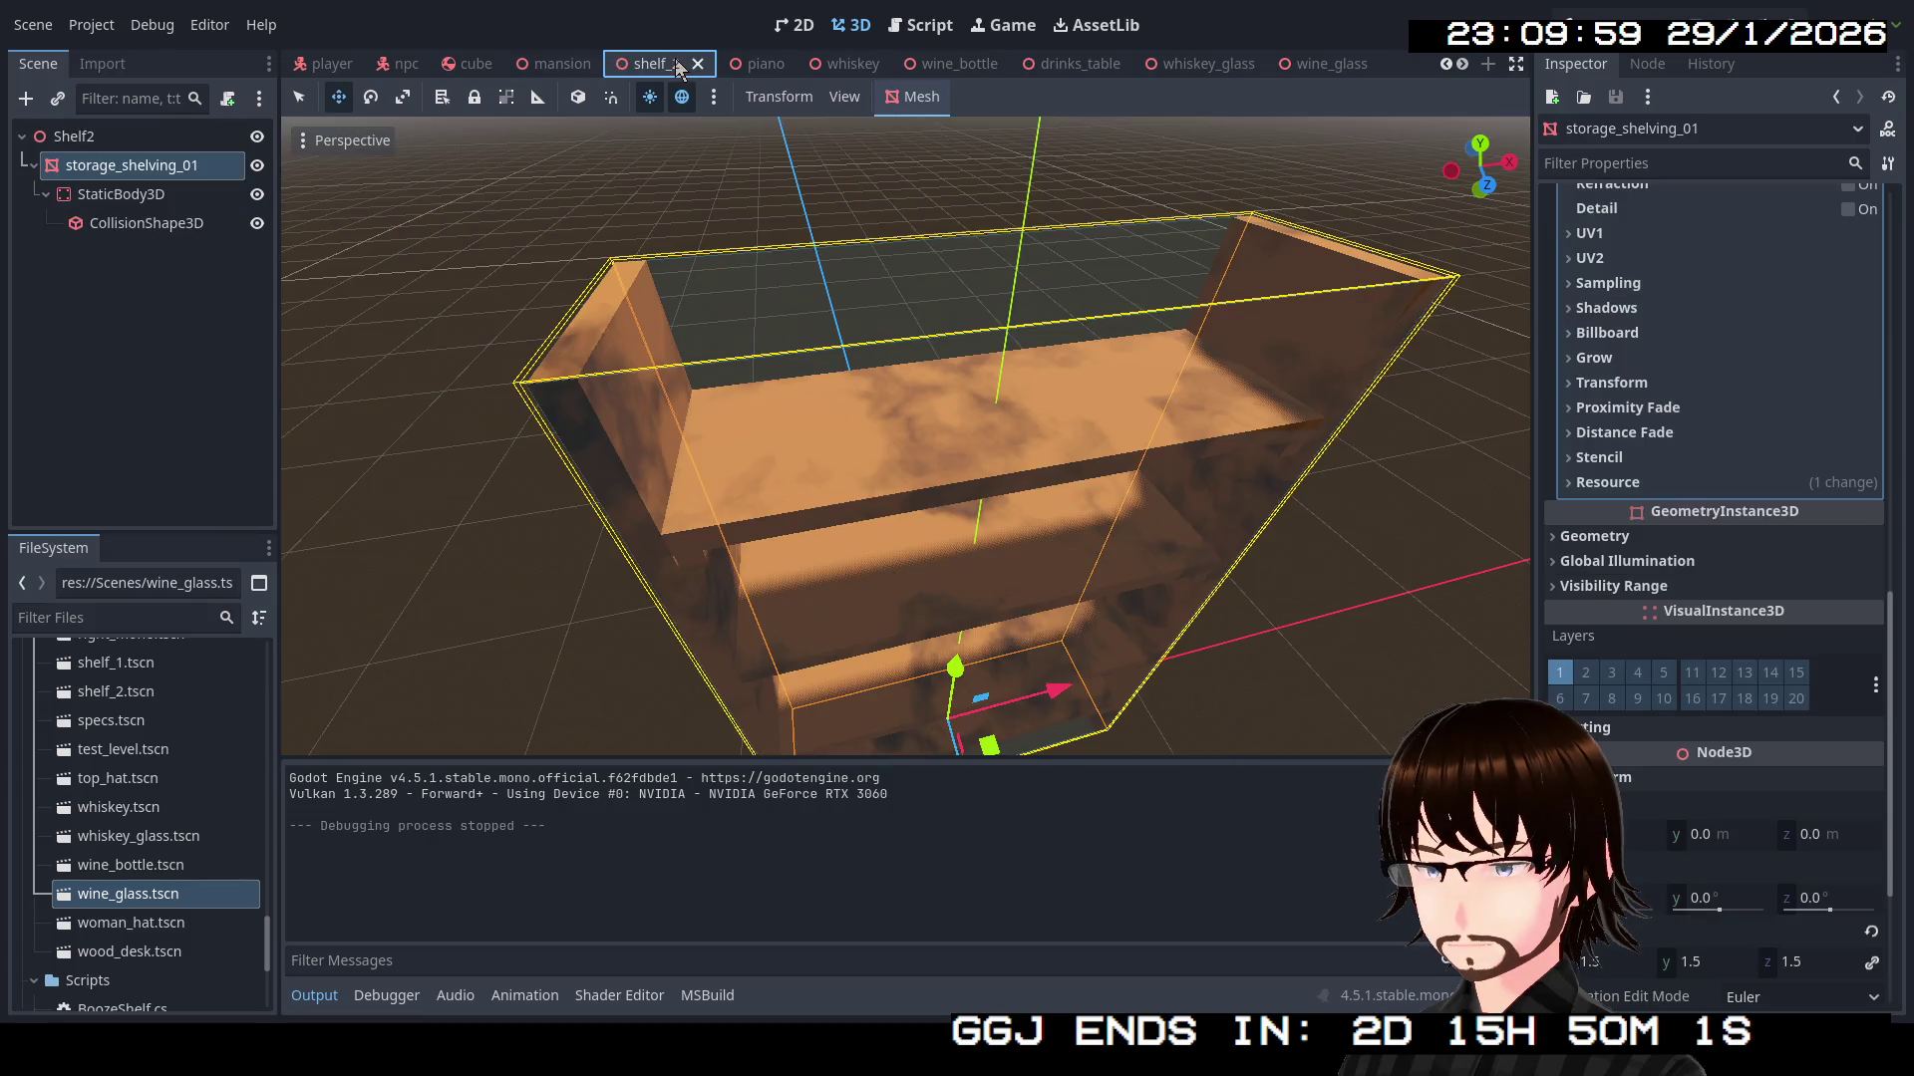
{"action": "left_click", "coordinate": [758, 66]}
{"action": "left_click", "coordinate": [789, 66]}
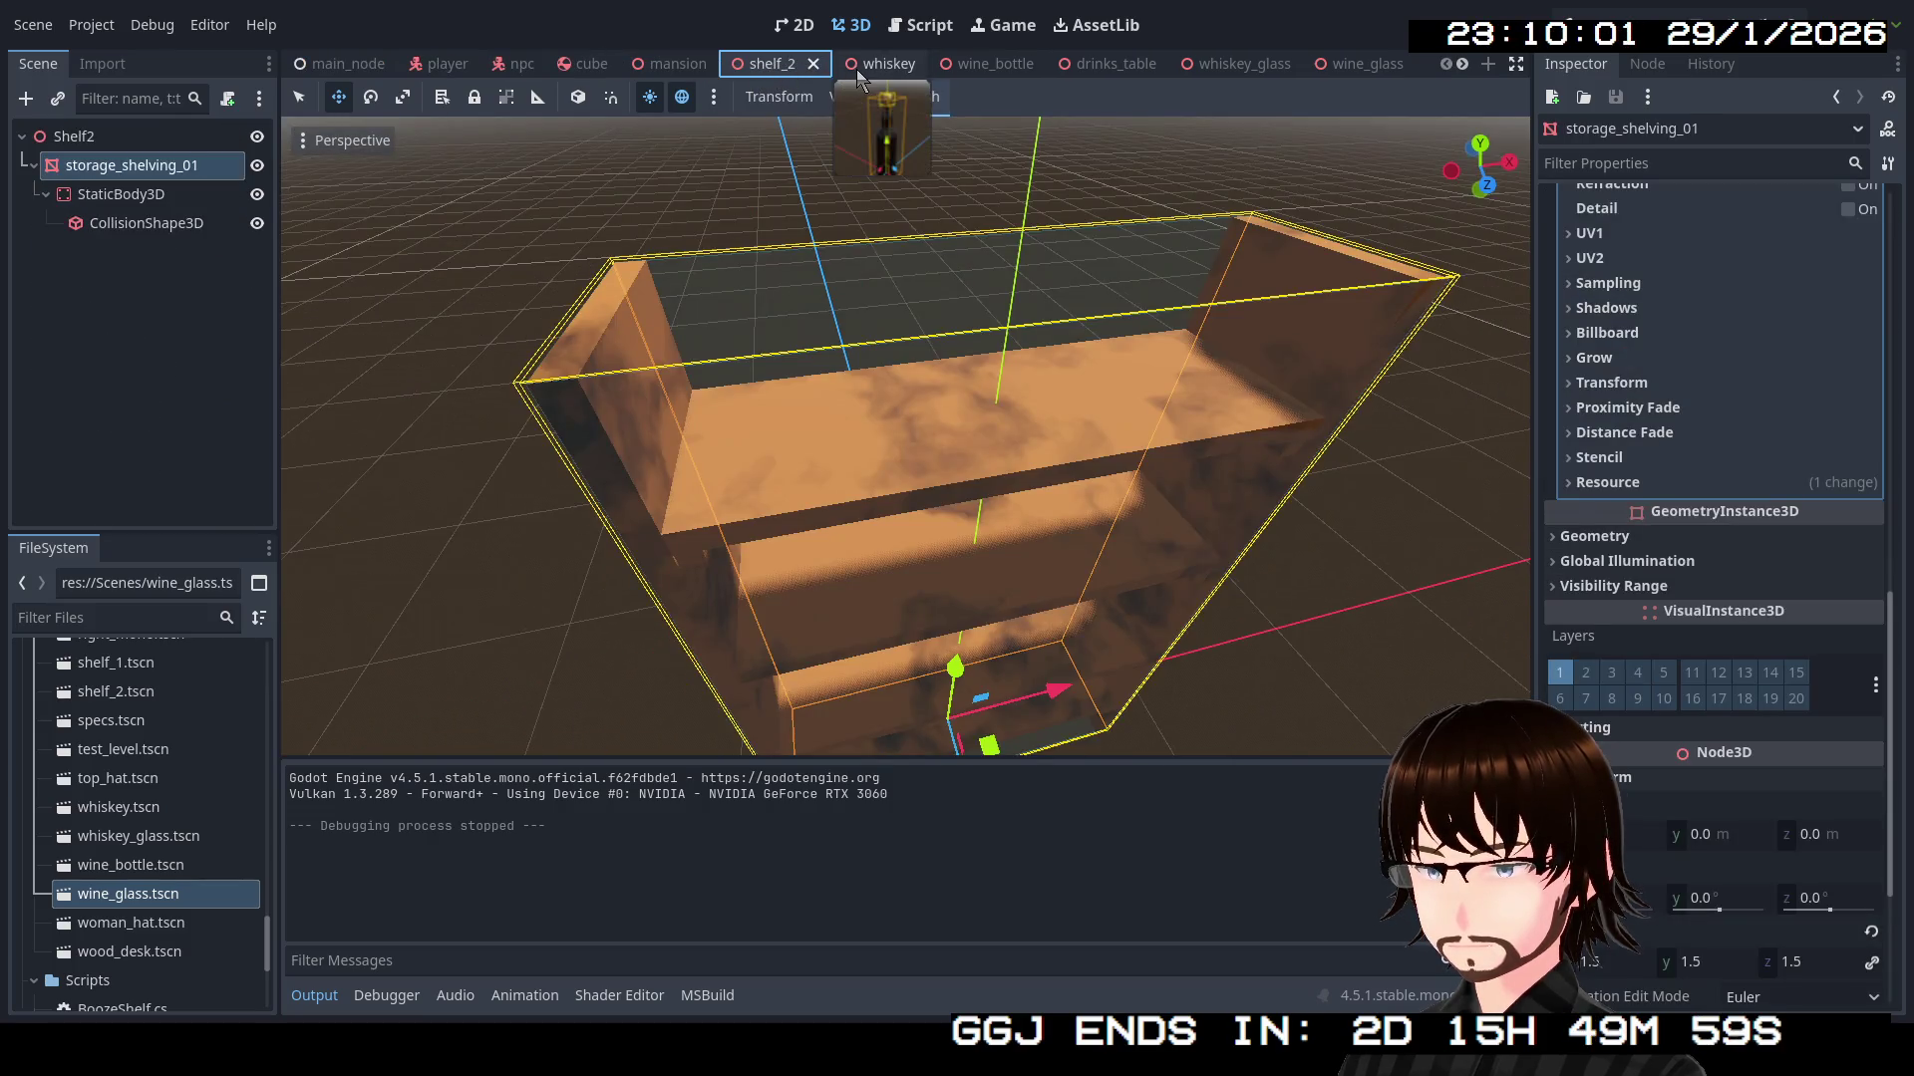
{"action": "left_click", "coordinate": [864, 74]}
{"action": "left_click", "coordinate": [908, 65]}
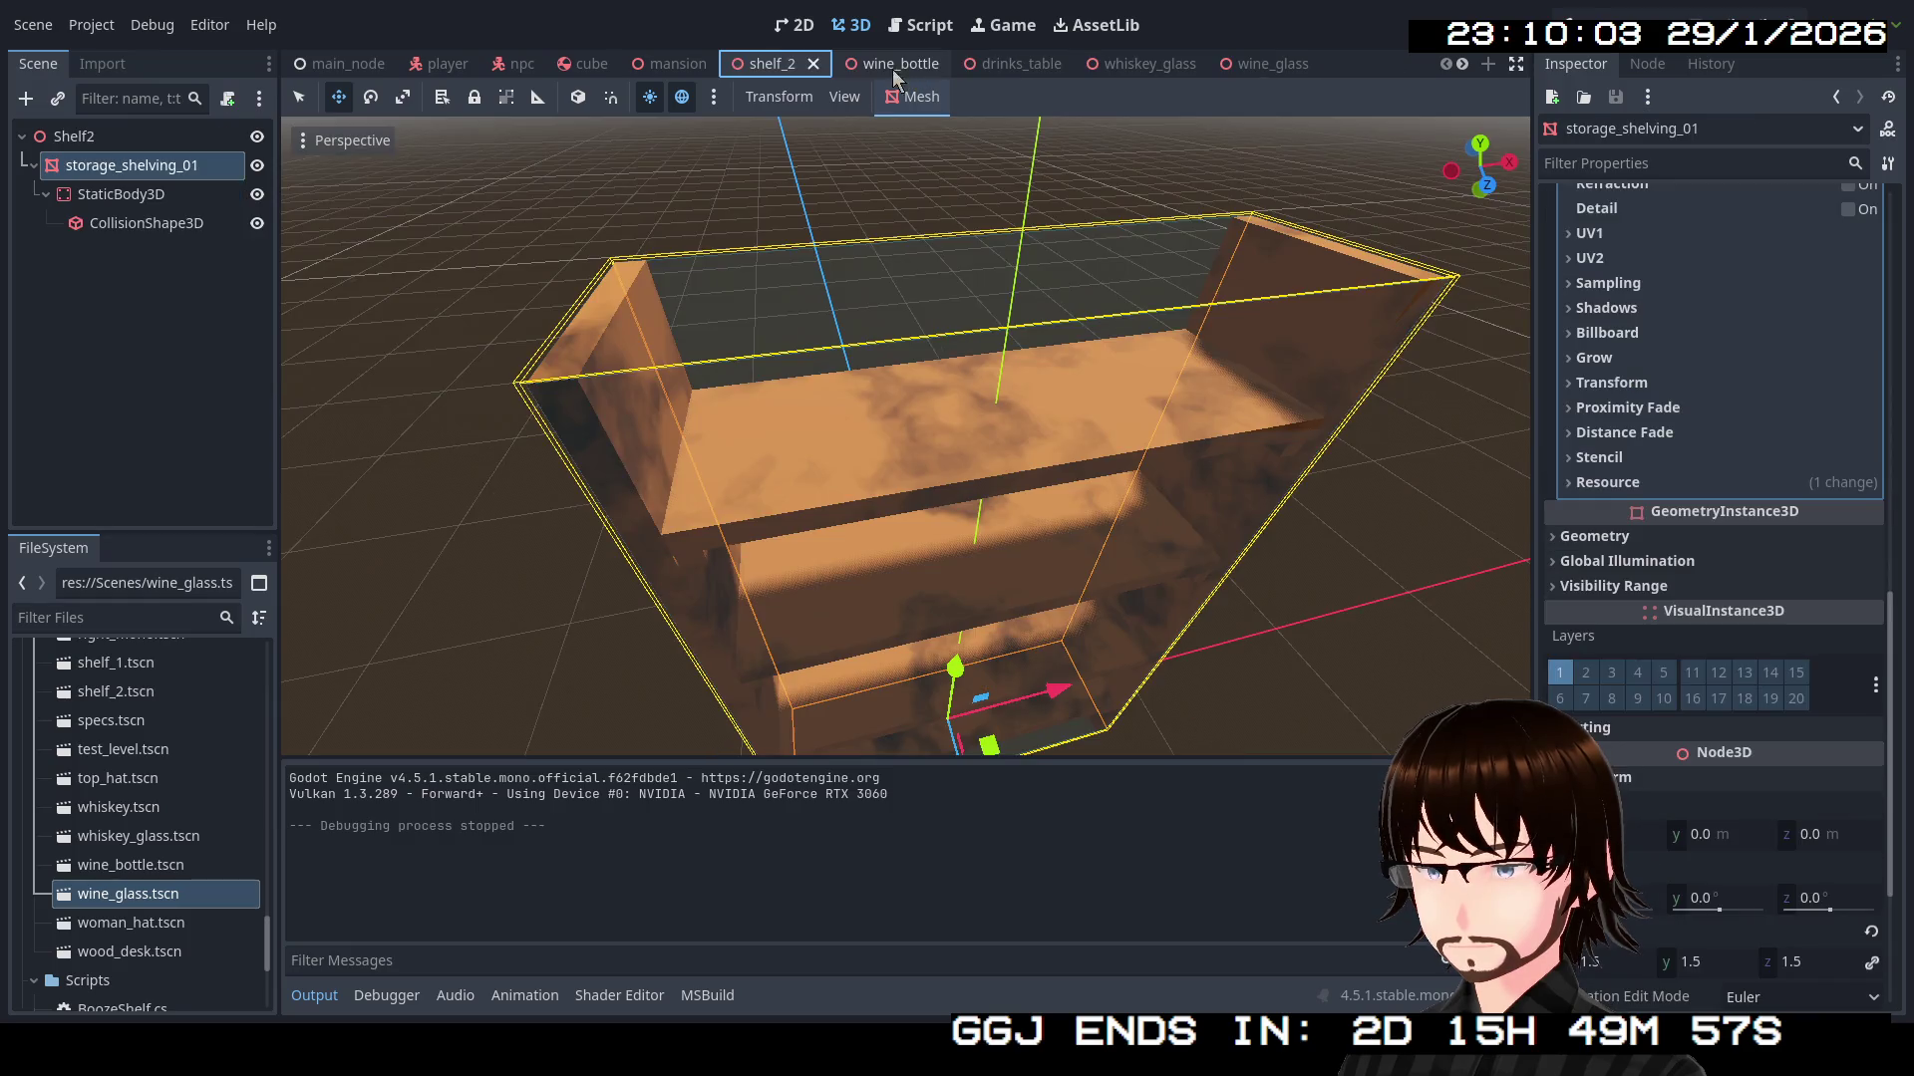
{"action": "left_click", "coordinate": [893, 68]}
{"action": "left_click", "coordinate": [932, 63]}
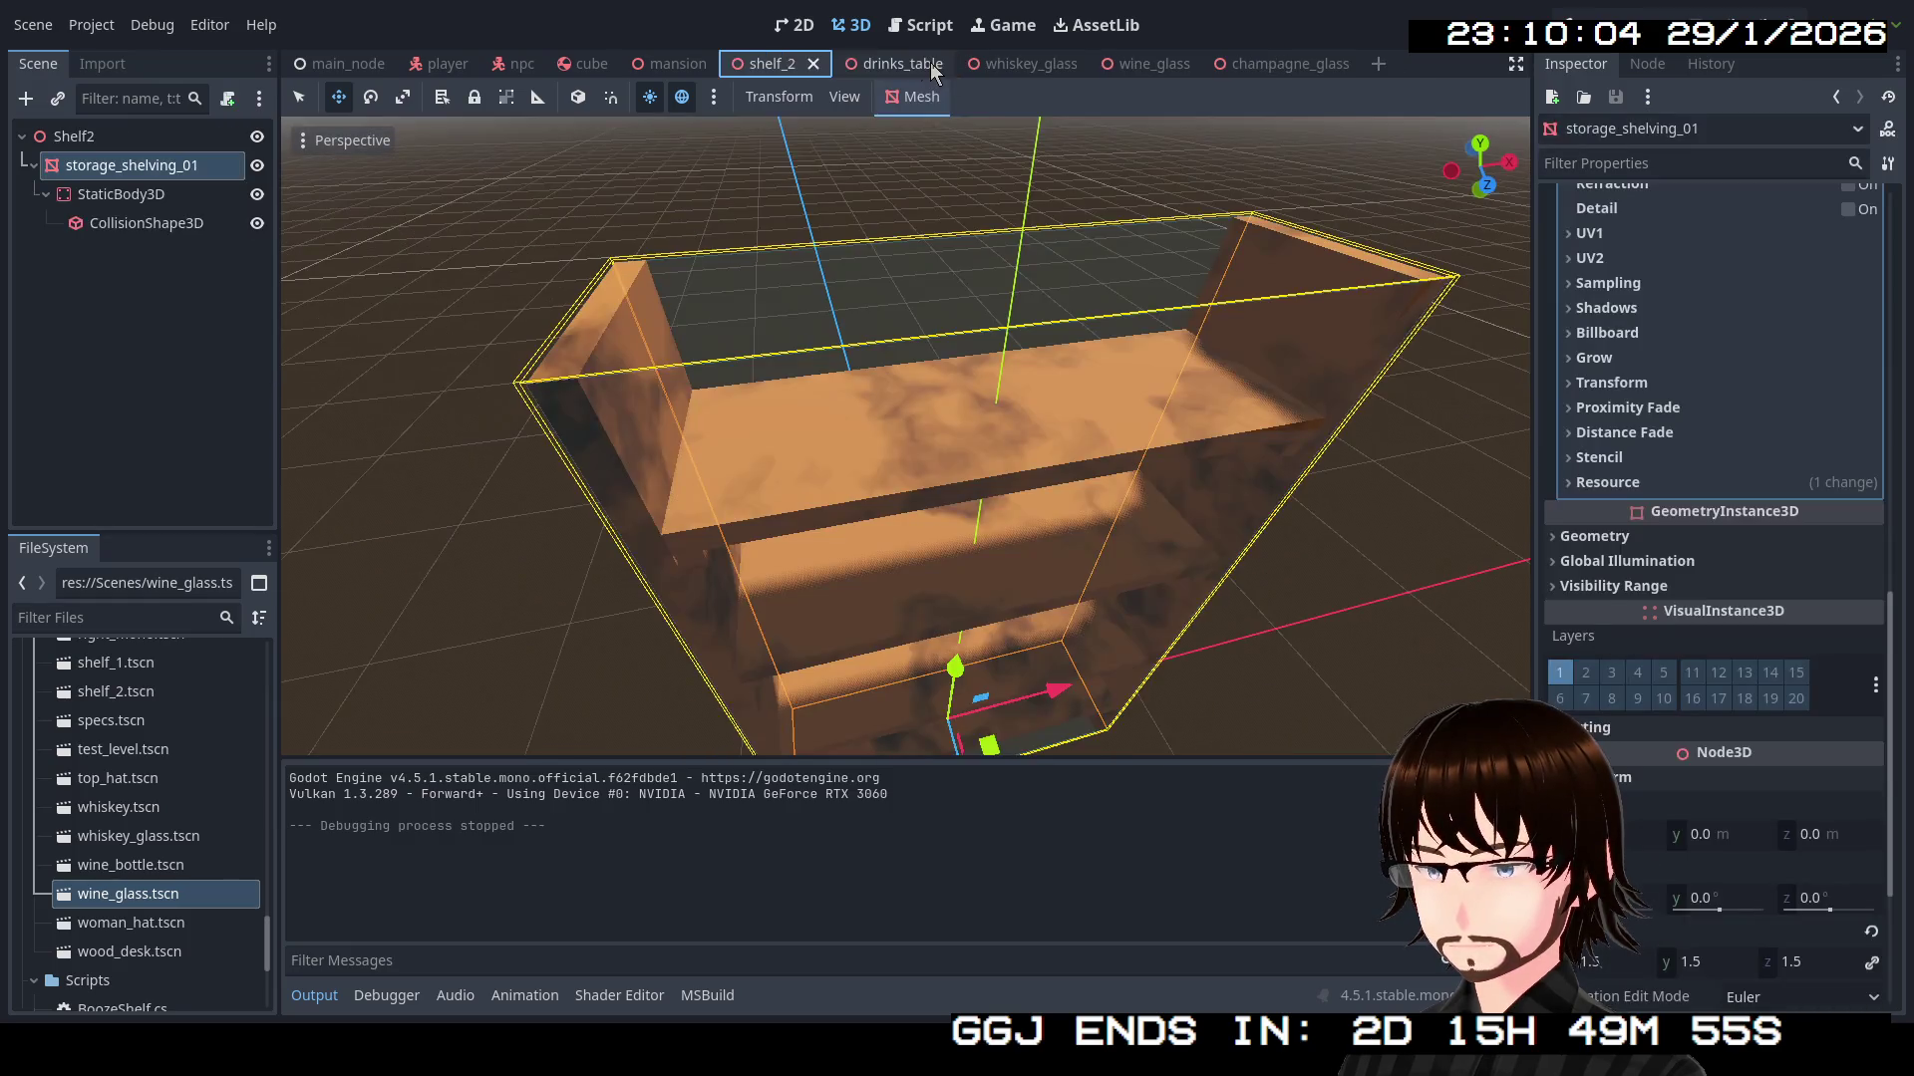
Close the drinks_table, whiskey_glass, wine_glass and champagne_glass scene tabs
{"action": "left_click", "coordinate": [933, 66]}
{"action": "left_click", "coordinate": [933, 66]}
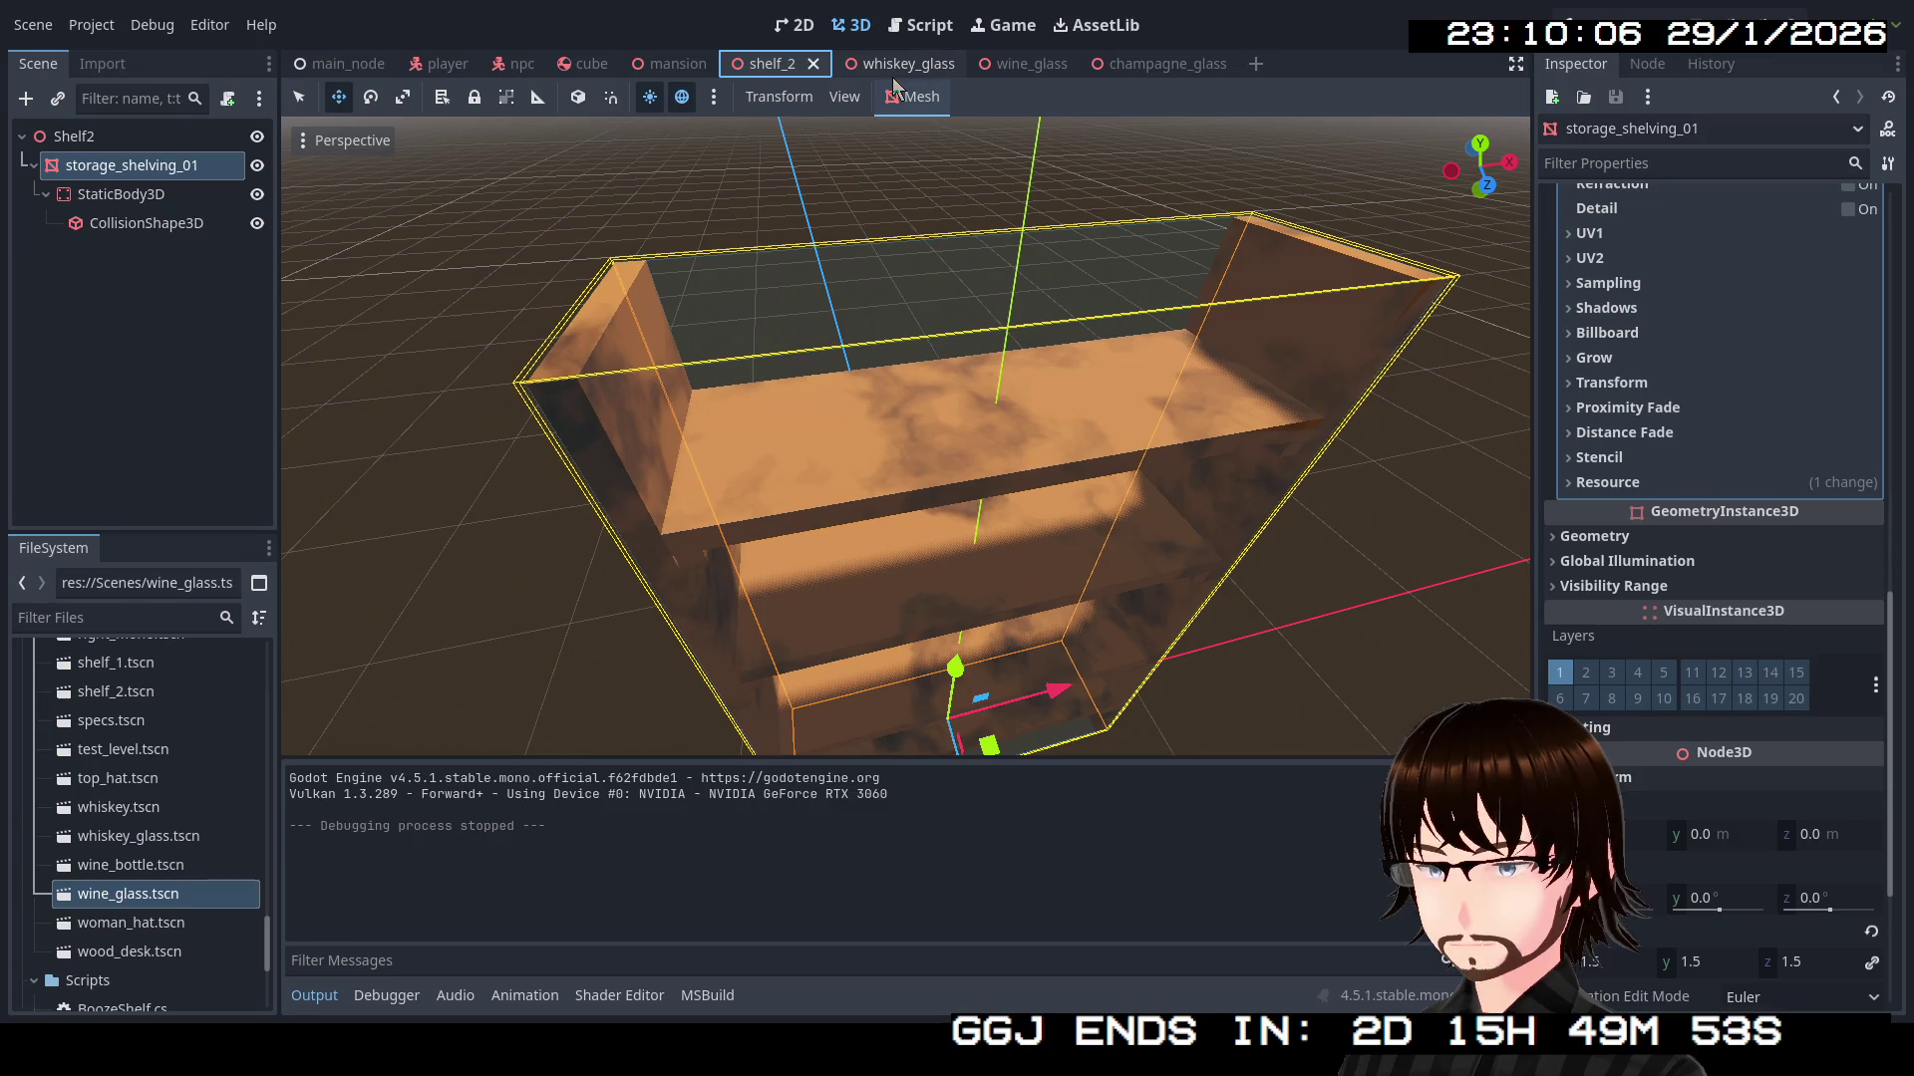
{"action": "left_click", "coordinate": [897, 66]}
{"action": "left_click", "coordinate": [947, 65]}
{"action": "left_click", "coordinate": [898, 67]}
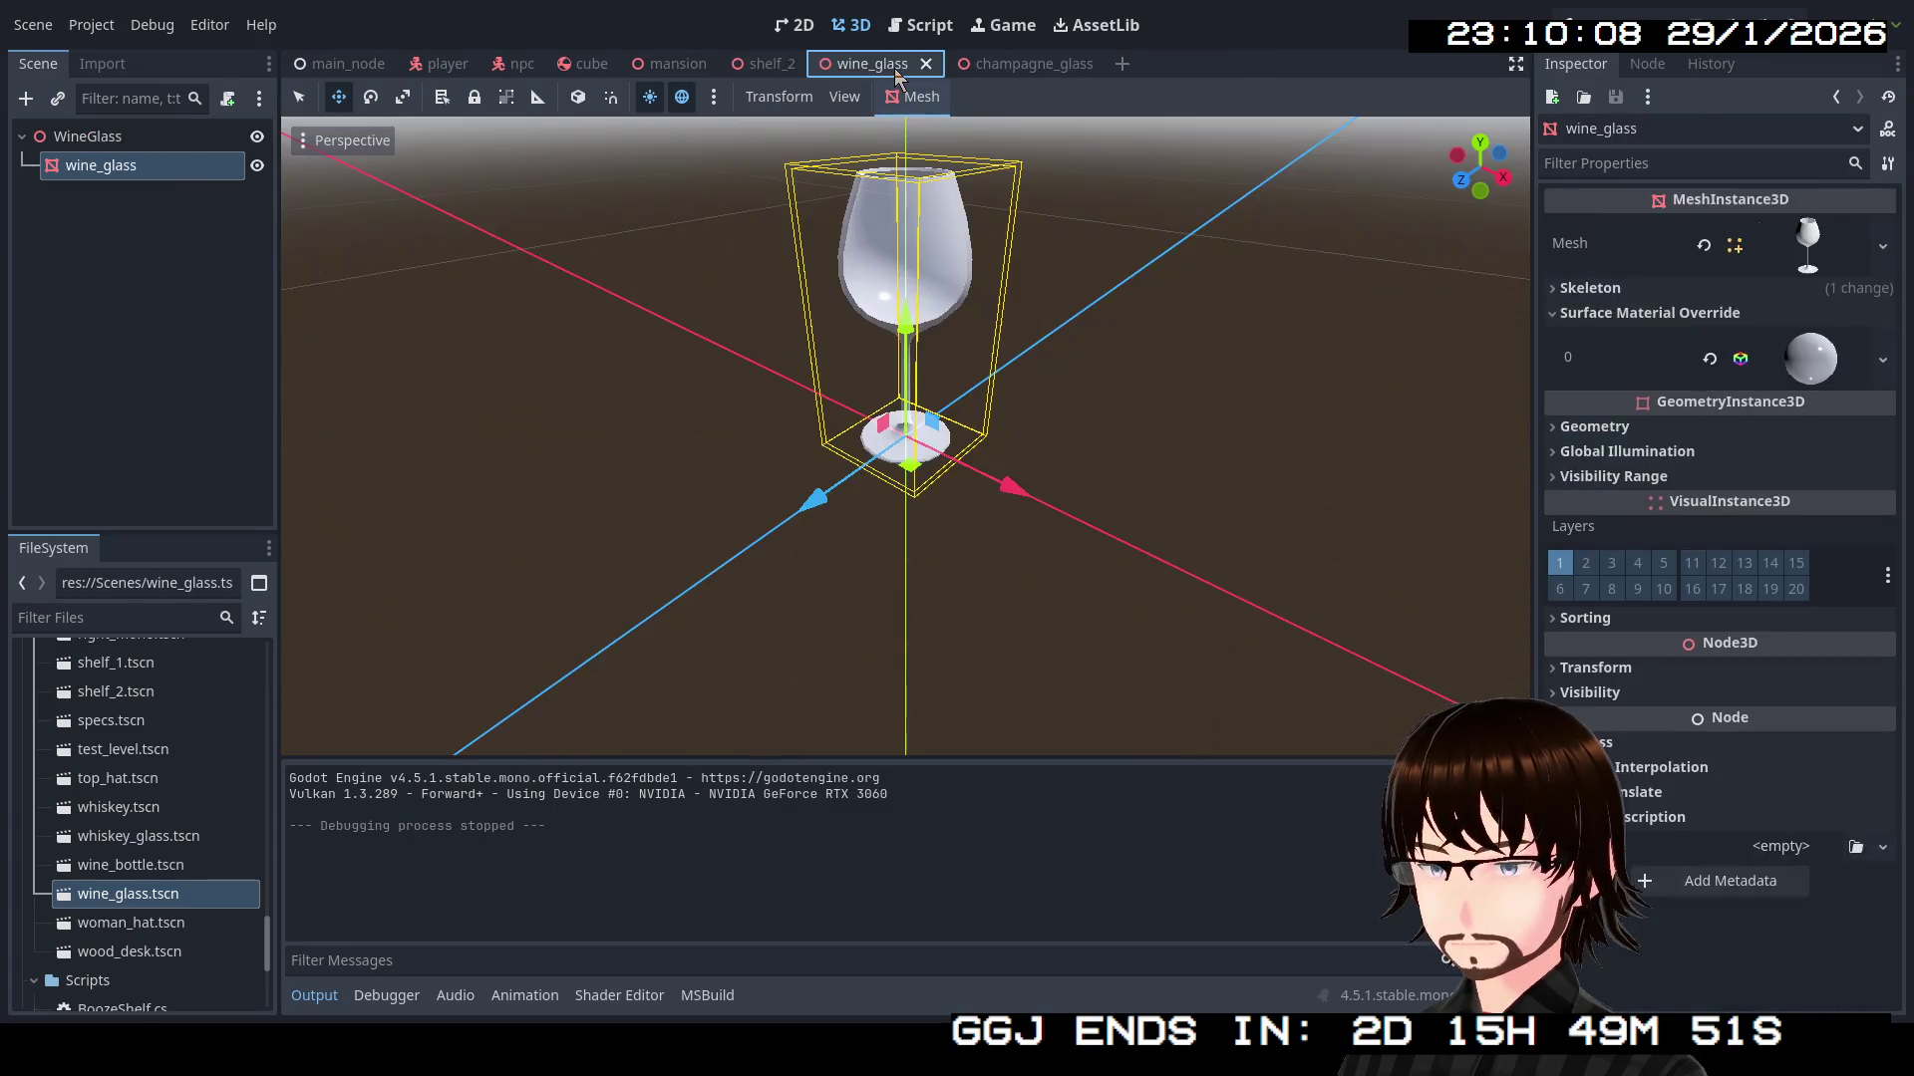
{"action": "left_click", "coordinate": [928, 64]}
{"action": "left_click", "coordinate": [916, 68]}
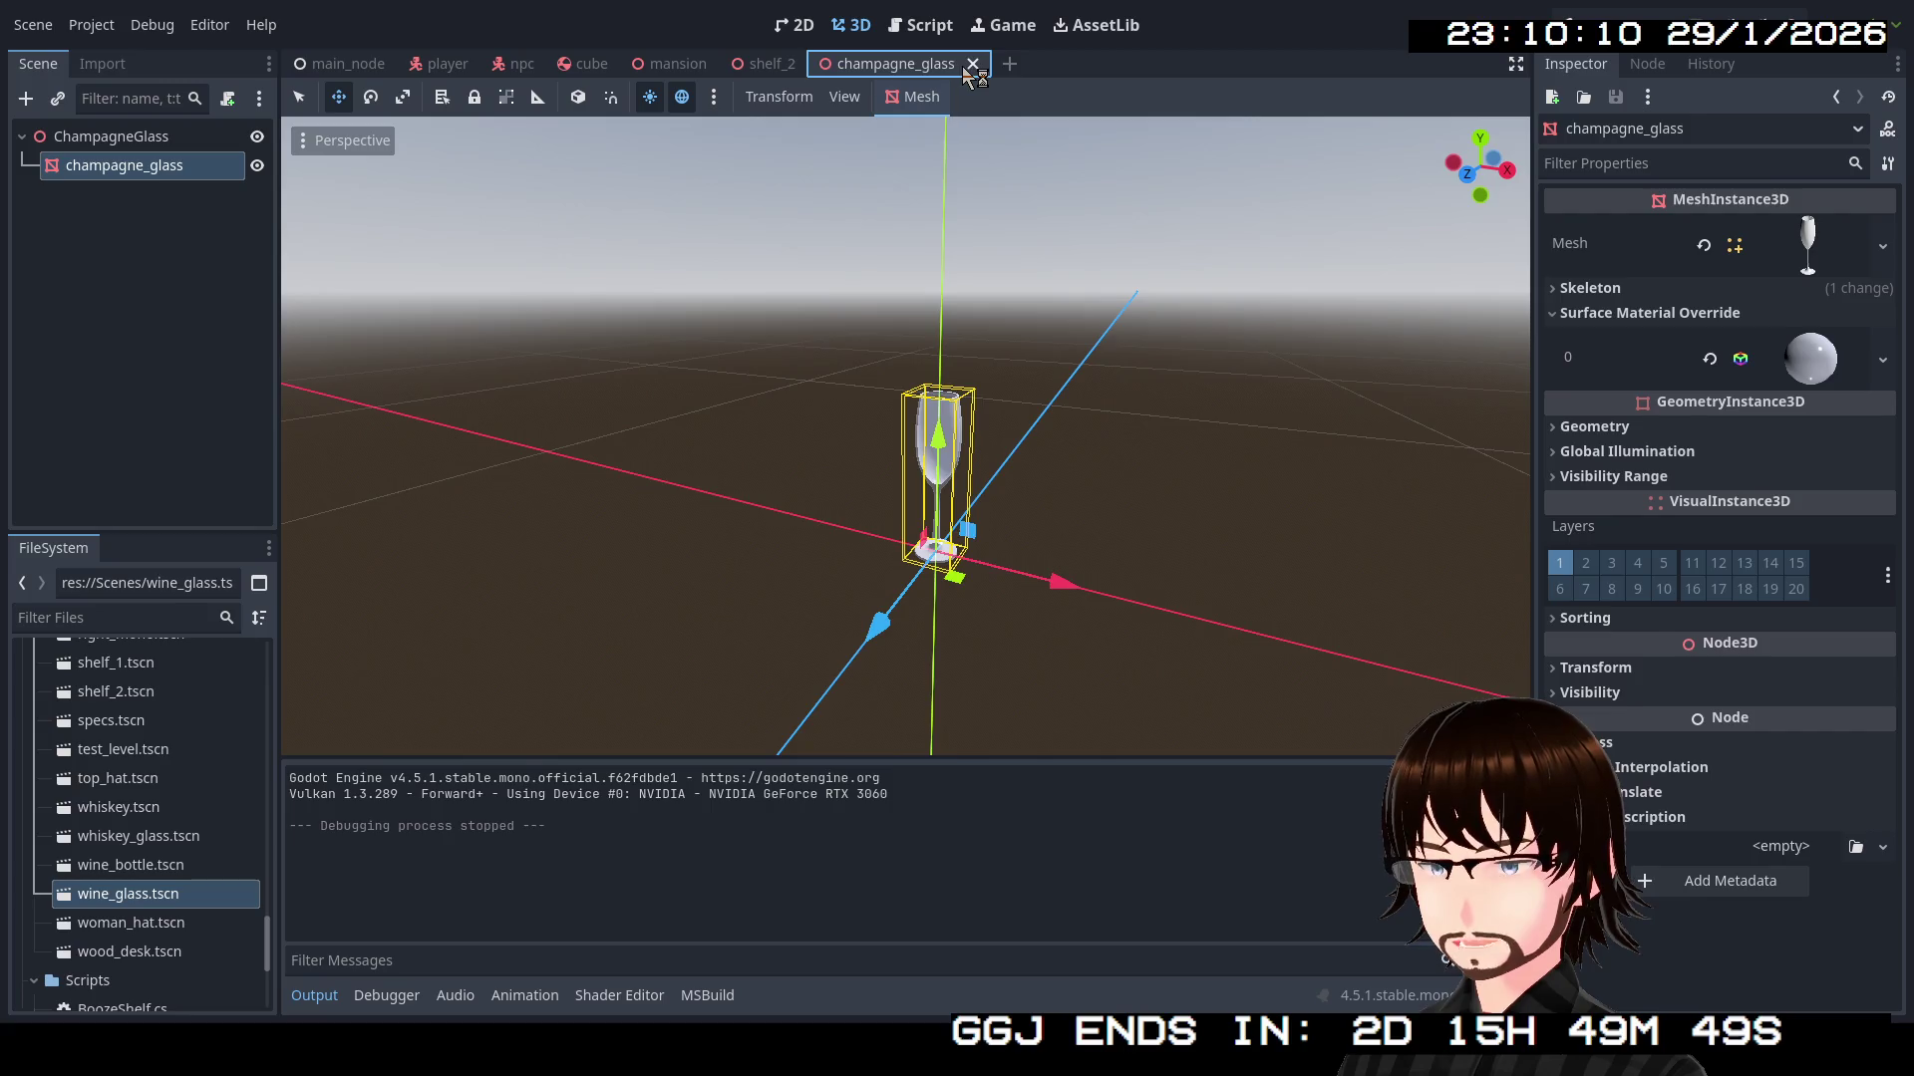
{"action": "left_click", "coordinate": [975, 66]}
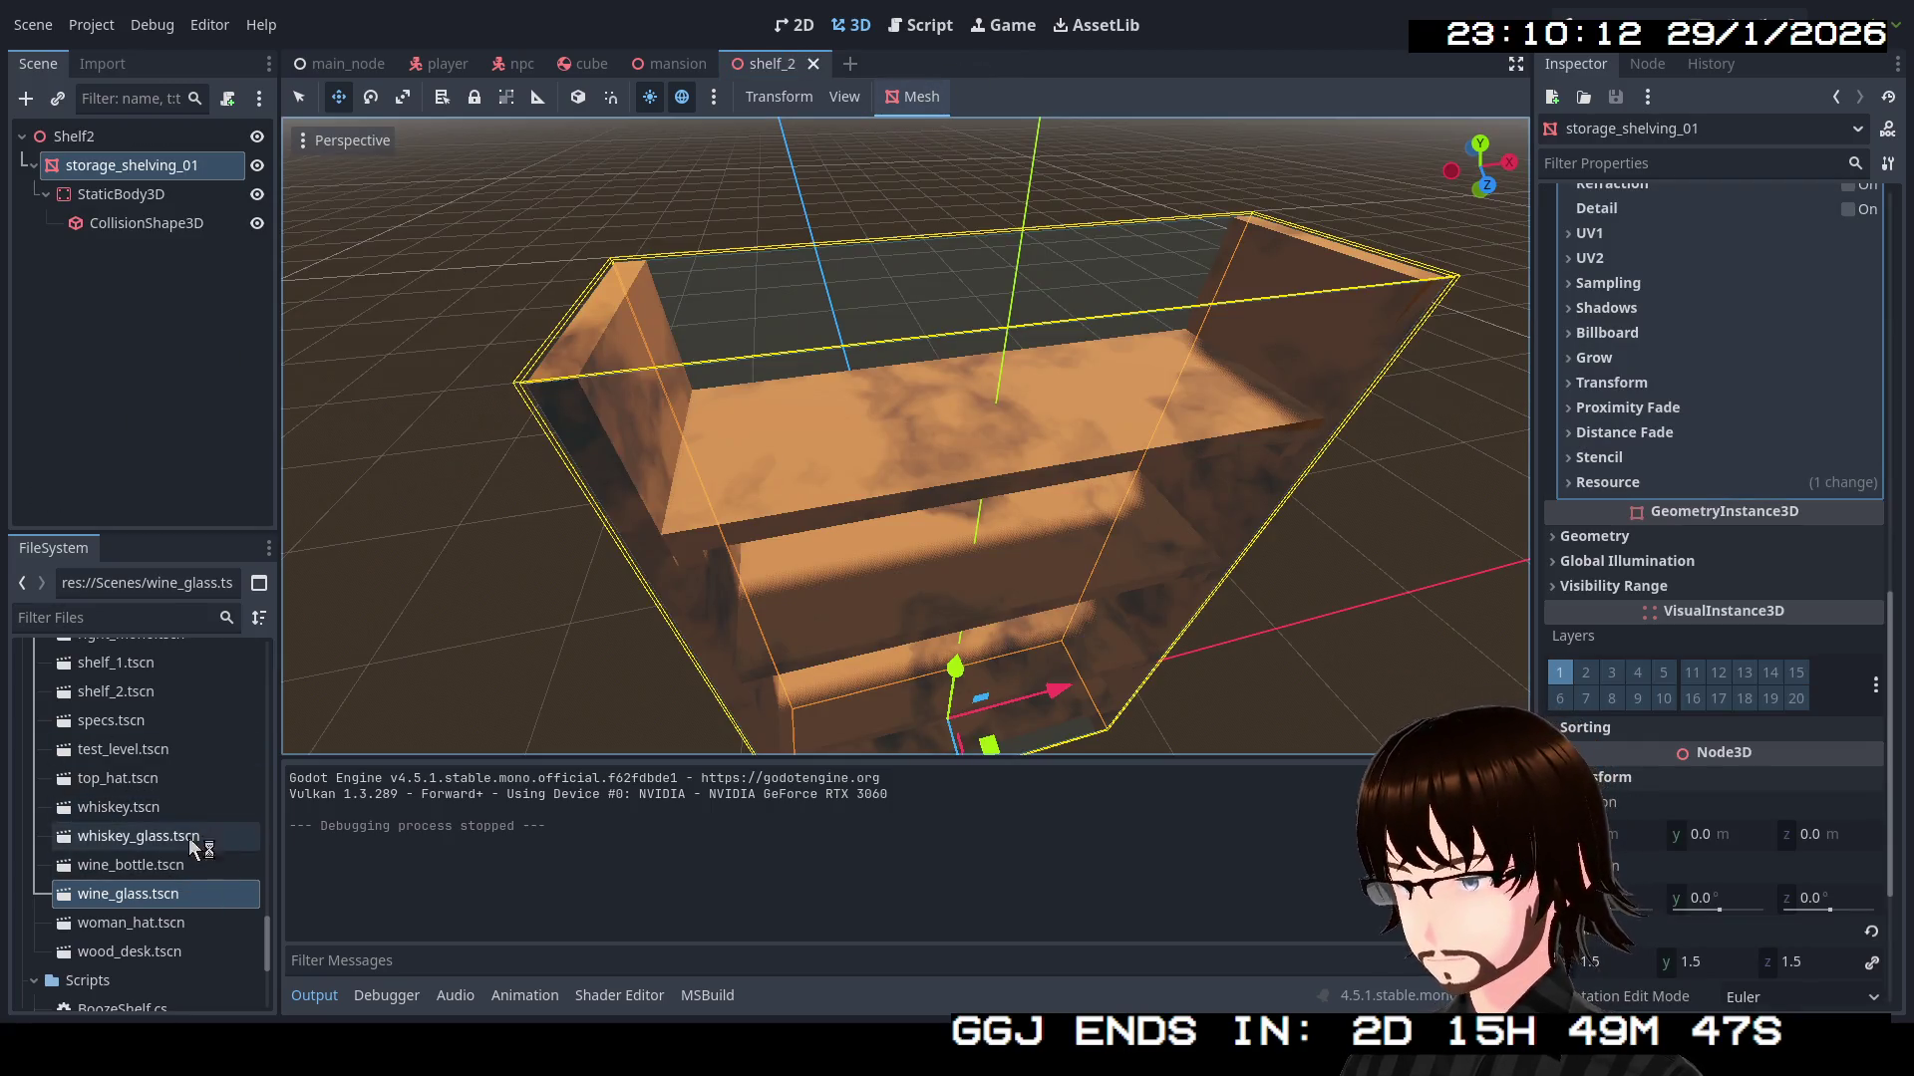
Open wood_desk.tscn and view the wooden desk from a higher diagonal angle
{"action": "double_click", "coordinate": [149, 953]}
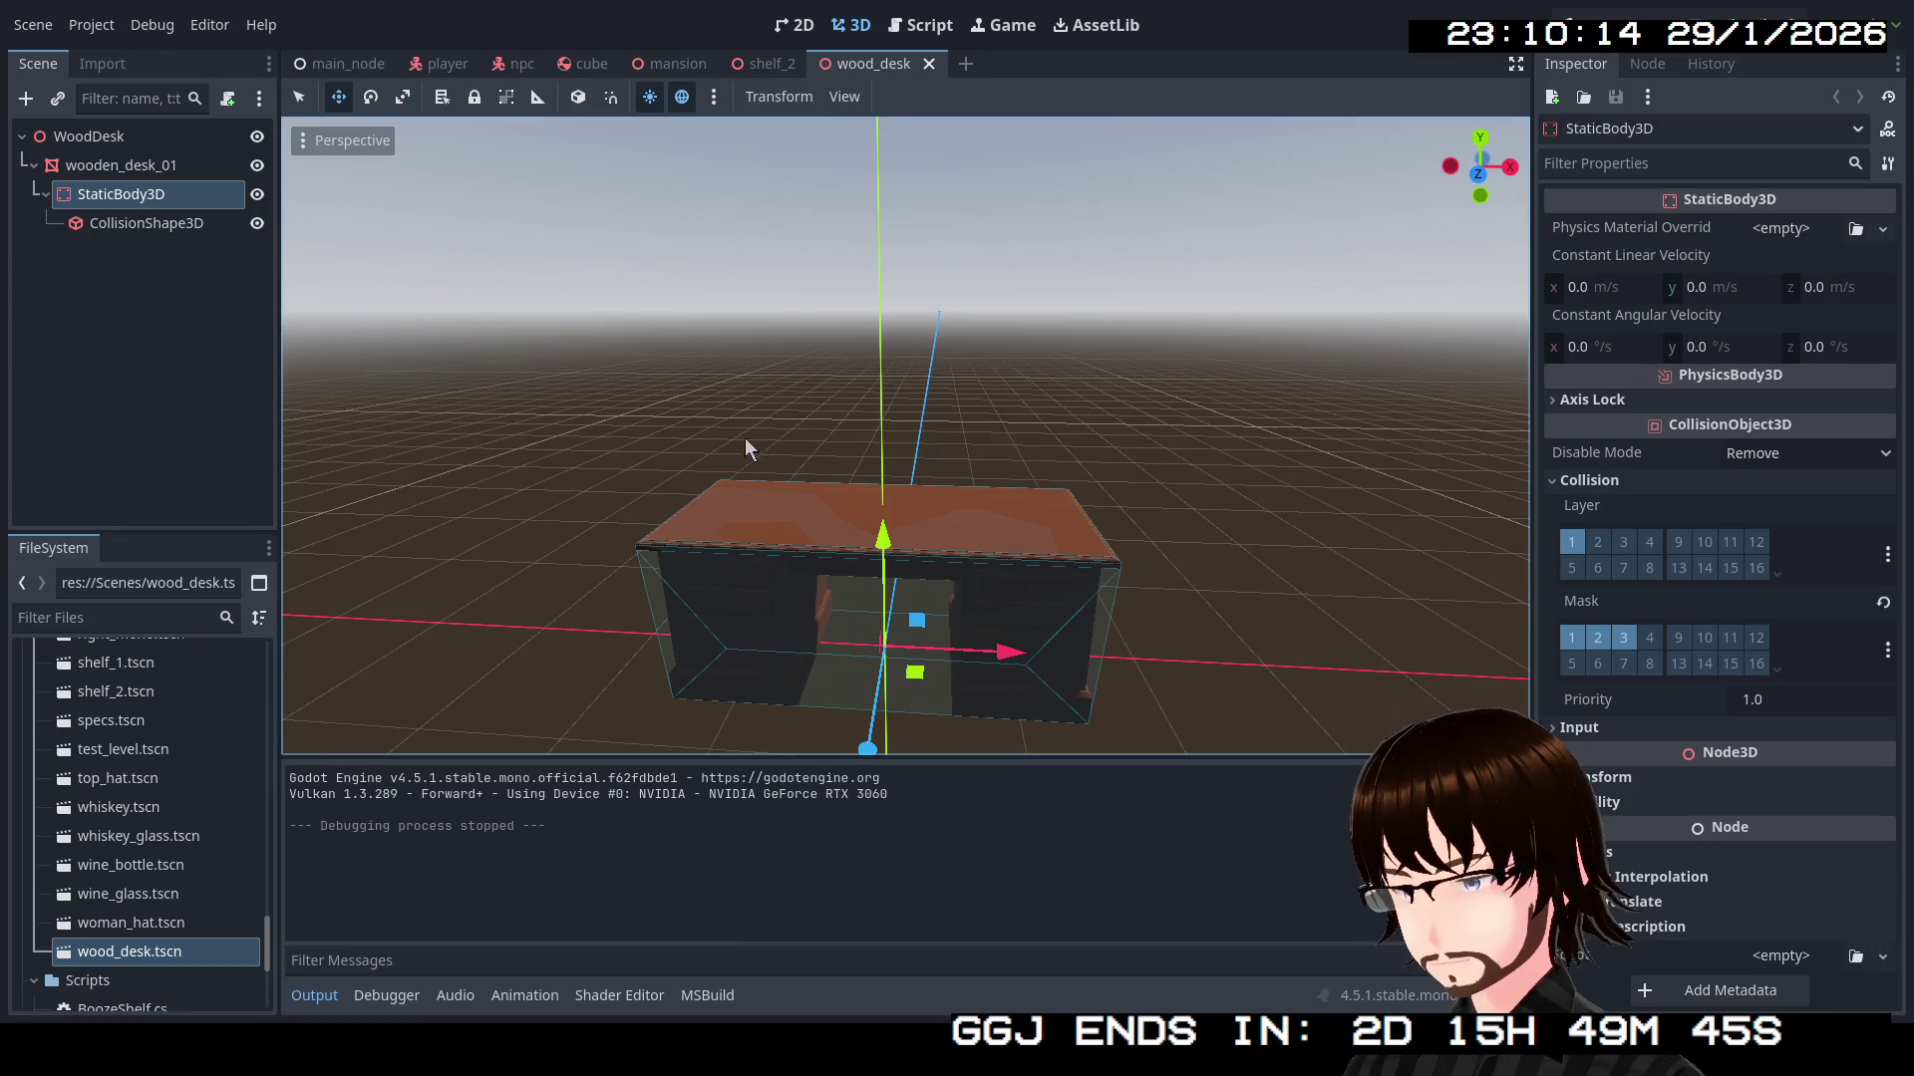
{"action": "scroll", "coordinate": [959, 325], "scroll_direction": "up", "scroll_amount": 5}
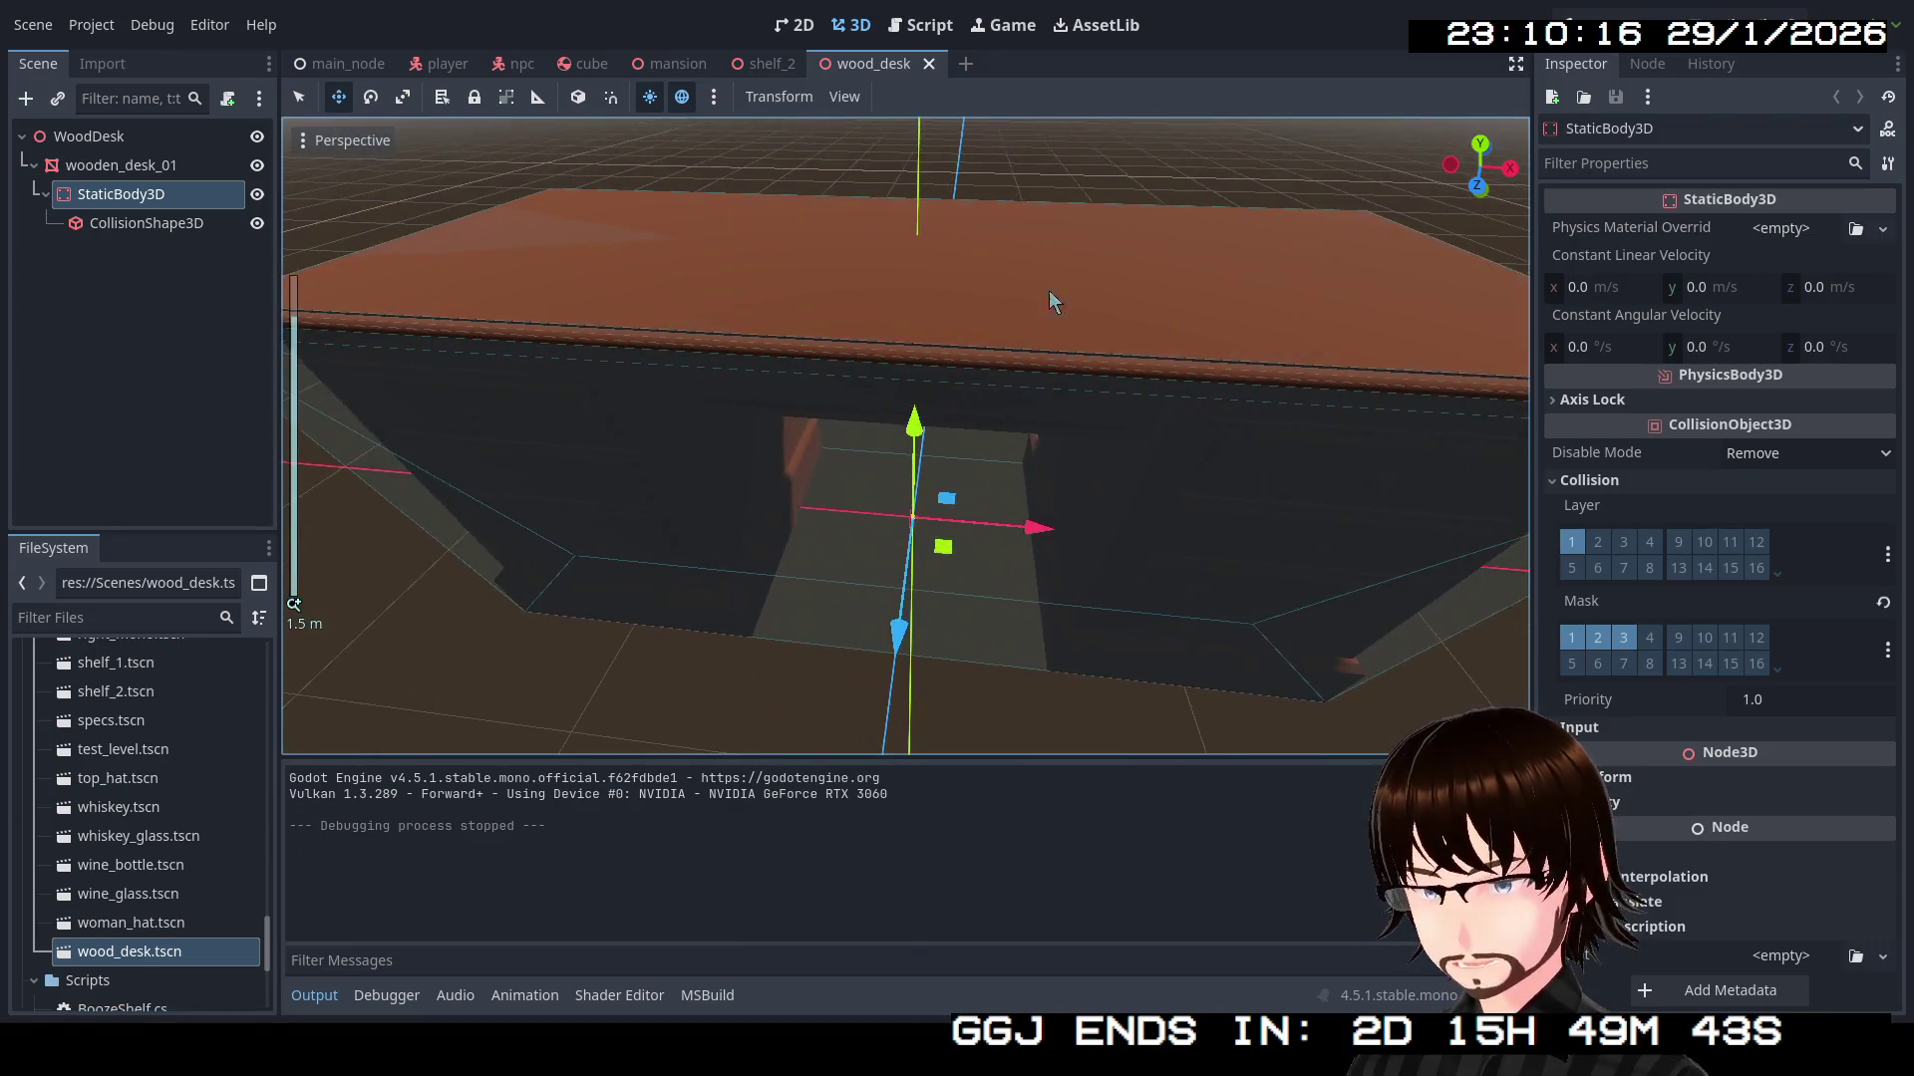
{"action": "mouse_move", "coordinate": [1147, 415]}
{"action": "left_mouse_down"}
{"action": "mouse_move", "coordinate": [1167, 351]}
{"action": "mouse_move", "coordinate": [1082, 408]}
{"action": "mouse_move", "coordinate": [1147, 475]}
{"action": "mouse_move", "coordinate": [1007, 529]}
{"action": "mouse_move", "coordinate": [962, 439]}
{"action": "mouse_move", "coordinate": [910, 407]}
{"action": "left_mouse_up"}
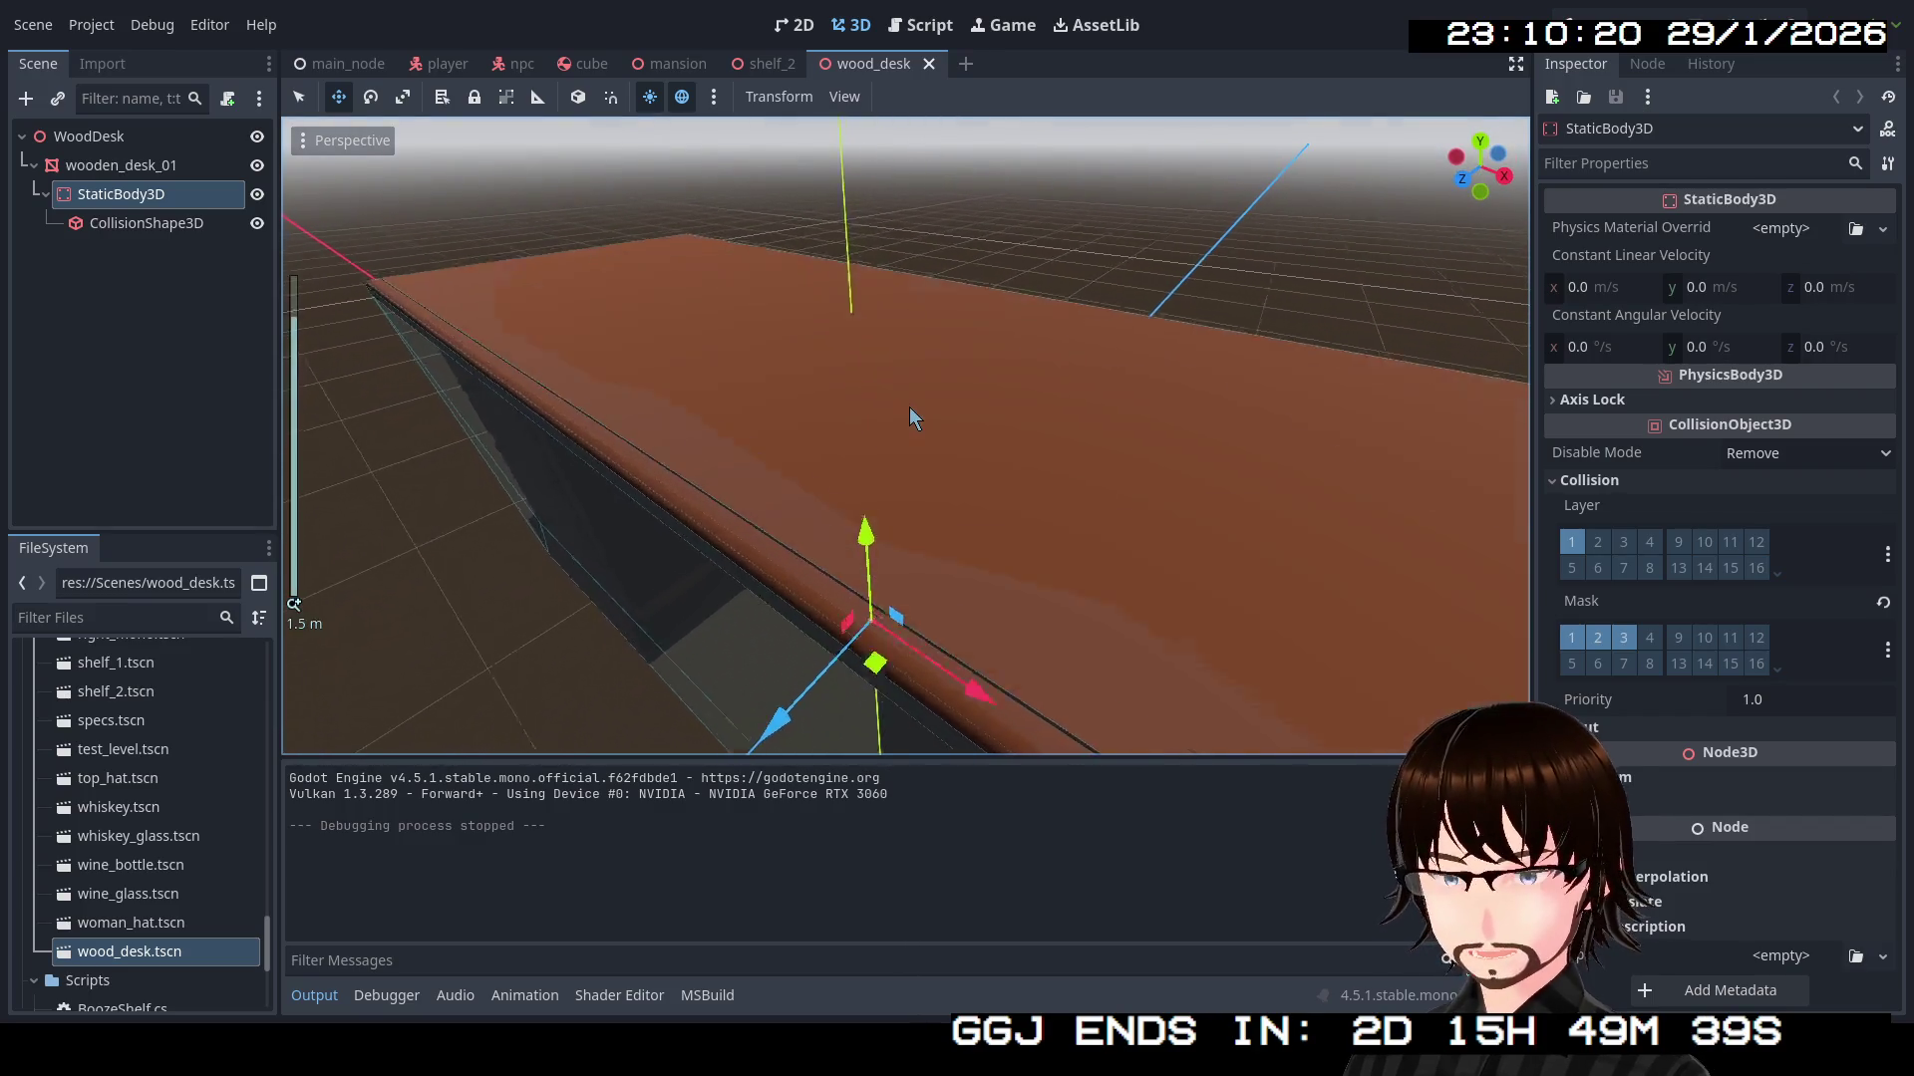
{"action": "scroll", "coordinate": [909, 406], "scroll_direction": "down", "scroll_amount": 2}
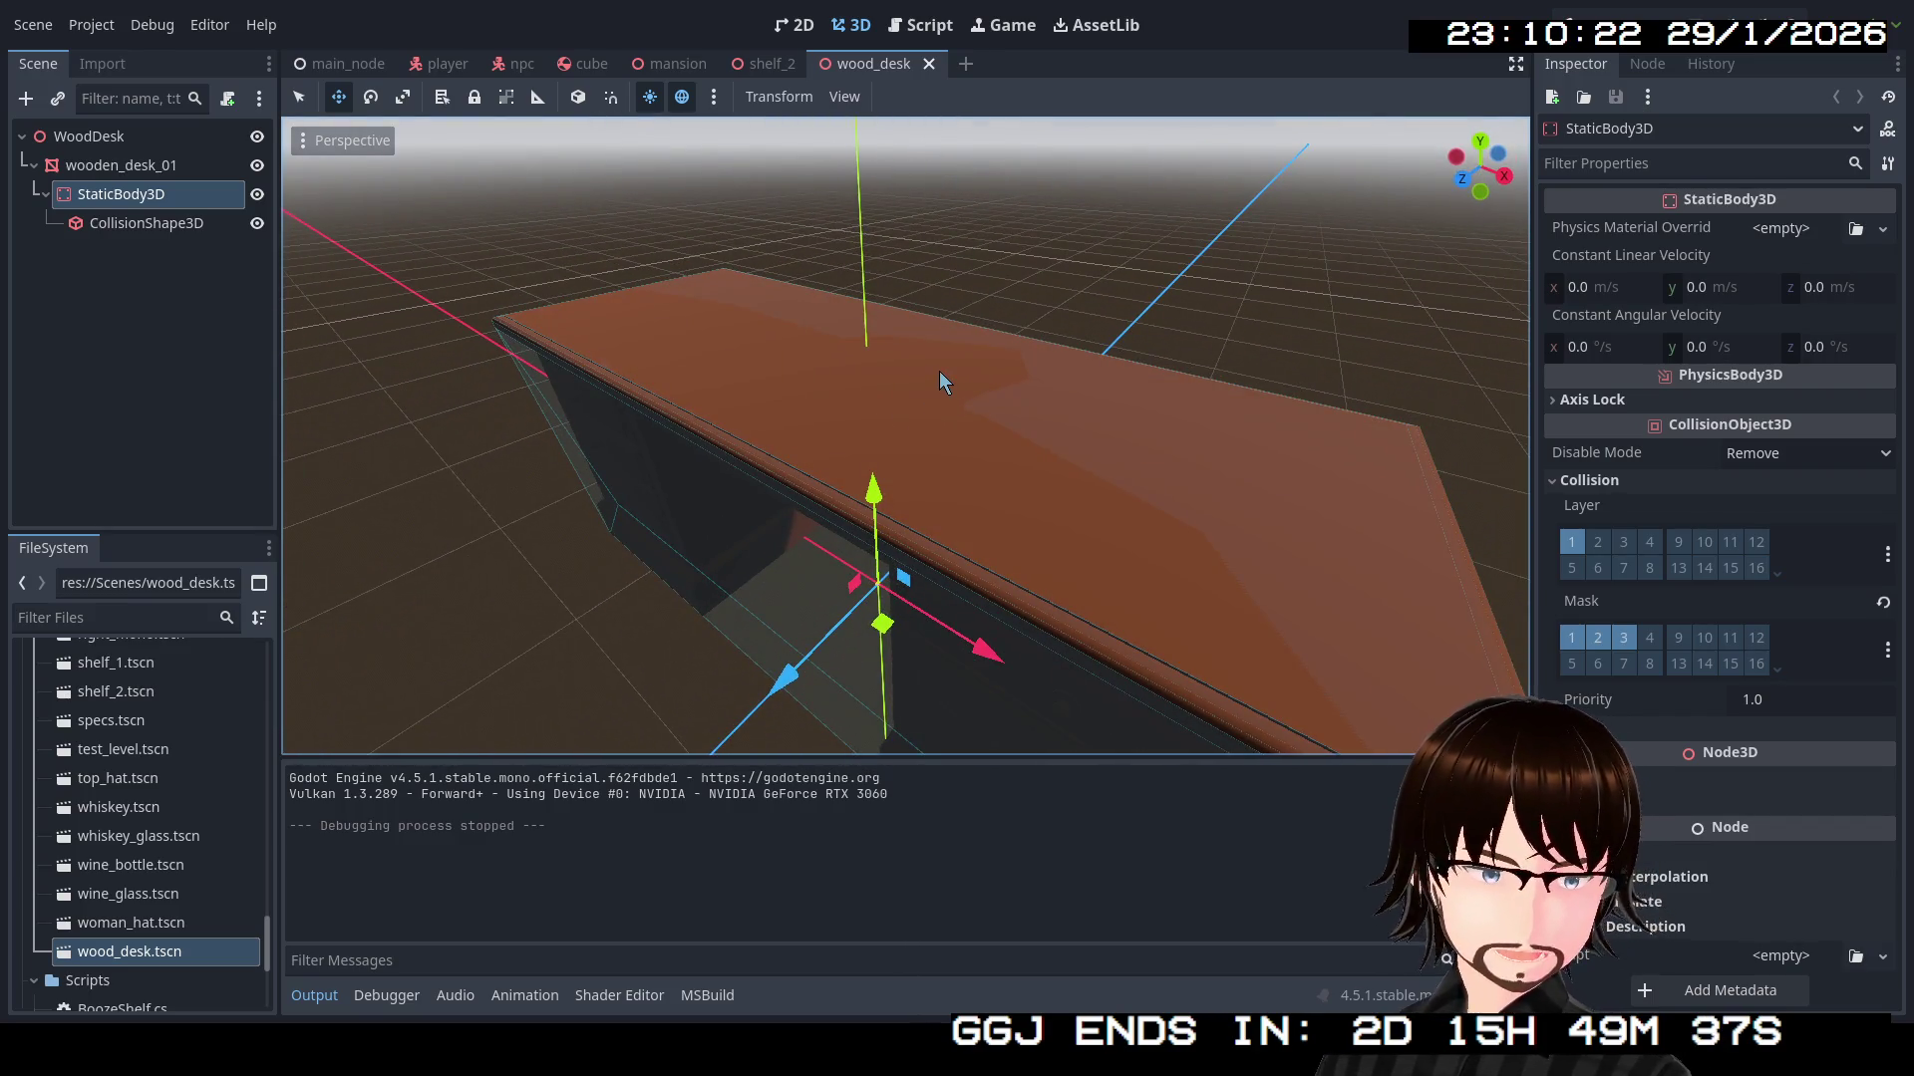